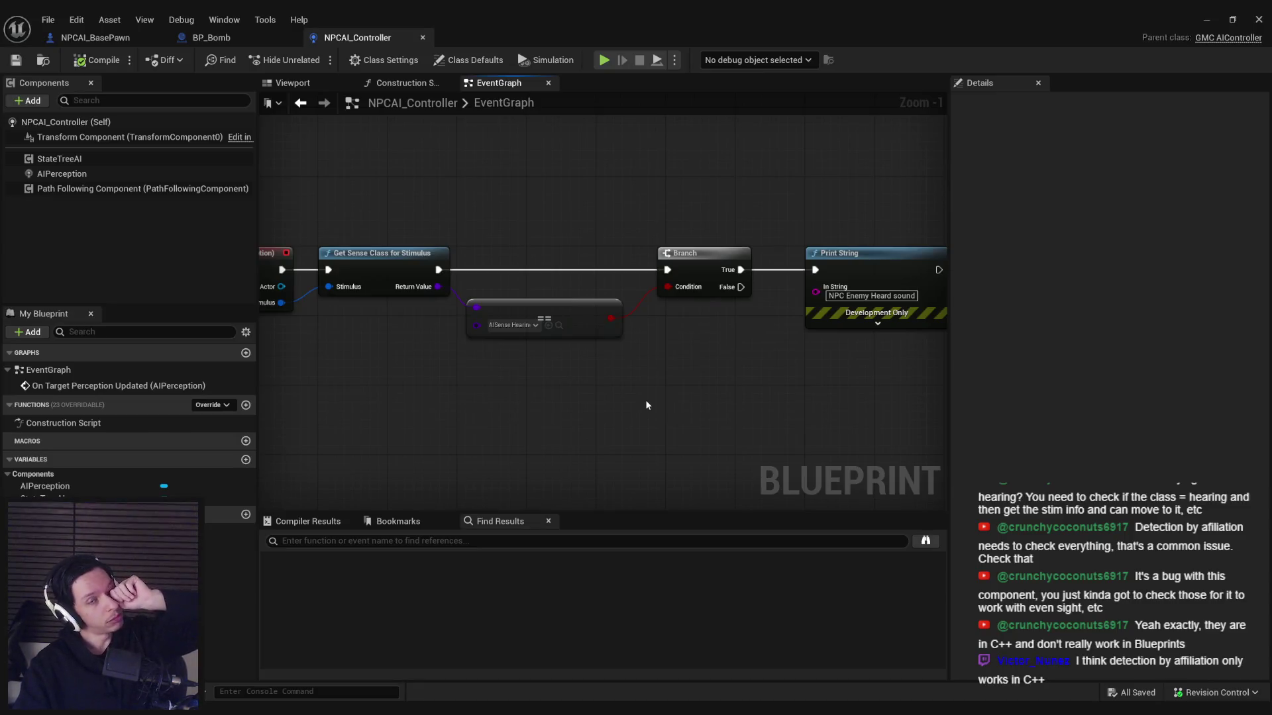
Step: Play-test the level in the editor, then release control with F8
click(1206, 20)
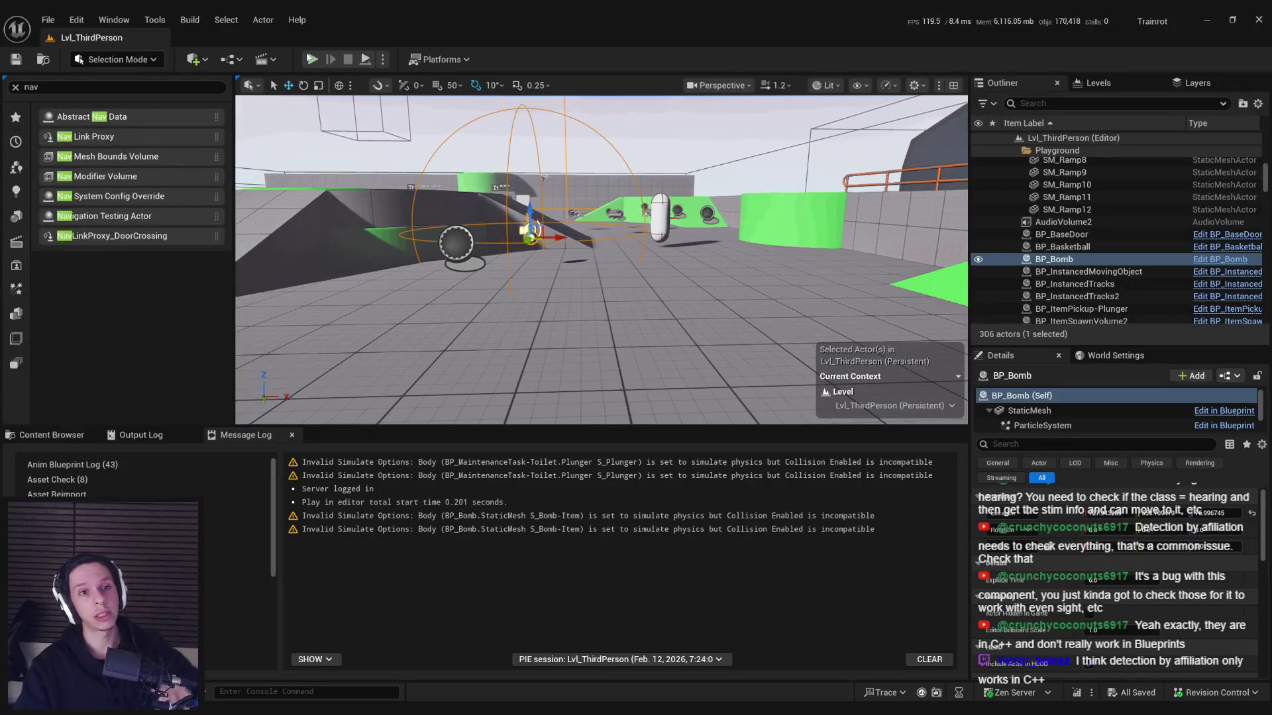
click(312, 59)
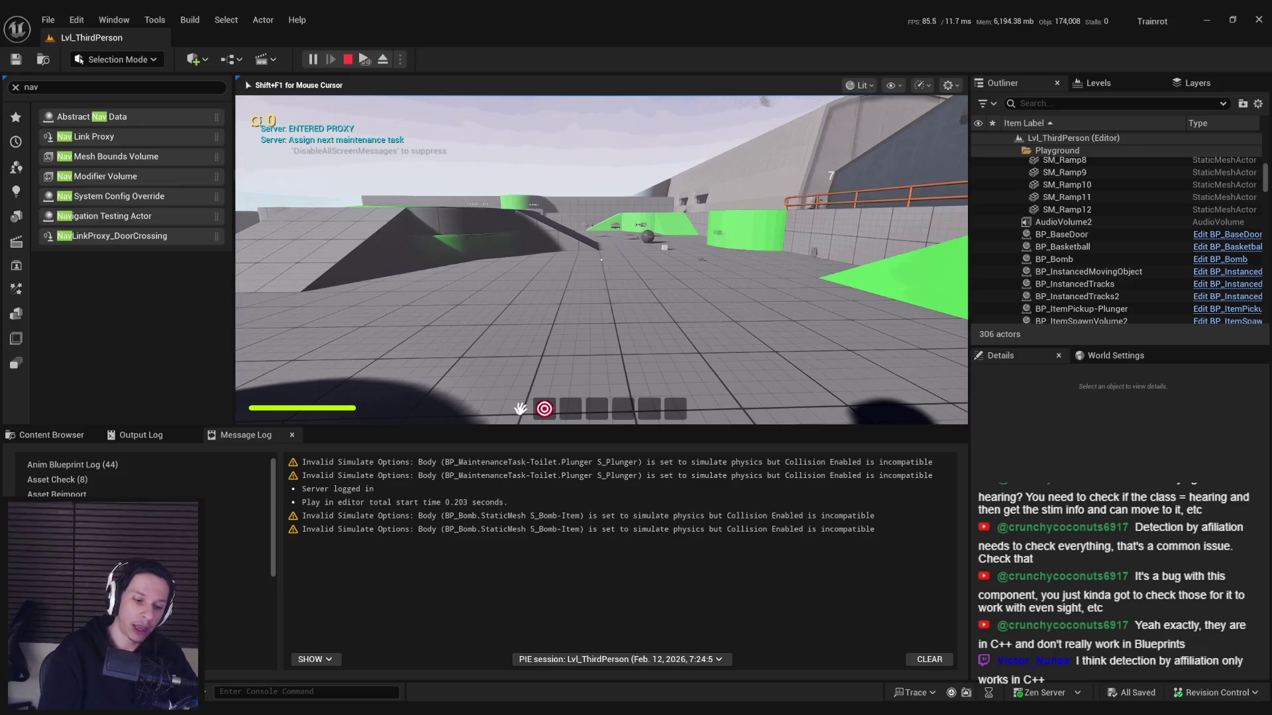
key(F8)
Step: Look through the NPCAI_BasePawn, BP_Bomb and NPCAI_Controller blueprints
click(454, 685)
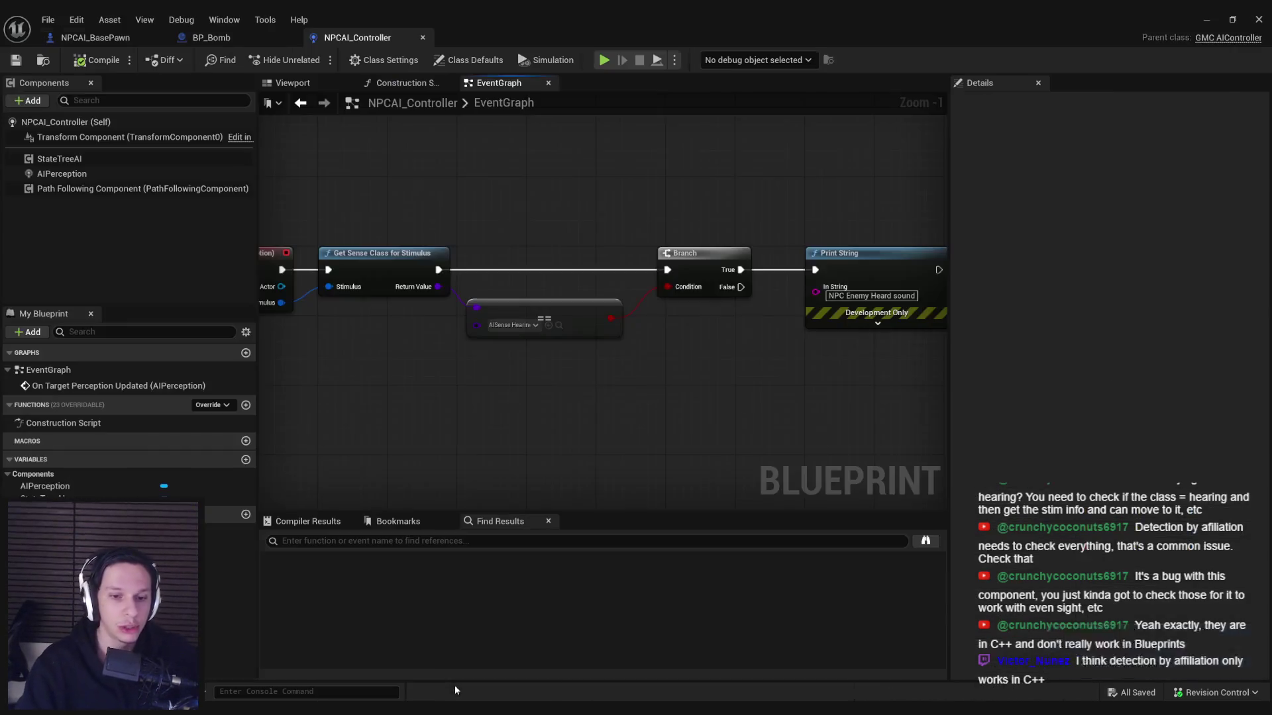
click(96, 38)
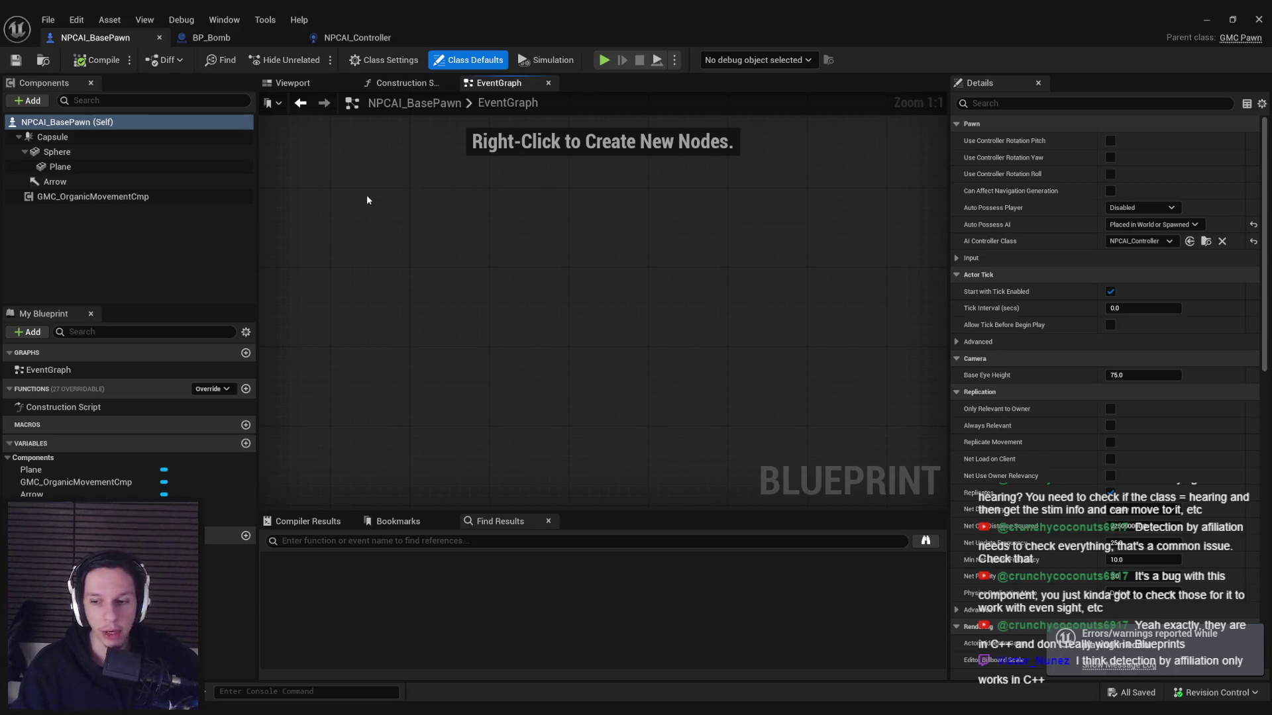
click(257, 37)
scroll(408, 317, down, 3)
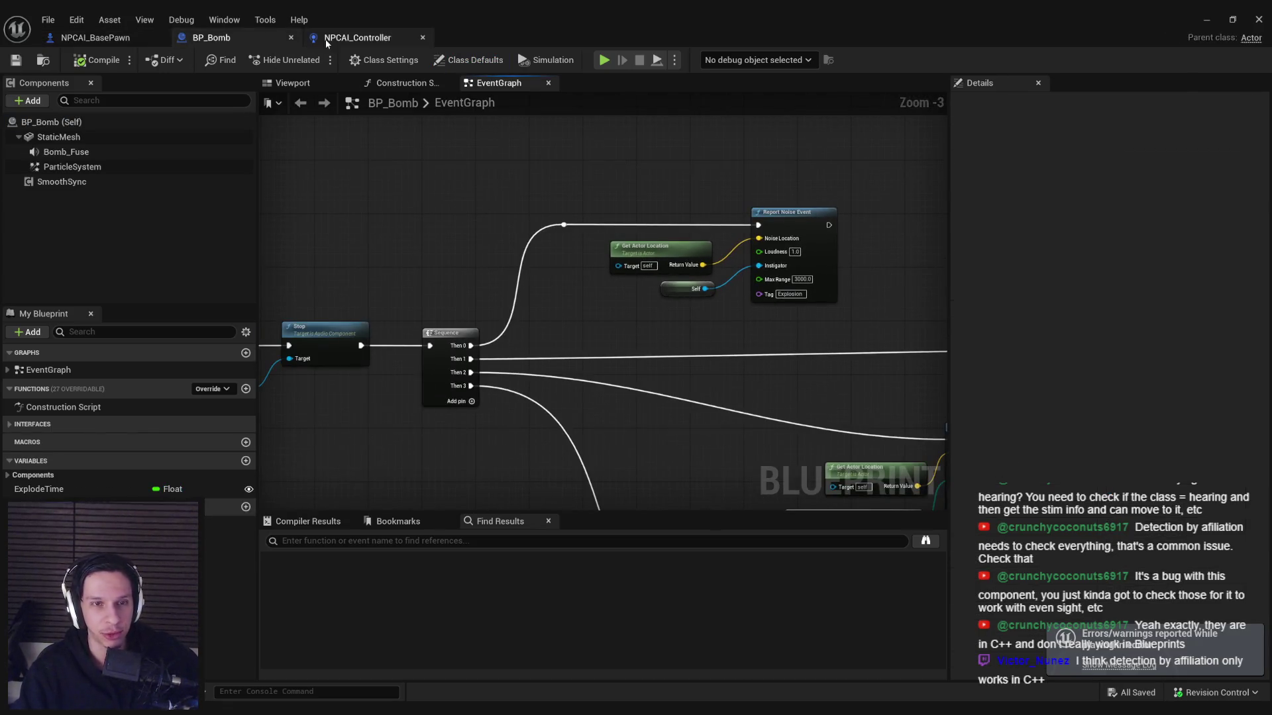
click(357, 38)
scroll(454, 356, down, 2)
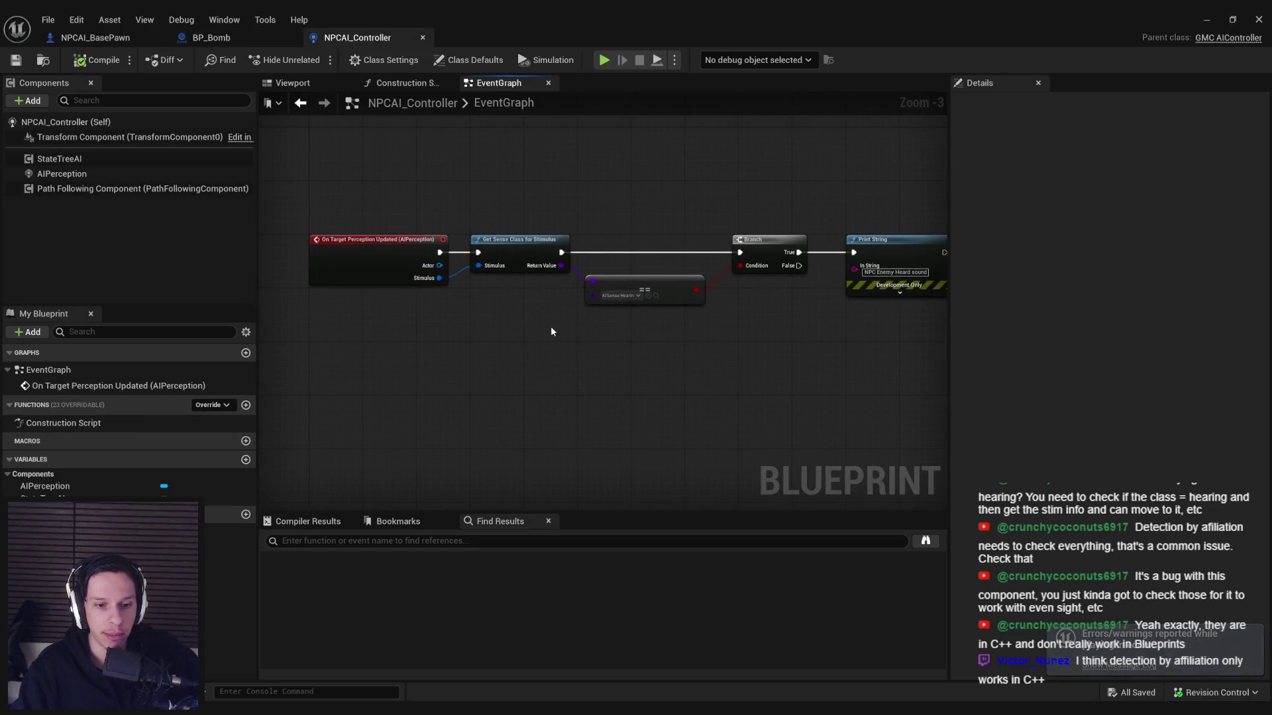
click(95, 37)
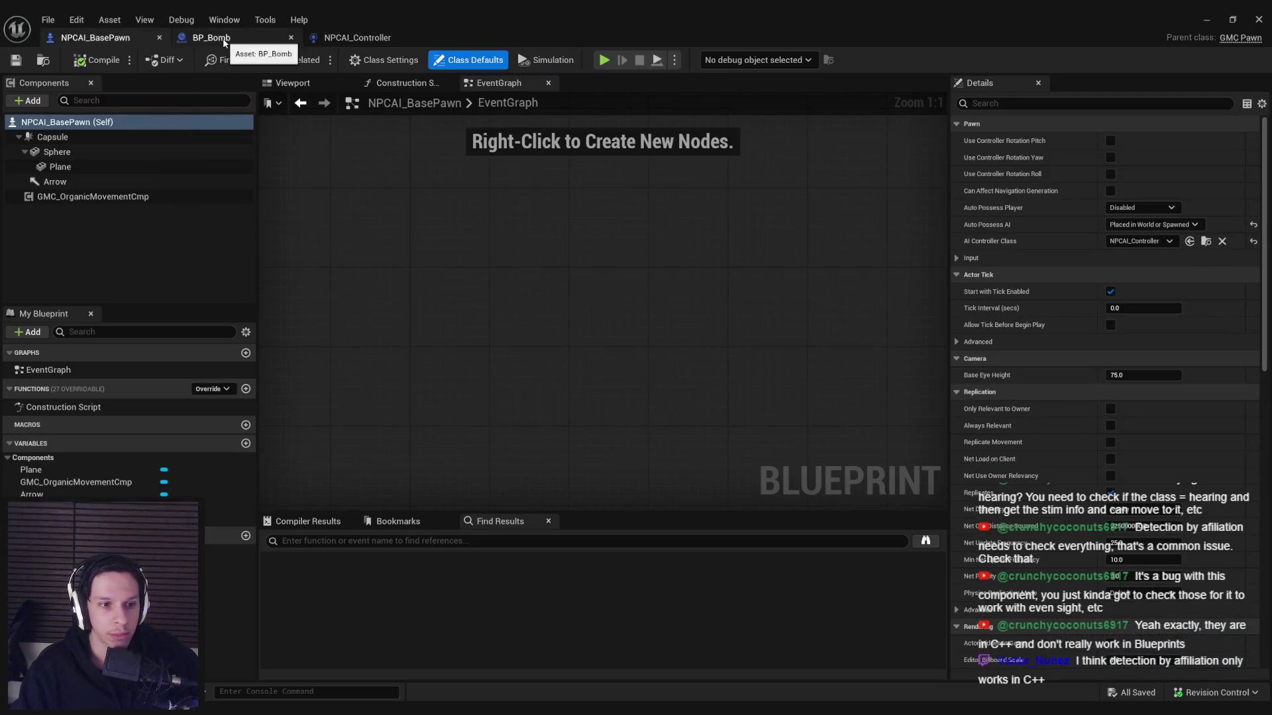
Step: View the pawn in the viewport, then minimize the Blueprint editor and open the Content Browser
click(292, 83)
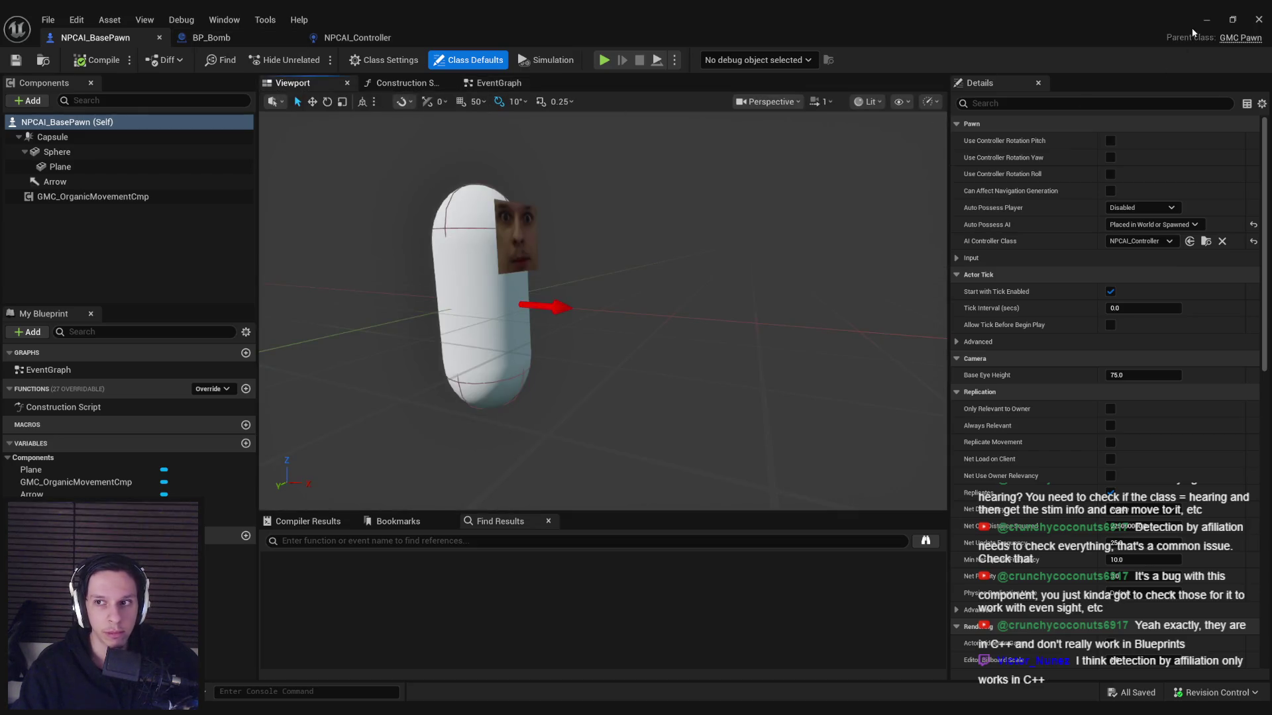
click(1206, 19)
key(ctrl+space)
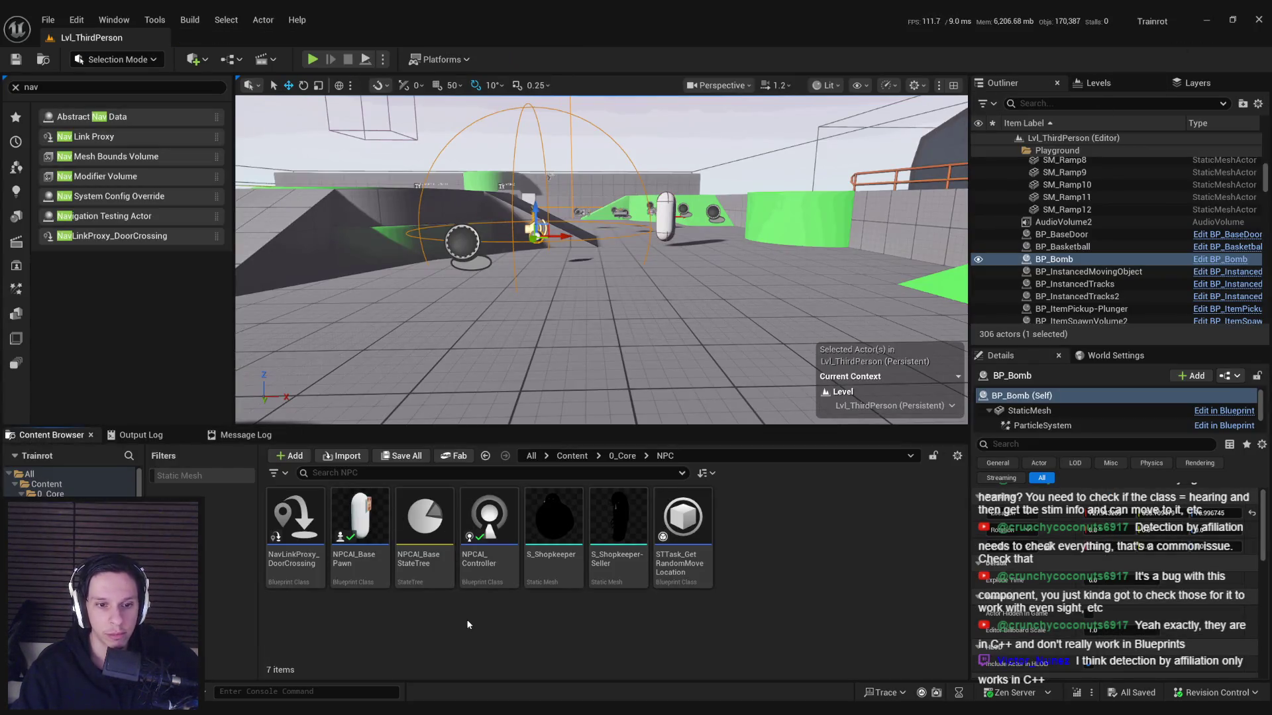
Step: Open NPCAI_BaseStateTree from the NPC folder in the Content Browser
double_click(406, 559)
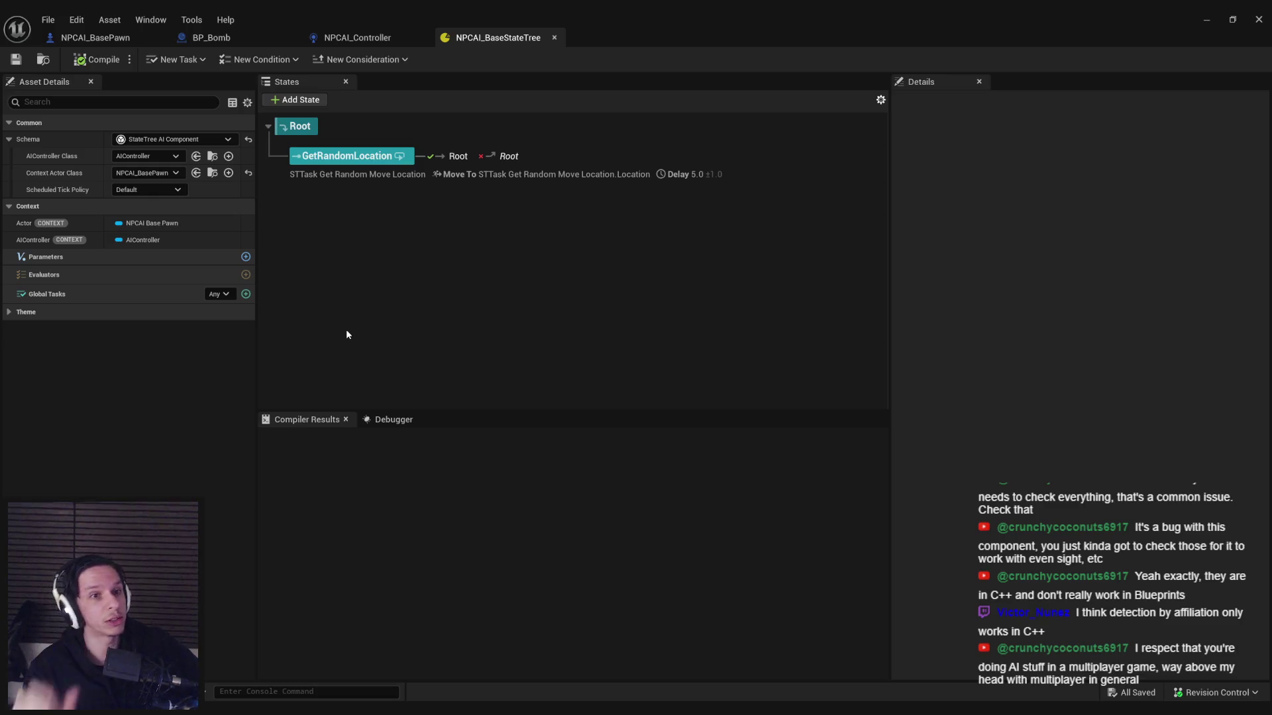
Step: Set AIController Class to NPCAI_Controller, then save the state tree, checking the asset out
click(146, 156)
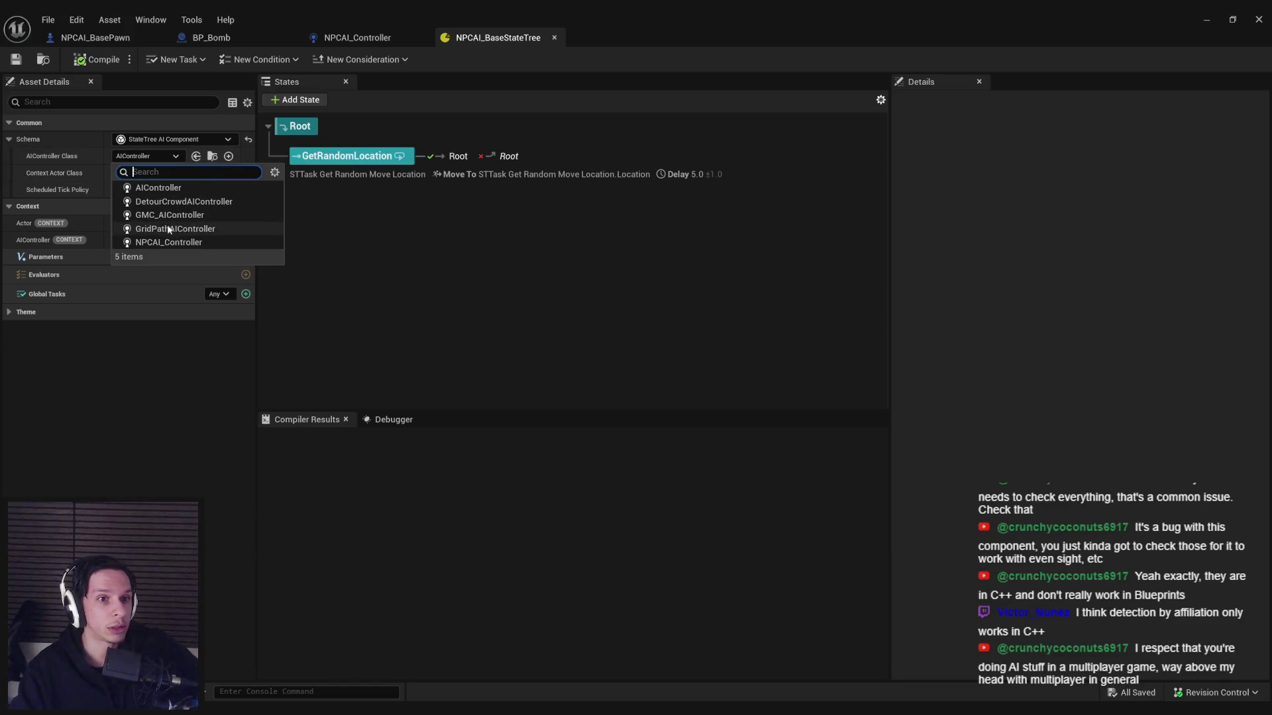
click(169, 242)
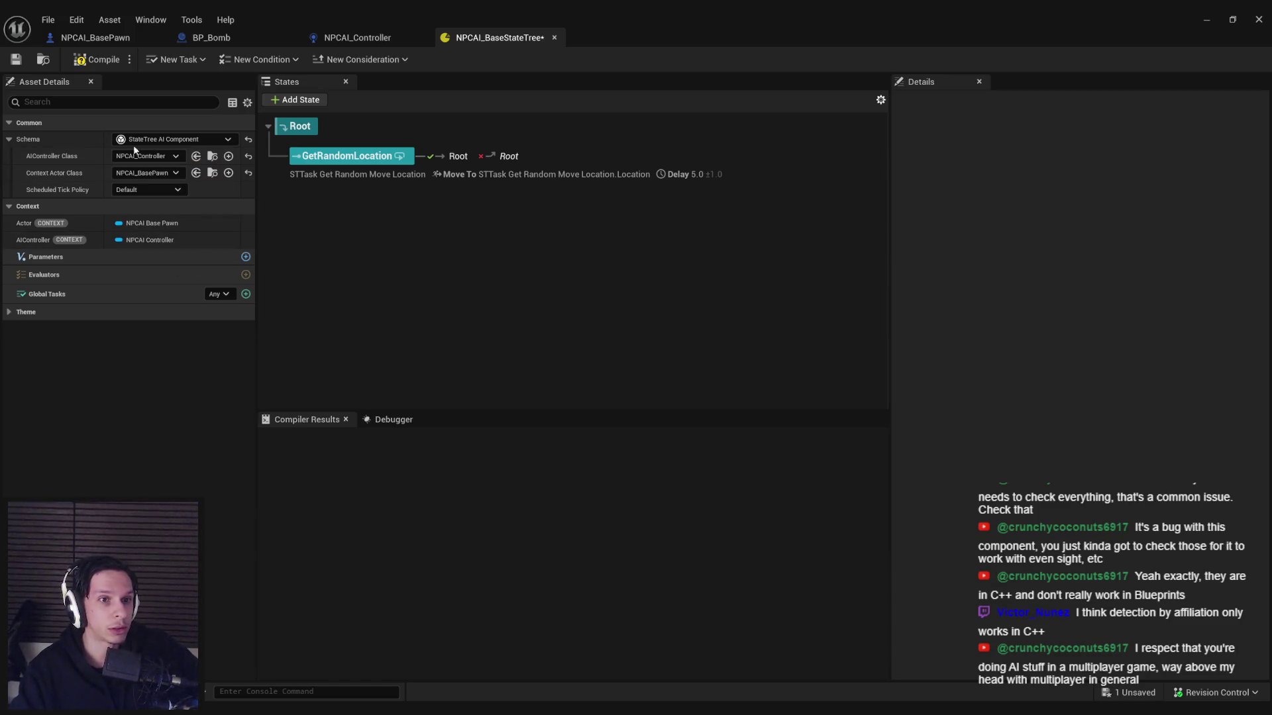
click(16, 59)
click(615, 507)
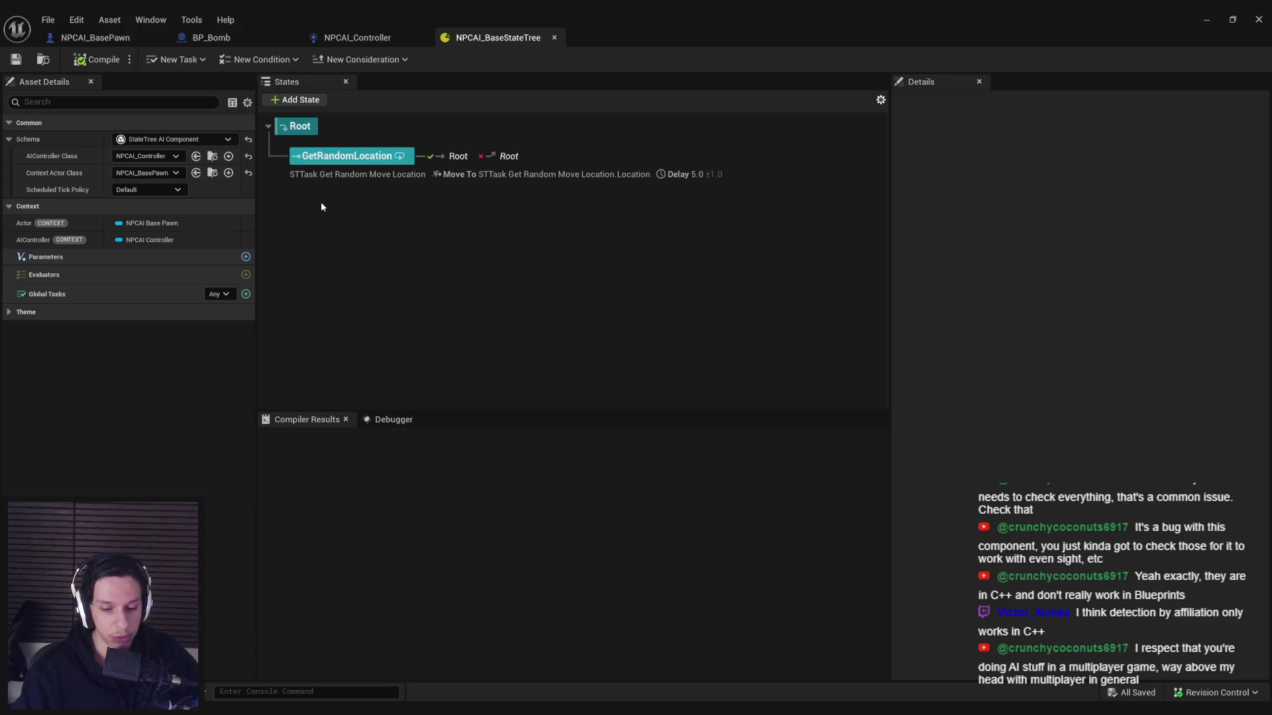
click(95, 37)
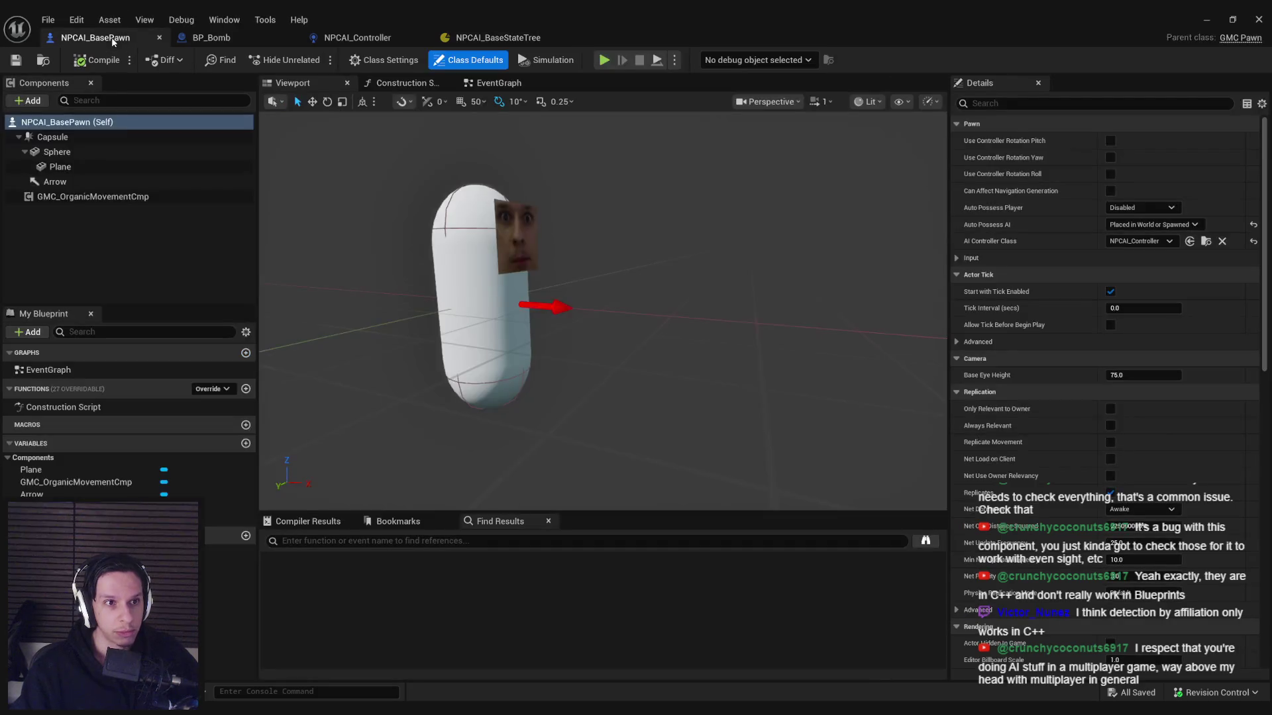
click(89, 197)
scroll(1079, 248, down, 3)
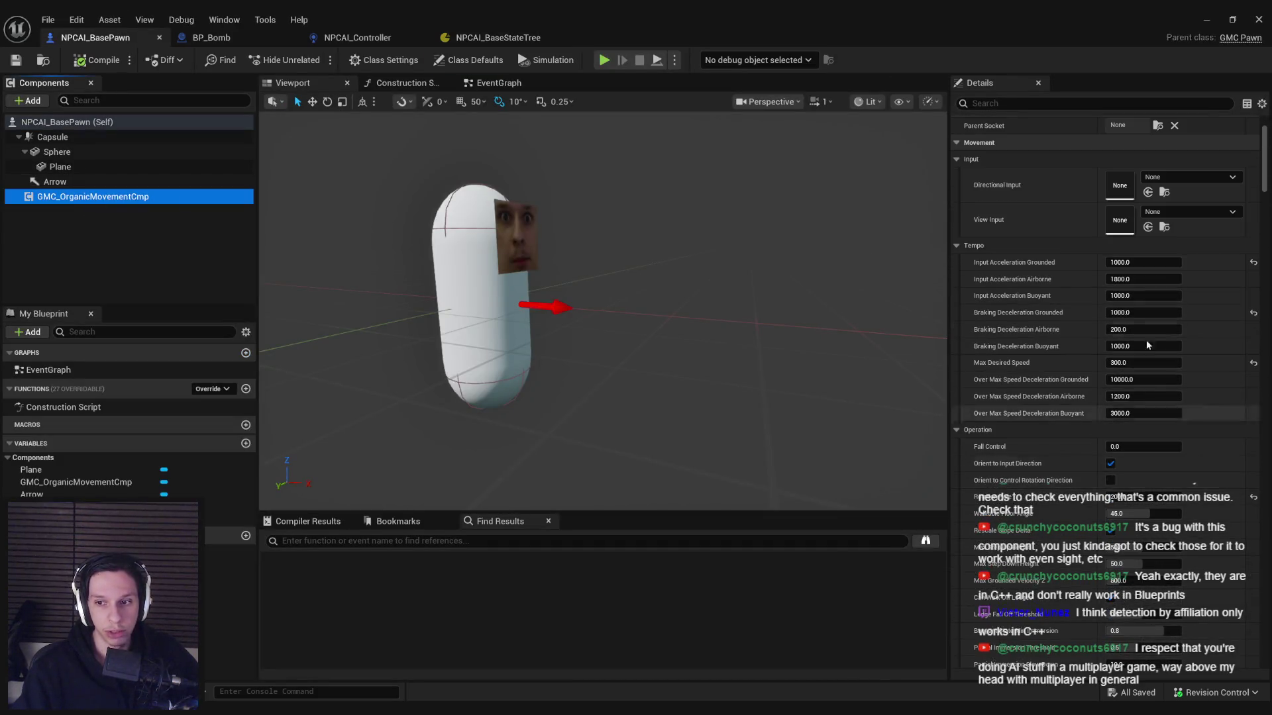
click(505, 41)
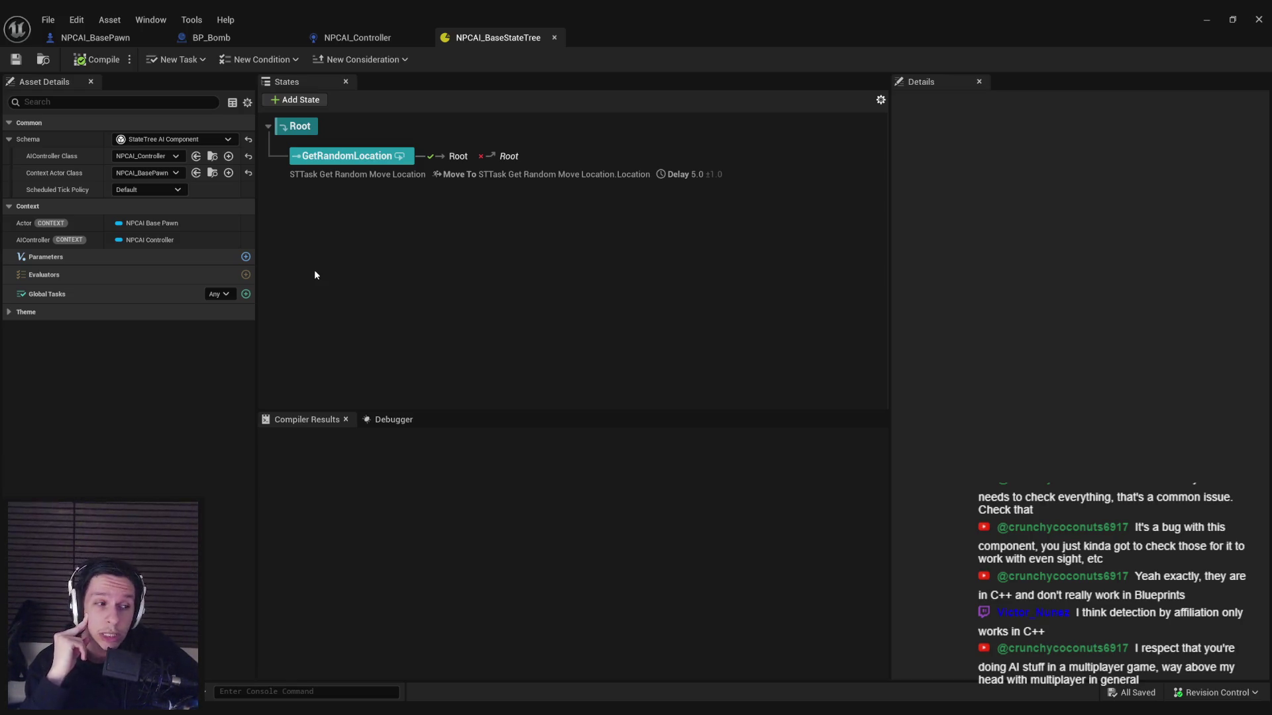
Step: Glance at the debugger and cycle through the open editor tabs, ending on NPCAI_Controller
click(388, 419)
click(339, 420)
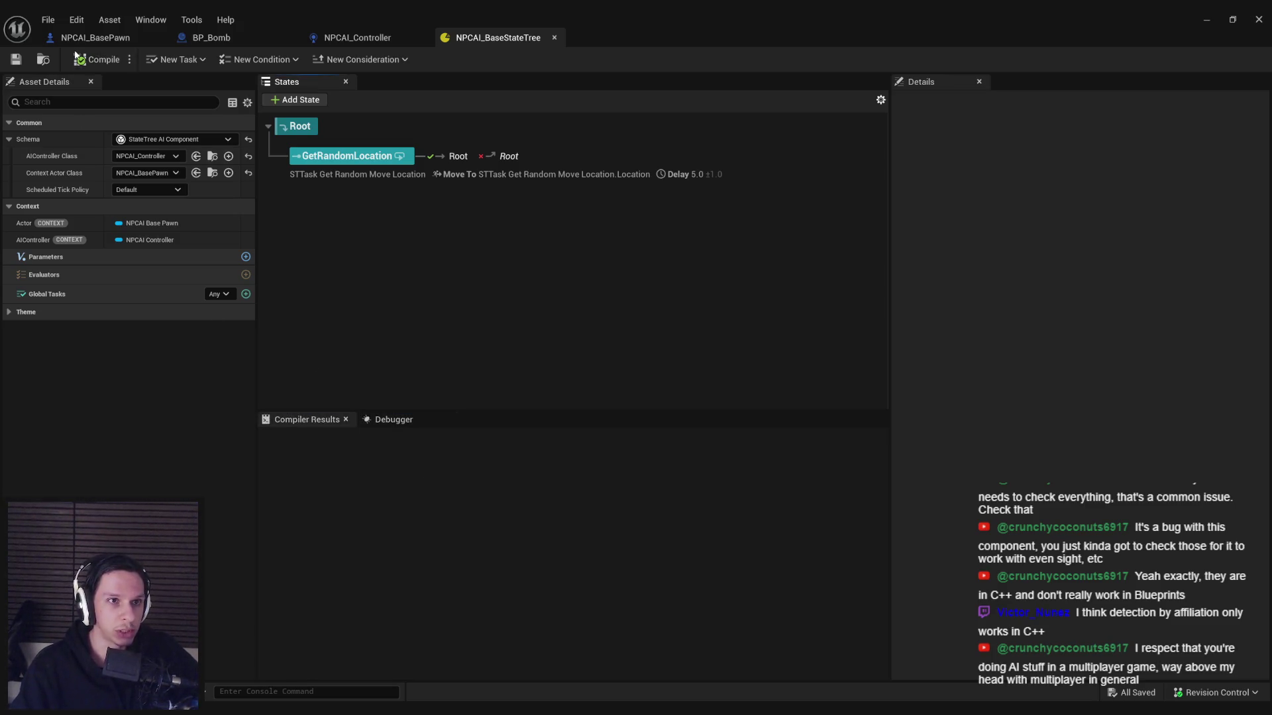
click(113, 38)
click(534, 39)
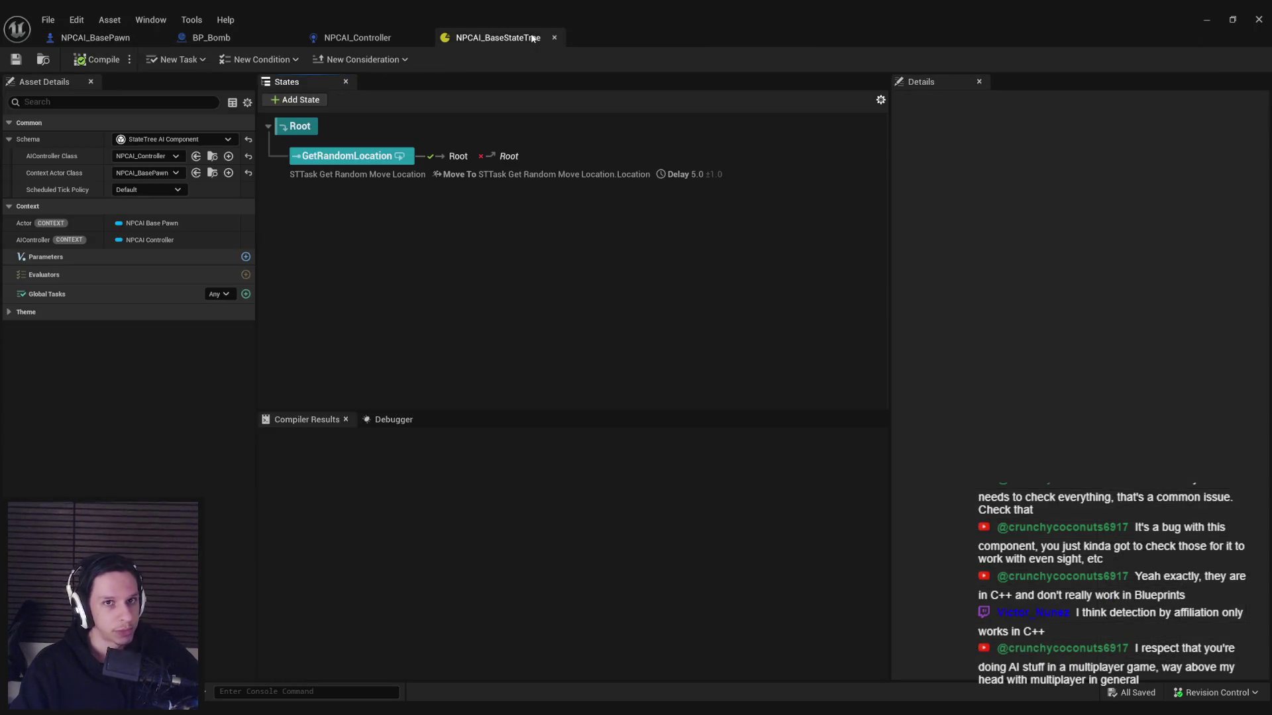
click(211, 37)
click(100, 37)
click(394, 37)
click(442, 38)
click(371, 38)
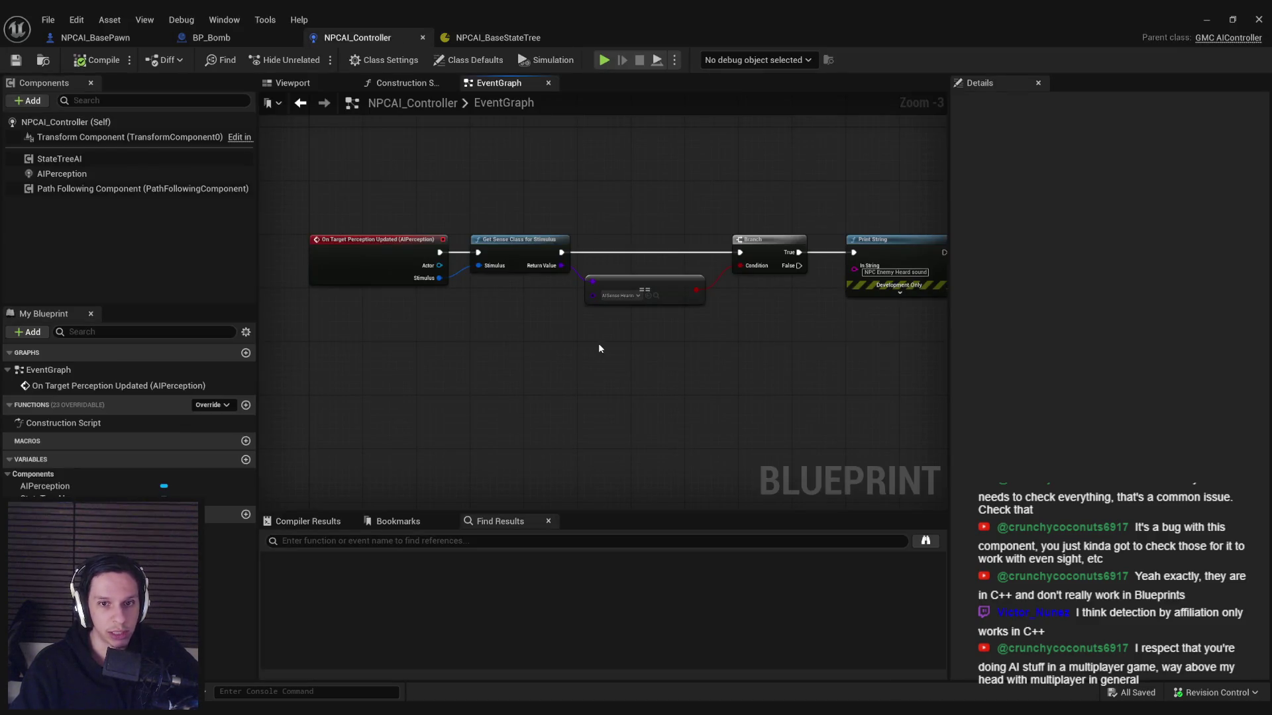
Step: Nudge the ==, Branch and Print String nodes slightly right, save NPCAI_Controller, and return to the state tree
scroll(670, 322, down, 1)
drag(430, 229, 686, 321)
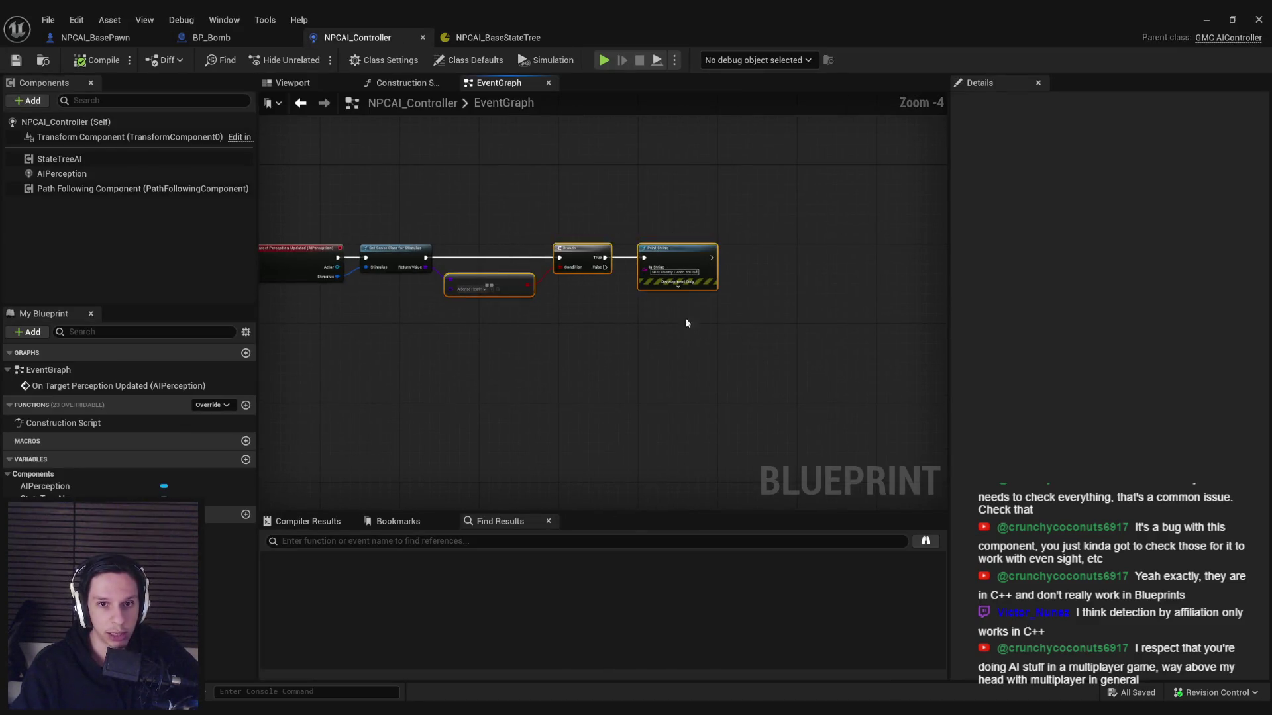
scroll(606, 266, up, 1)
drag(606, 266, 613, 266)
click(605, 363)
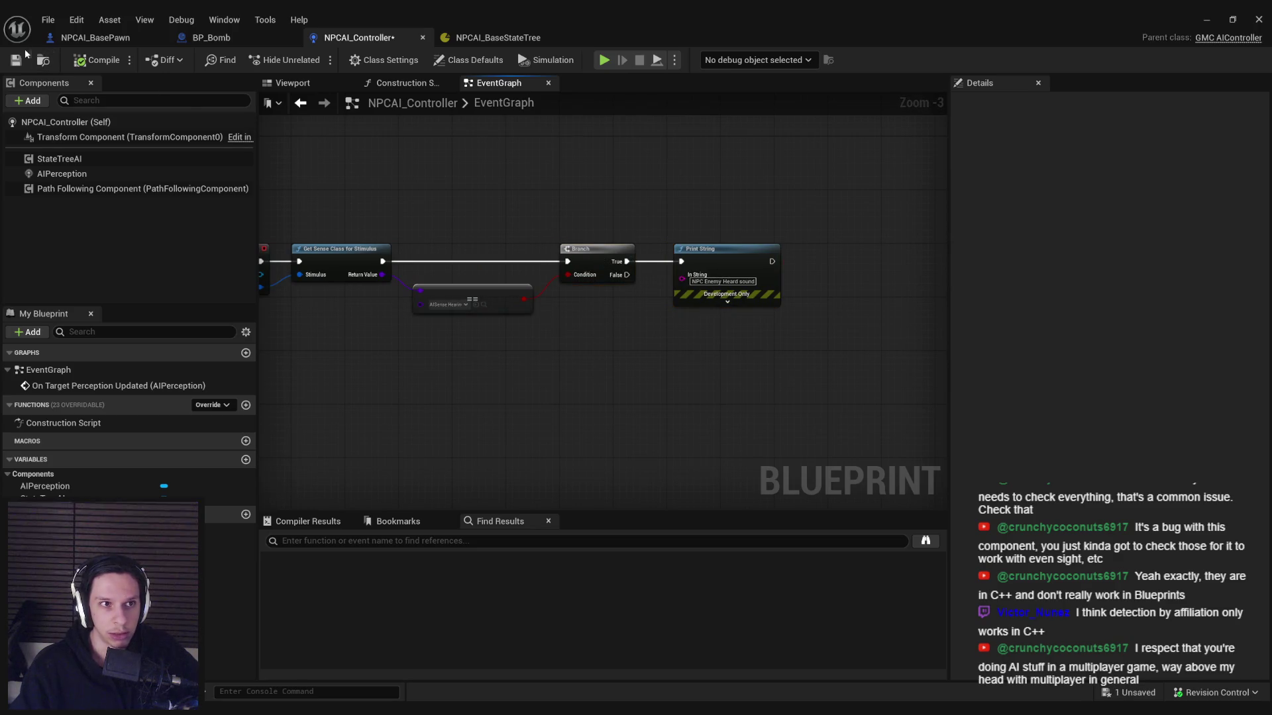
click(15, 61)
drag(413, 186, 503, 204)
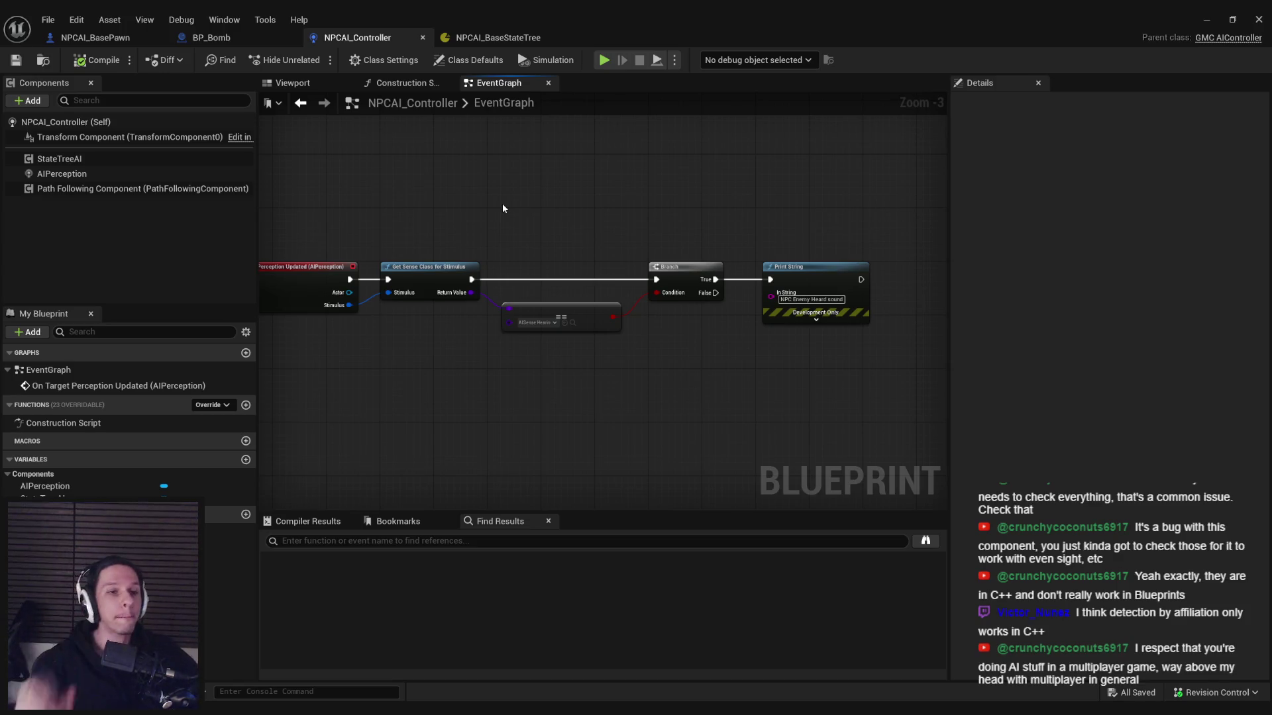
click(498, 41)
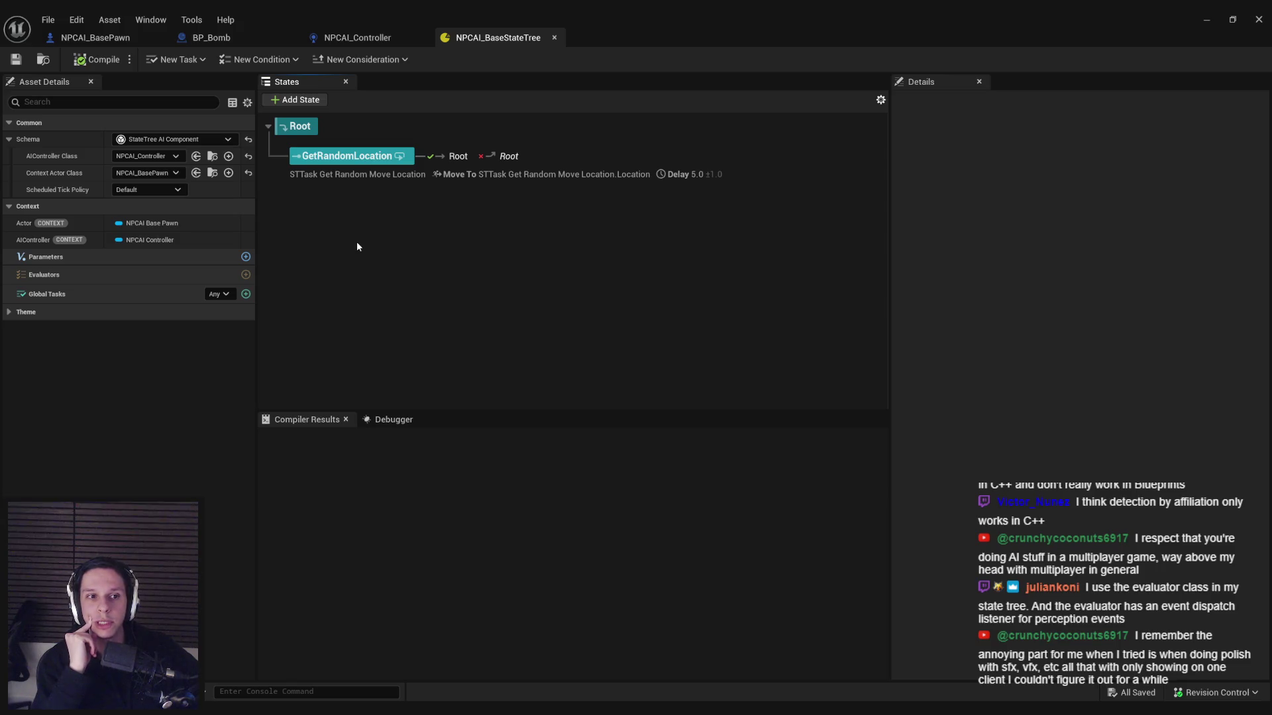
Step: Drop a StateTreeAI getter into the NPCAI_Controller graph and browse its 'set' actions without adding one
click(357, 37)
mouse_move(59, 159)
mouse_down()
mouse_move(486, 443)
mouse_move(499, 396)
mouse_up()
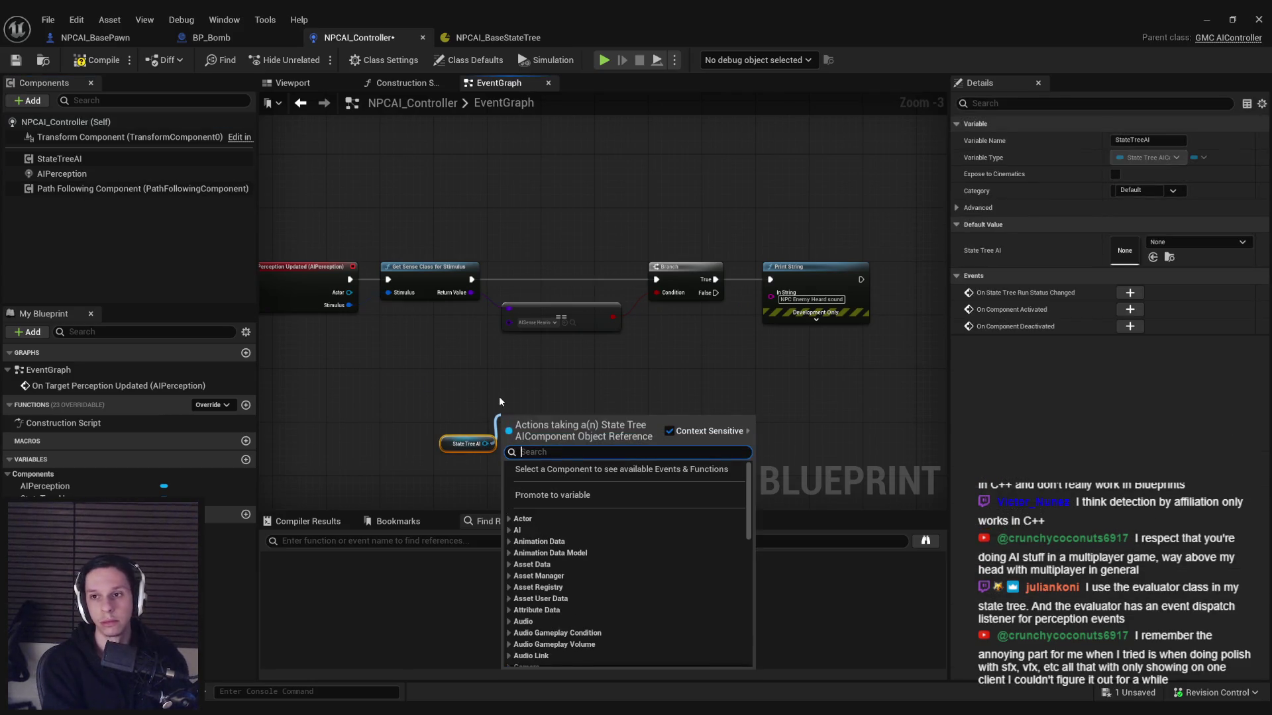
text(set)
scroll(623, 518, up, 3)
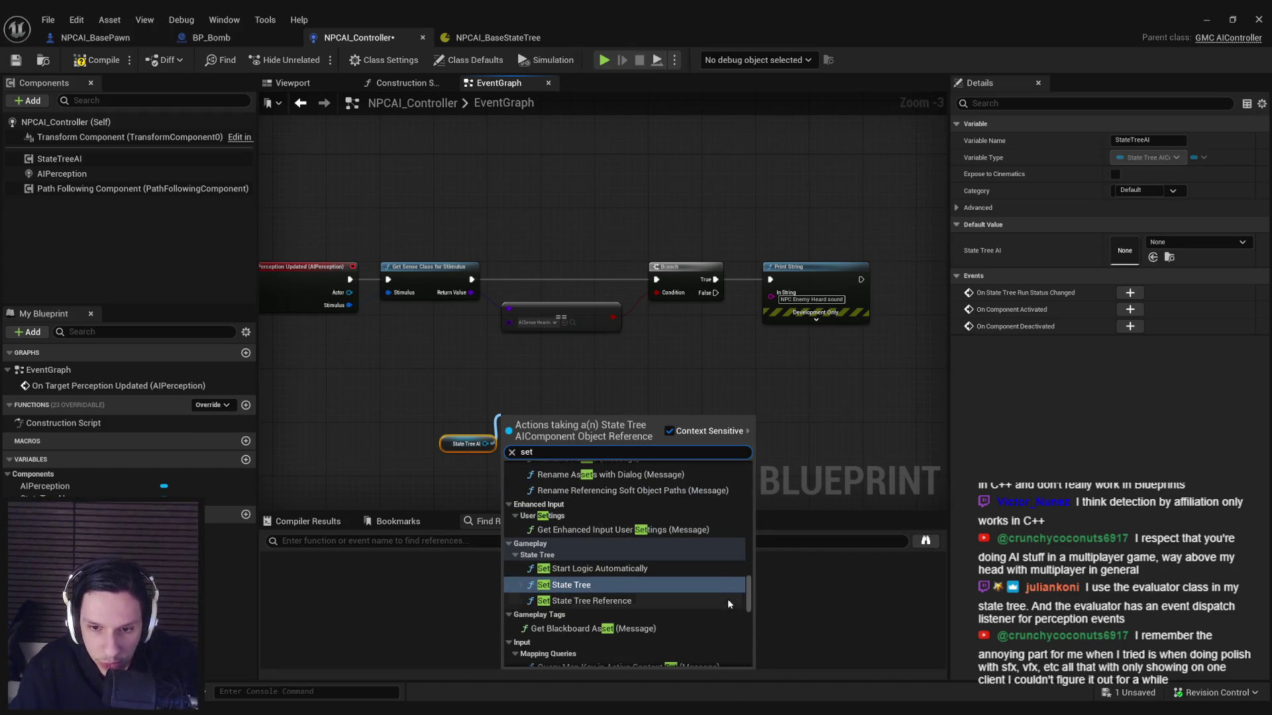
scroll(629, 560, down, 4)
scroll(684, 605, down, 4)
scroll(686, 610, down, 5)
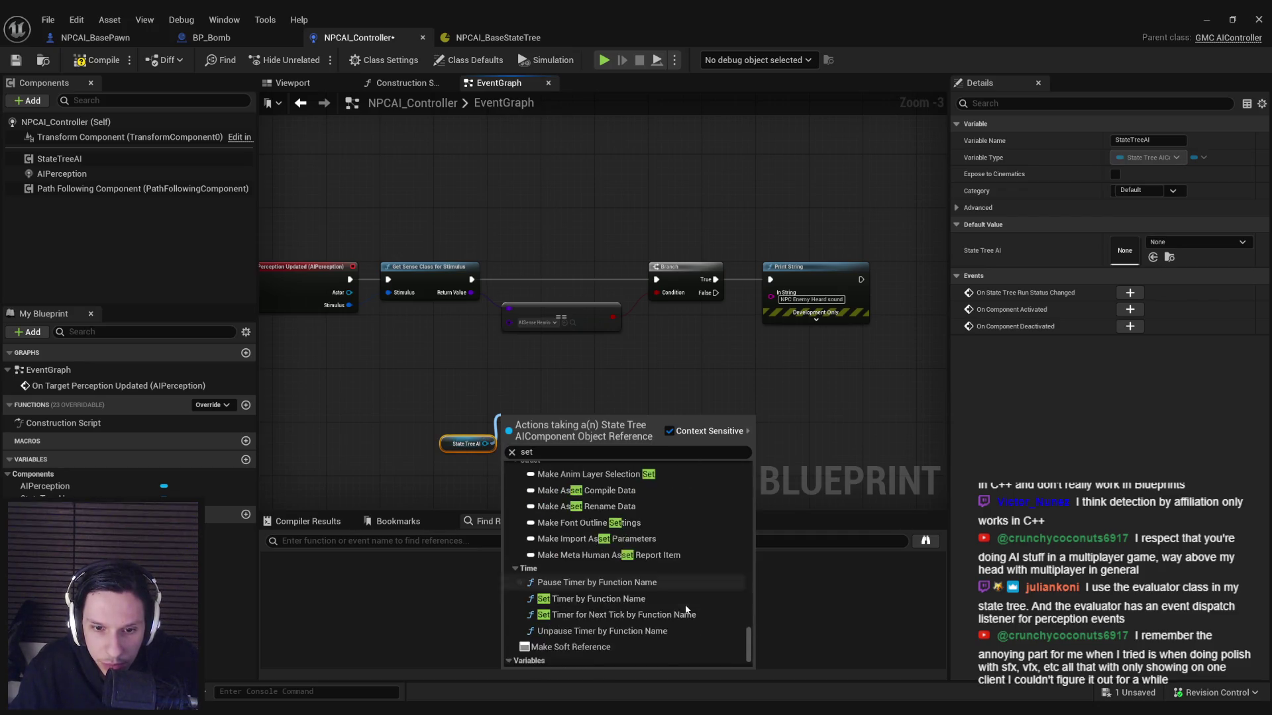
scroll(686, 609, up, 8)
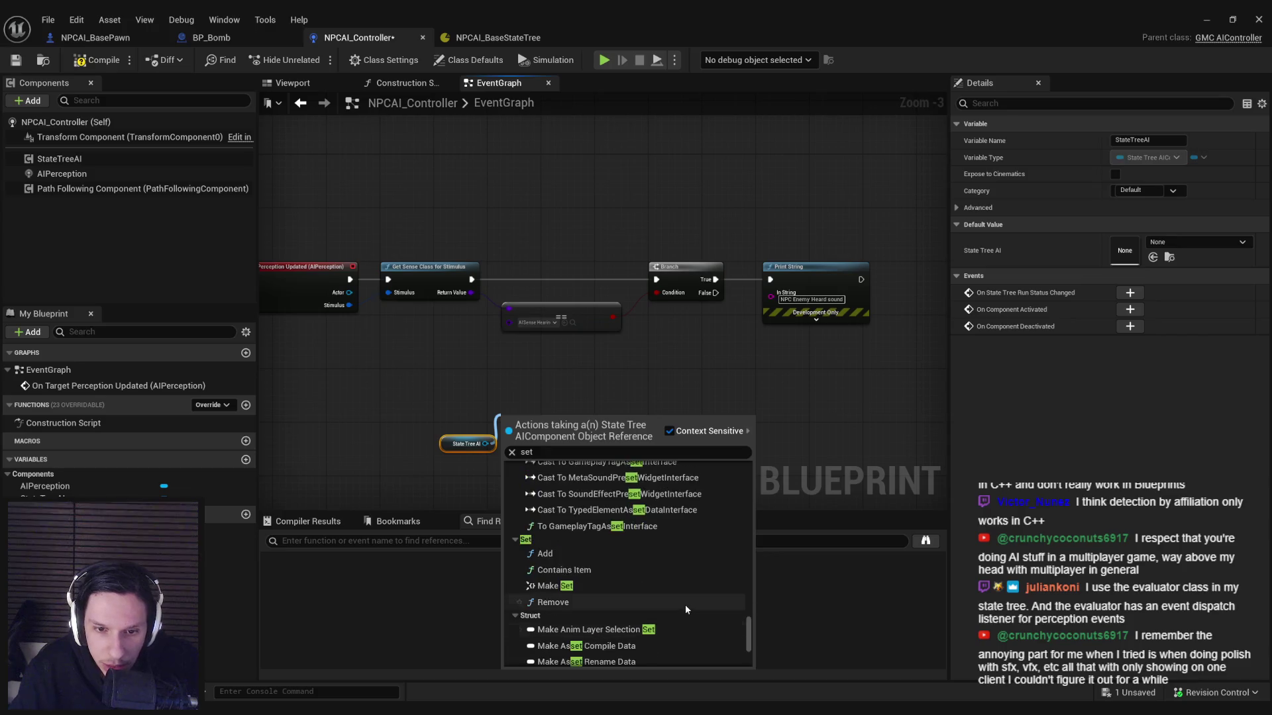
scroll(685, 608, up, 6)
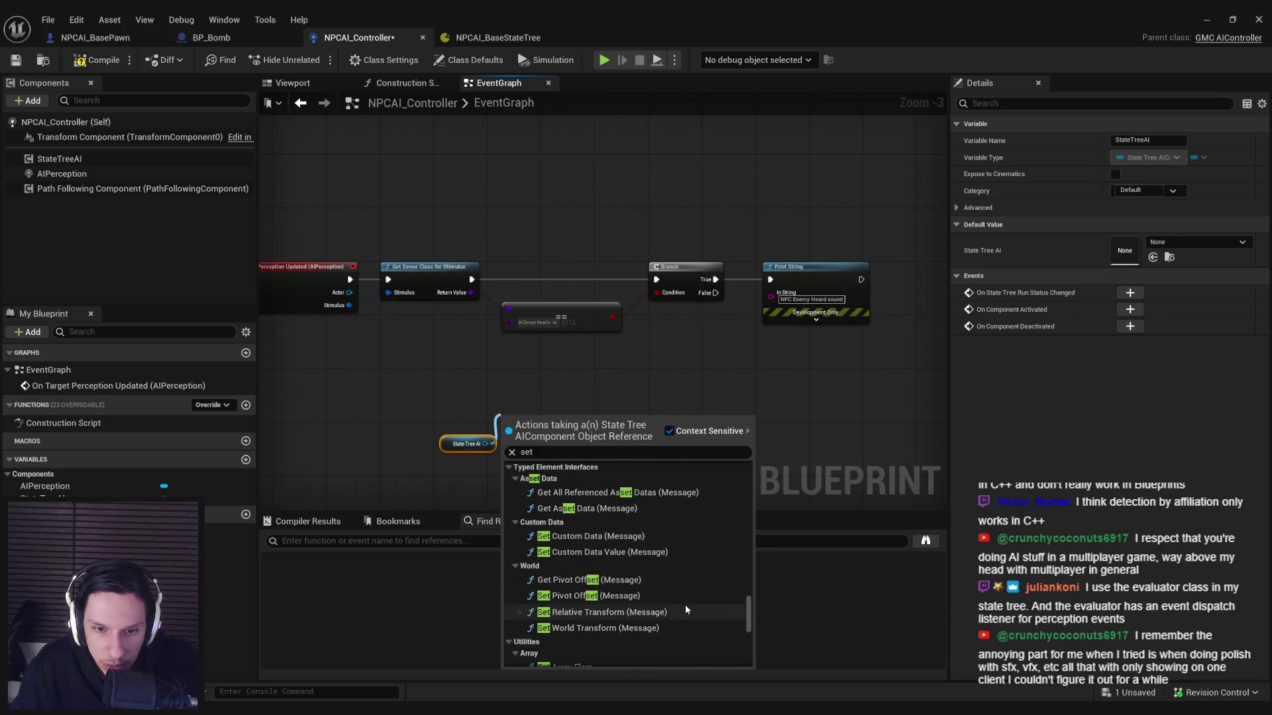
scroll(685, 608, up, 2)
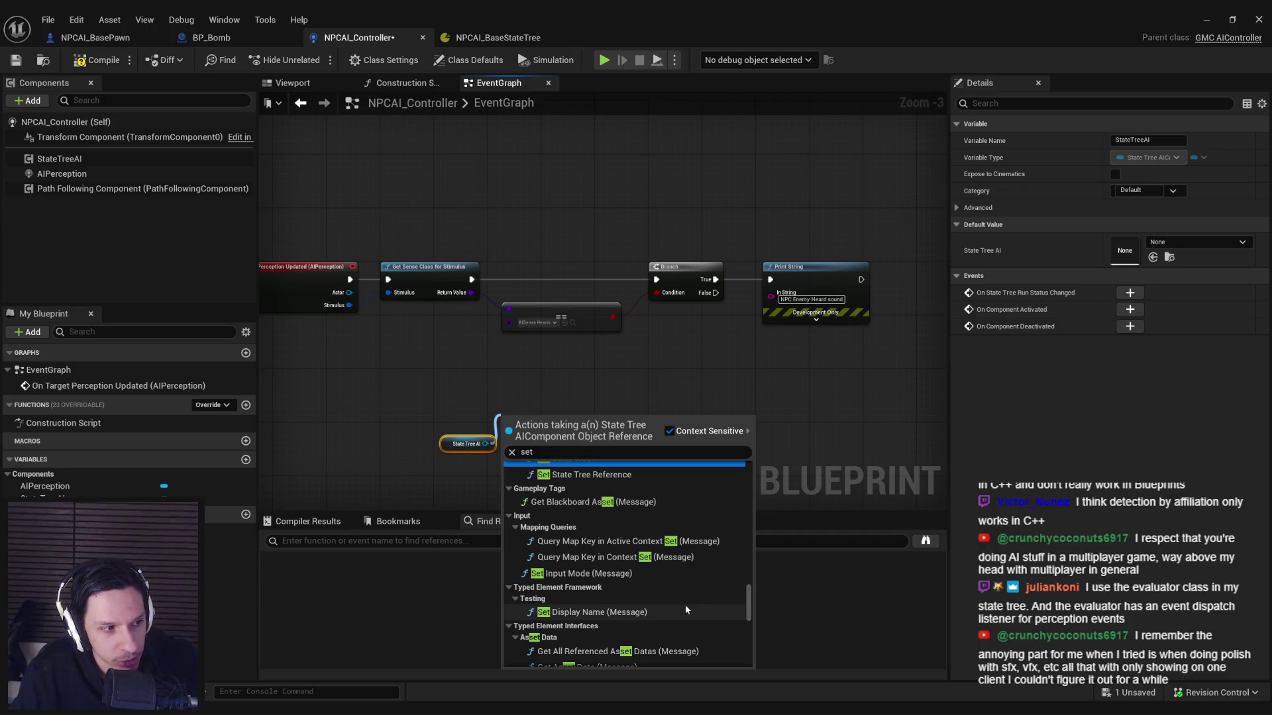
scroll(685, 608, up, 5)
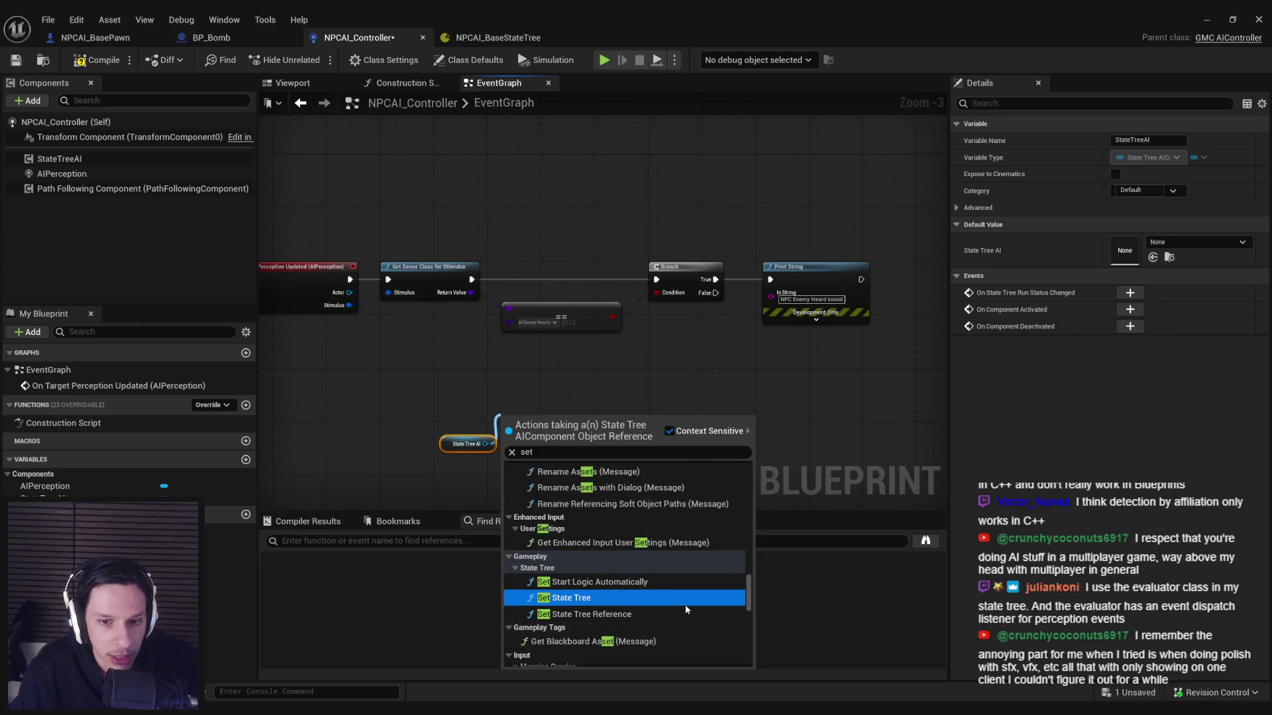
scroll(562, 602, up, 3)
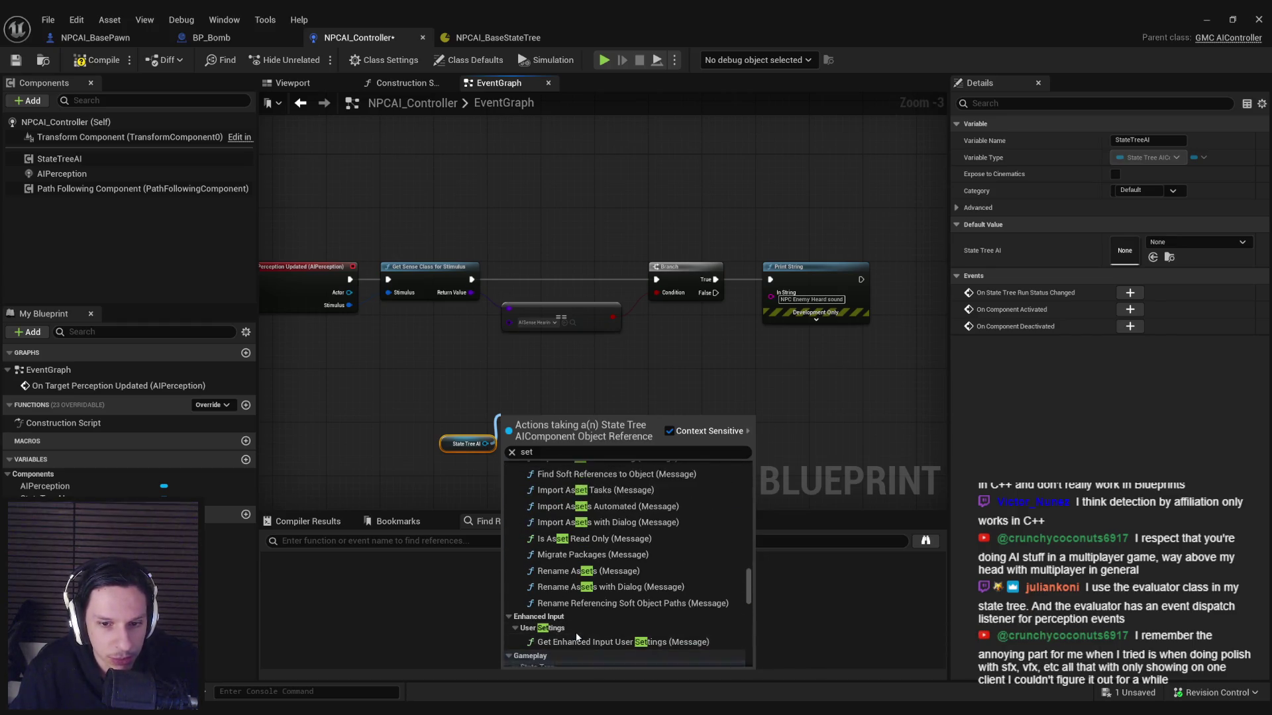
scroll(581, 638, up, 10)
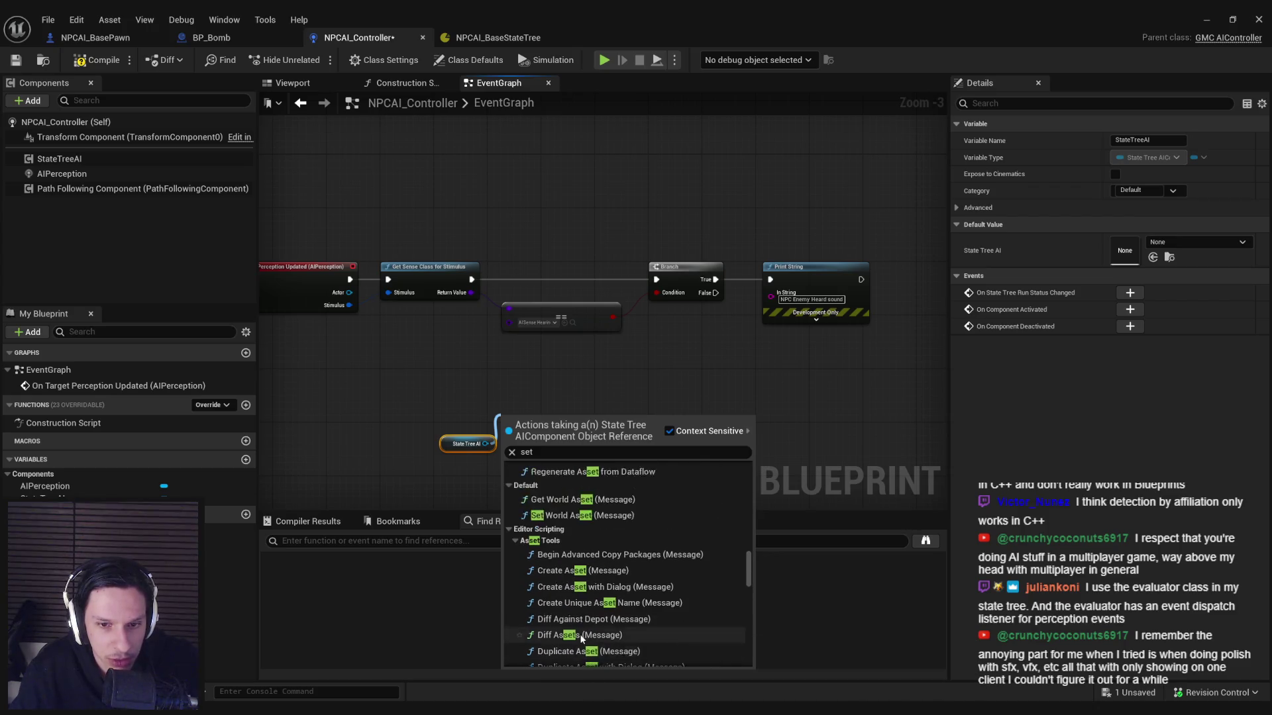
scroll(581, 638, up, 10)
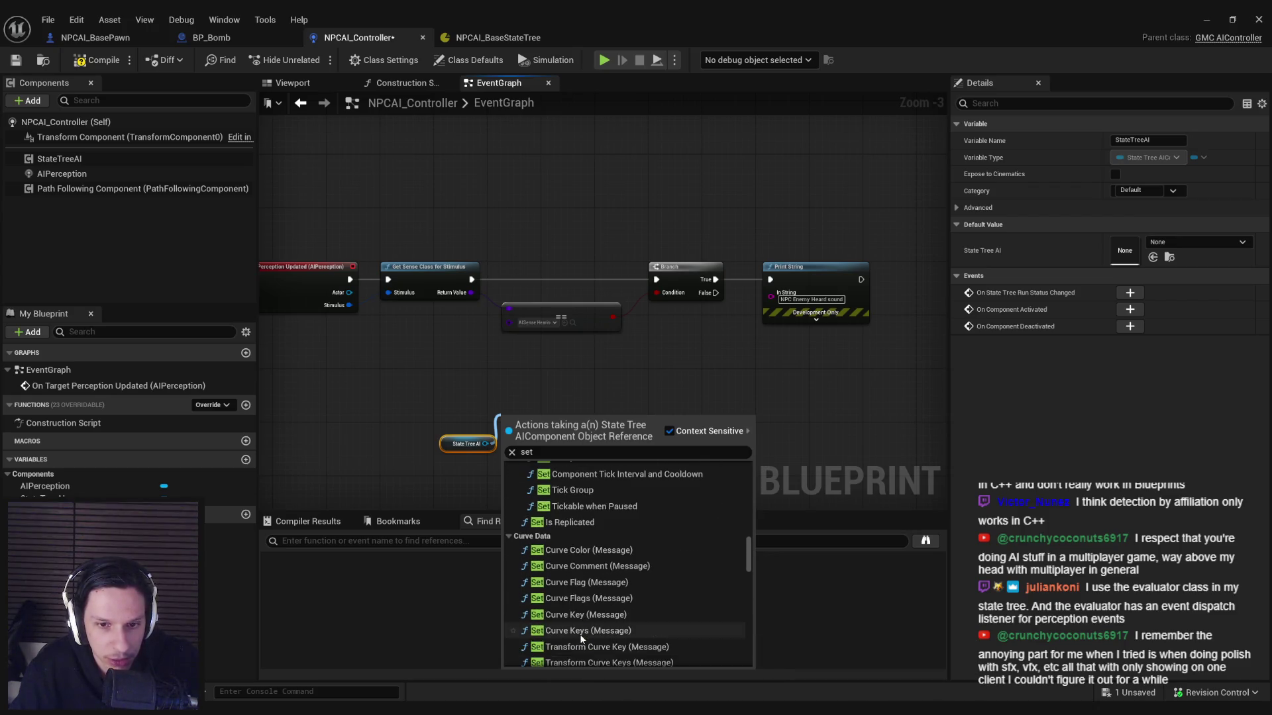
scroll(581, 638, up, 5)
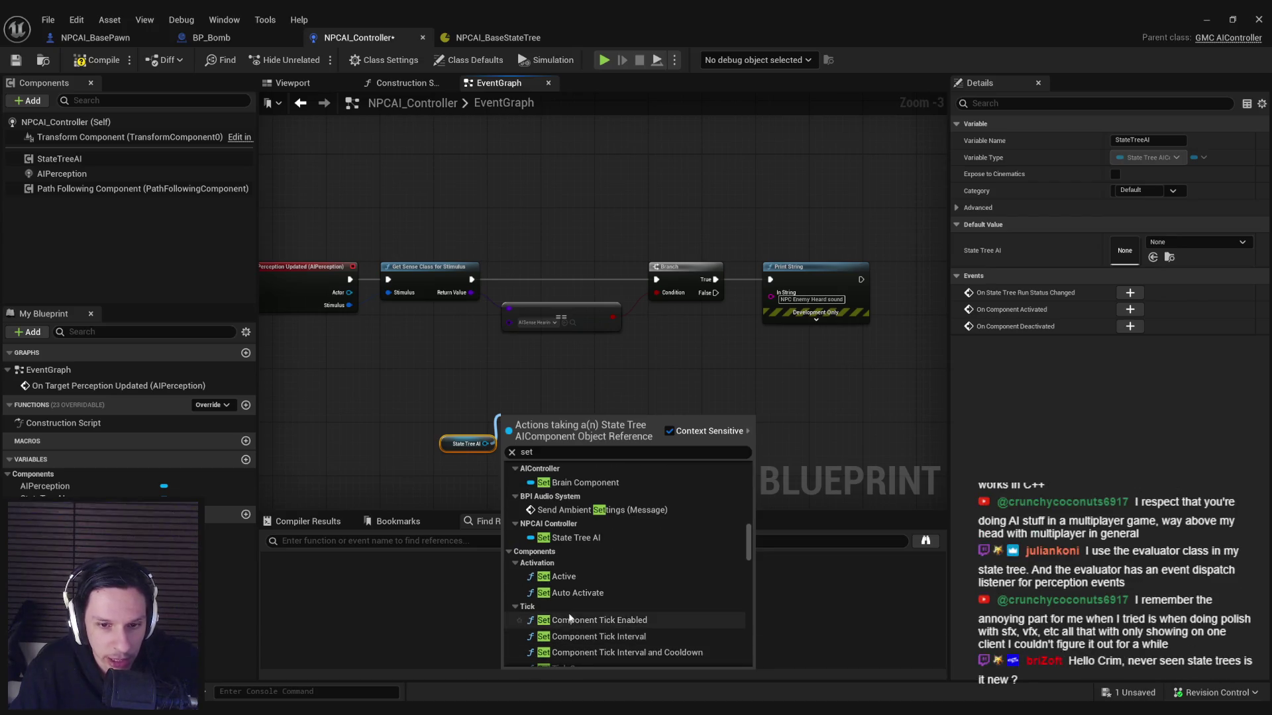
scroll(569, 616, up, 5)
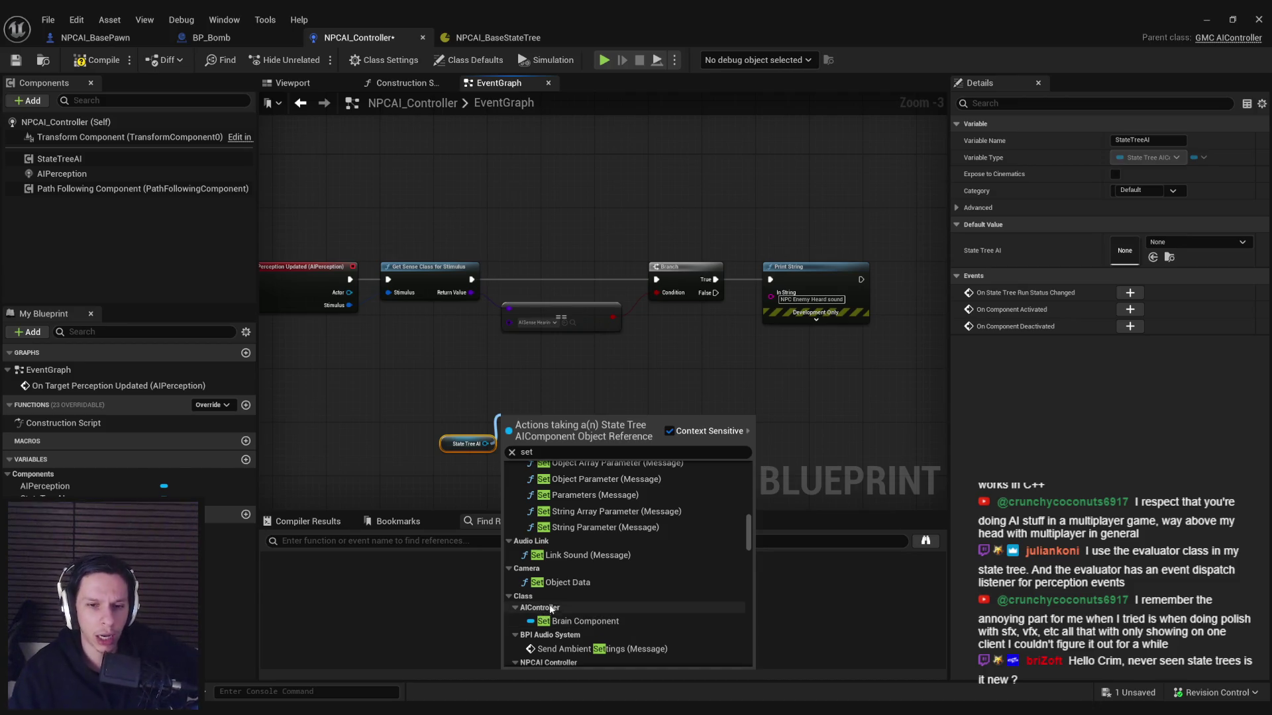
scroll(562, 591, up, 10)
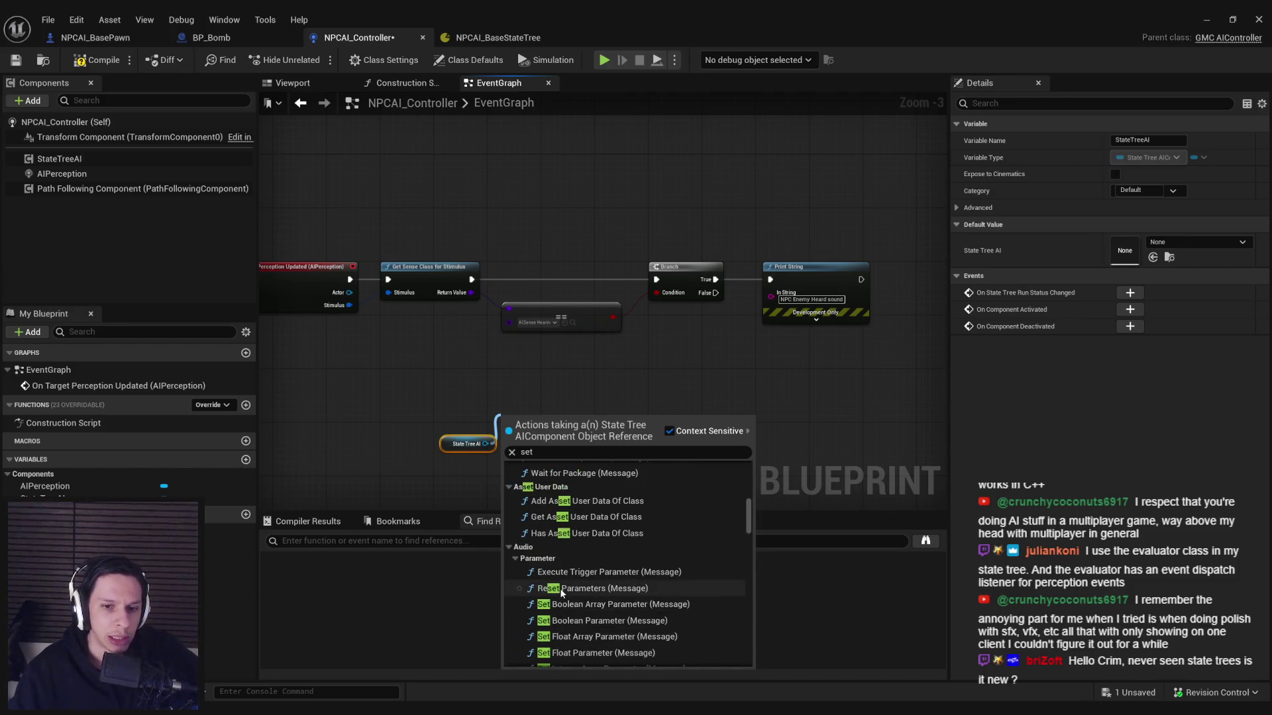
scroll(561, 594, up, 8)
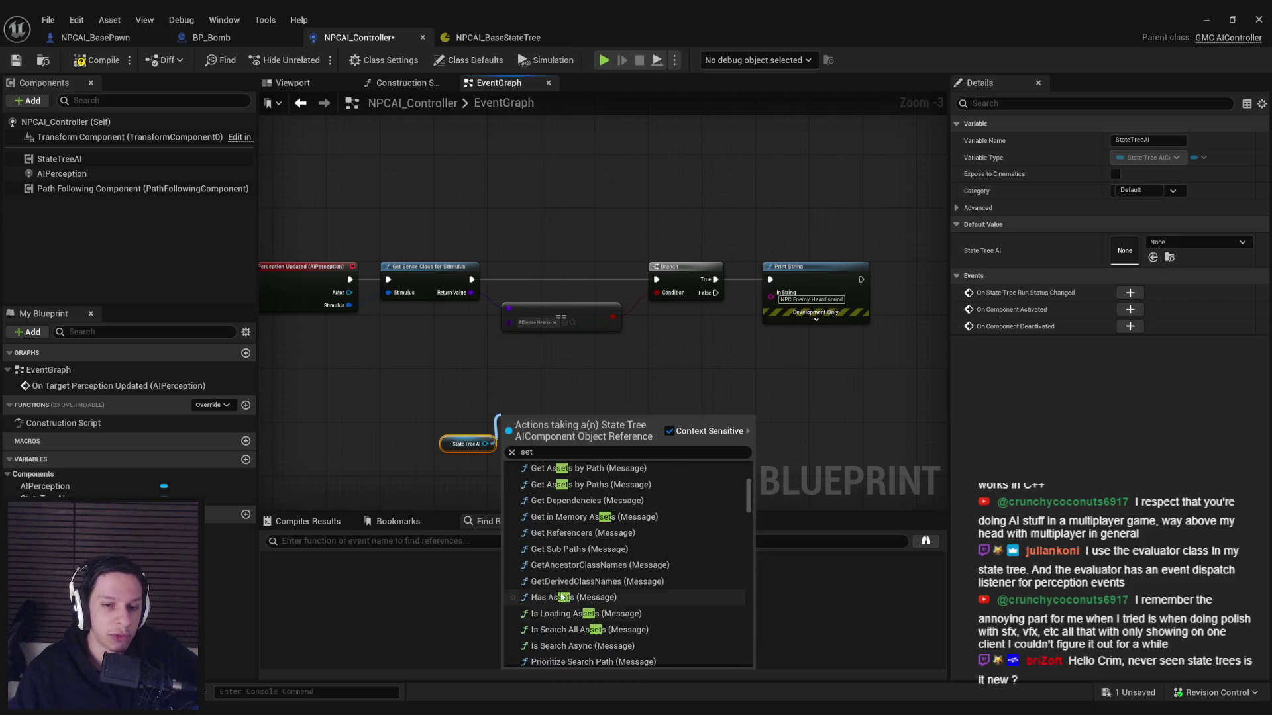
scroll(561, 597, up, 6)
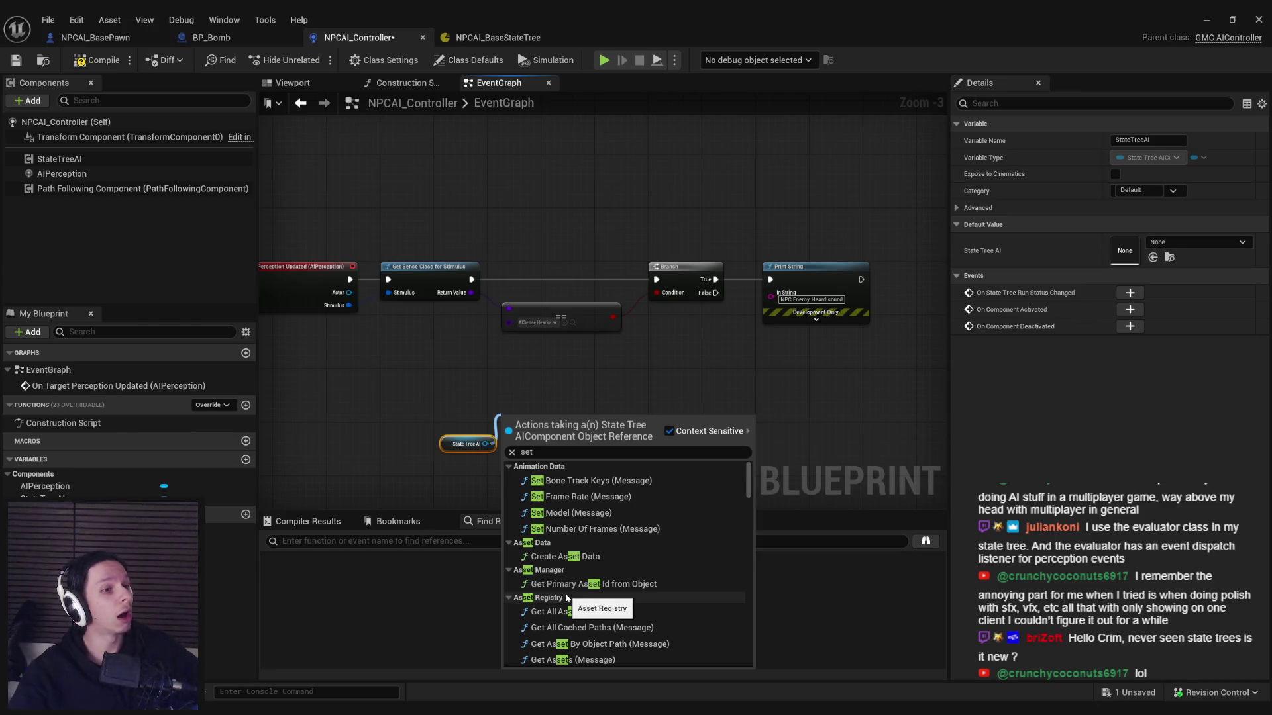
click(476, 414)
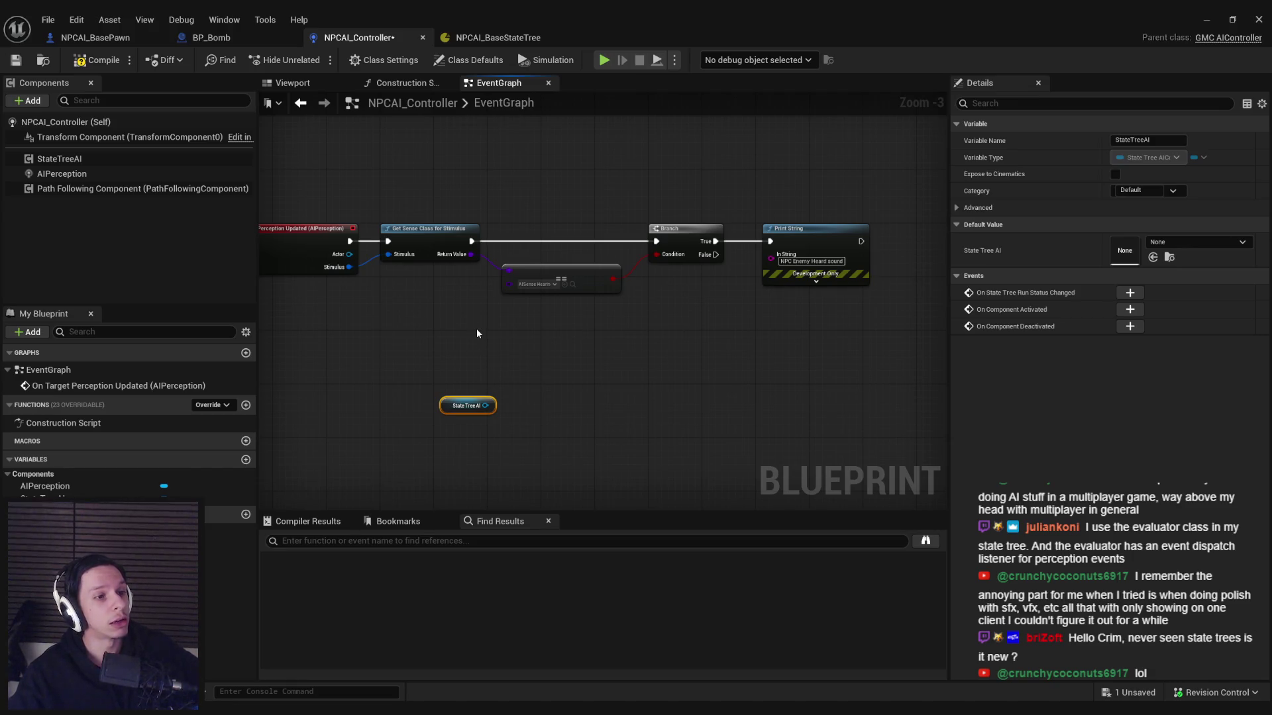
Step: Delete the StateTreeAI getter, then add and remove a trial None state under Root
key(Delete)
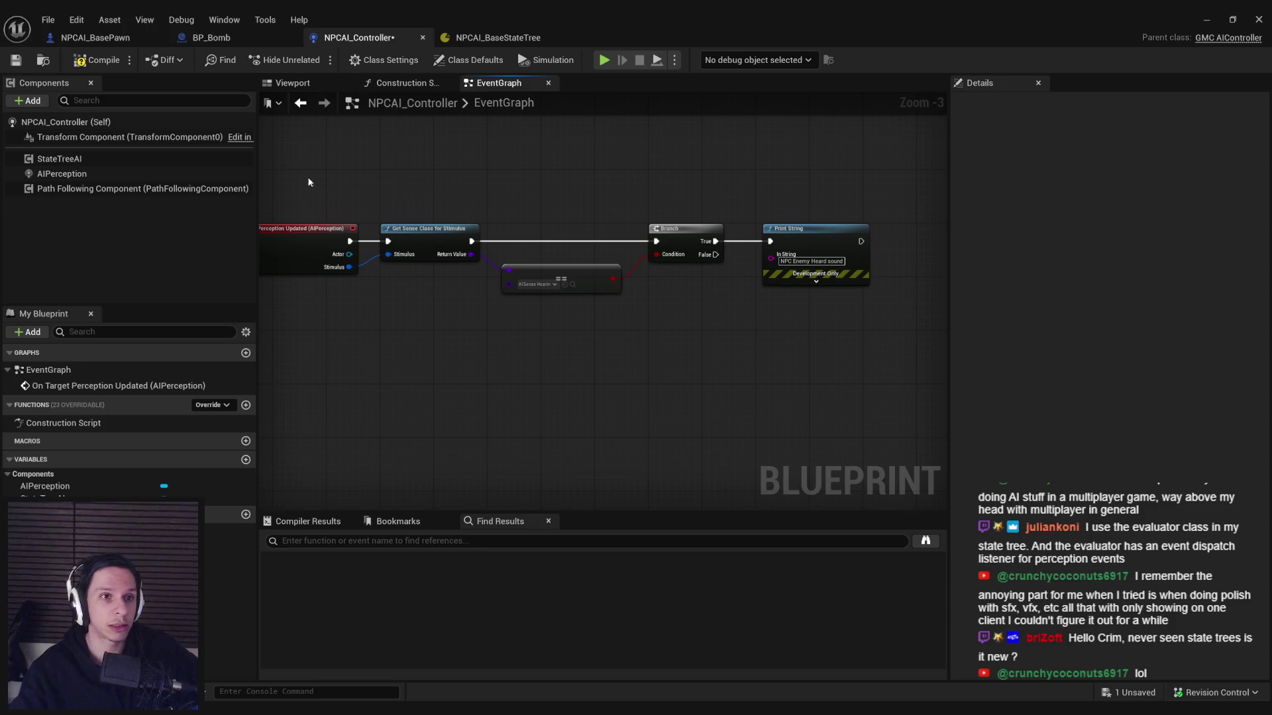
click(497, 37)
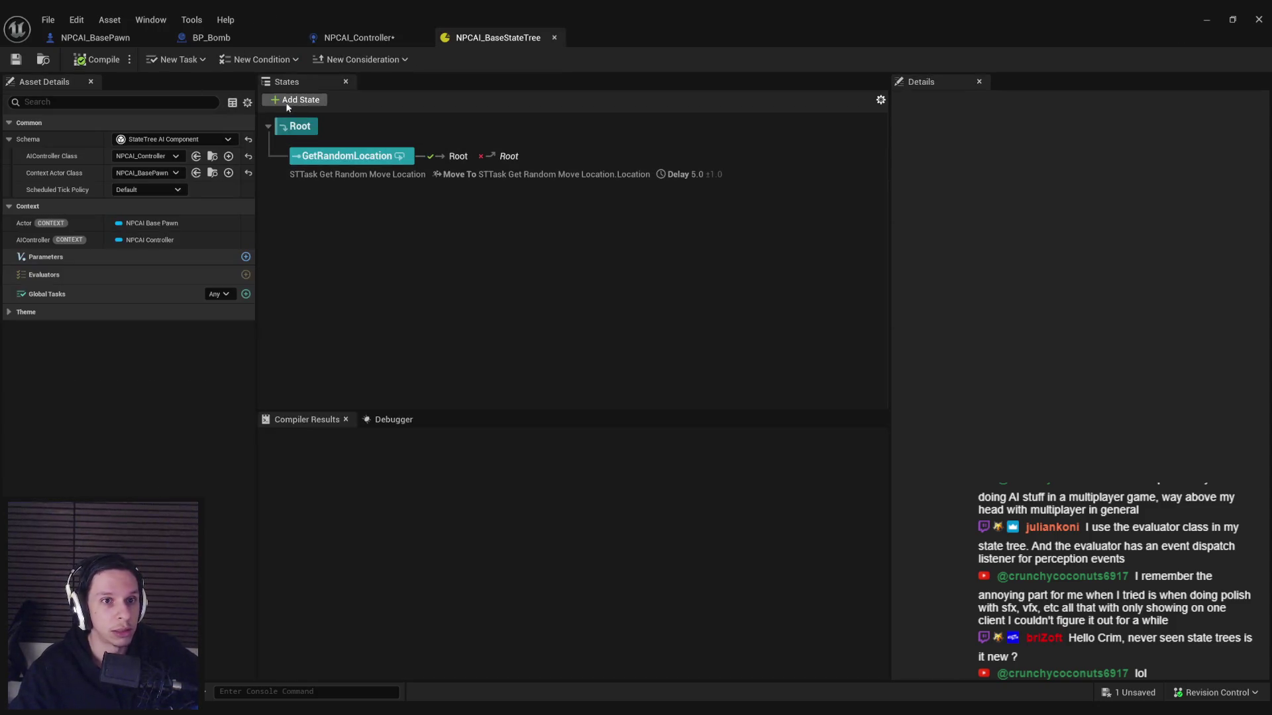
click(289, 101)
click(312, 214)
click(310, 199)
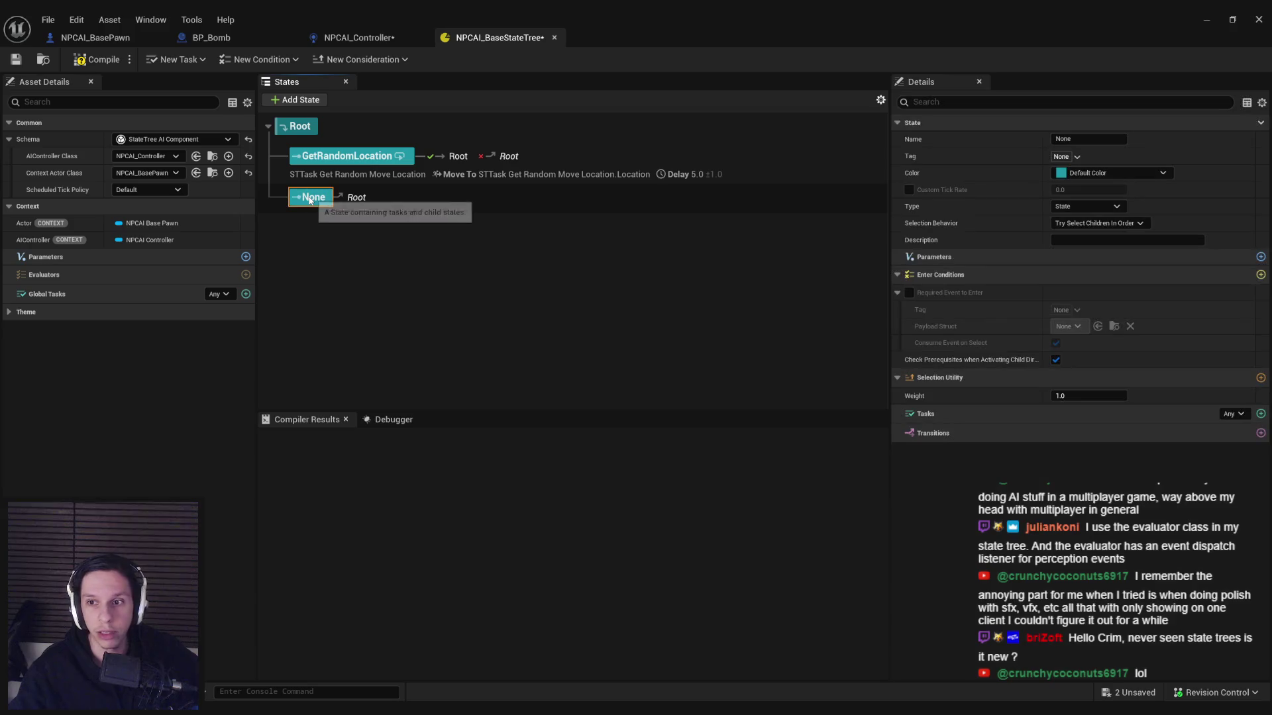
right_click(309, 200)
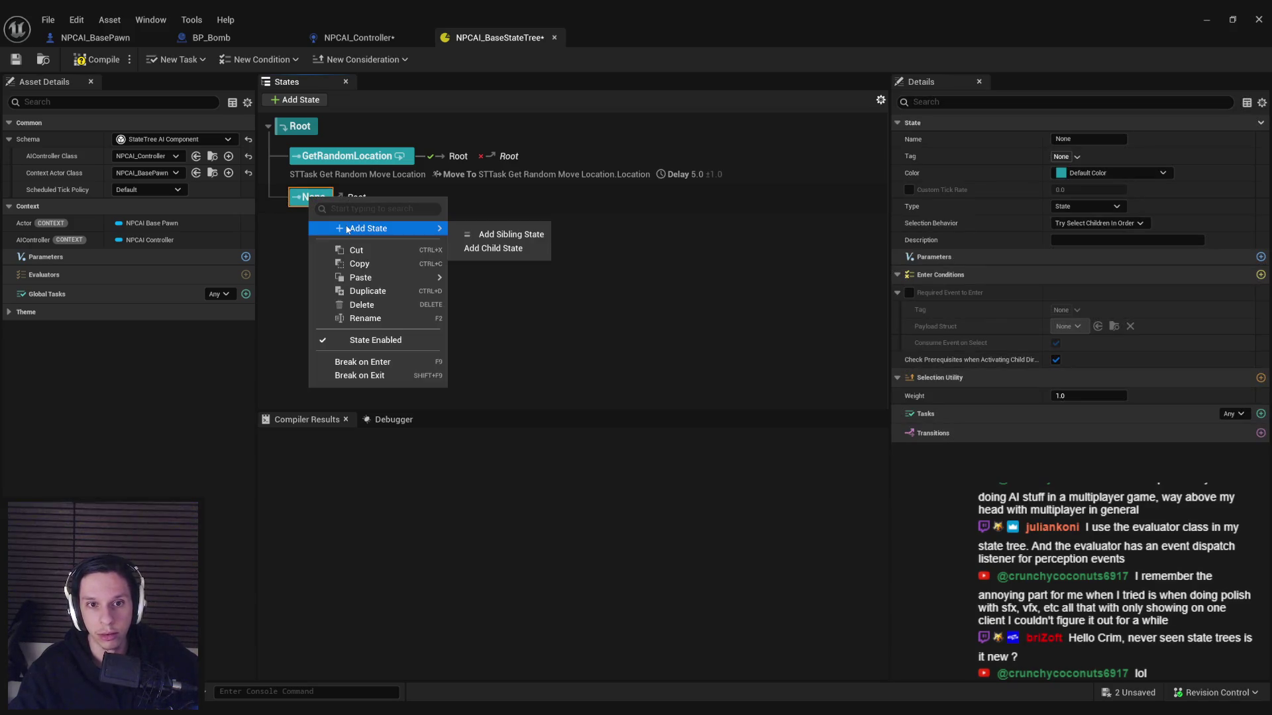
click(312, 199)
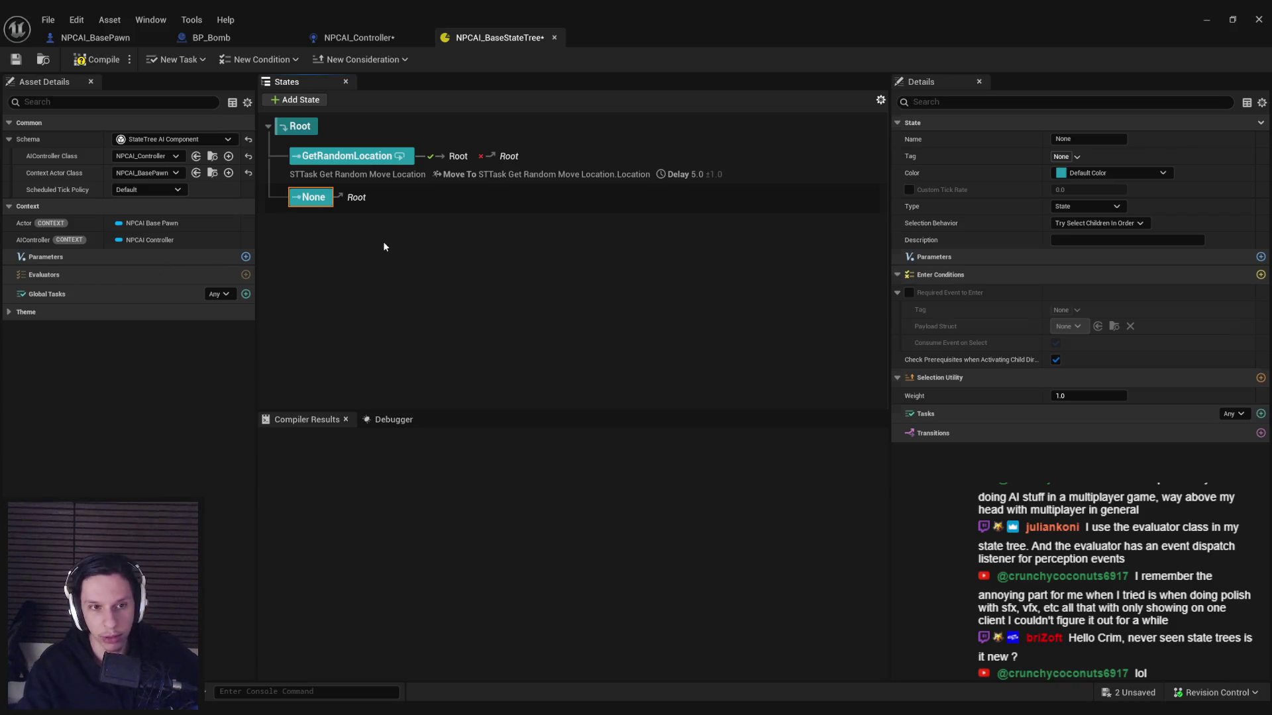
key(Delete)
click(246, 275)
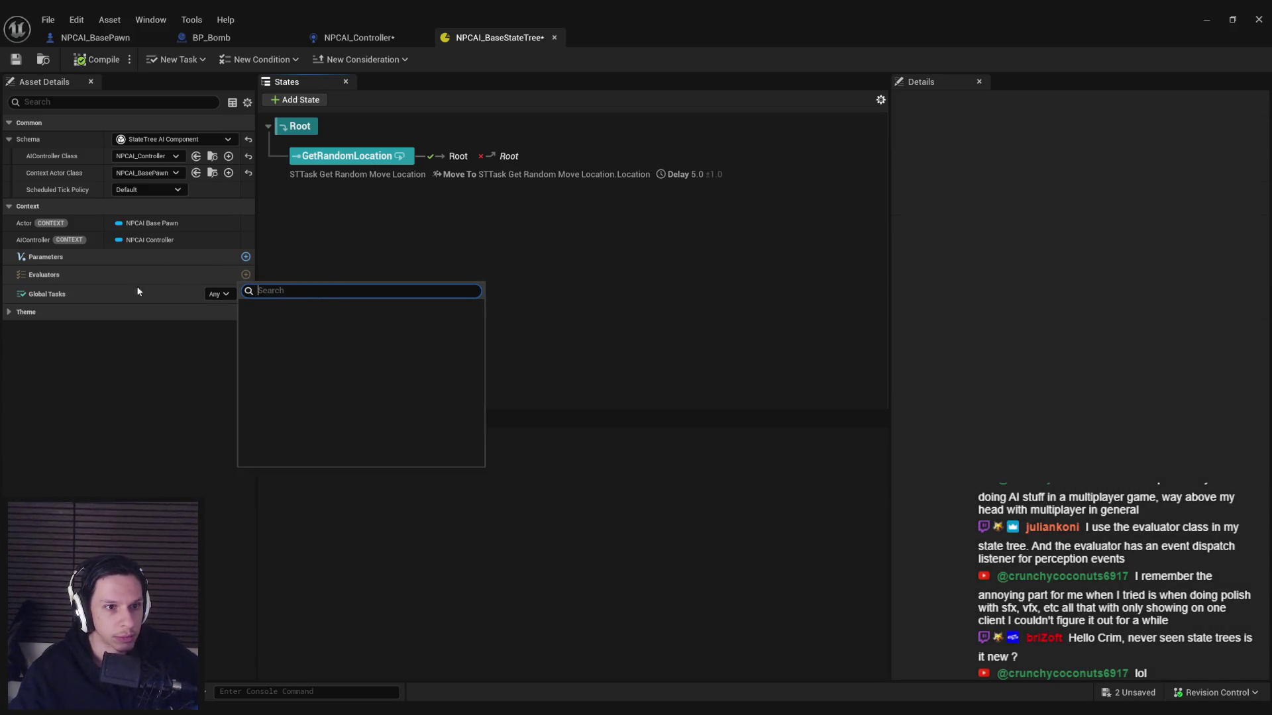
Step: Inspect the Evaluators, New Condition, New Task and New Consideration lists without adding anything
click(48, 280)
click(245, 275)
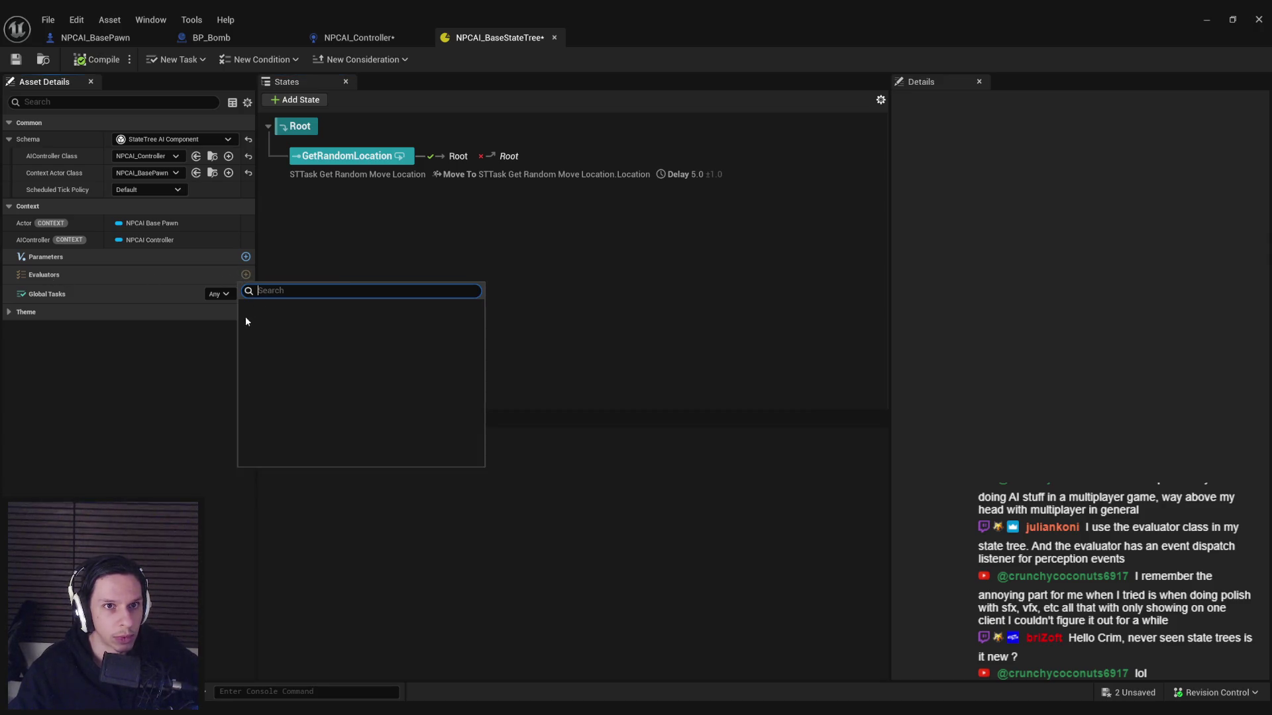
click(168, 396)
click(247, 61)
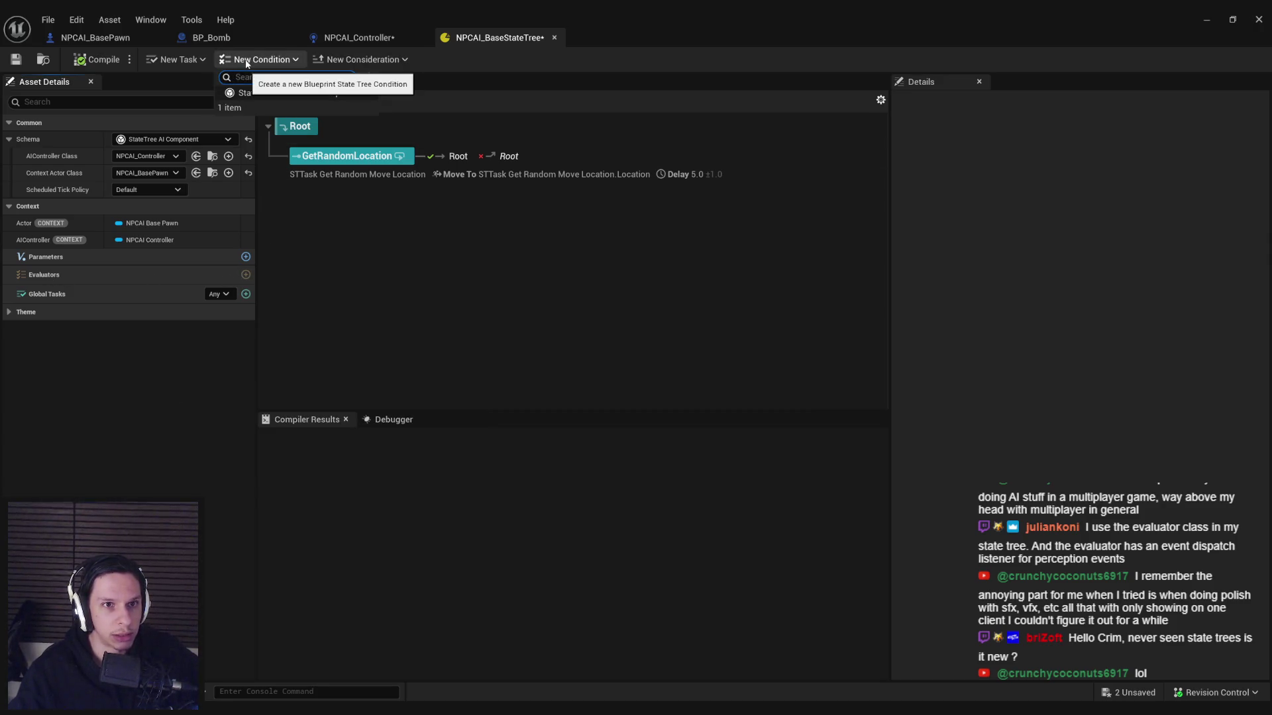
click(174, 60)
click(174, 60)
click(345, 60)
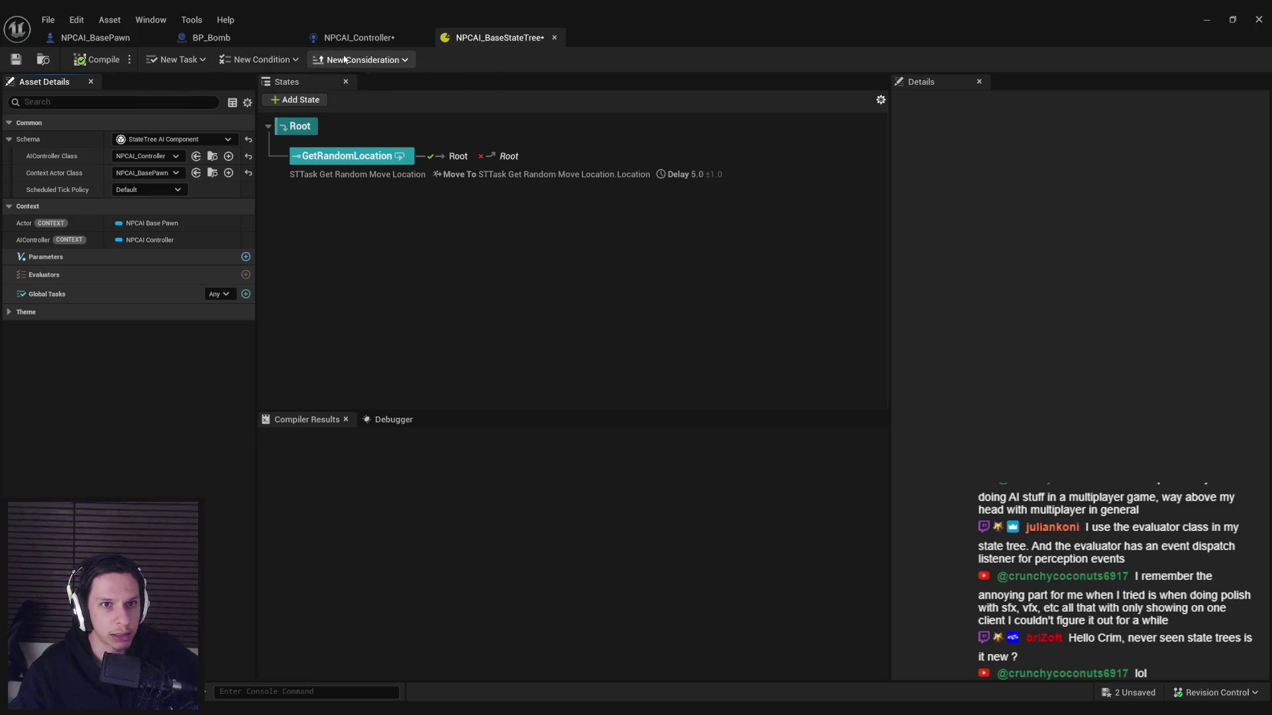
click(344, 60)
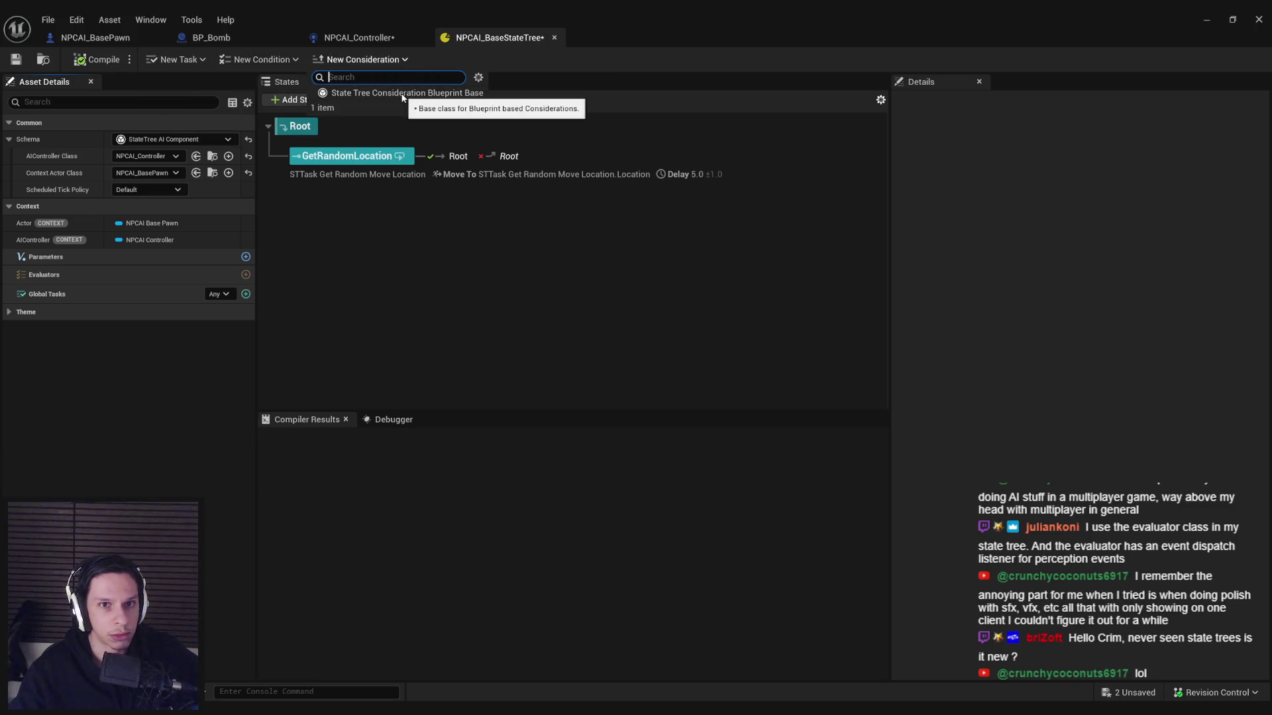
click(258, 60)
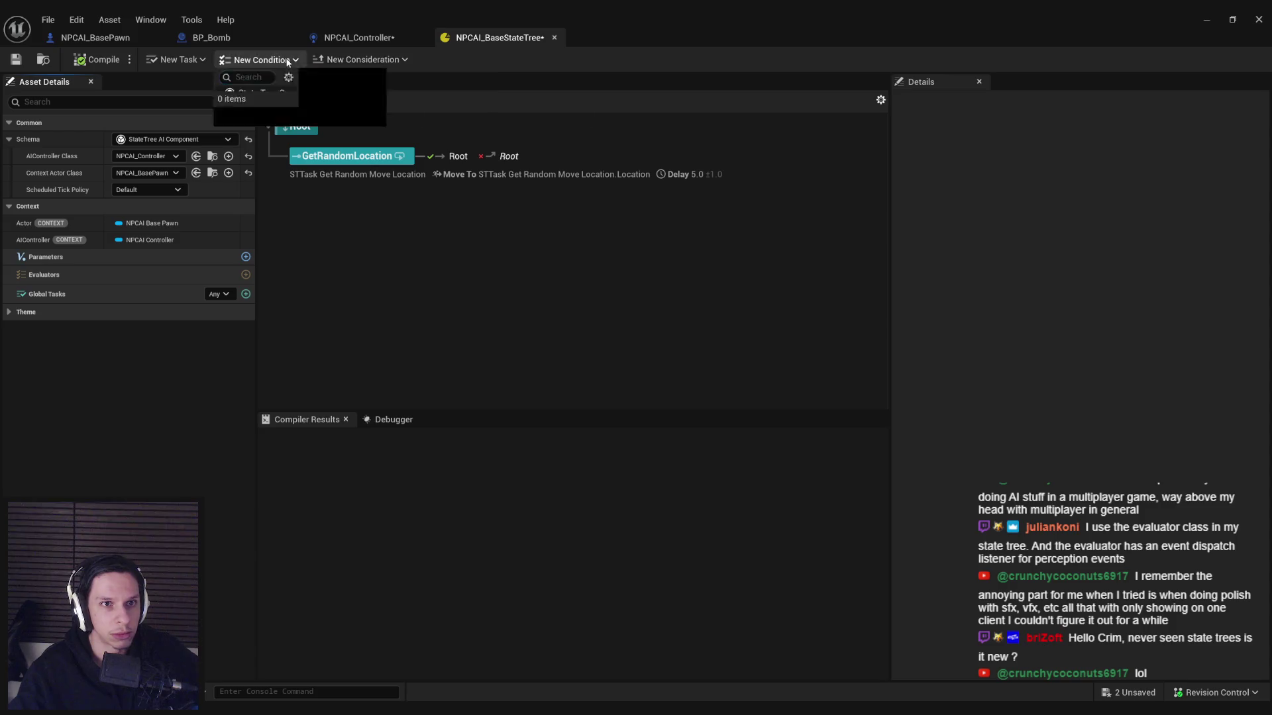
click(347, 191)
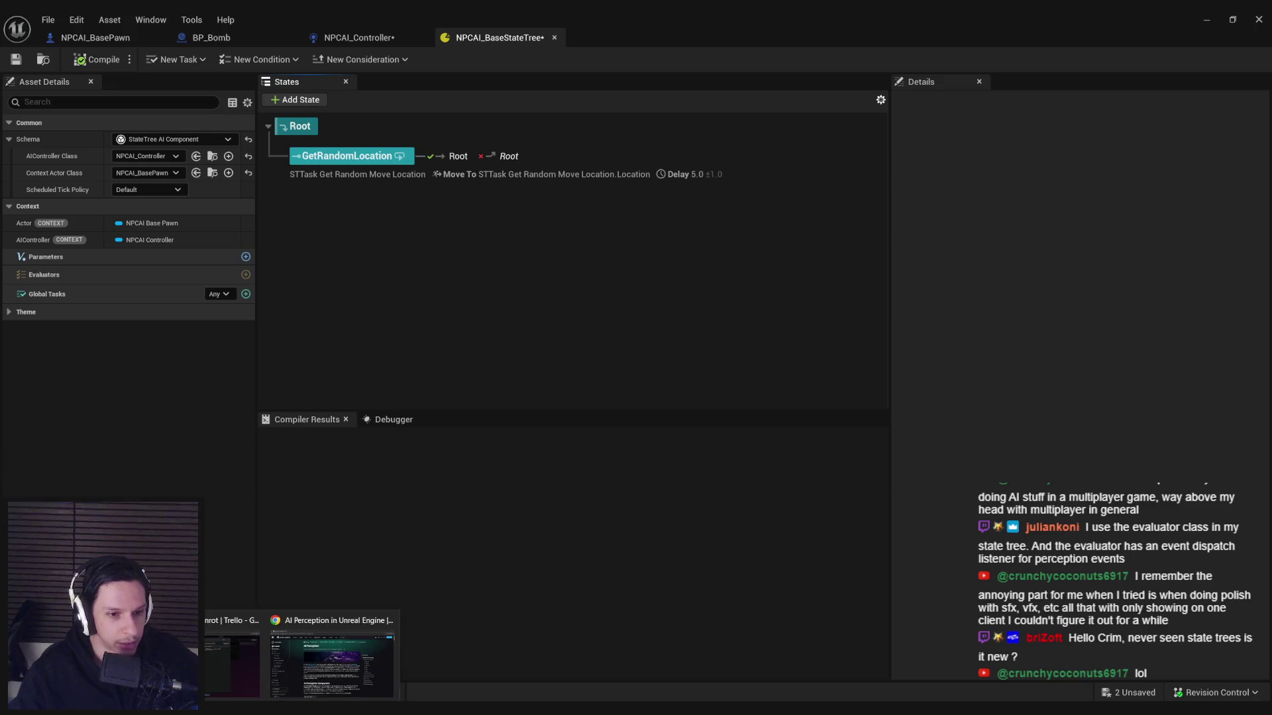
Step: Switch to the AI Perception documentation in the browser
click(300, 667)
mouse_move(219, 662)
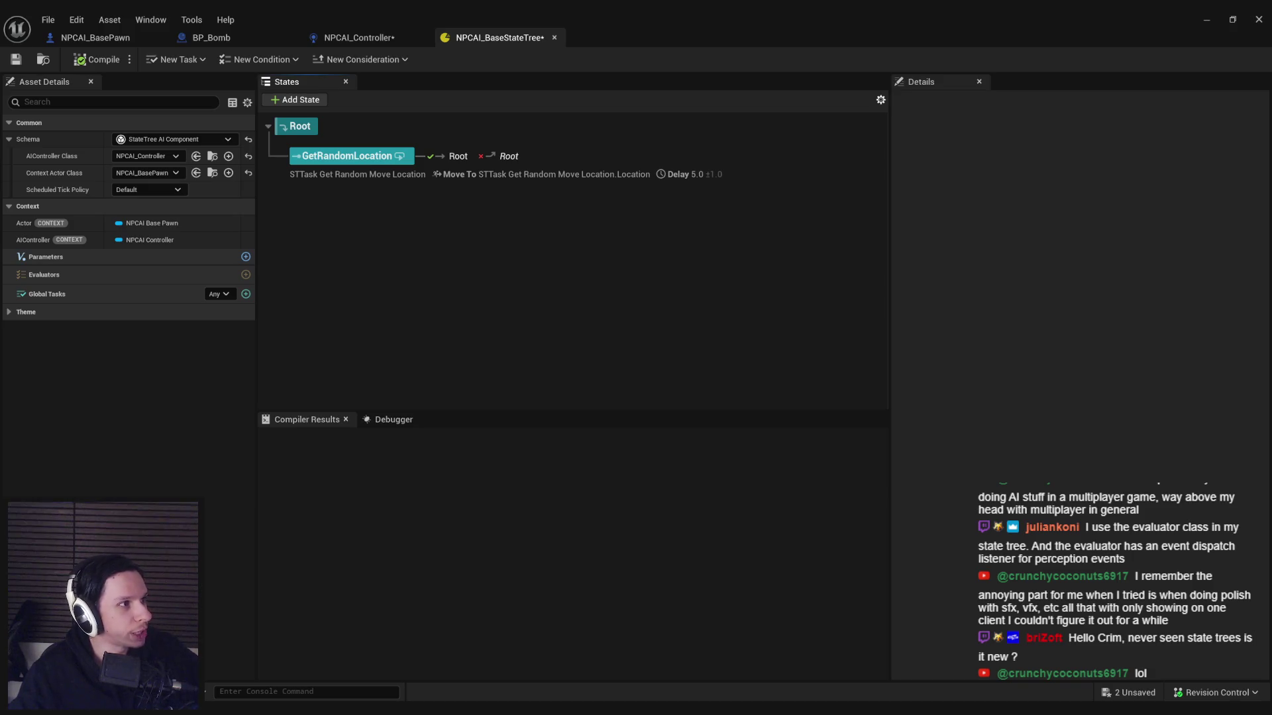
click(290, 666)
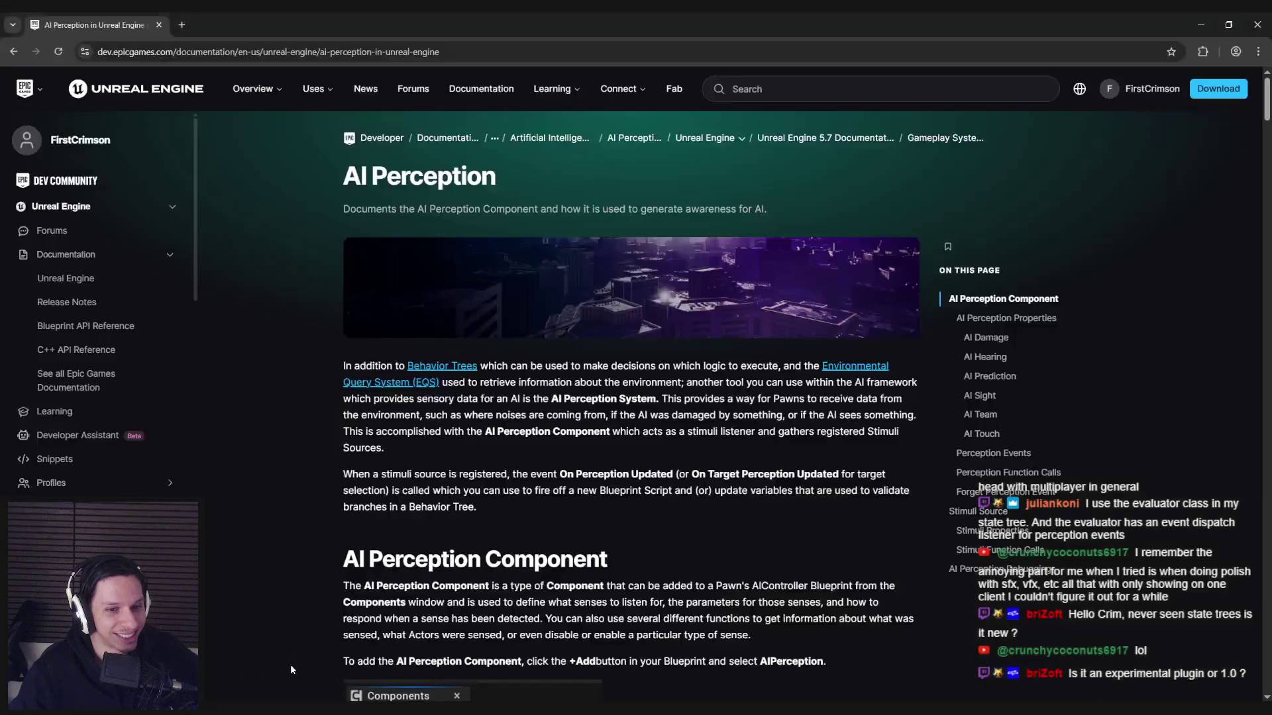
Step: Reopen the docs tabs and read the StateTree tutorial's Transition Setup for Peaceful States section
key(ctrl+shift+t)
key(ctrl+shift+t)
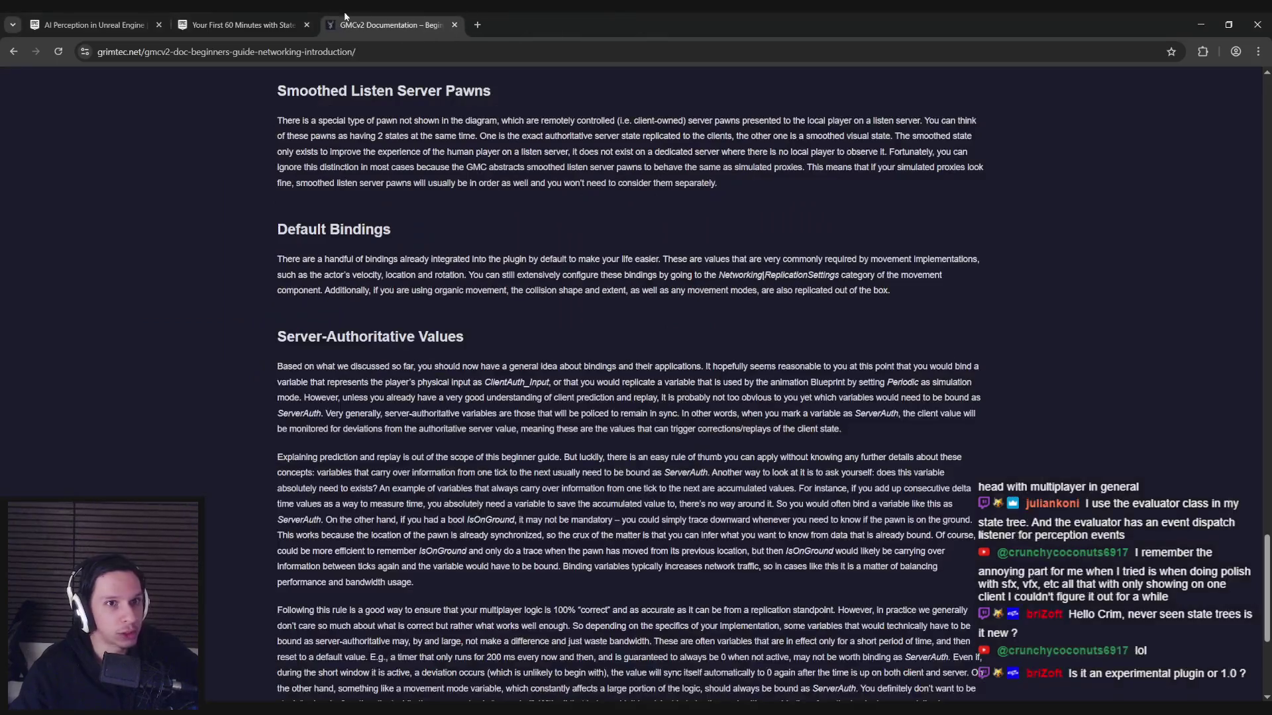
click(285, 24)
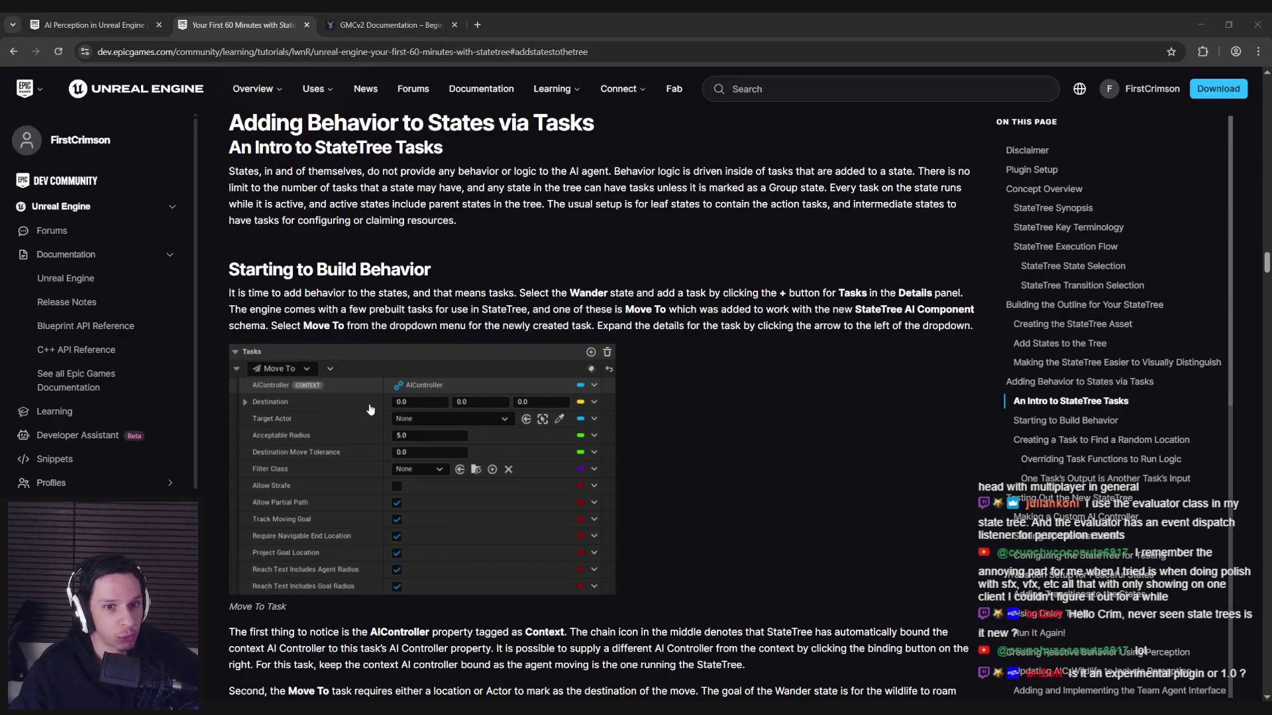
scroll(717, 430, up, 10)
scroll(718, 431, down, 9)
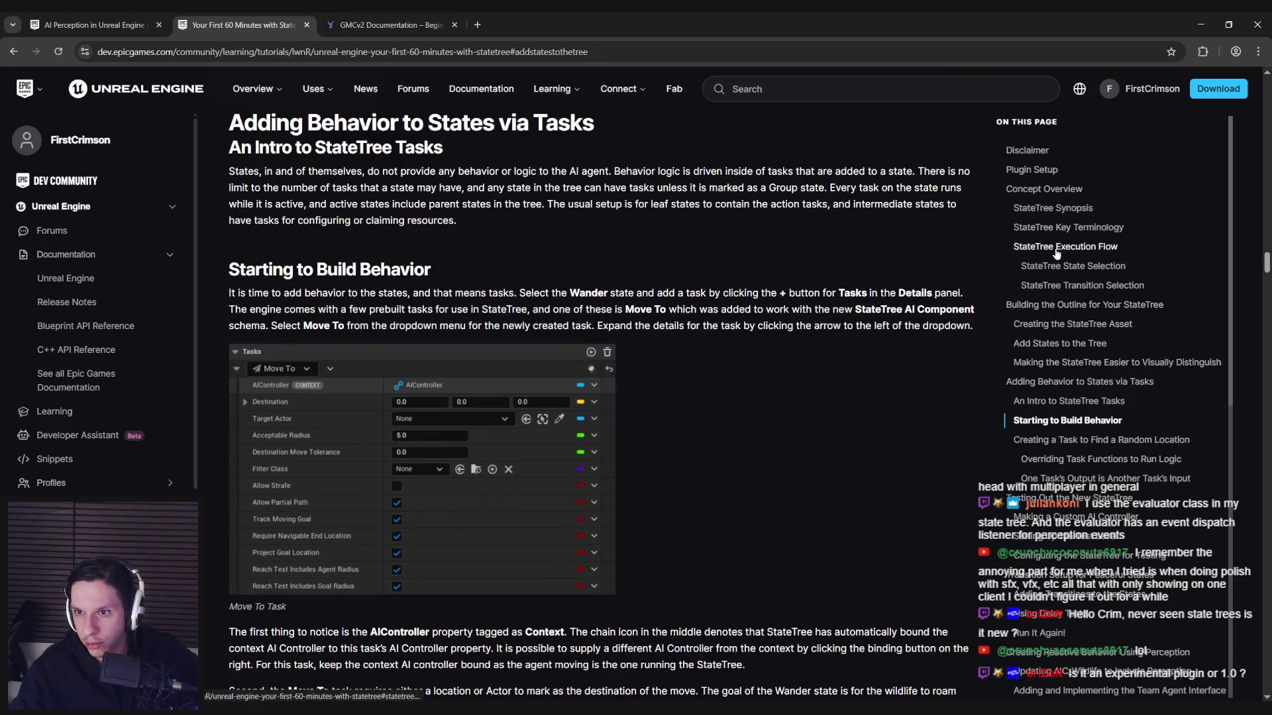
scroll(1064, 333, down, 1)
scroll(1064, 332, down, 1)
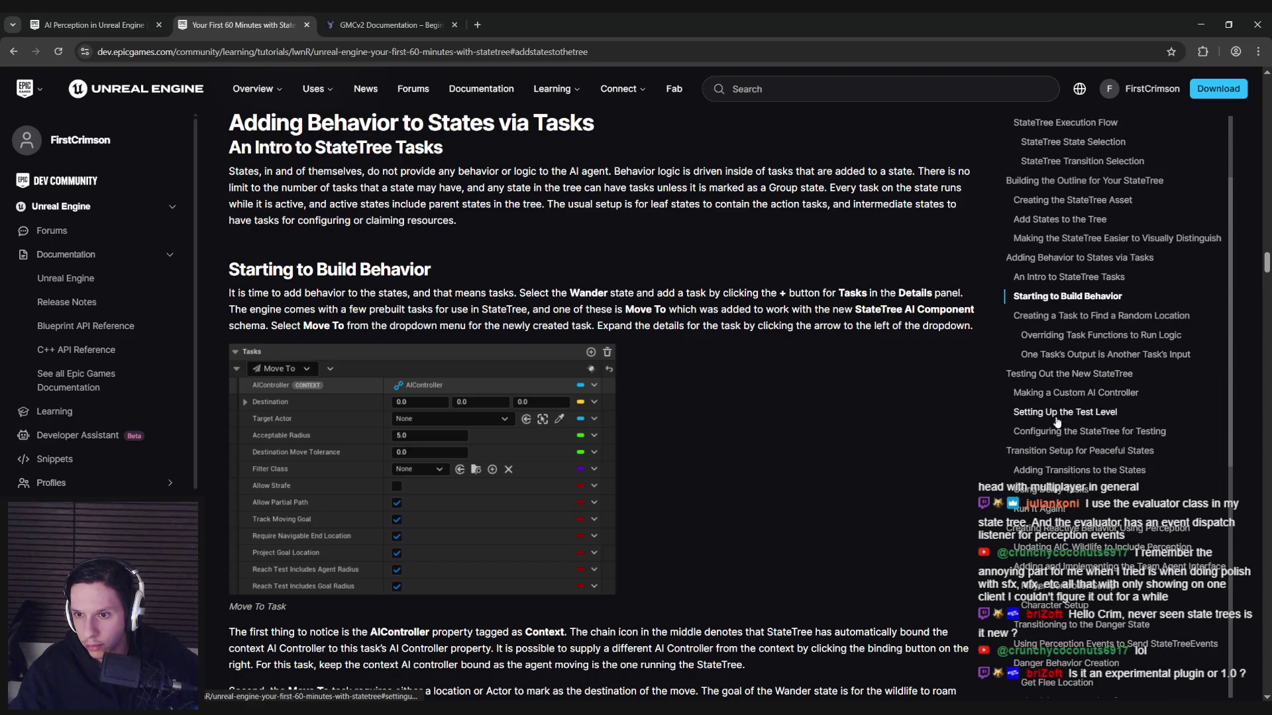
scroll(1055, 396, down, 1)
click(1054, 396)
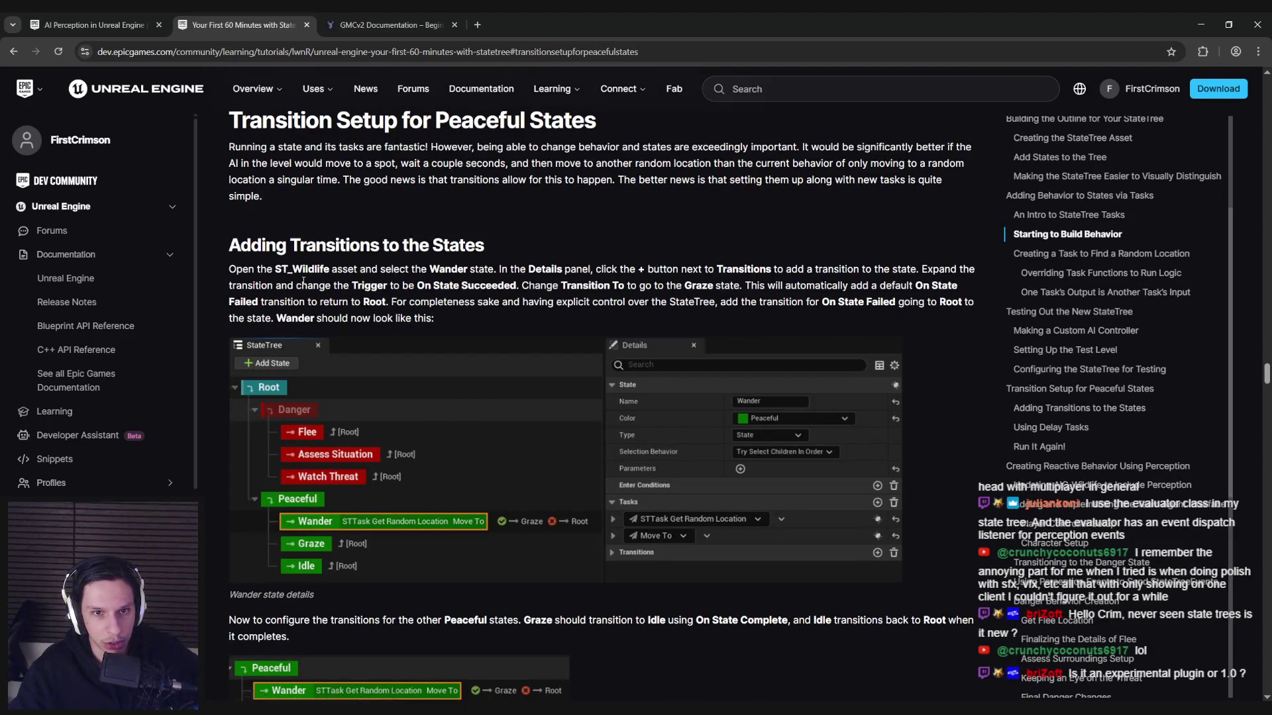
drag(278, 270, 423, 269)
click(662, 291)
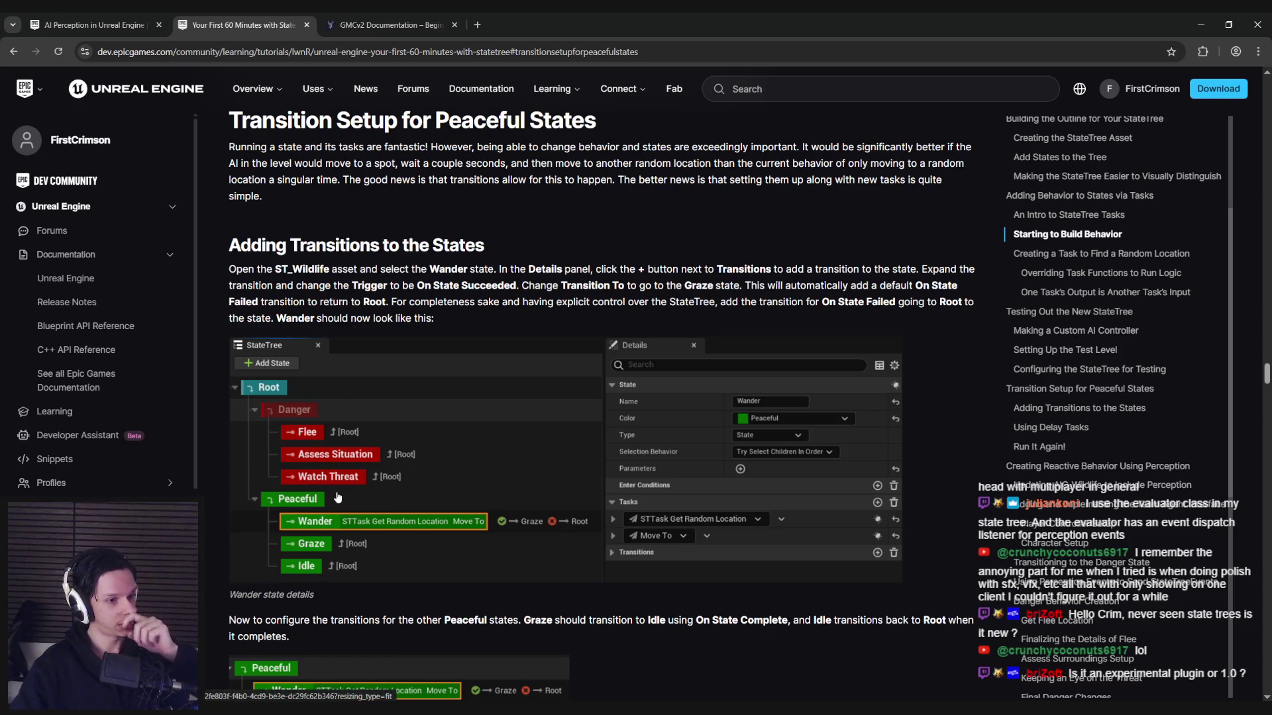
Step: Return to the NPCAI_BaseStateTree editor in Unreal Engine
mouse_move(356, 712)
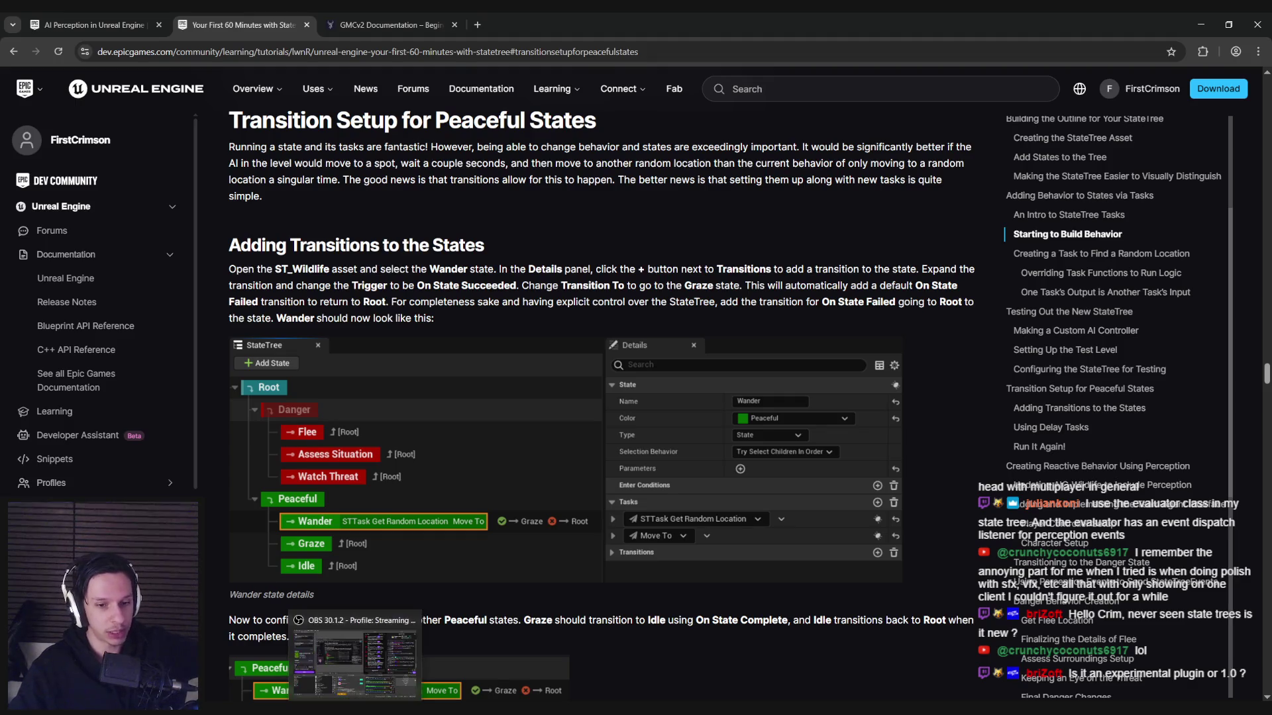
click(354, 656)
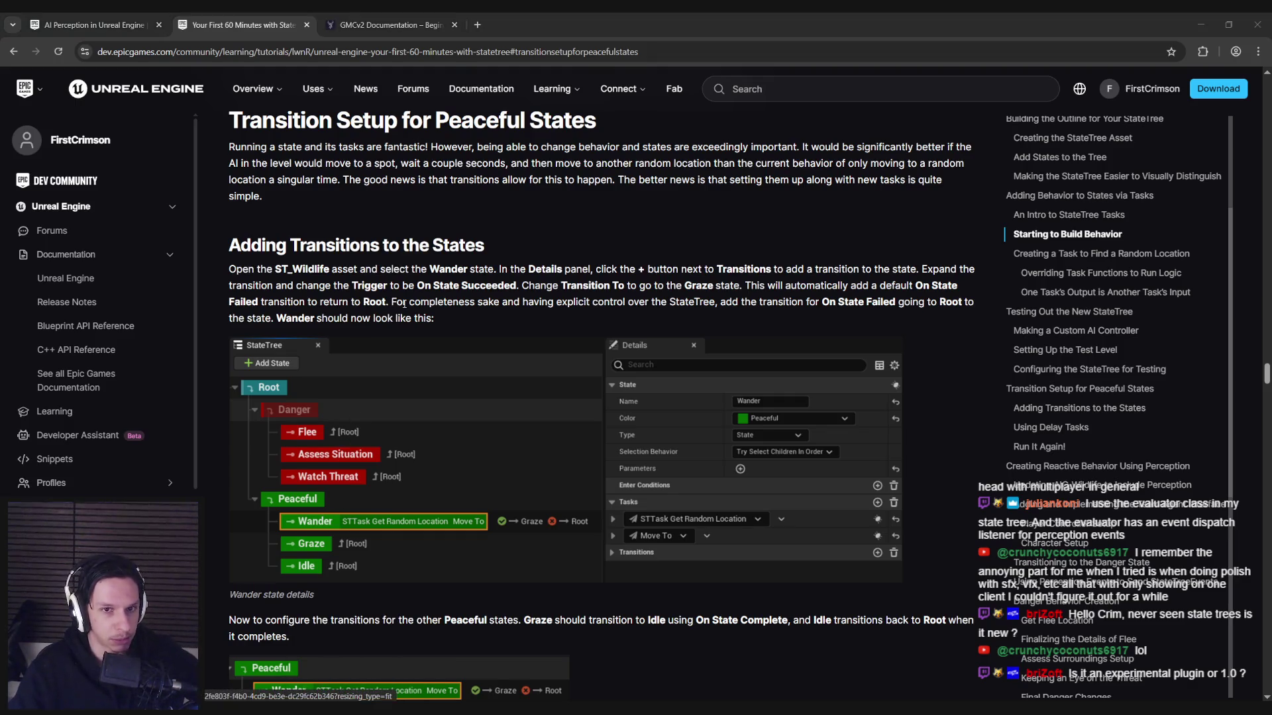
mouse_move(418, 711)
click(459, 675)
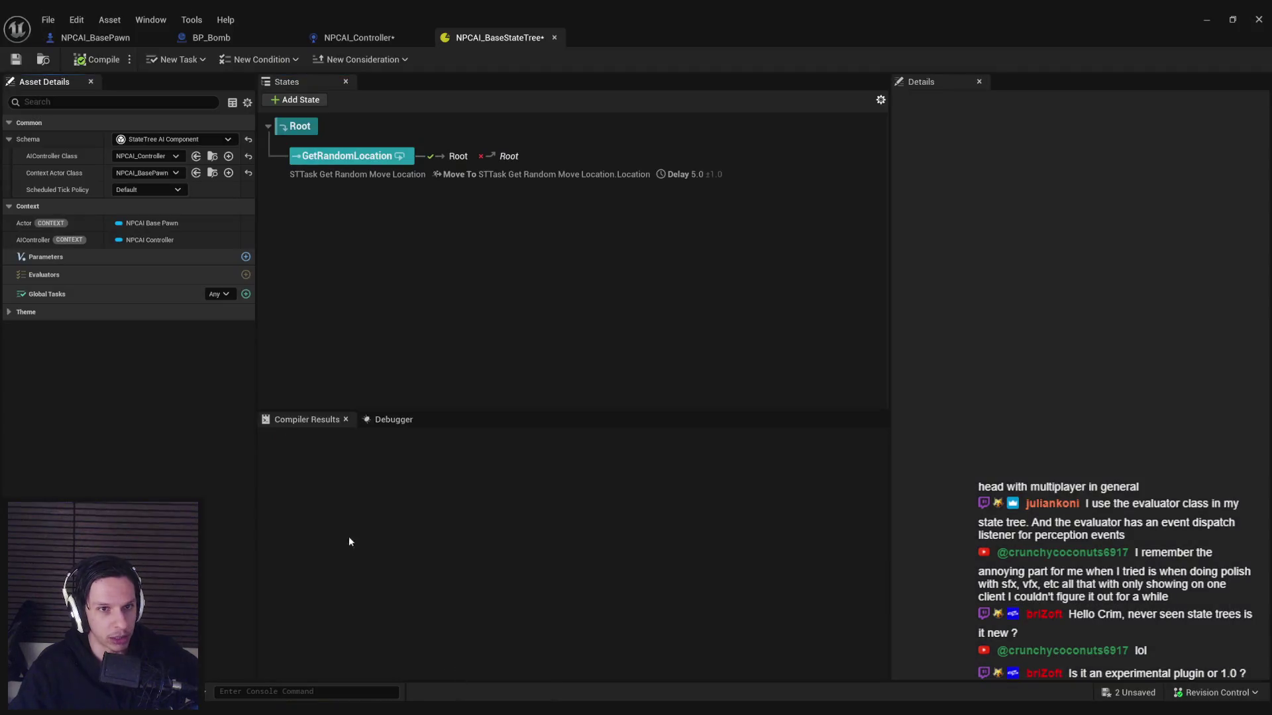
click(76, 20)
click(125, 141)
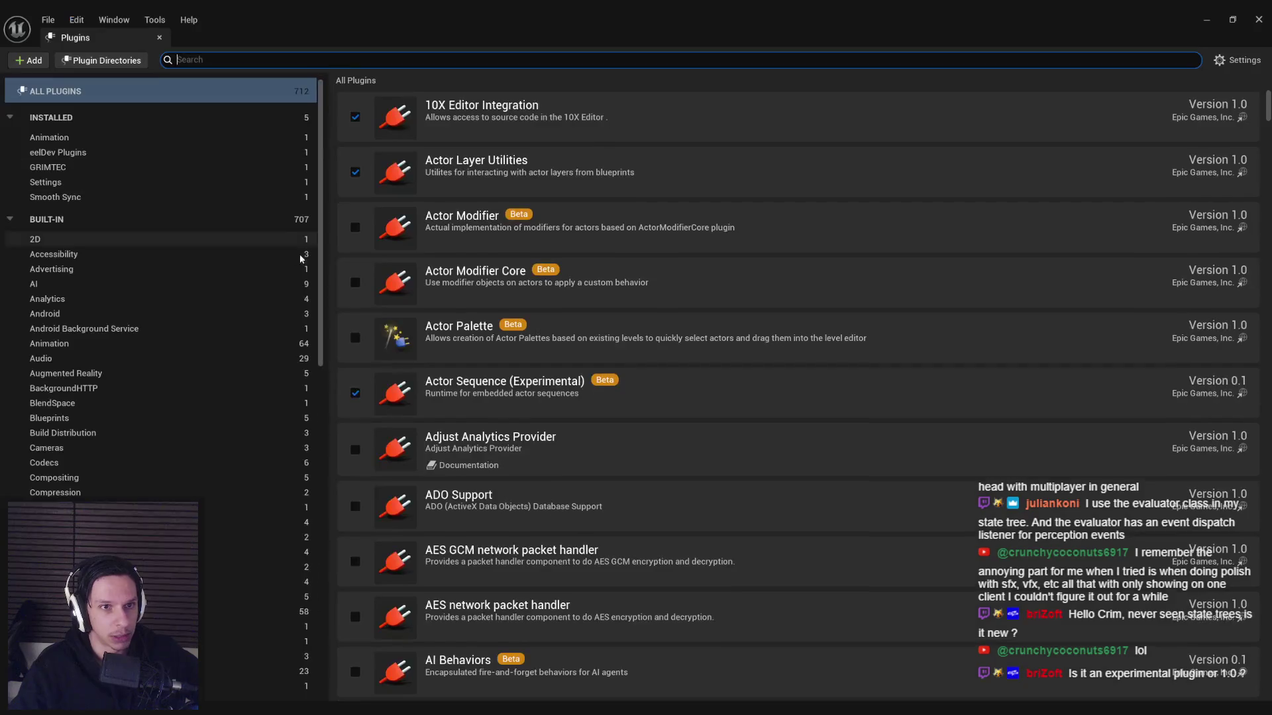
text(state tree)
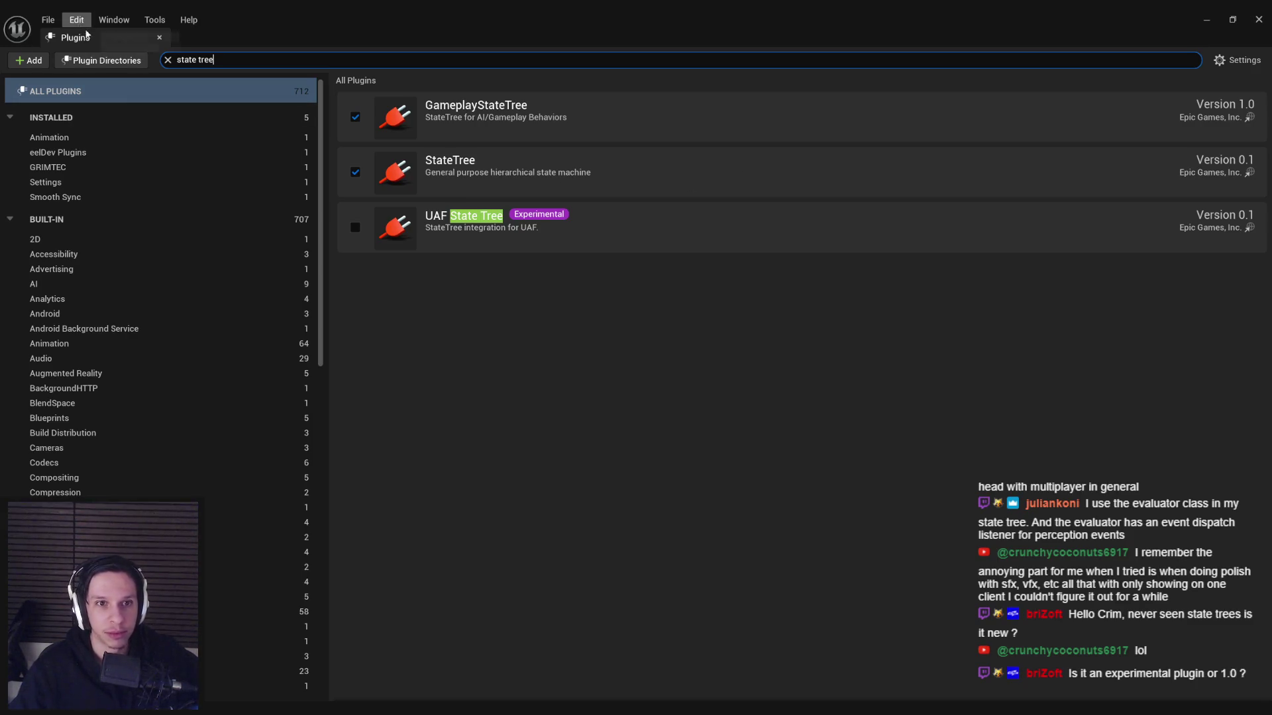
click(159, 38)
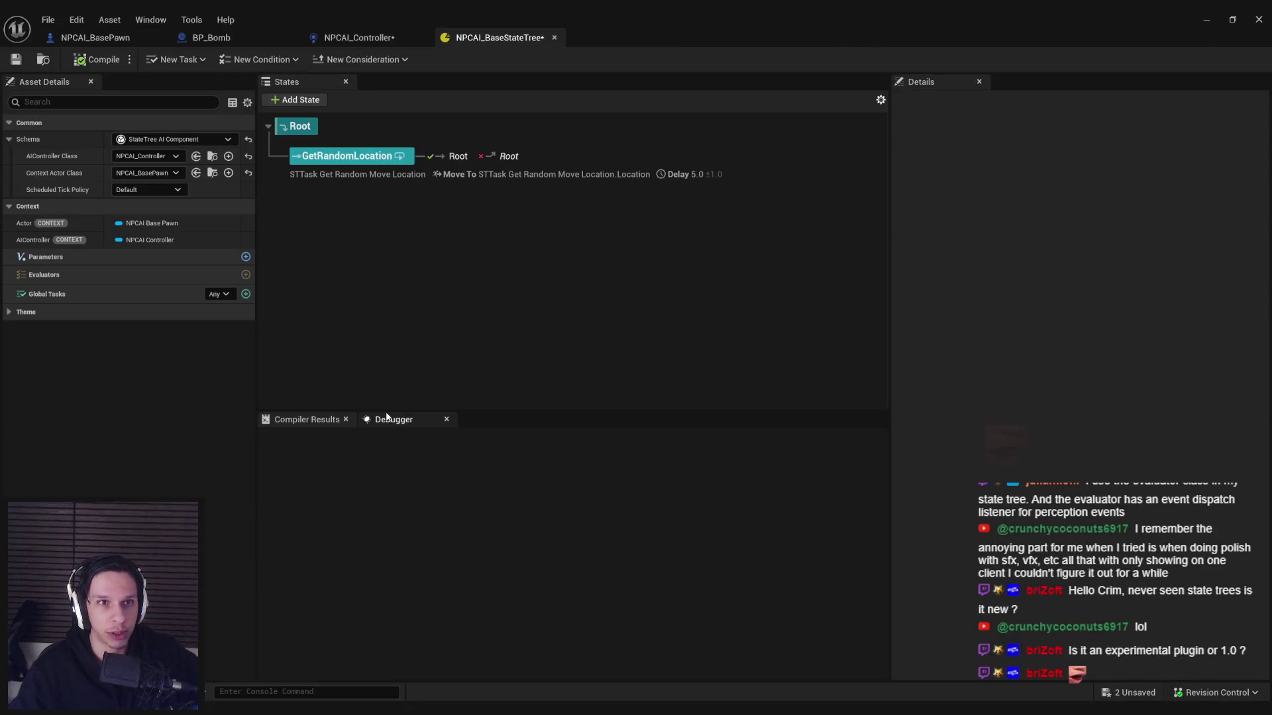
Step: Save NPCAI_BaseStateTree, then switch to the StateTree tutorial in the browser
click(16, 59)
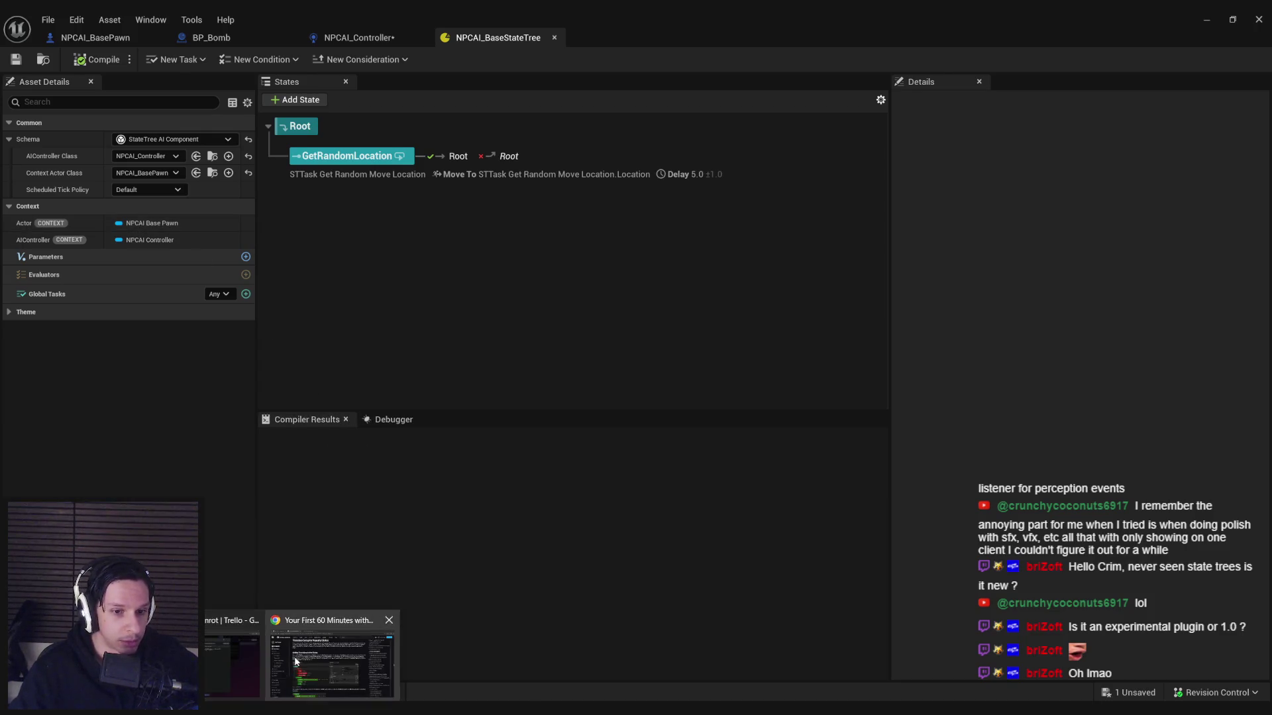
click(371, 656)
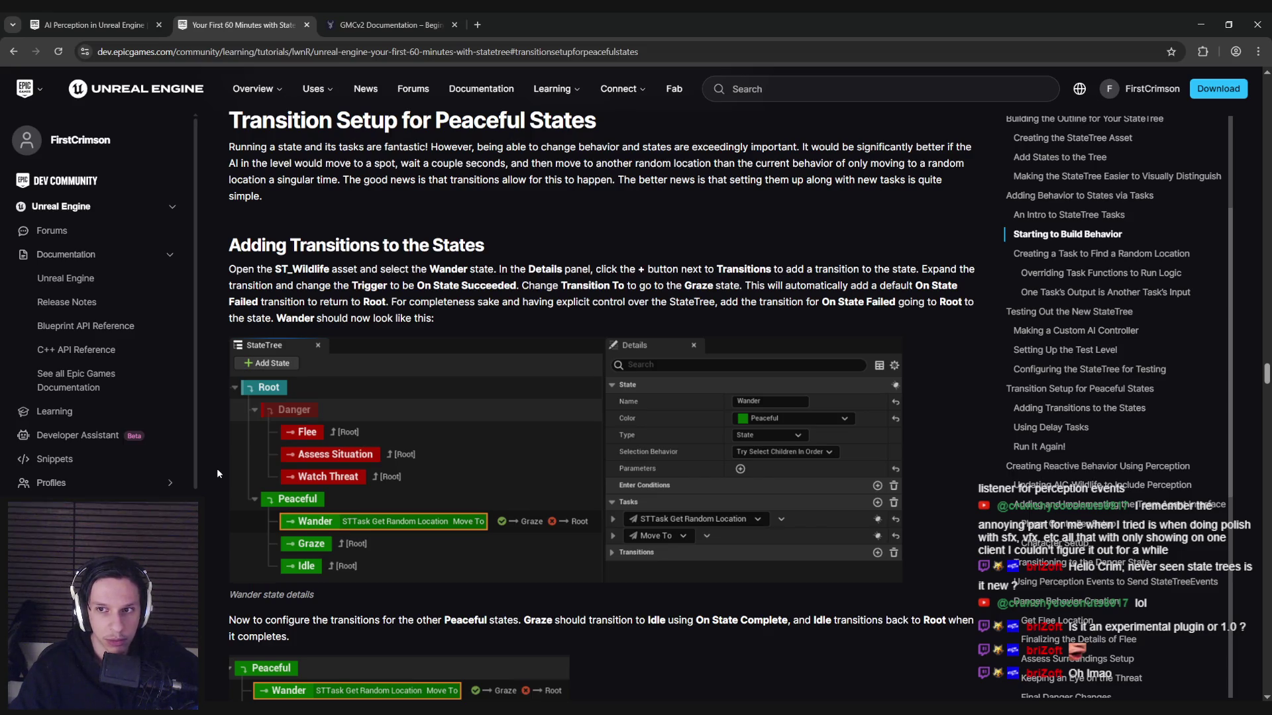
Step: Read the Using Delay Tasks section, marking the sentence about On State Failed transitions
scroll(217, 473, down, 1)
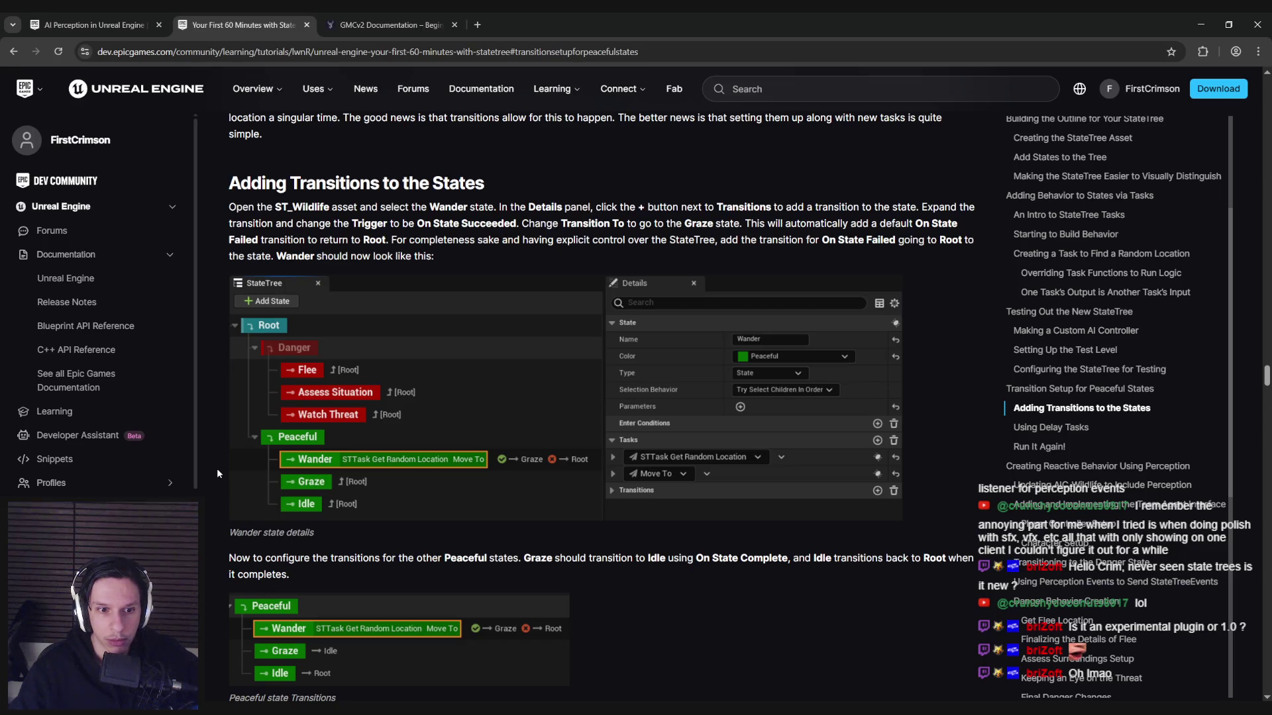
scroll(217, 473, down, 1)
scroll(217, 472, up, 1)
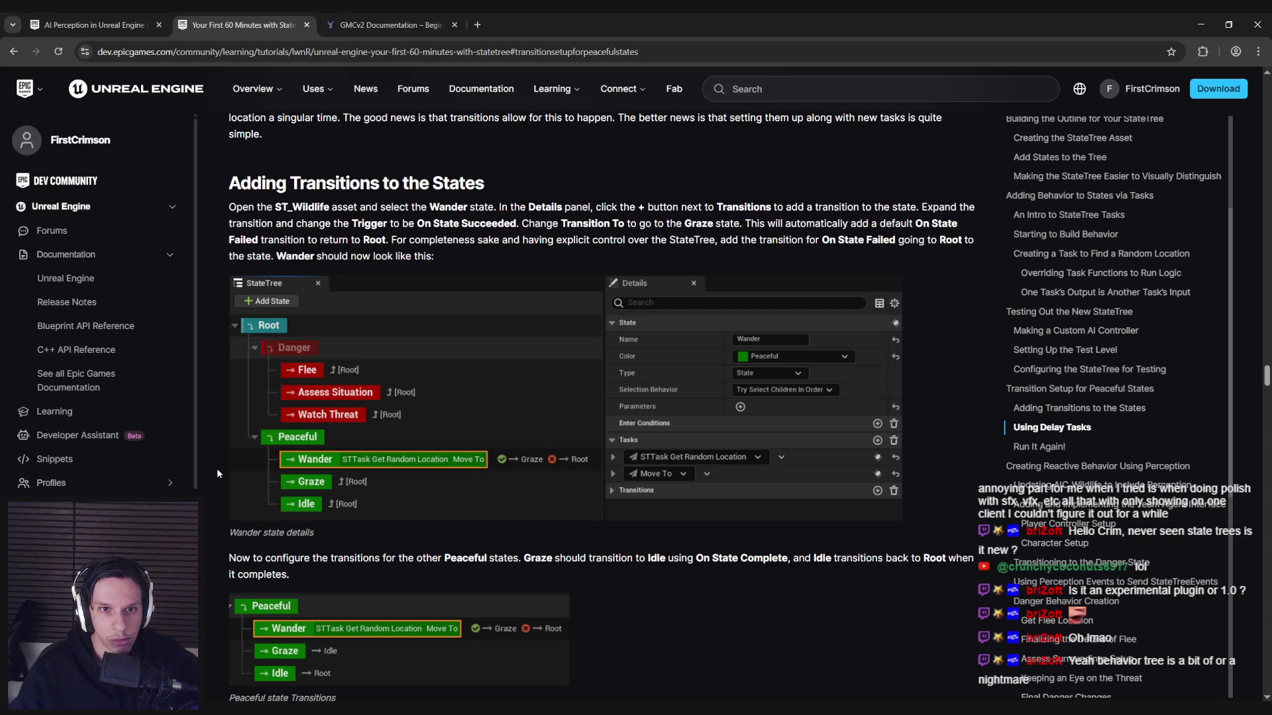
drag(732, 245, 875, 240)
click(693, 263)
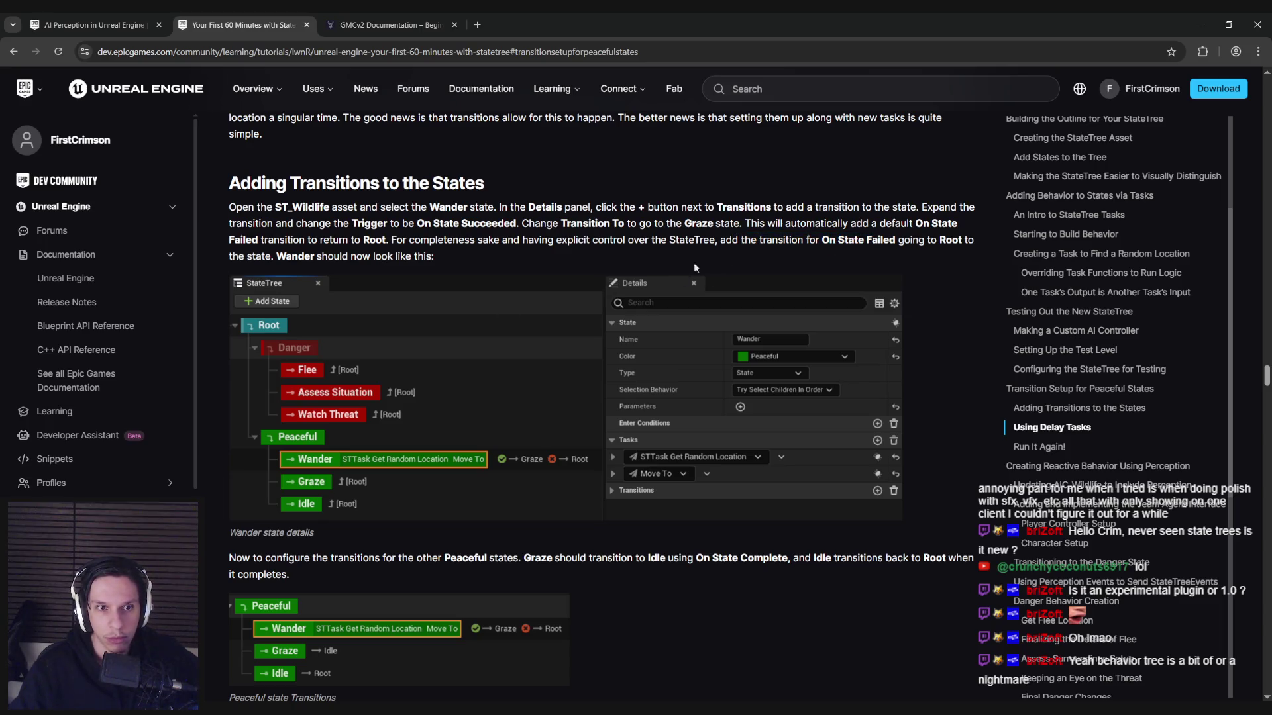
scroll(221, 385, down, 5)
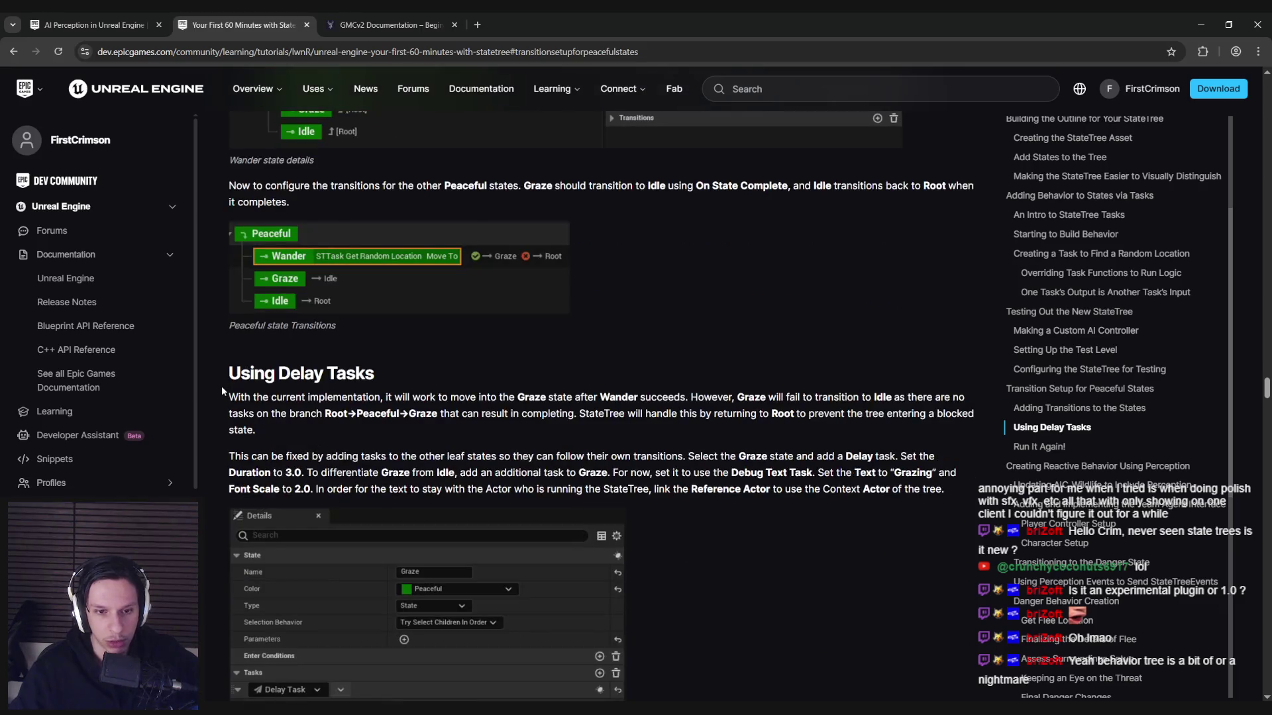
scroll(221, 385, down, 8)
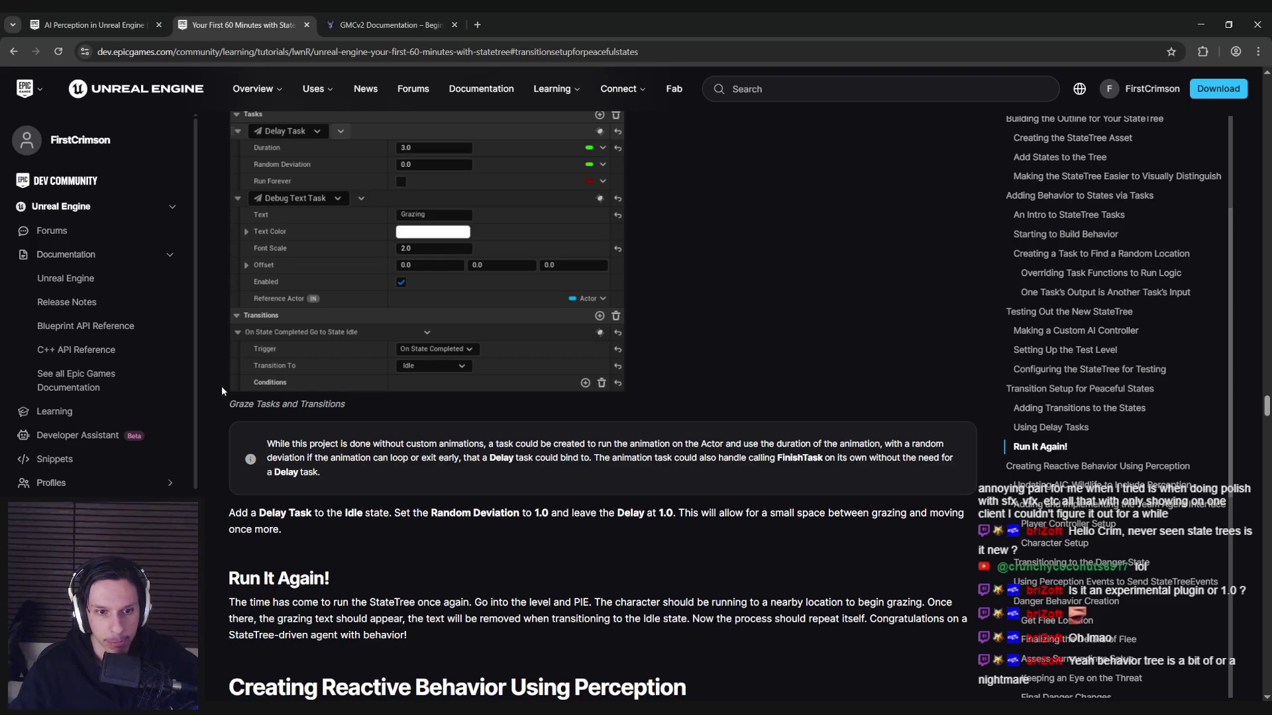
scroll(222, 385, down, 2)
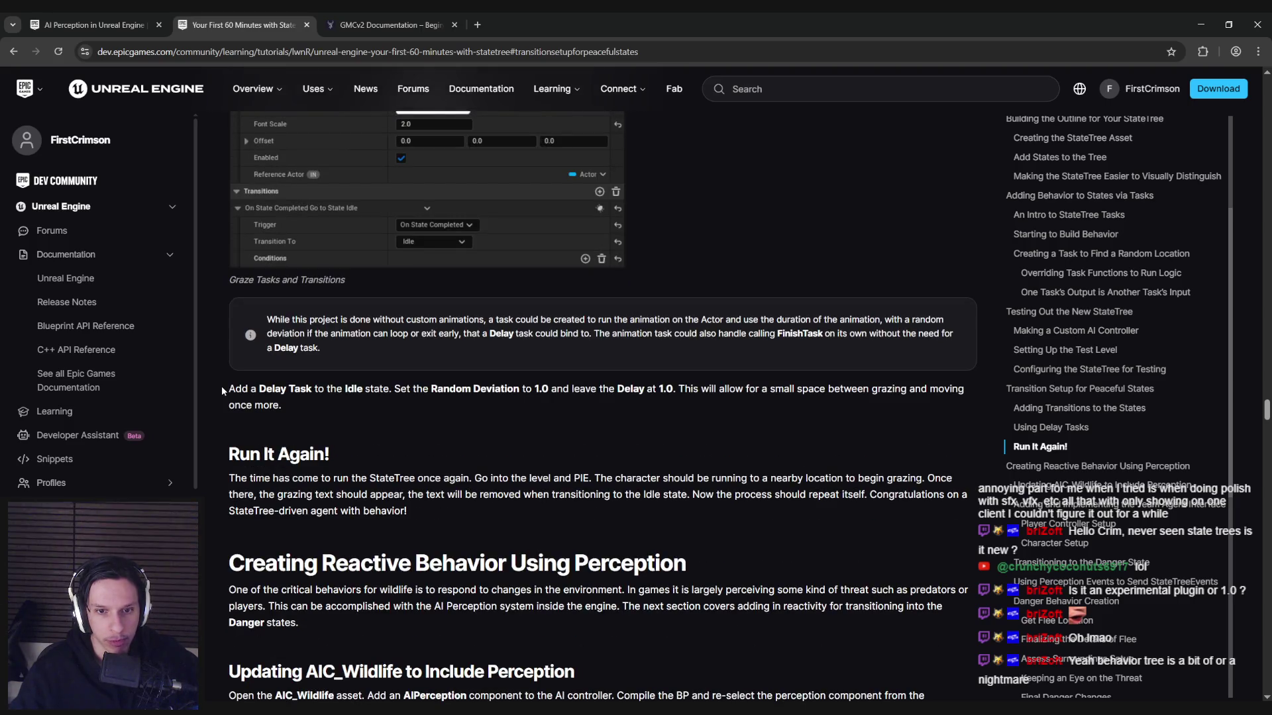
scroll(221, 385, down, 1)
scroll(222, 385, down, 1)
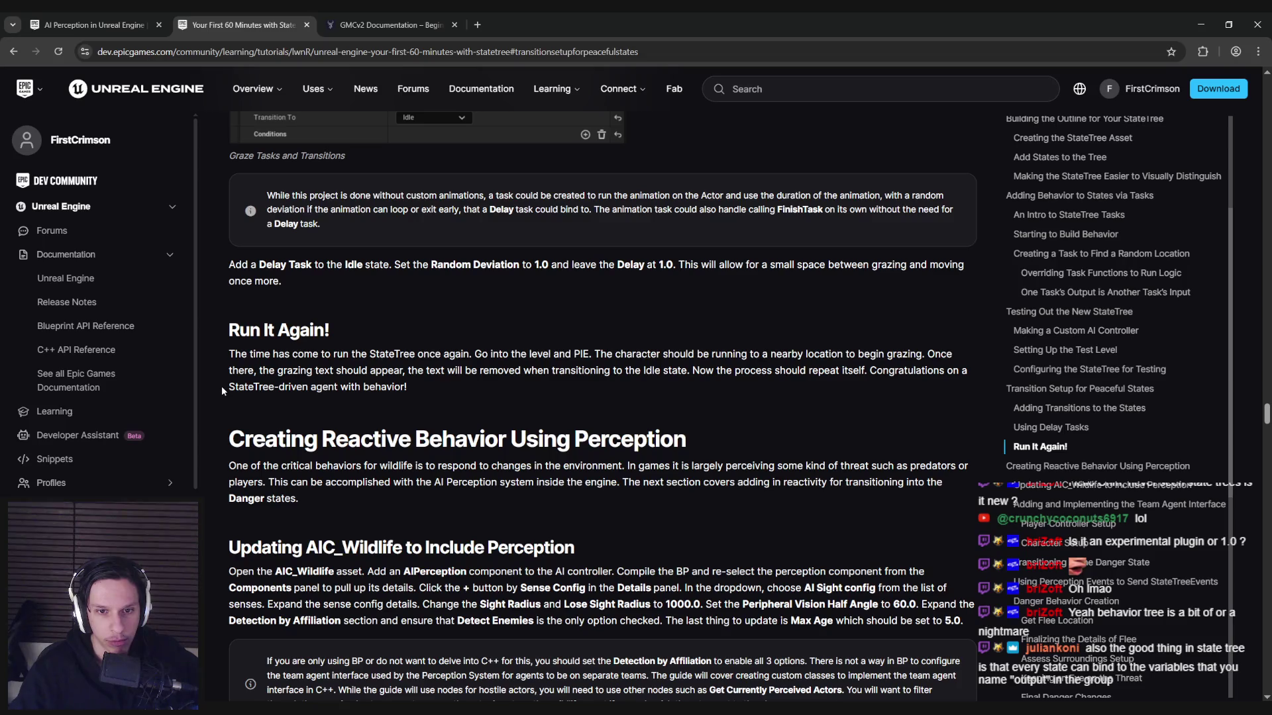
scroll(221, 386, down, 1)
drag(320, 378, 693, 379)
click(694, 380)
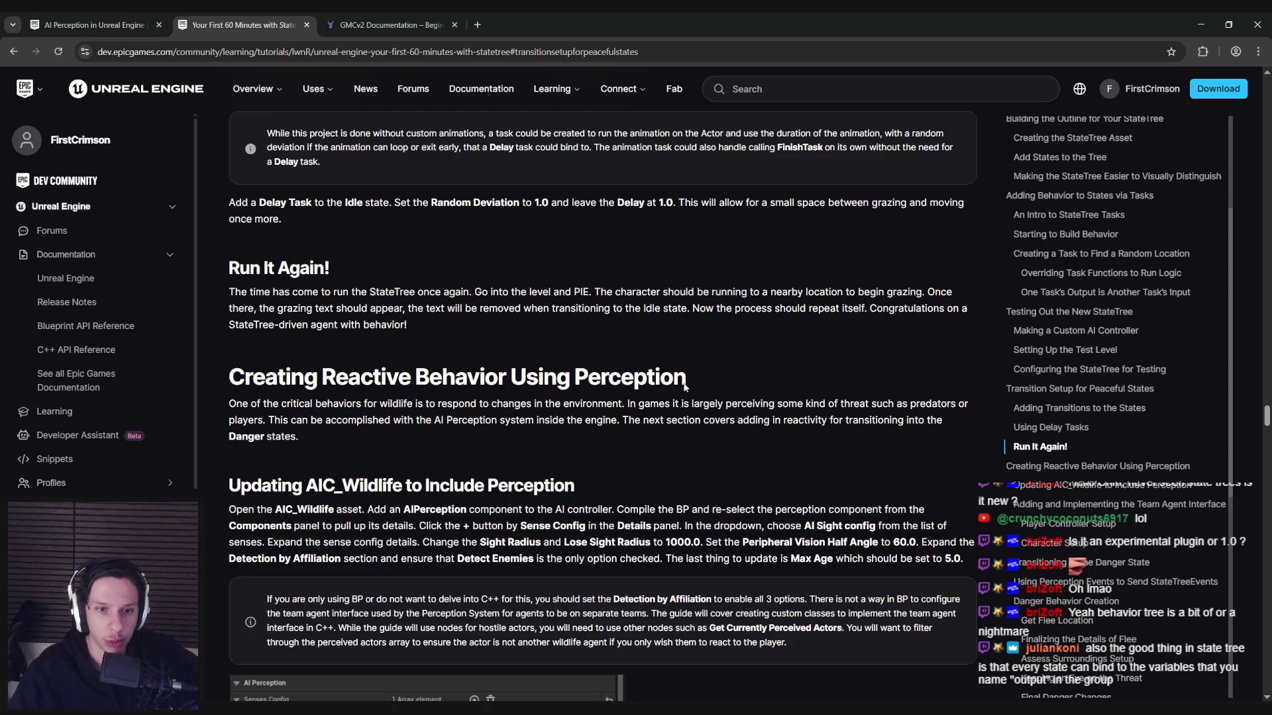
Step: Read to the AIC_Wildlife perception section's AIPerception component instruction, then return to Unreal
mouse_move(437, 404)
mouse_down()
mouse_move(683, 420)
mouse_move(438, 404)
mouse_up()
scroll(498, 354, down, 1)
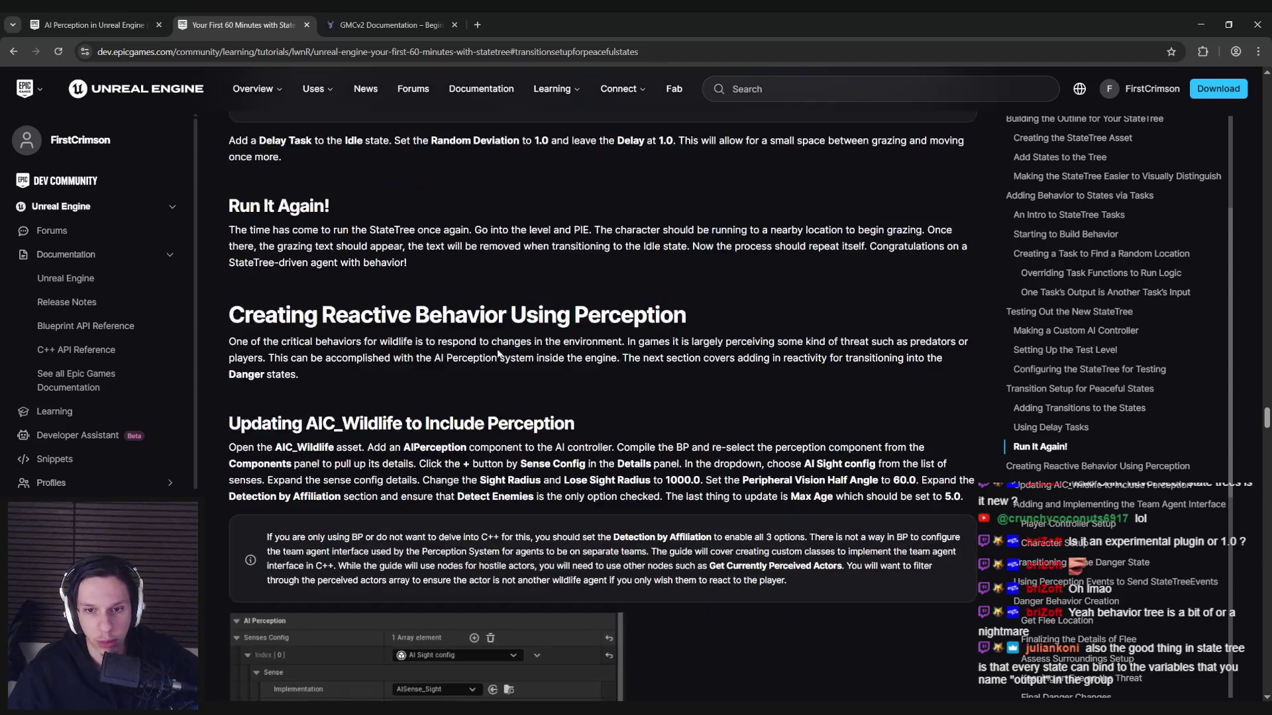
scroll(498, 354, down, 1)
mouse_move(318, 361)
mouse_down()
mouse_move(582, 353)
mouse_move(318, 361)
mouse_up()
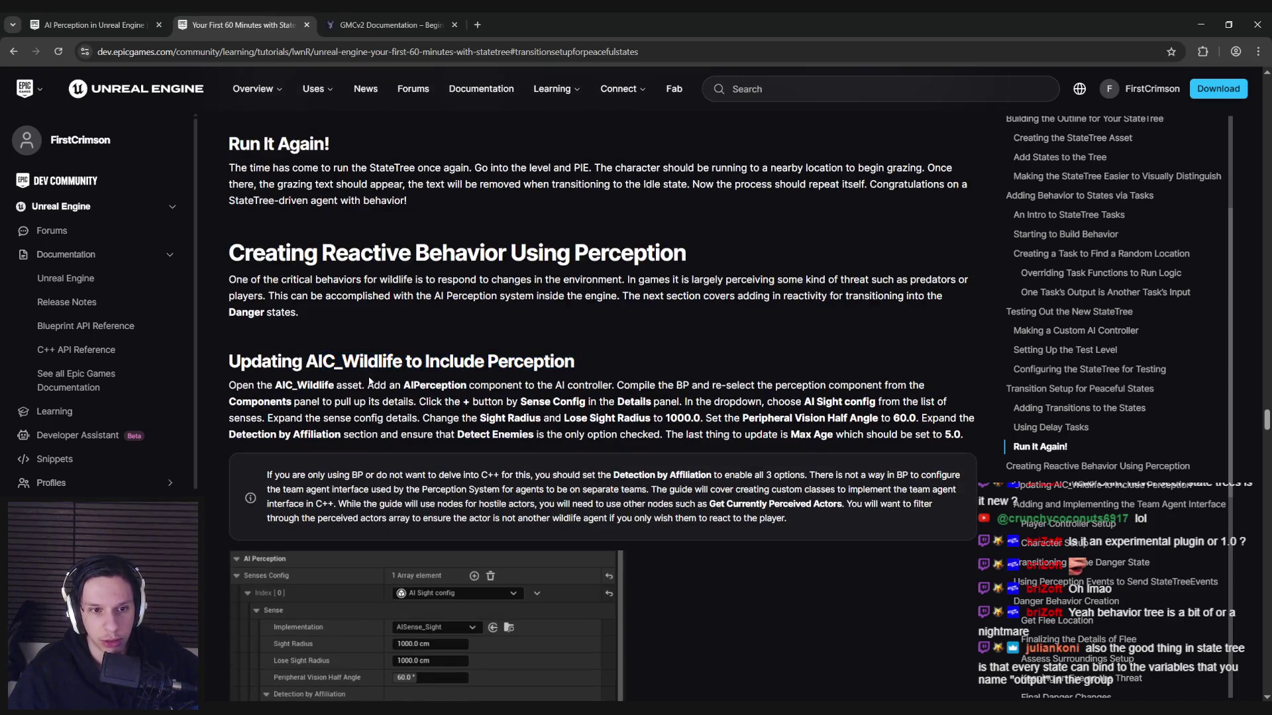
scroll(366, 377, down, 1)
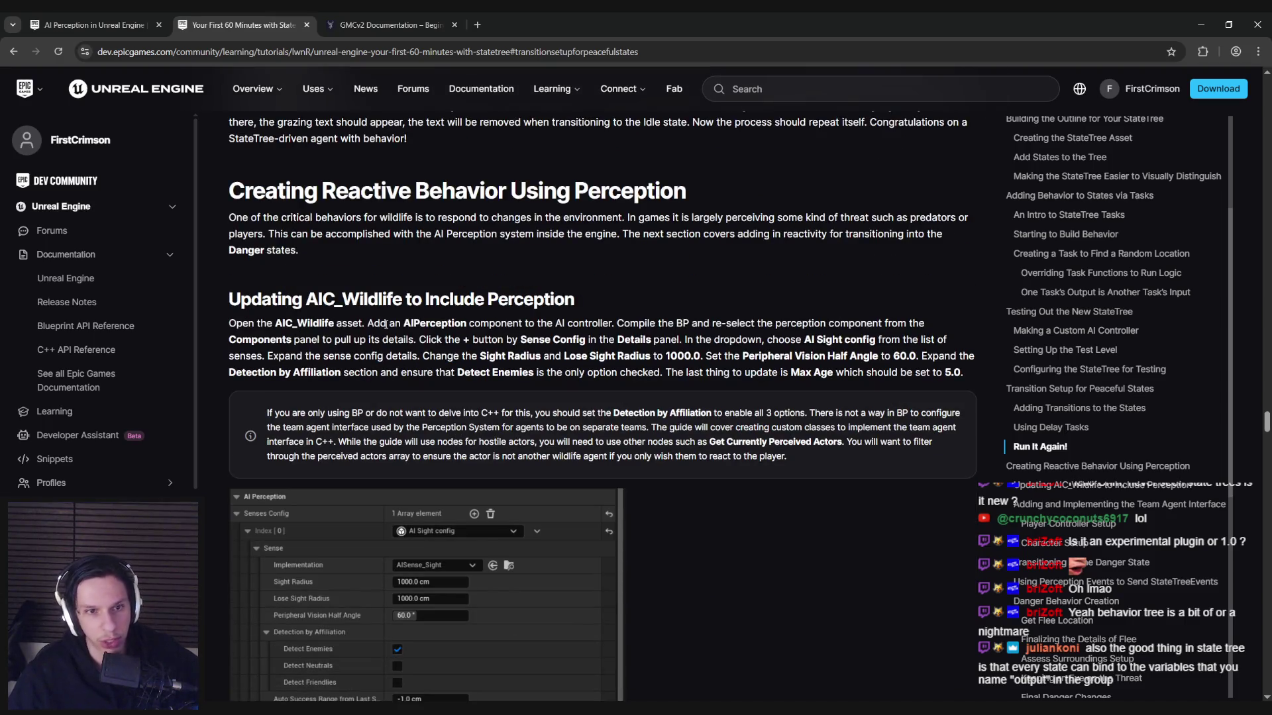
mouse_move(377, 323)
mouse_down()
mouse_move(513, 324)
mouse_move(378, 324)
mouse_up()
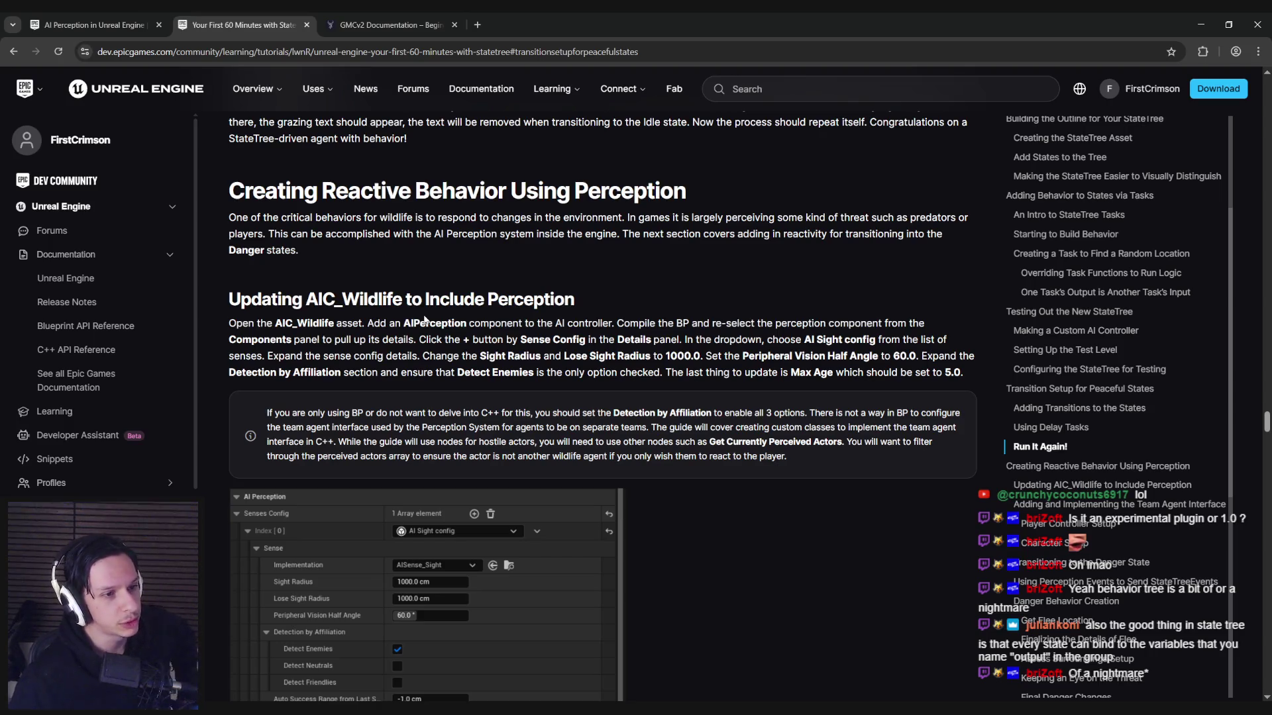
key(alt+Tab)
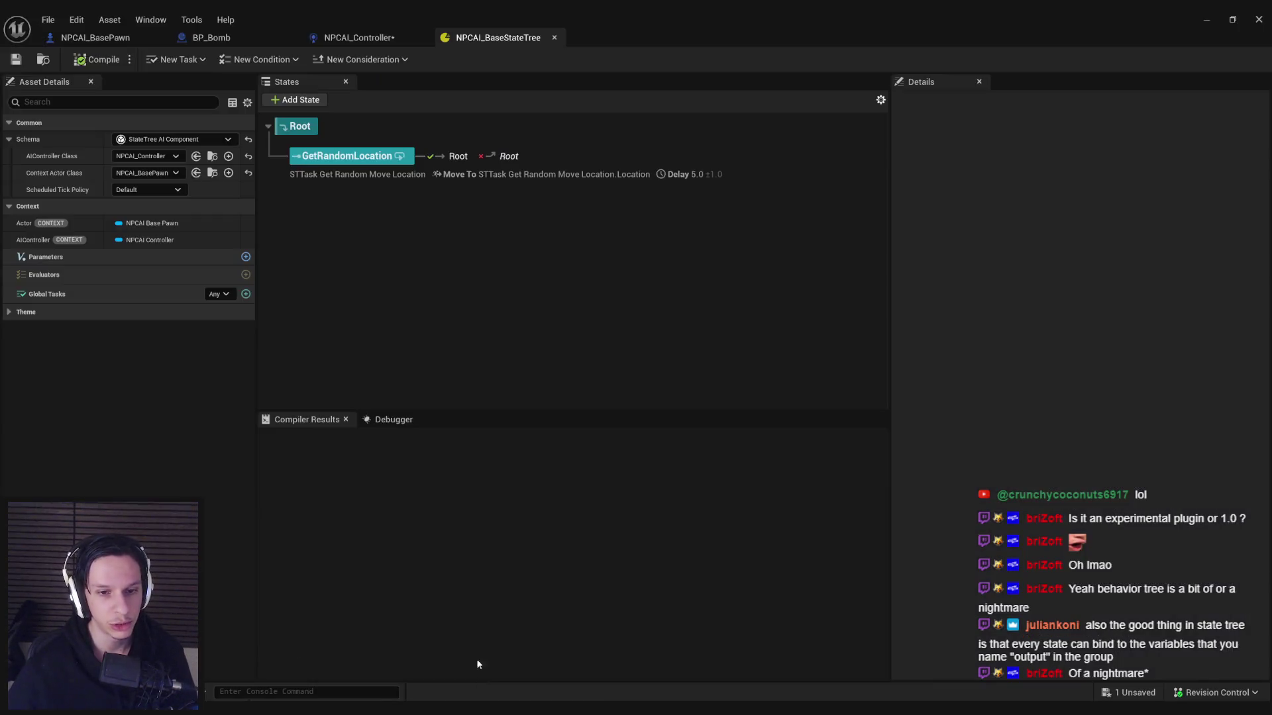
Step: Inspect the GetRandomLocation state's Get Random Move Location task and its PawnRef variable
click(360, 160)
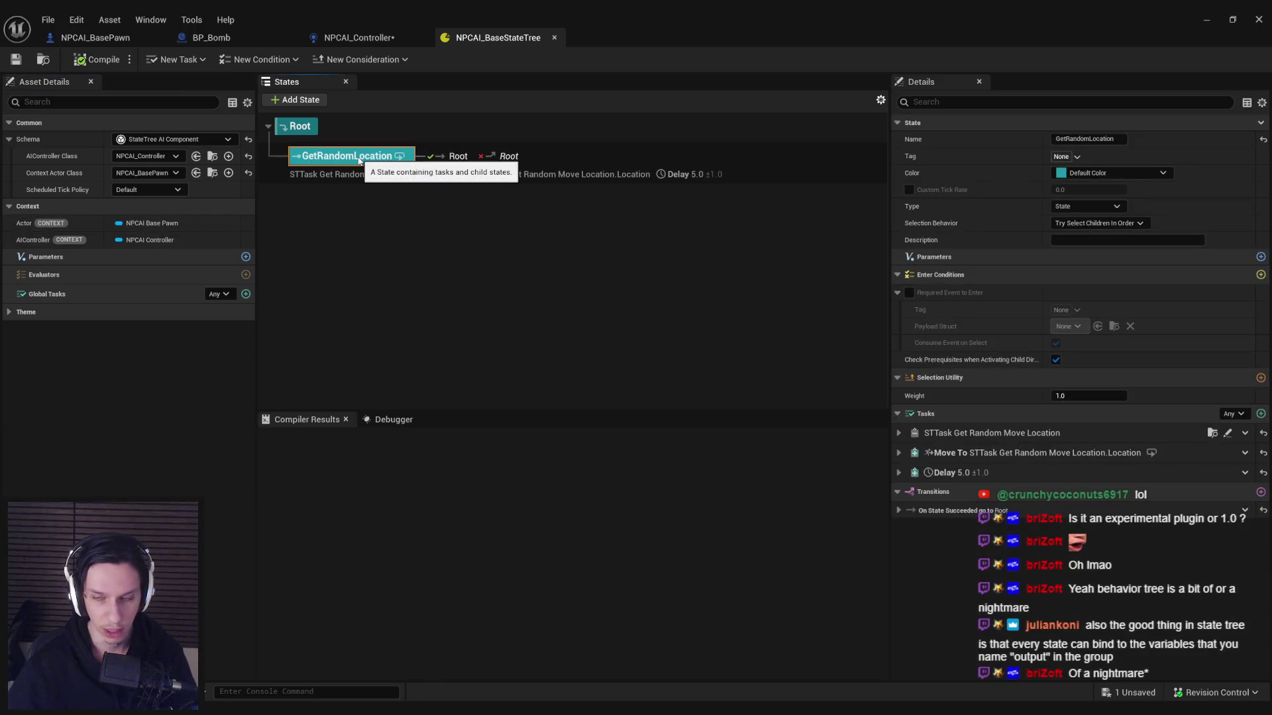
right_click(360, 160)
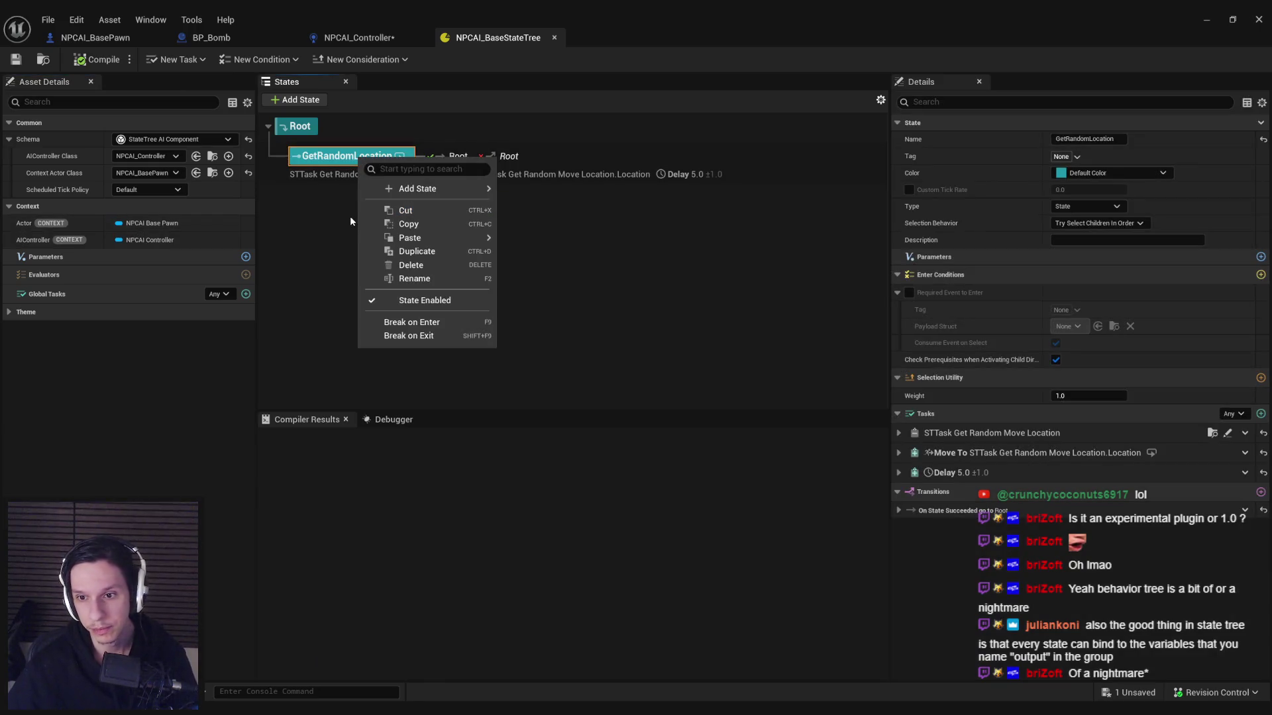
mouse_move(410, 238)
click(1213, 435)
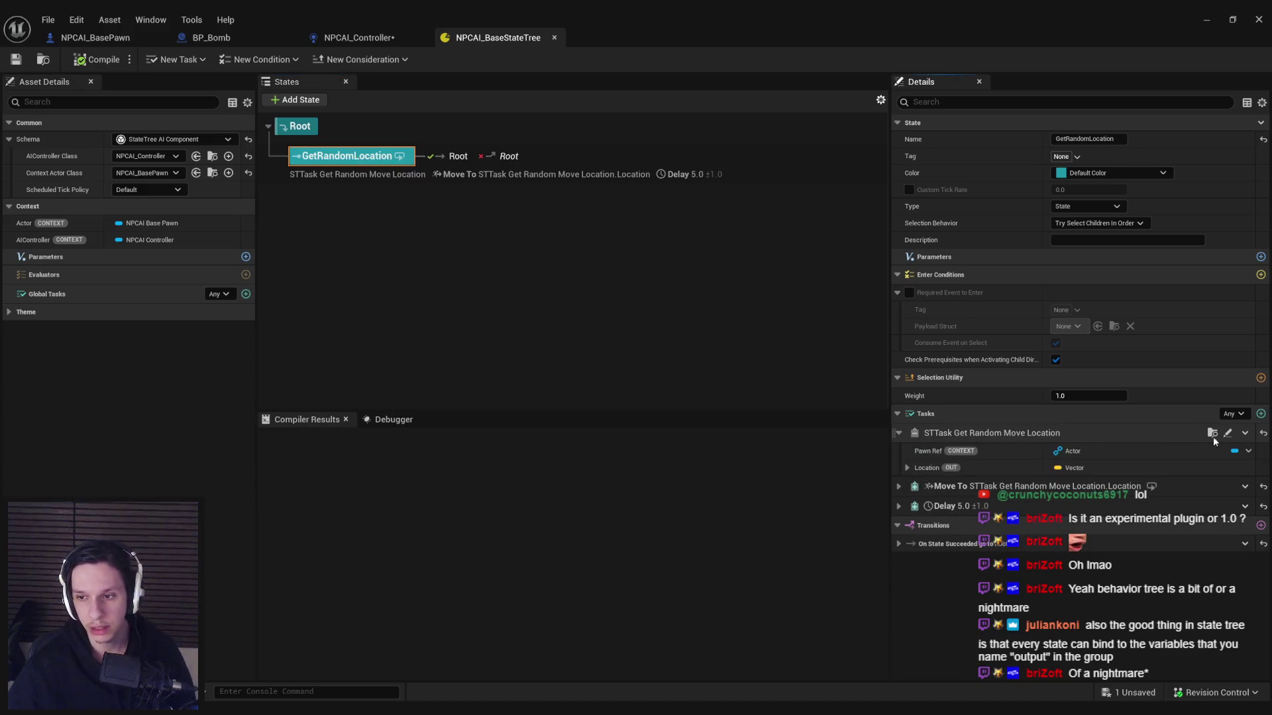
click(1229, 435)
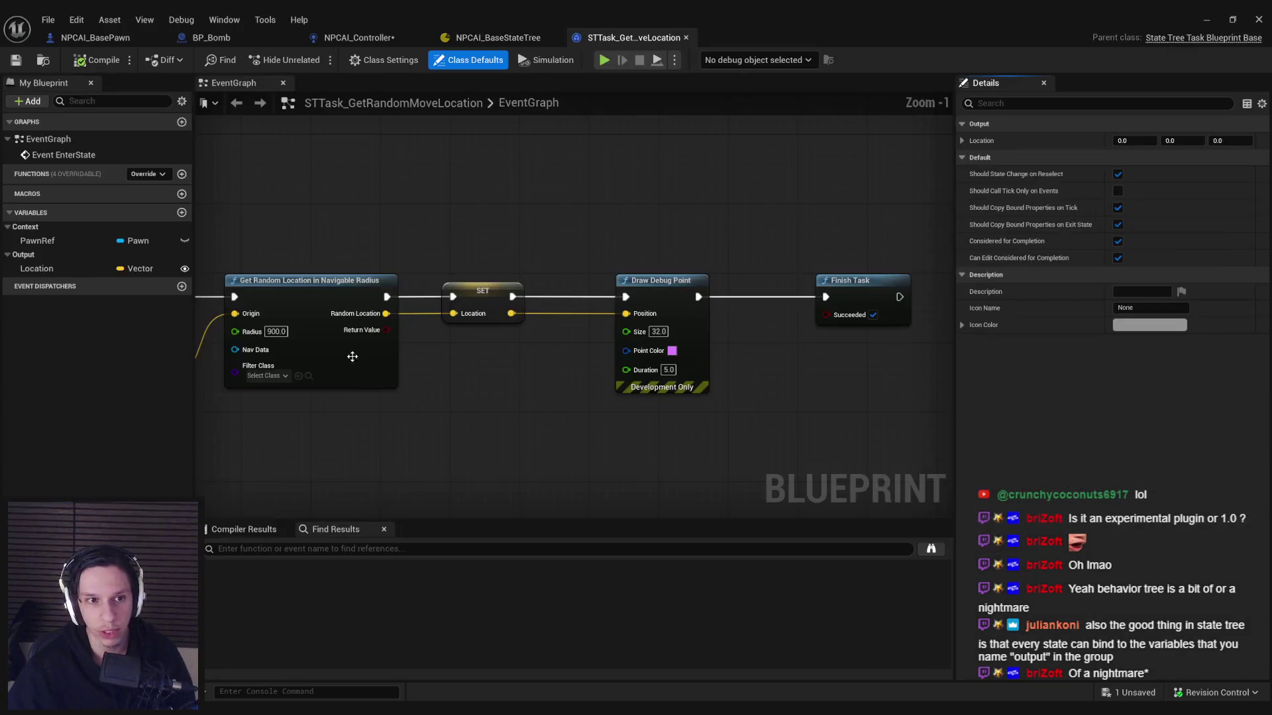
click(50, 242)
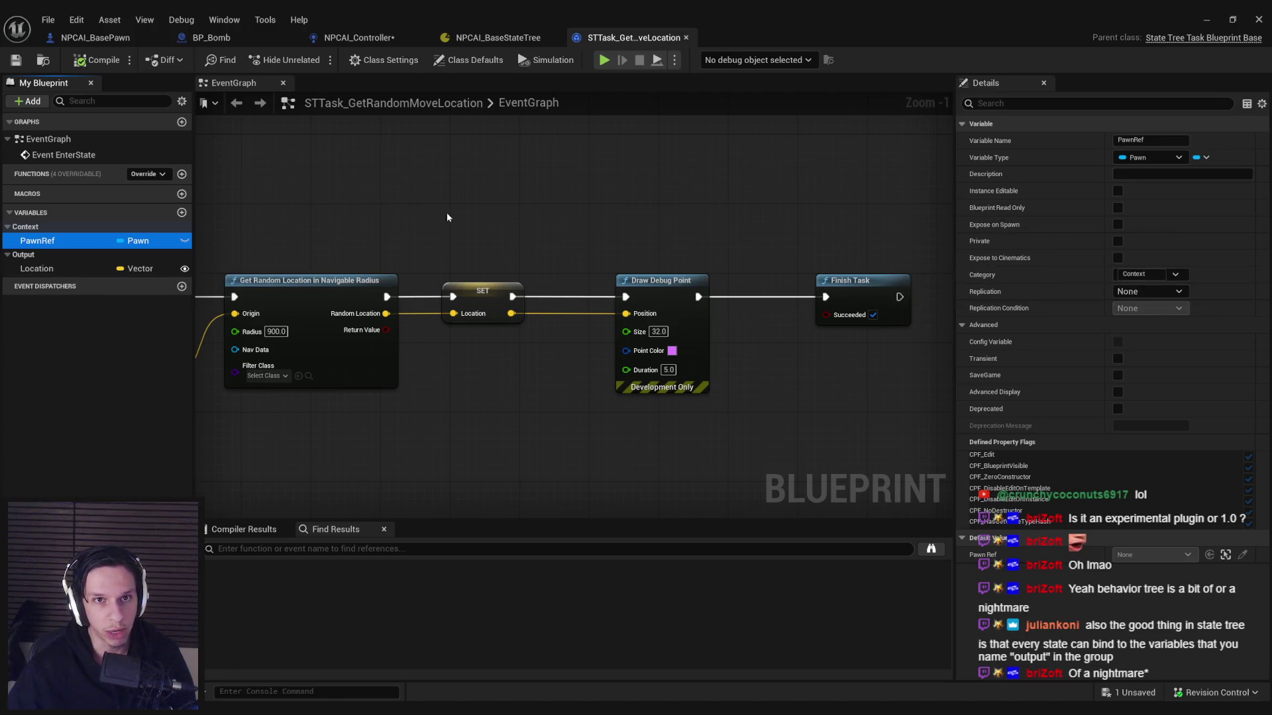
Step: Compare the NPCAI_BaseStateTree with the Get Random Move Location task graph
click(522, 41)
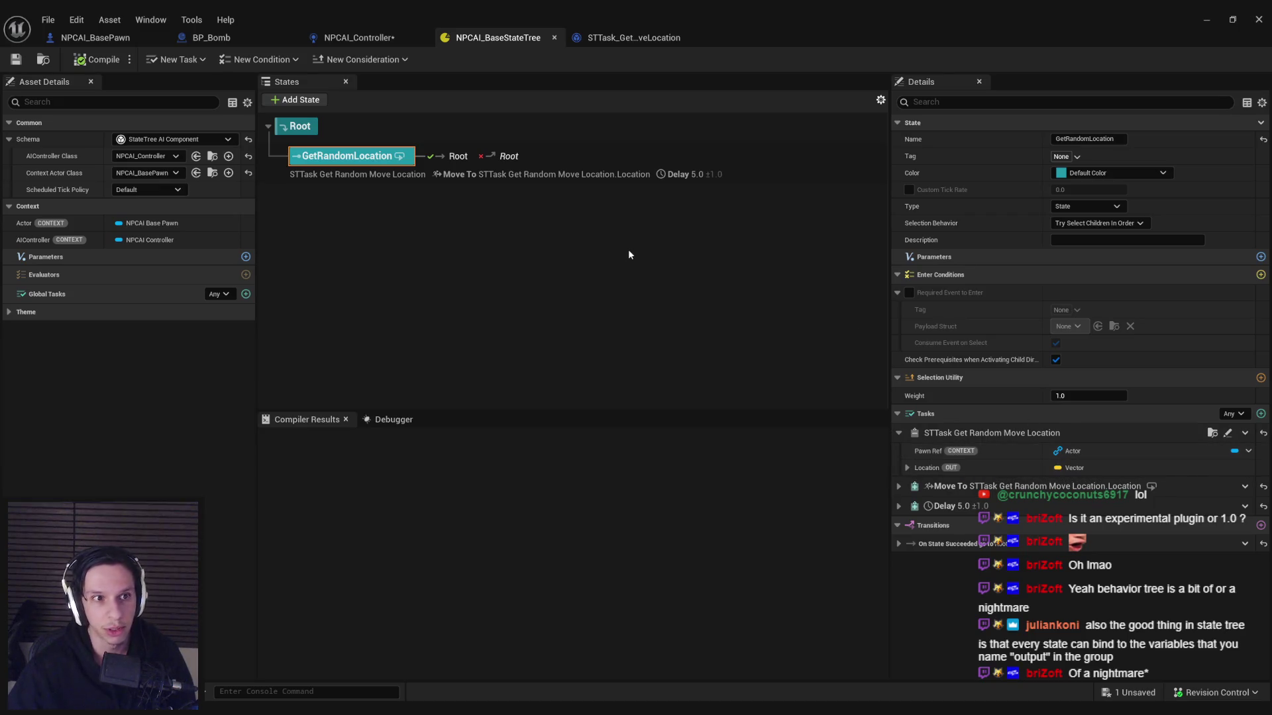
mouse_move(51, 178)
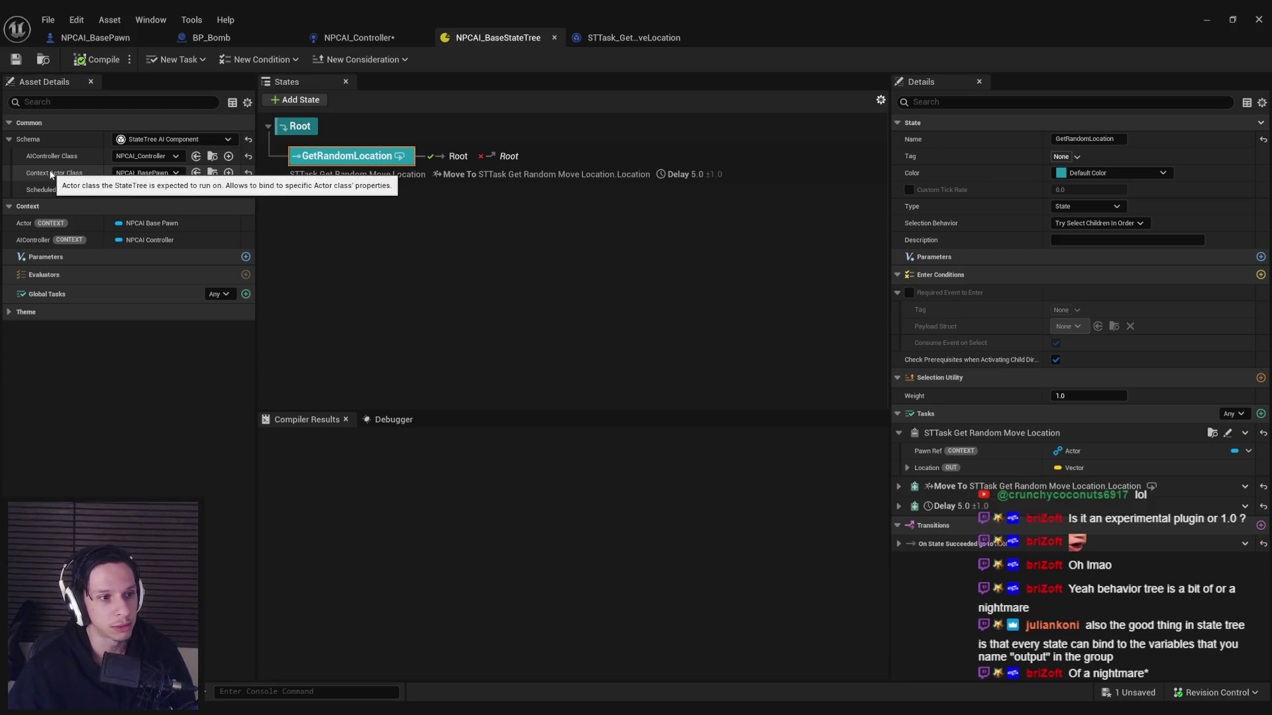
click(634, 37)
scroll(533, 290, down, 4)
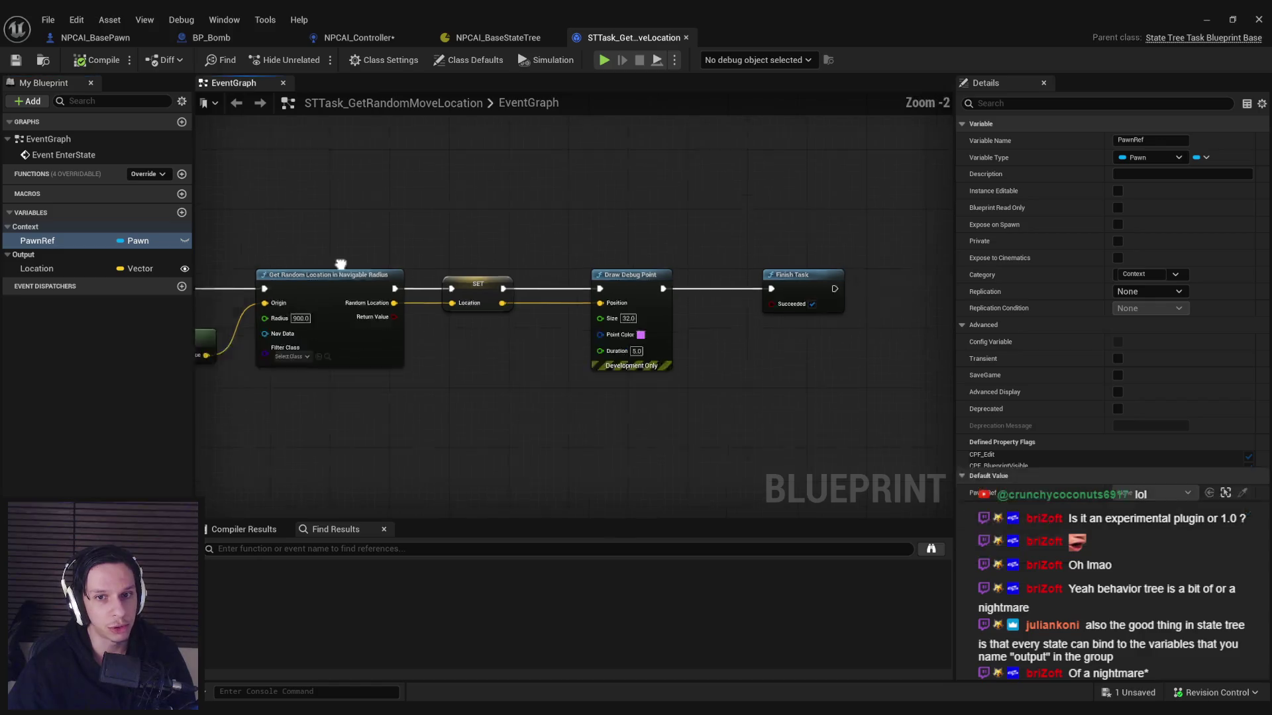
scroll(533, 289, up, 2)
scroll(405, 292, down, 2)
scroll(443, 274, up, 1)
scroll(442, 273, down, 1)
scroll(443, 273, up, 1)
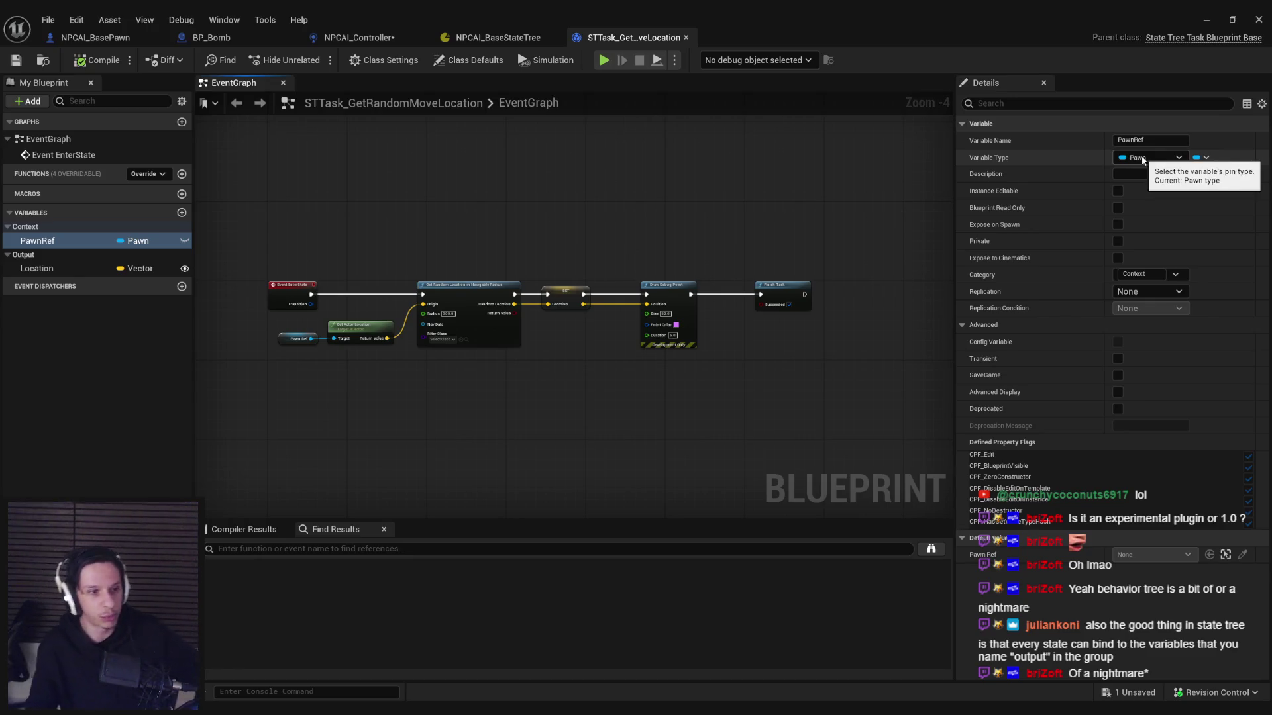
Step: Review the context actor class choices and recheck the GetRandomMoveLocation task graph
click(494, 38)
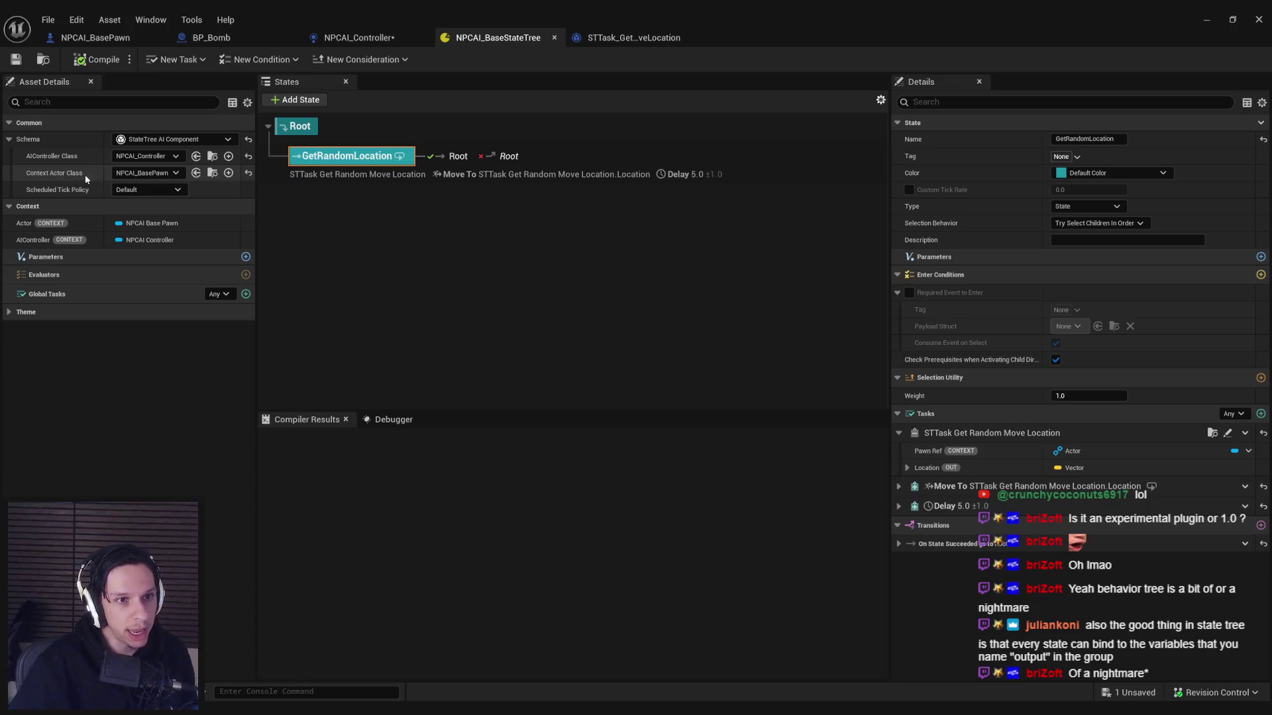
click(145, 173)
click(439, 129)
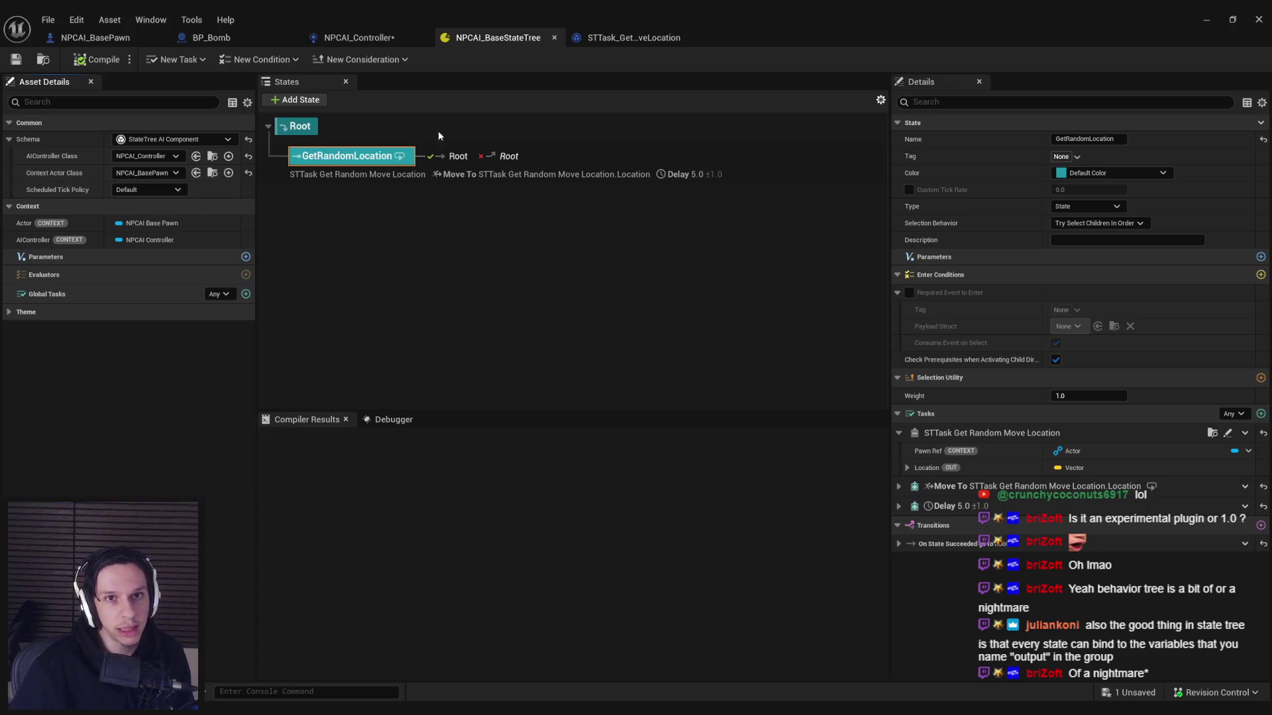
click(618, 45)
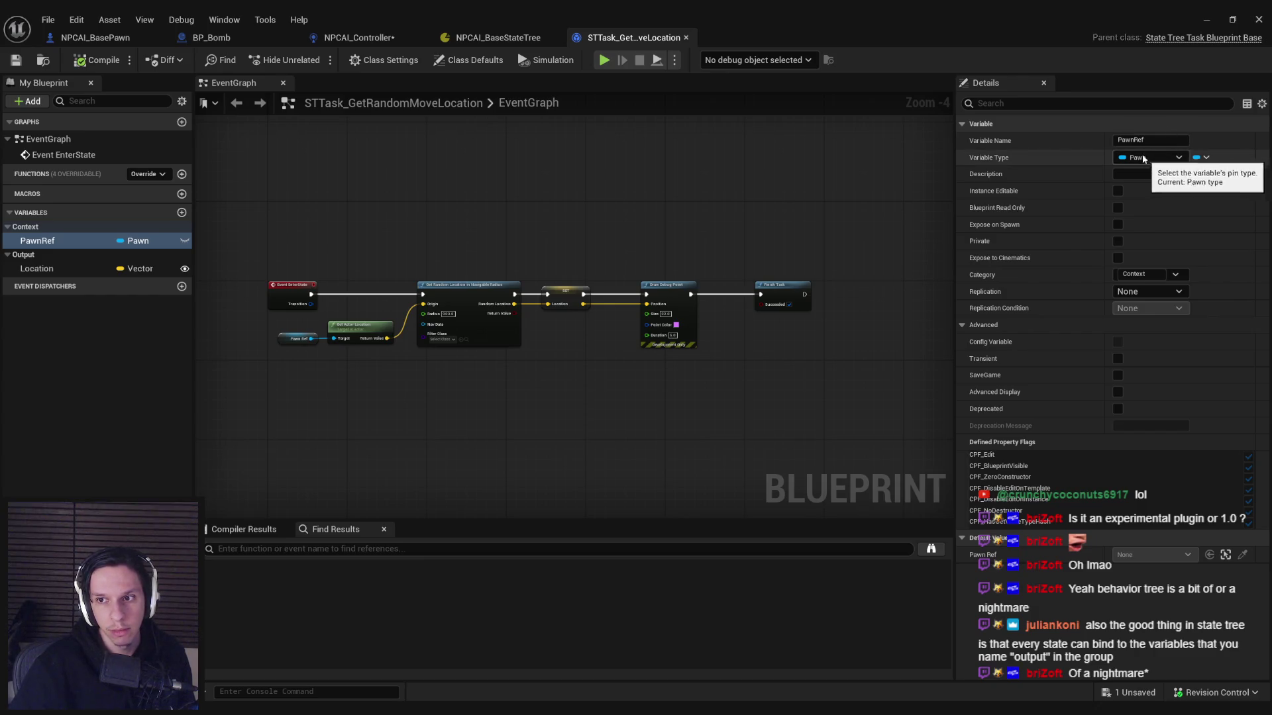
click(506, 40)
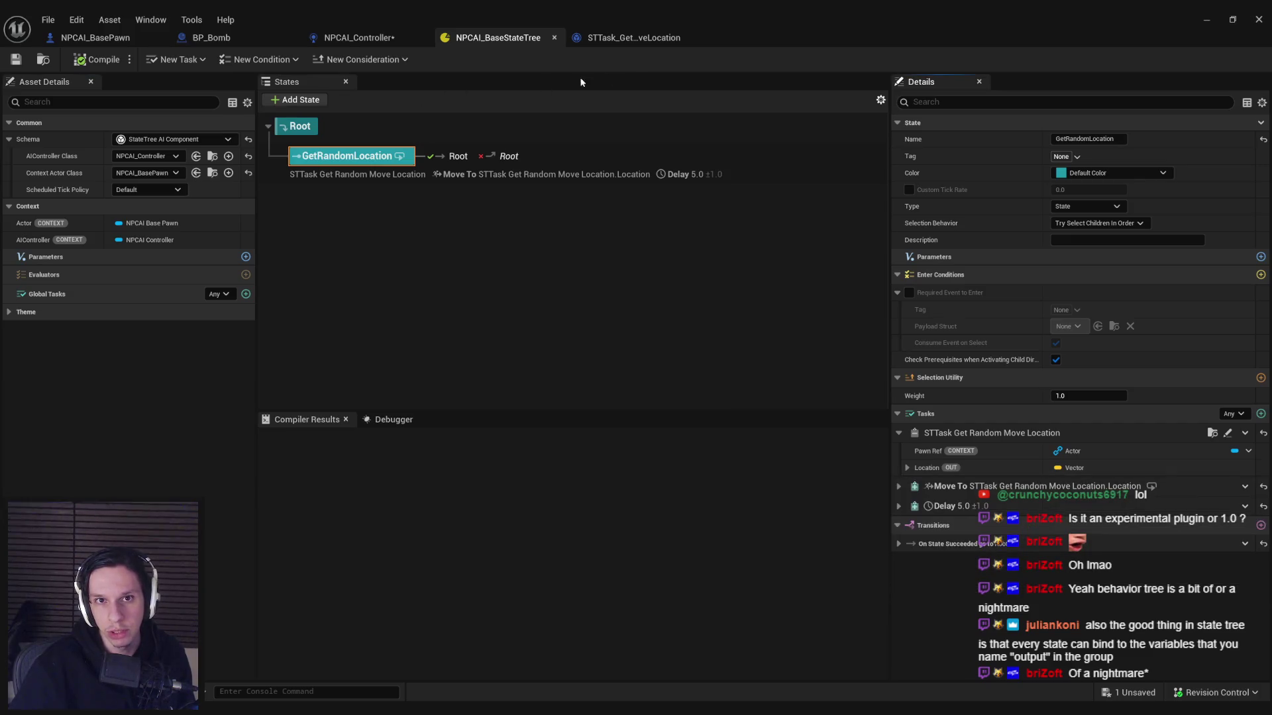
click(627, 45)
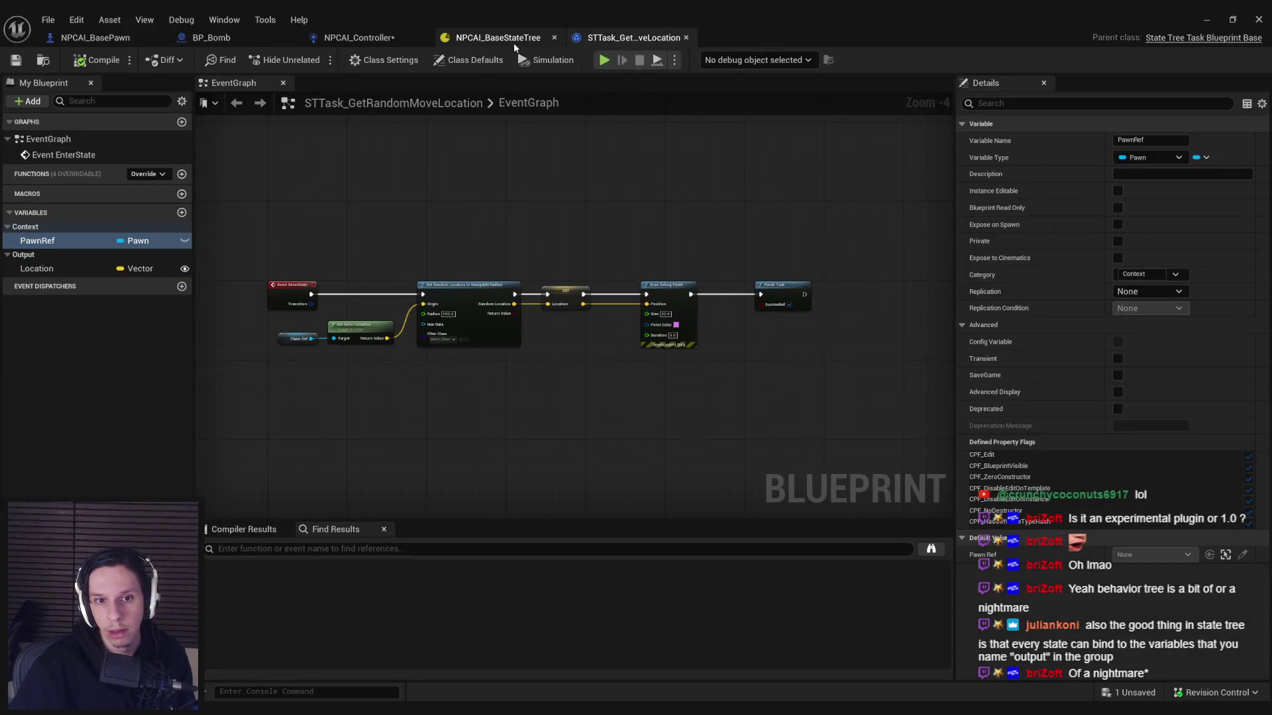
scroll(481, 225, up, 2)
scroll(481, 225, down, 1)
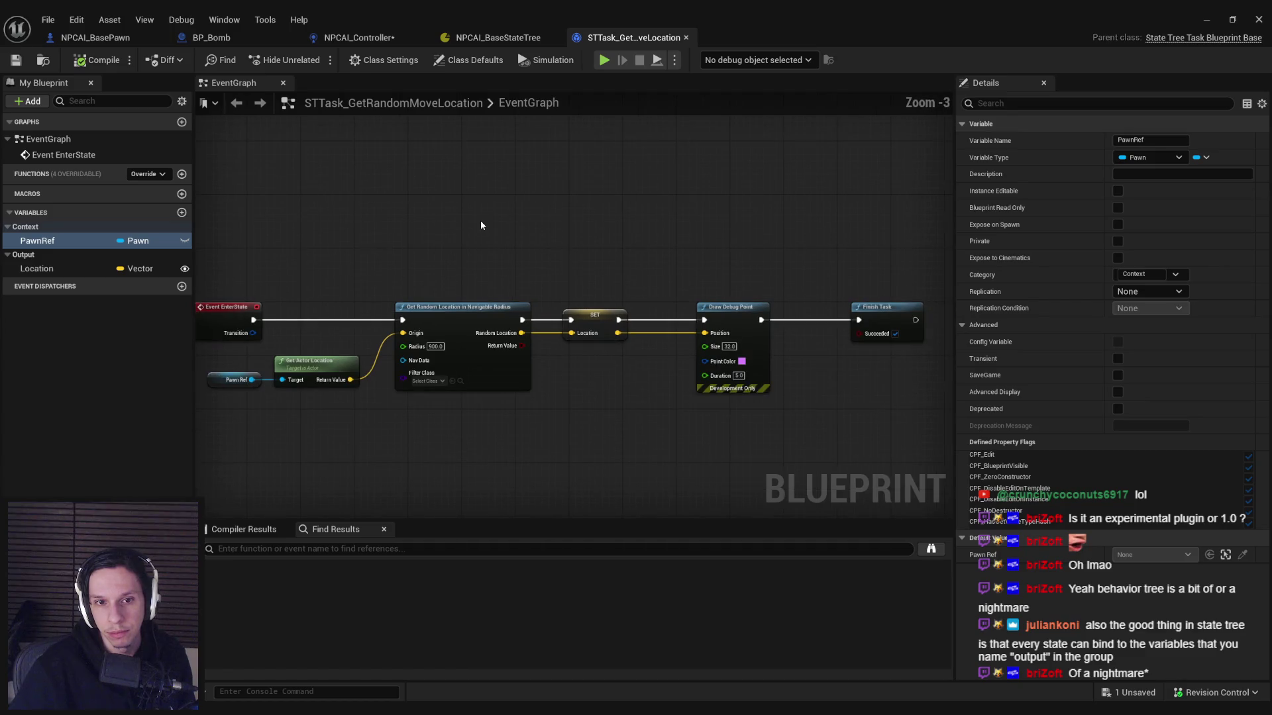
click(507, 38)
Step: Save all assets, including NPCAI_Controller, and return to NPCAI_BaseStateTree
click(378, 41)
click(96, 60)
click(15, 60)
click(496, 38)
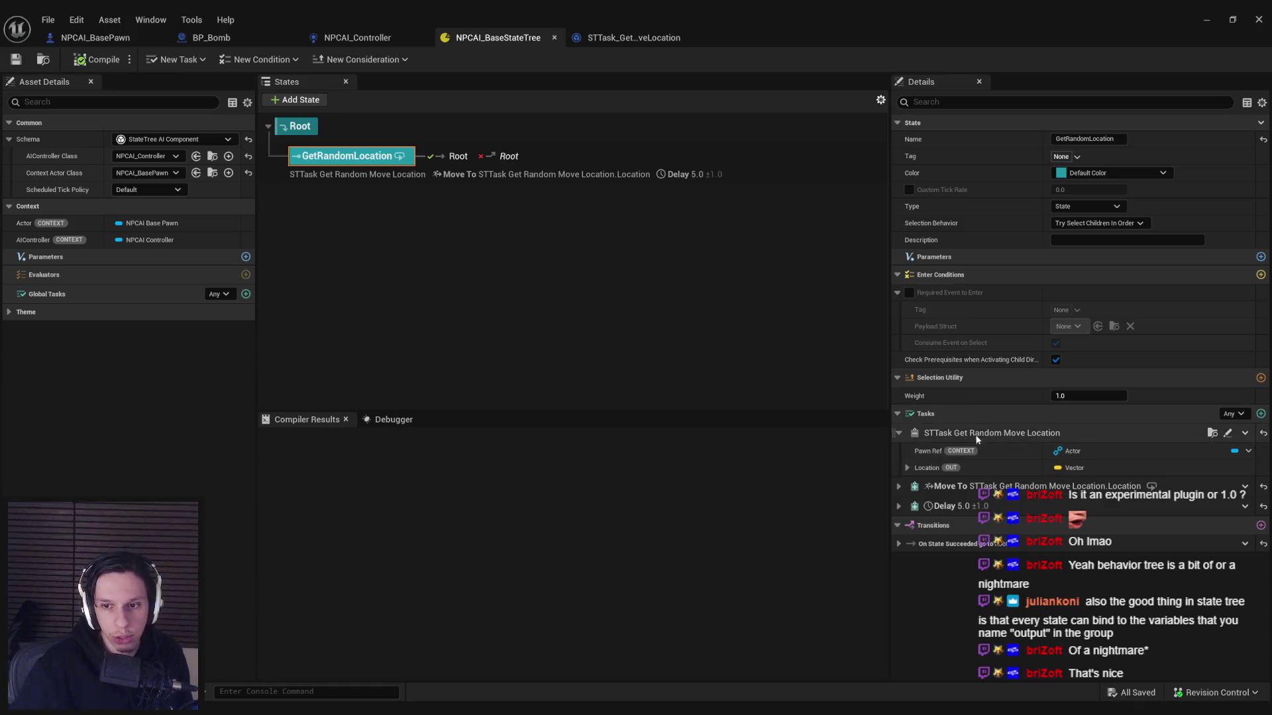
Step: Read the tutorial's sense configuration steps and the Detection by Affiliation note
mouse_move(284, 708)
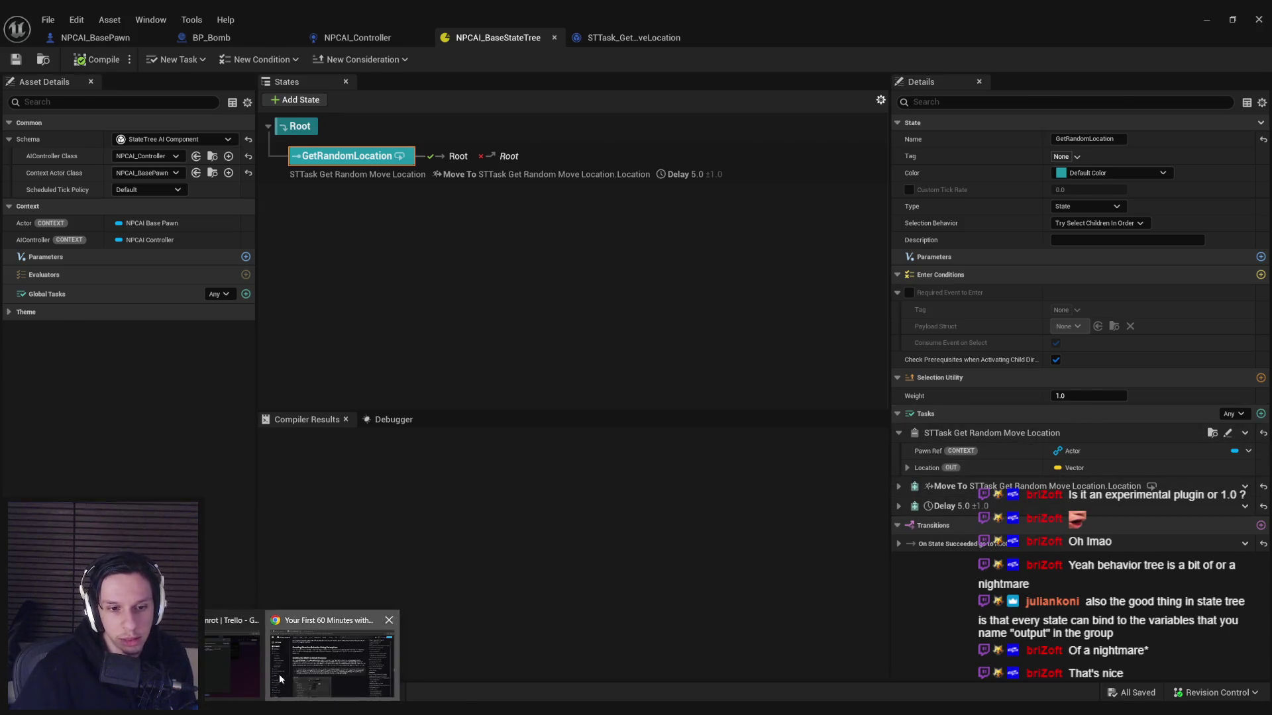
click(279, 679)
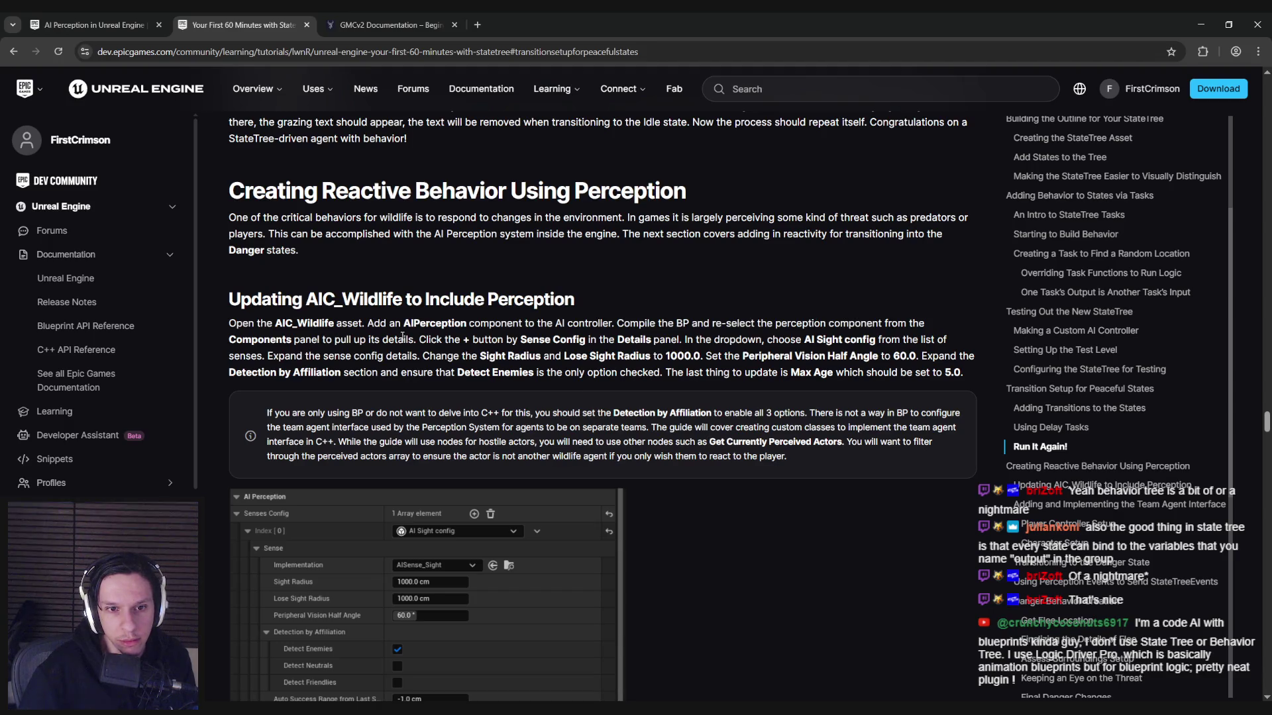
mouse_move(411, 342)
mouse_down()
mouse_move(916, 341)
mouse_move(371, 353)
mouse_move(824, 357)
mouse_move(371, 372)
mouse_move(832, 373)
mouse_up()
click(774, 383)
mouse_move(365, 414)
mouse_down()
mouse_move(952, 415)
mouse_move(340, 429)
mouse_move(693, 429)
mouse_up()
click(738, 437)
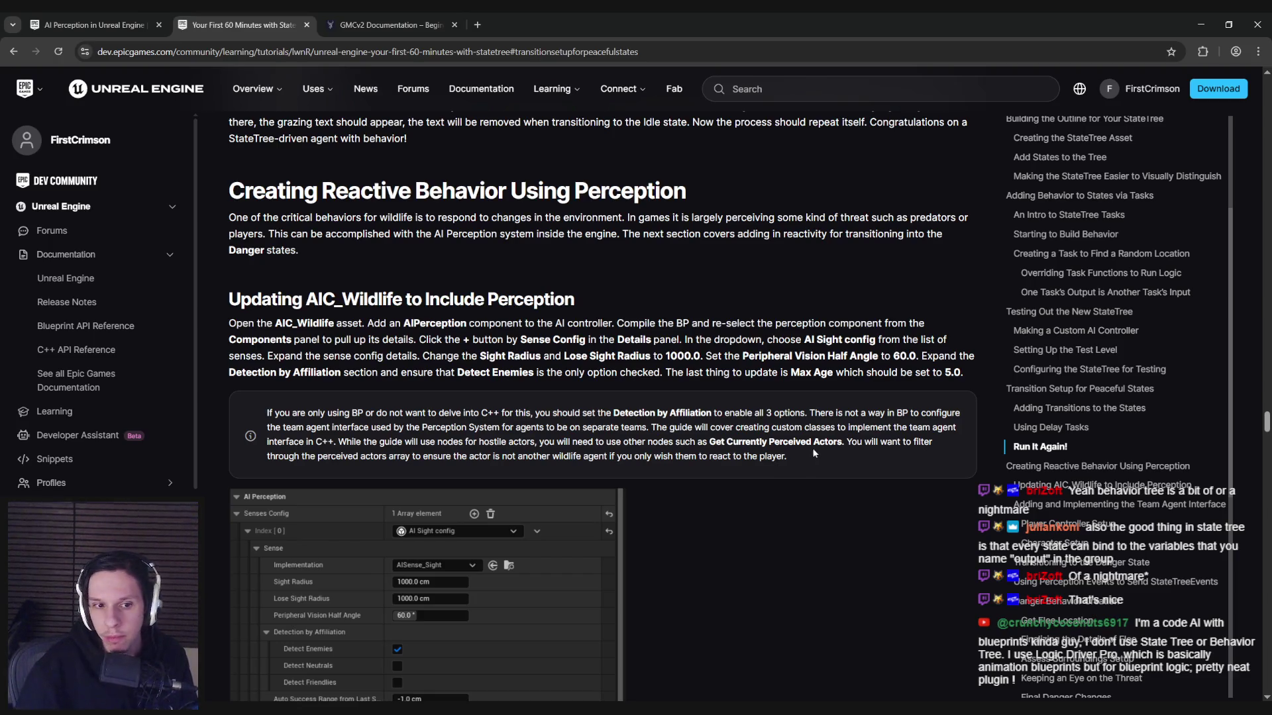
Step: Scroll down to 'Transitioning to the Danger State', then switch to the Unreal editor
scroll(444, 422, down, 2)
scroll(444, 422, down, 7)
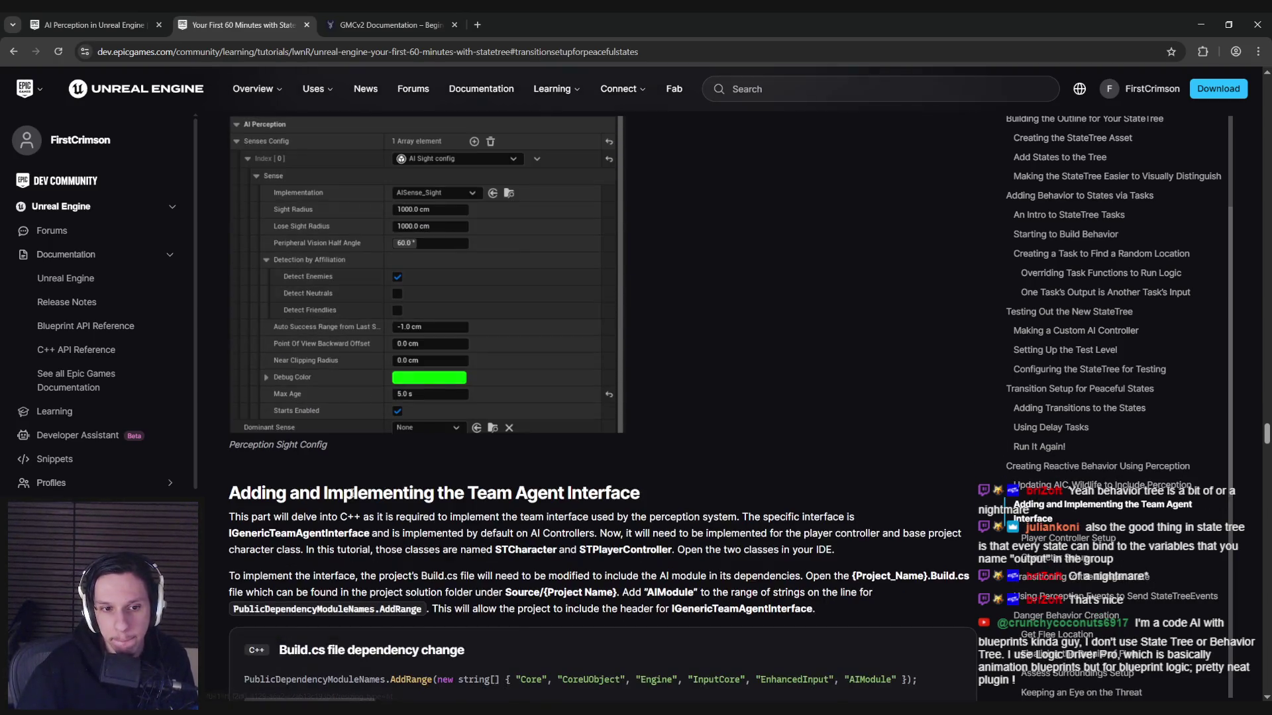
scroll(339, 344, down, 1)
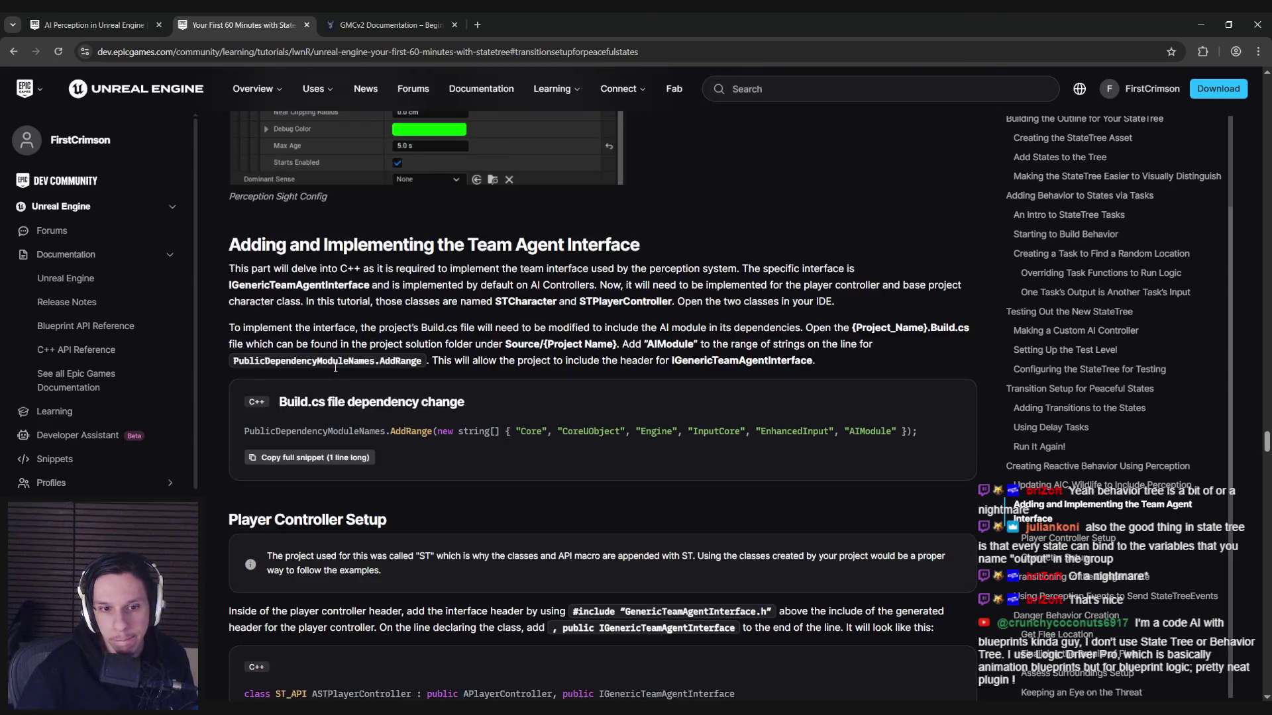
scroll(334, 367, down, 3)
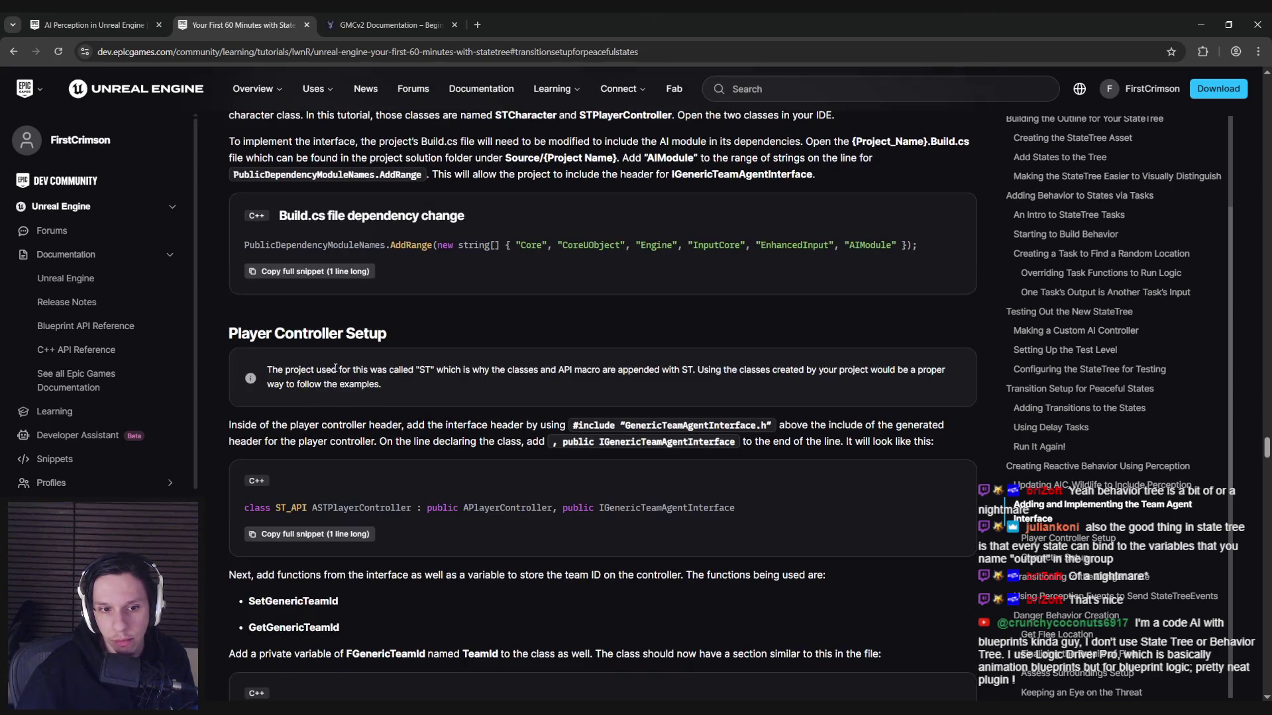
scroll(335, 368, down, 6)
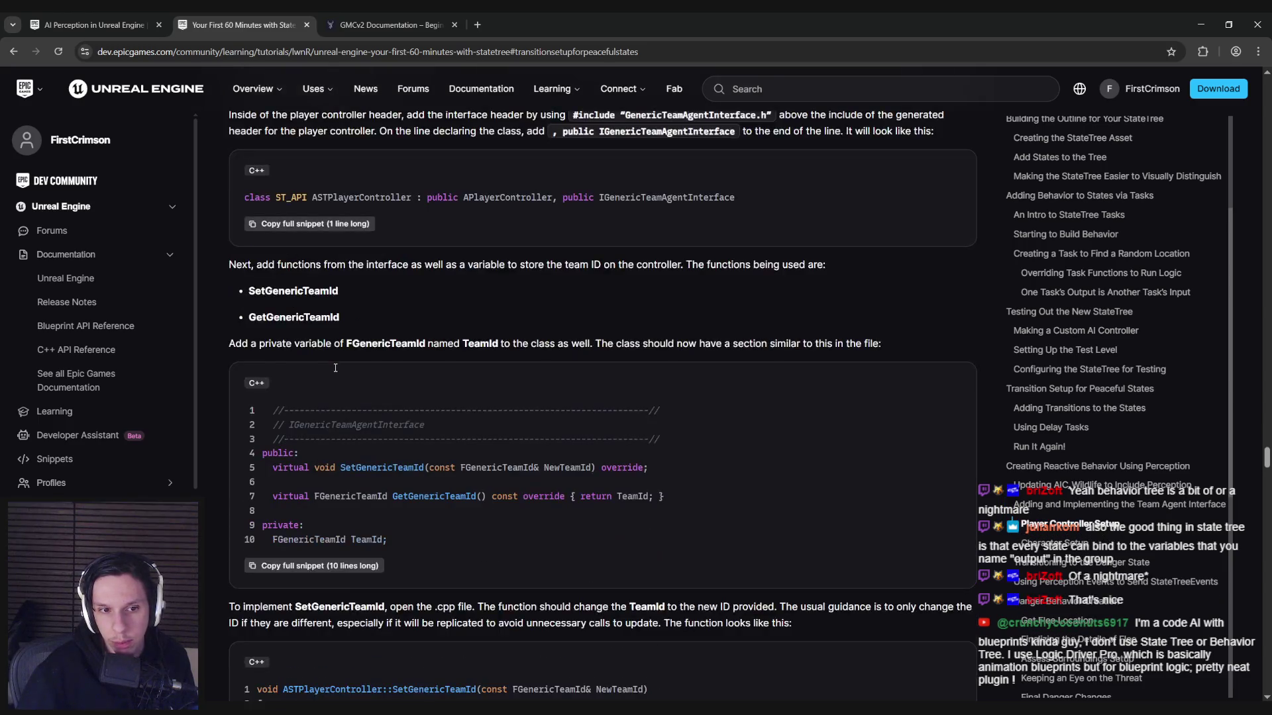
scroll(334, 366, down, 3)
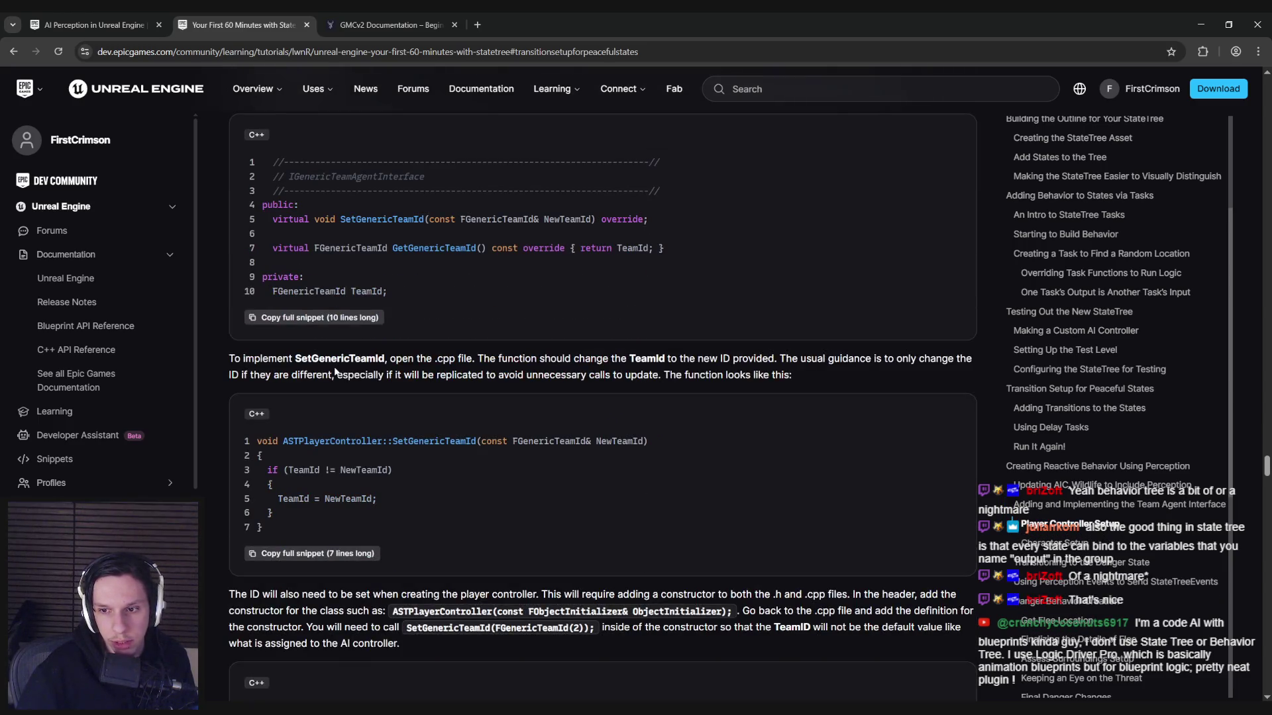
scroll(335, 372, down, 2)
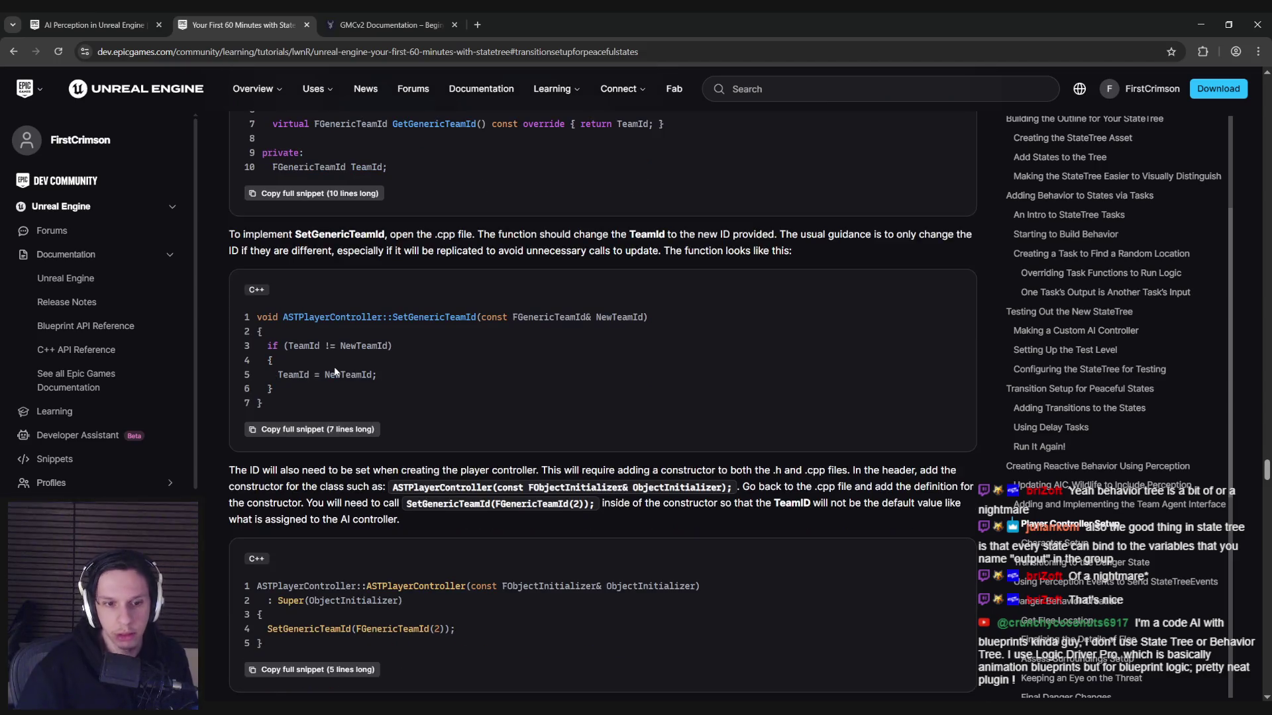
scroll(334, 373, down, 4)
scroll(344, 419, down, 2)
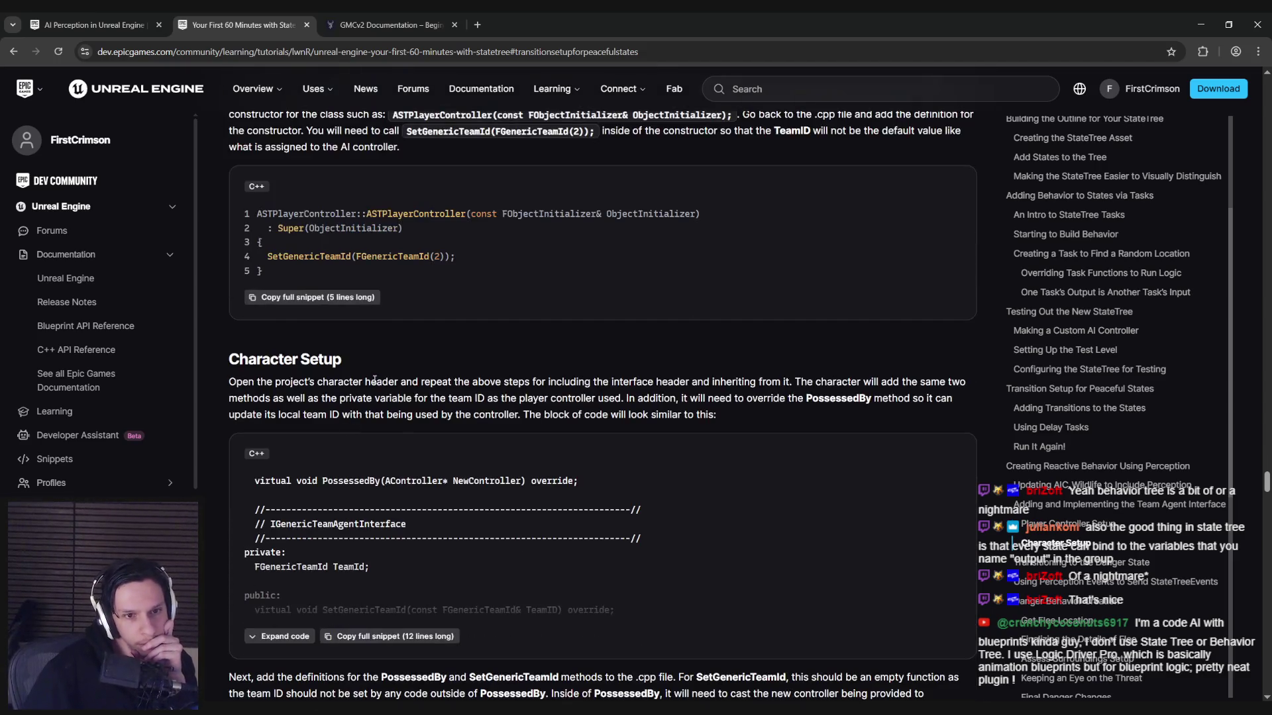
scroll(374, 380, down, 1)
scroll(374, 383, down, 5)
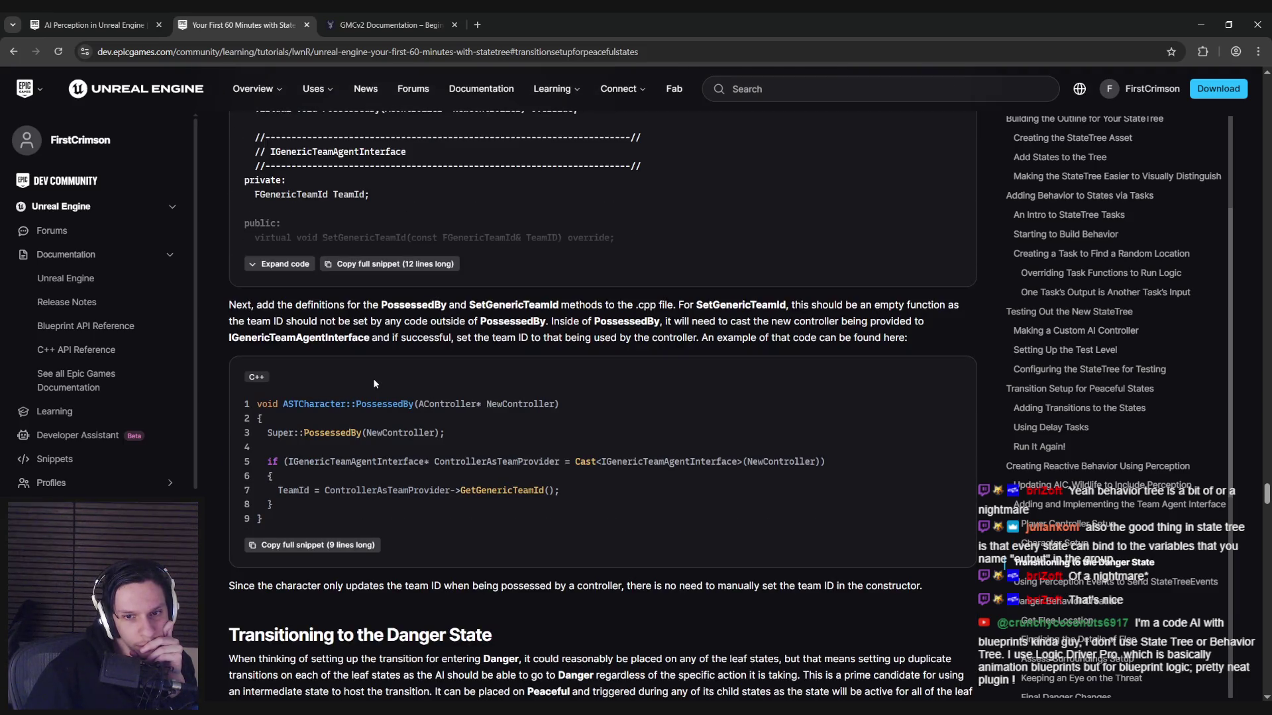
scroll(374, 383, down, 5)
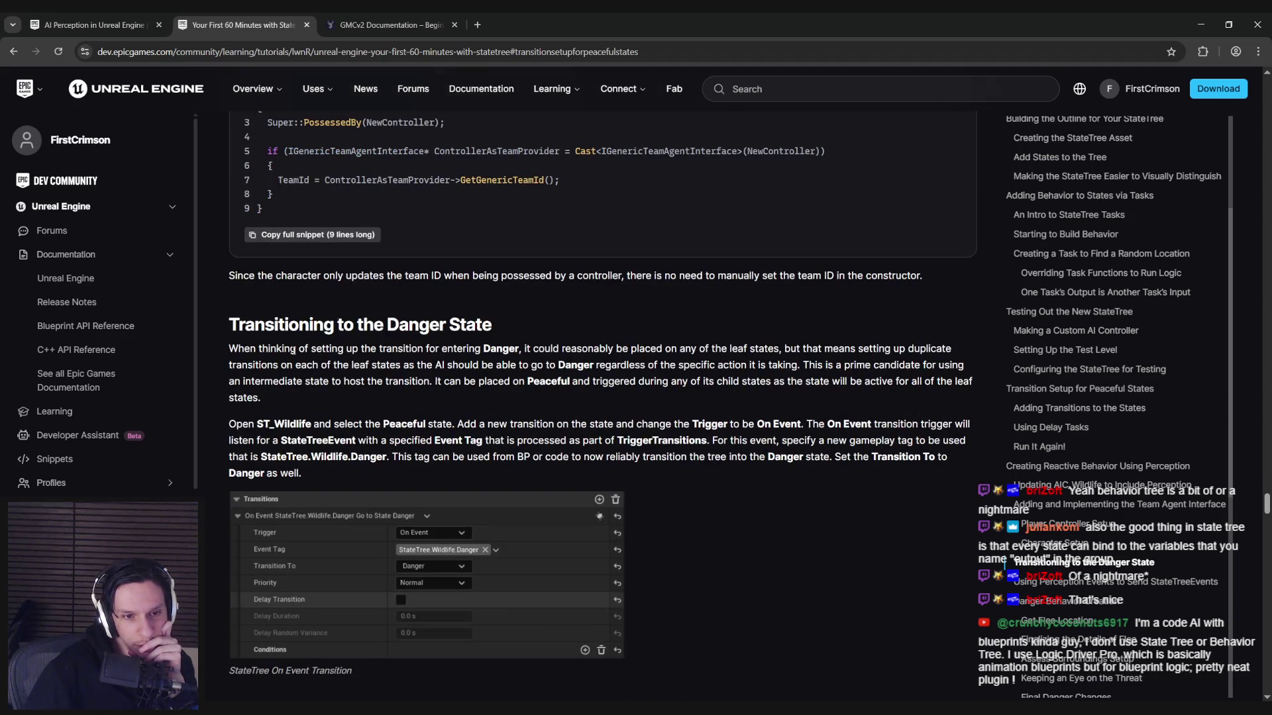
key(alt+Tab)
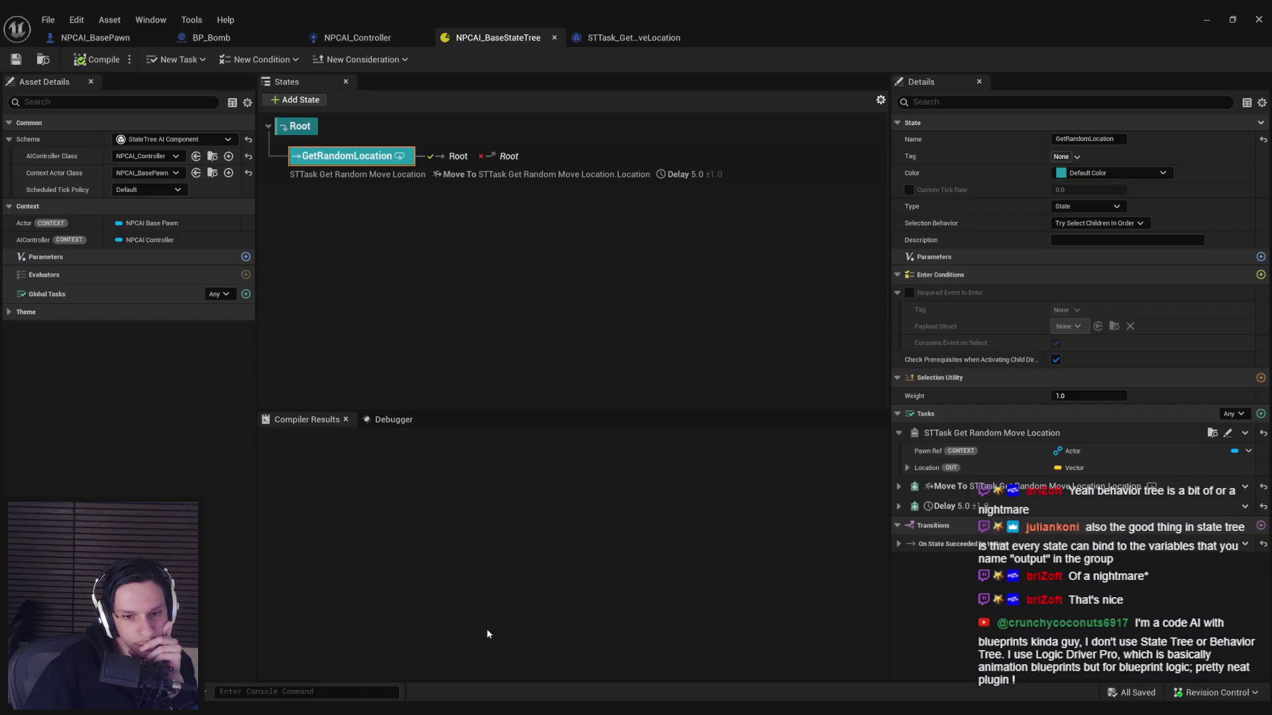
Step: Return from Unreal to the tutorial's On Event transition to Danger
key(alt+Tab)
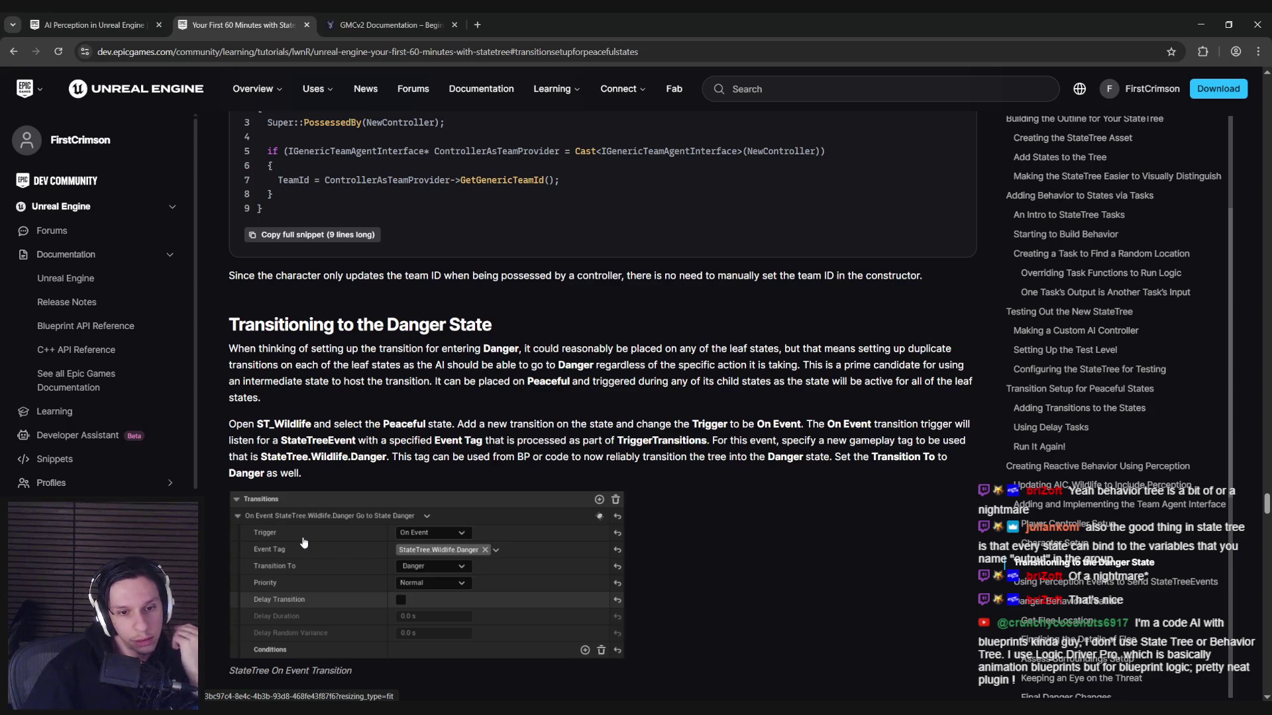
Step: Read the Danger transition reasoning and the Peaceful state transition step
mouse_move(363, 349)
mouse_down()
mouse_move(924, 352)
mouse_move(260, 365)
mouse_move(793, 379)
mouse_move(895, 370)
mouse_move(265, 383)
mouse_move(954, 387)
mouse_move(456, 417)
mouse_up()
click(335, 408)
scroll(335, 407, down, 1)
mouse_move(336, 363)
mouse_down()
mouse_move(958, 366)
mouse_move(444, 367)
mouse_move(311, 379)
mouse_move(936, 381)
mouse_move(344, 381)
mouse_move(294, 396)
mouse_move(846, 397)
mouse_up()
click(845, 402)
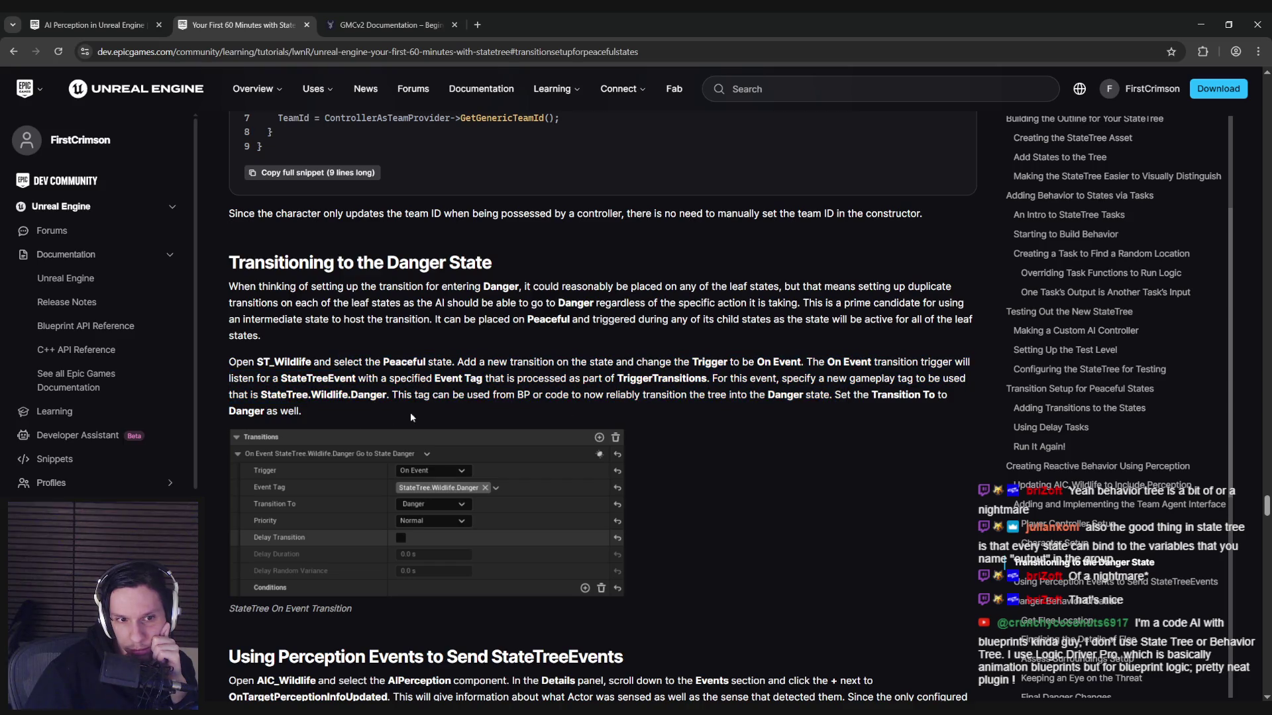
scroll(411, 417, down, 3)
scroll(330, 417, up, 2)
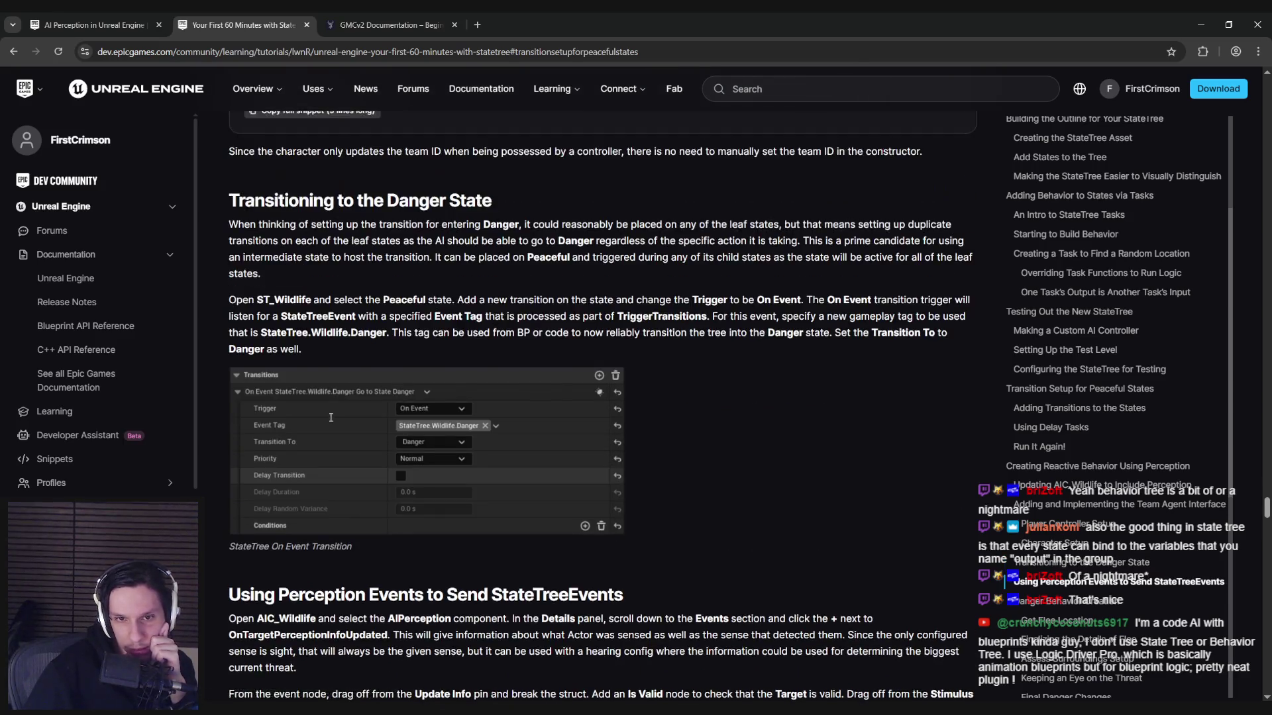
scroll(331, 417, up, 1)
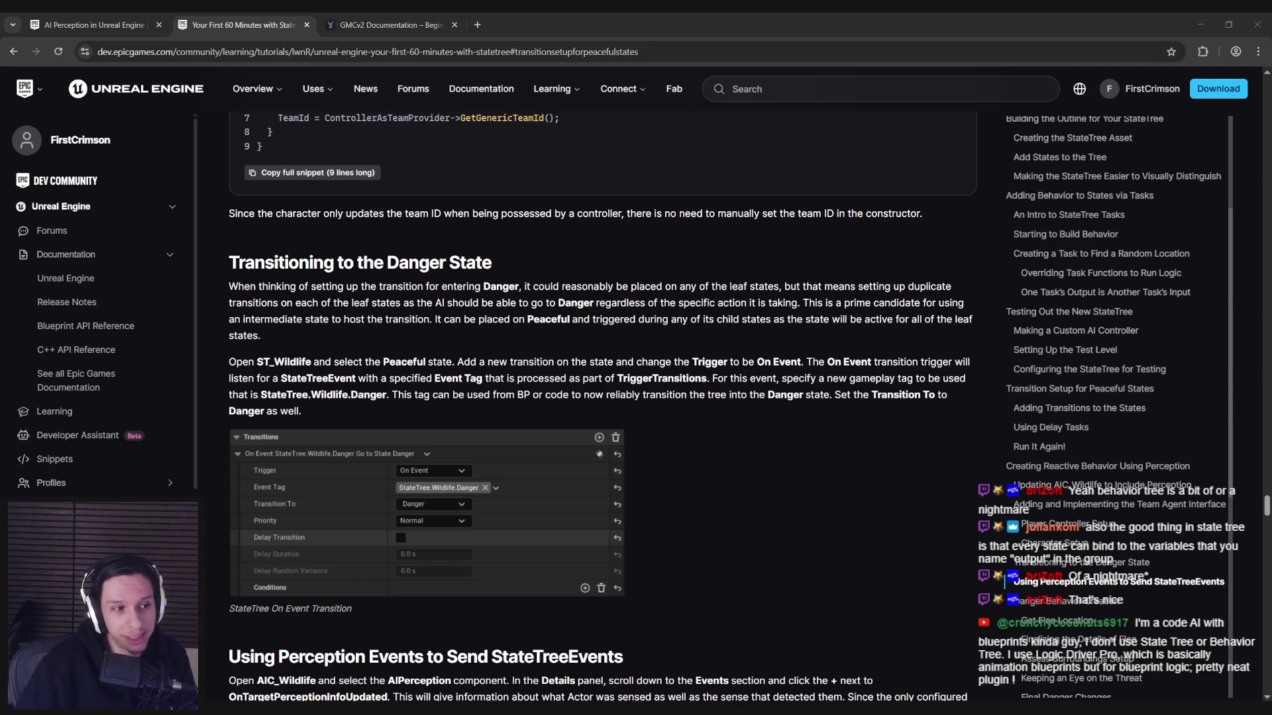
Step: Study the perception events section's AIC_Wildlife AIPerception, Branch and Perceived Threat steps
click(498, 373)
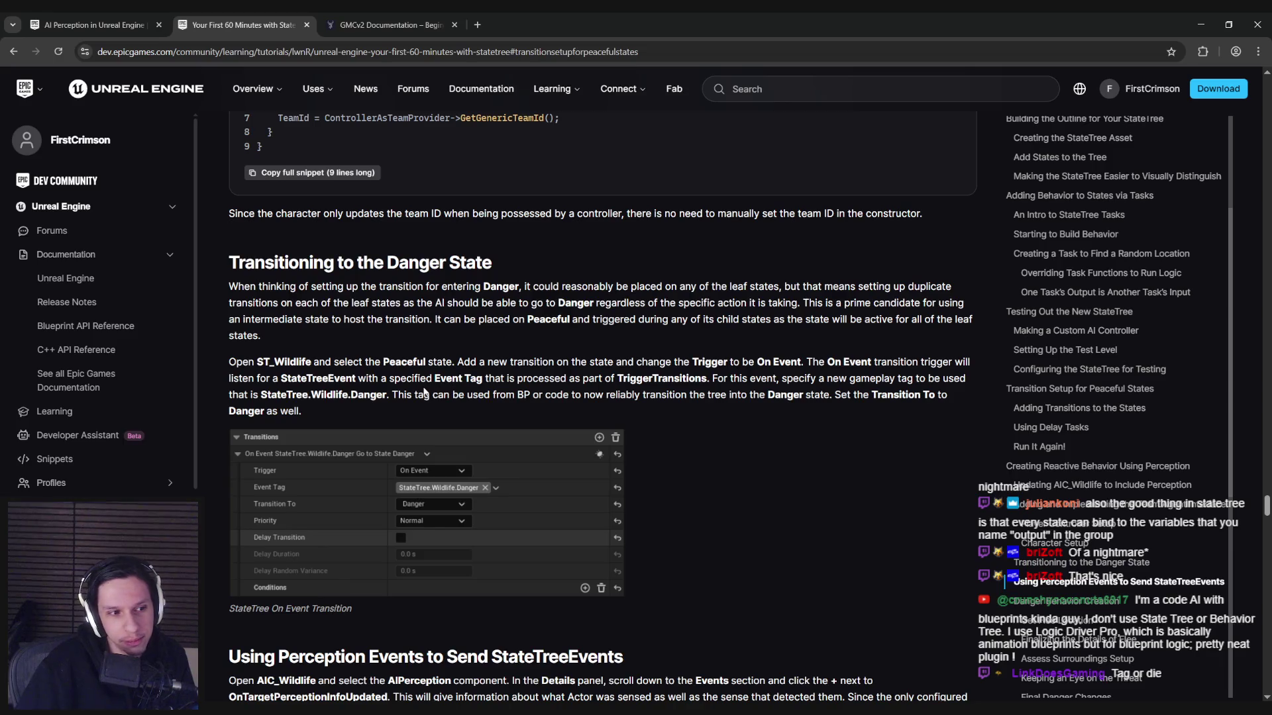
scroll(422, 412, down, 5)
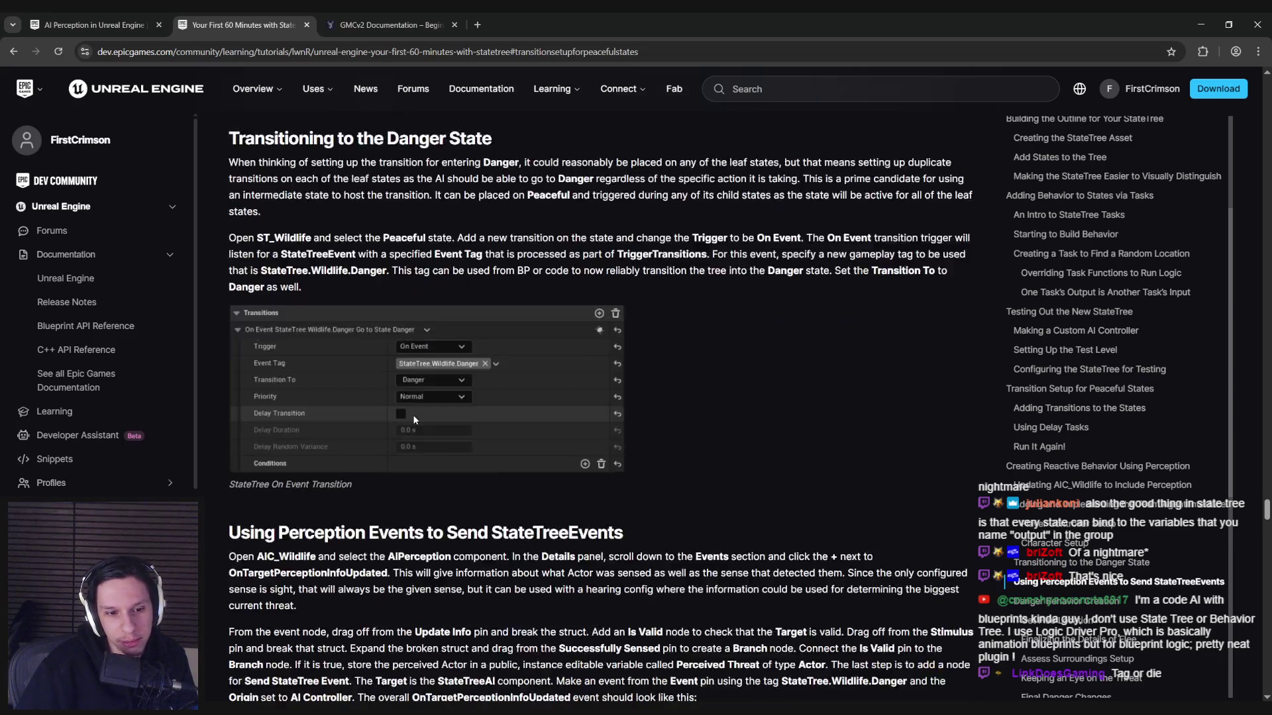
drag(378, 347, 631, 345)
click(635, 346)
drag(478, 347, 635, 346)
mouse_move(324, 371)
mouse_down()
mouse_move(869, 371)
mouse_move(322, 404)
mouse_move(392, 388)
mouse_up()
click(391, 388)
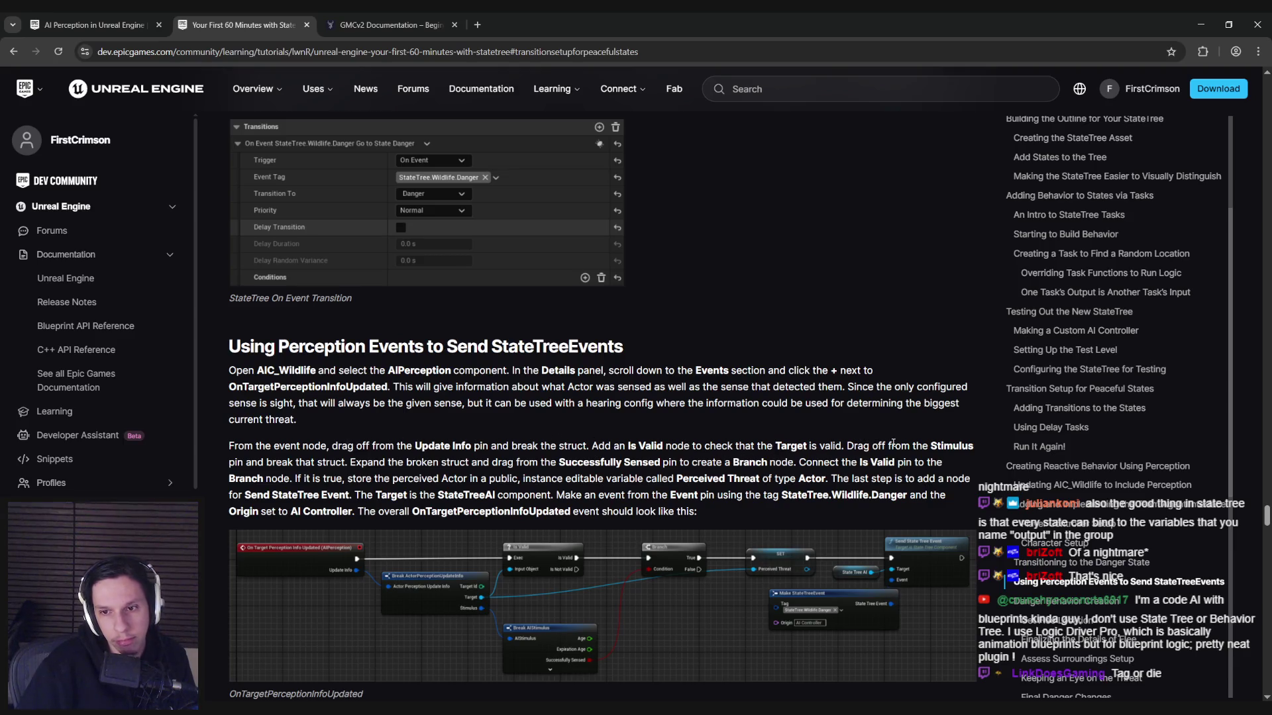
scroll(334, 446, down, 1)
mouse_move(352, 399)
mouse_down()
mouse_move(951, 408)
mouse_move(953, 418)
mouse_move(767, 428)
mouse_up()
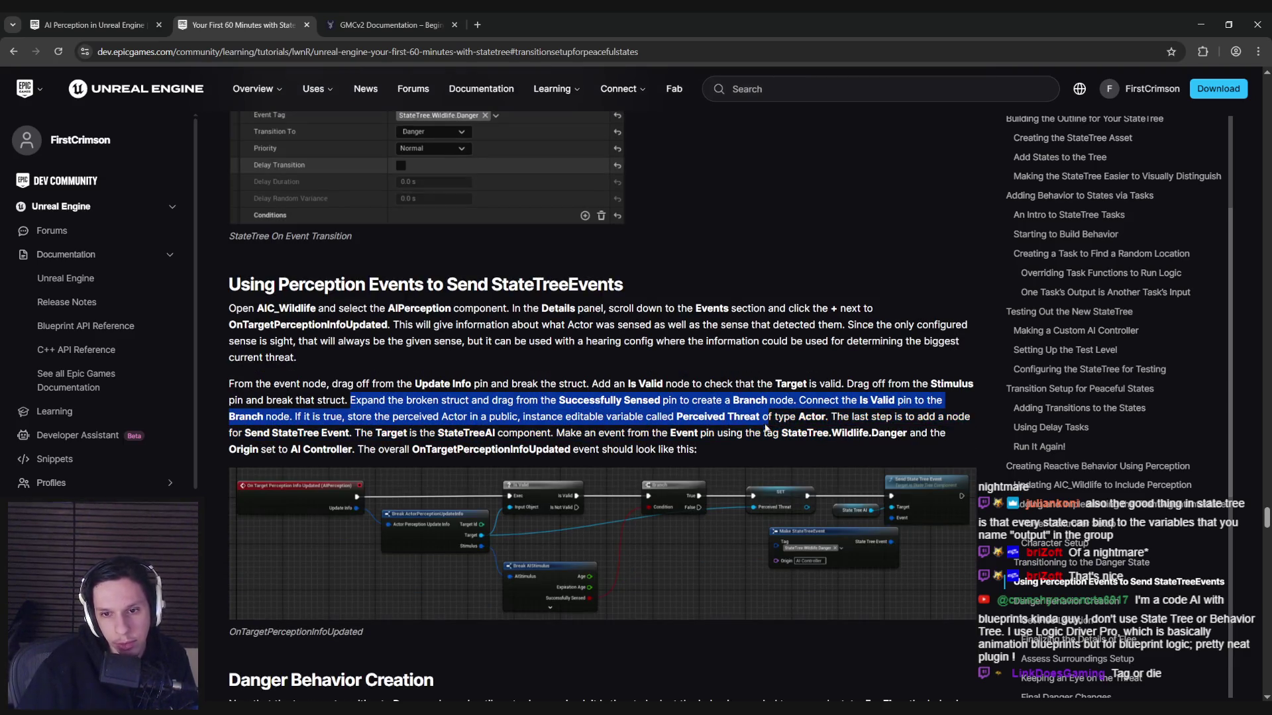
click(742, 430)
scroll(742, 429, down, 4)
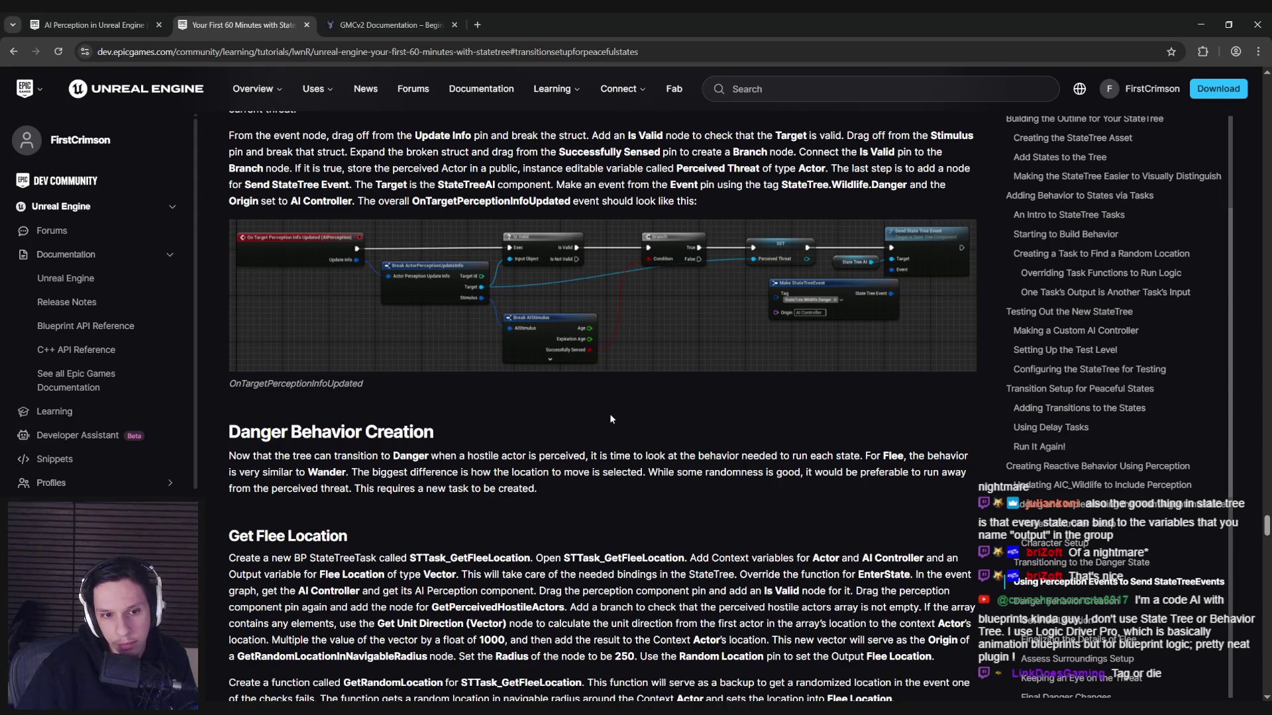
scroll(609, 414, up, 3)
scroll(611, 420, down, 1)
Step: Check the GetRandomLocation state's options in Unreal, then go back to the tutorial
key(alt+Tab)
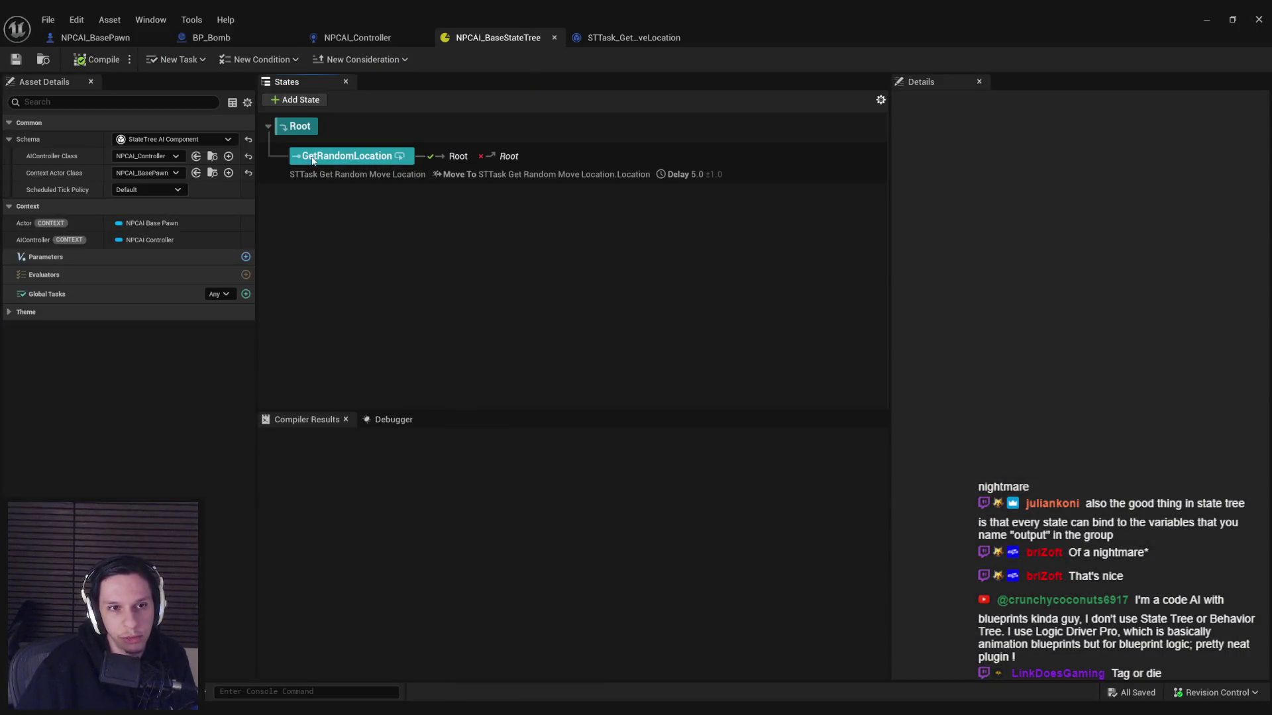
right_click(327, 159)
mouse_move(381, 237)
mouse_move(388, 190)
click(311, 196)
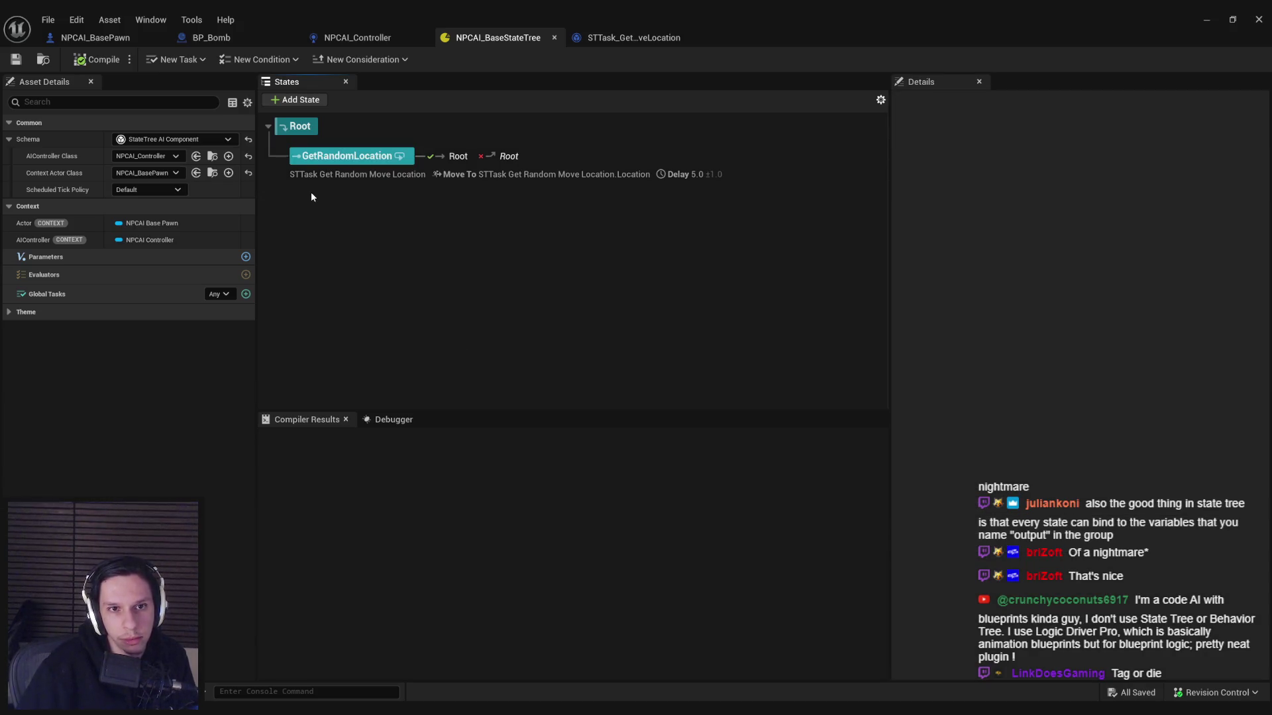
click(338, 663)
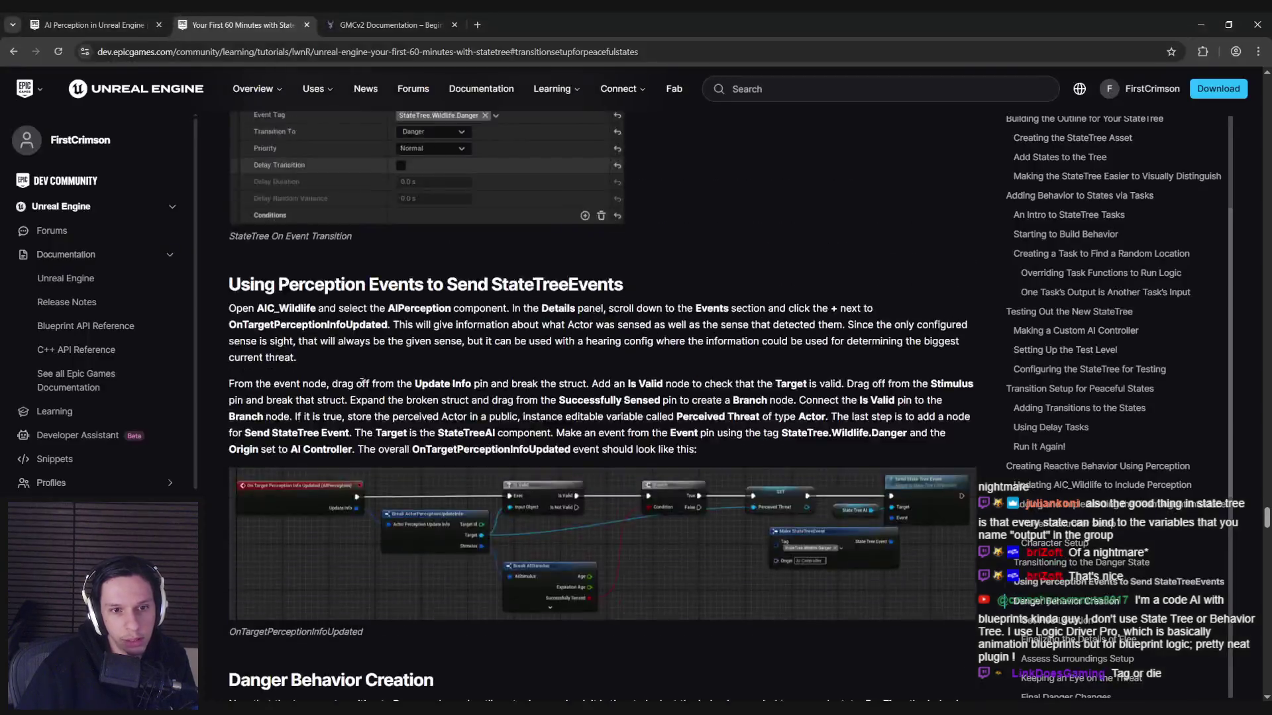
Step: Scroll up to 'Adding Transitions to the States' and return to the NPCAI_BaseStateTree editor
scroll(362, 386, up, 10)
scroll(362, 386, up, 15)
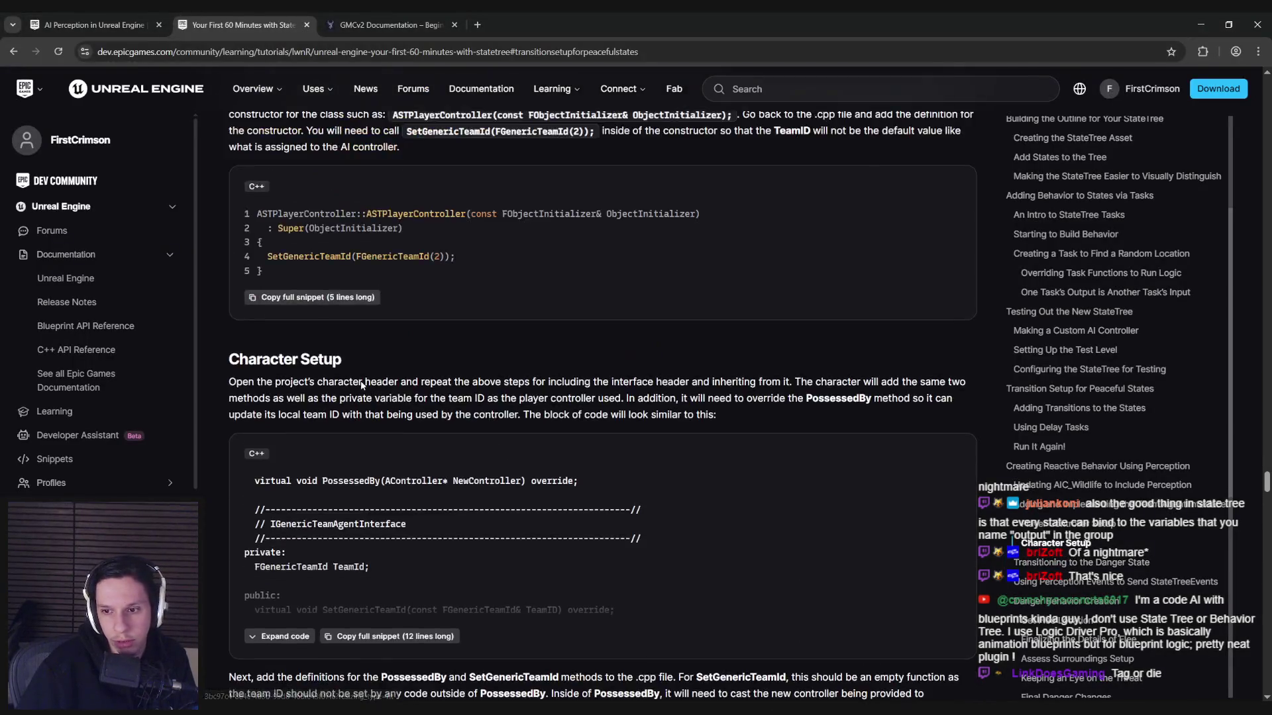
scroll(362, 386, up, 20)
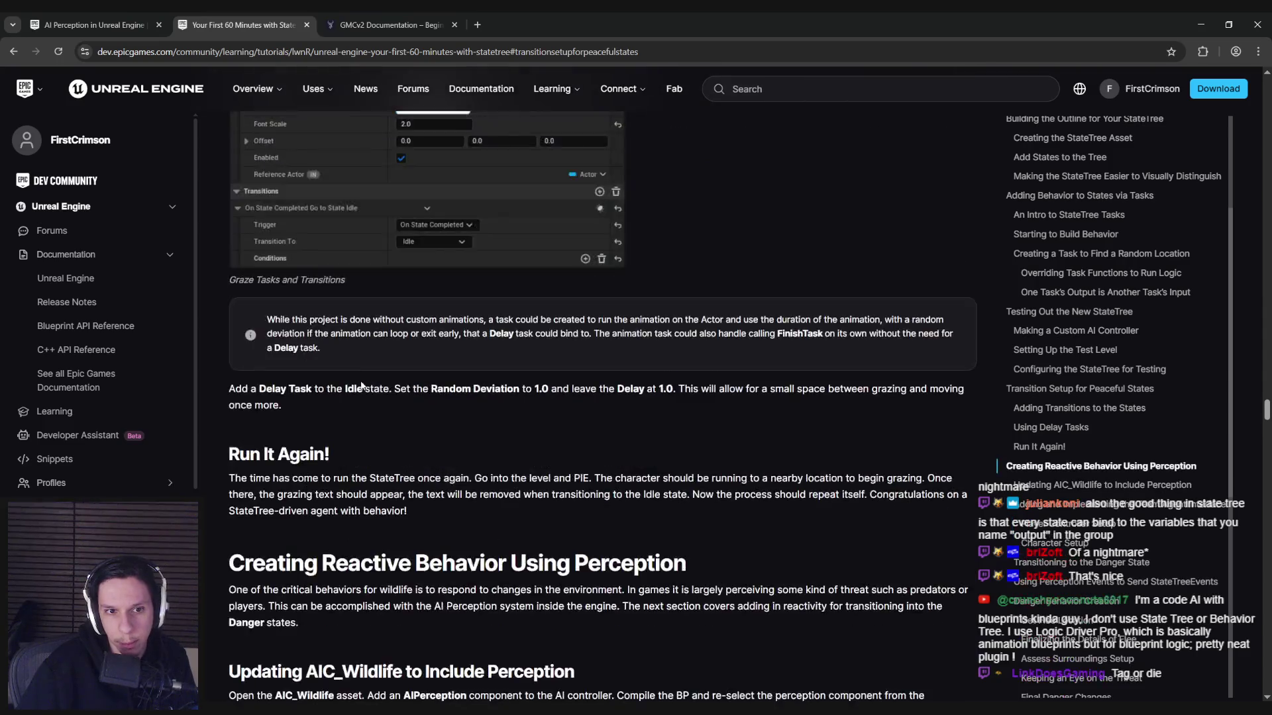
scroll(361, 386, down, 1)
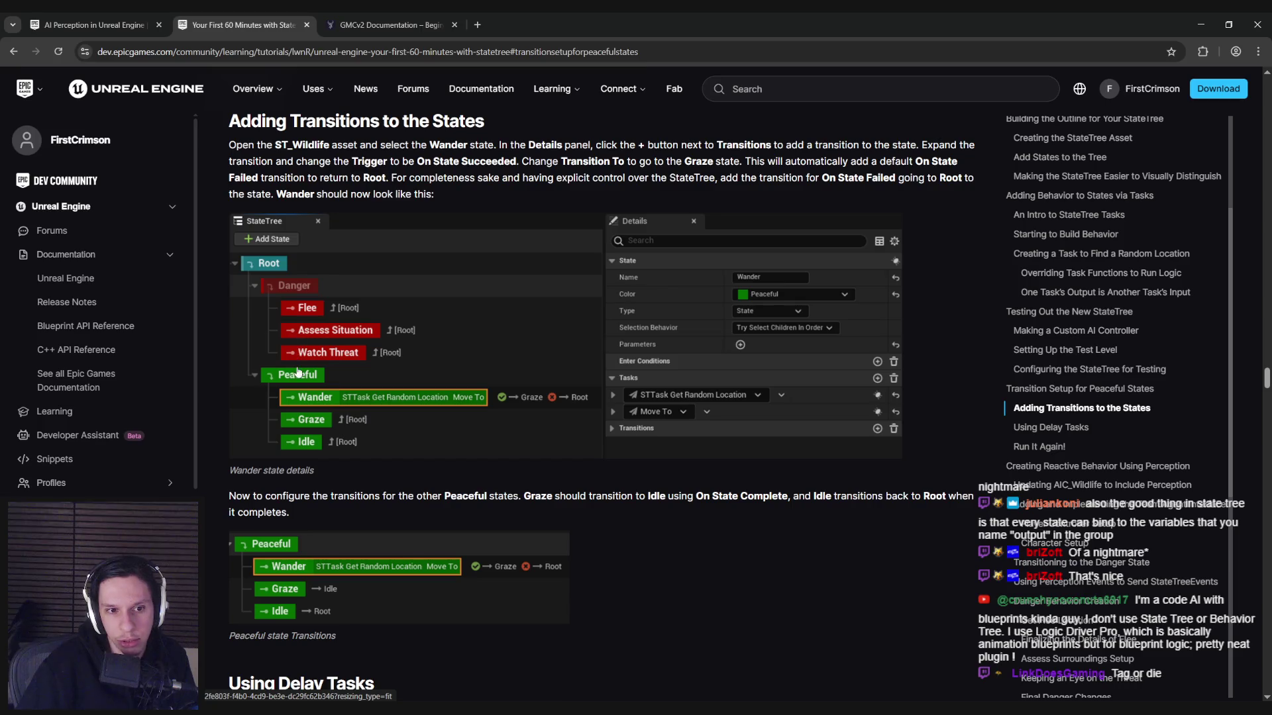
mouse_move(397, 709)
click(457, 662)
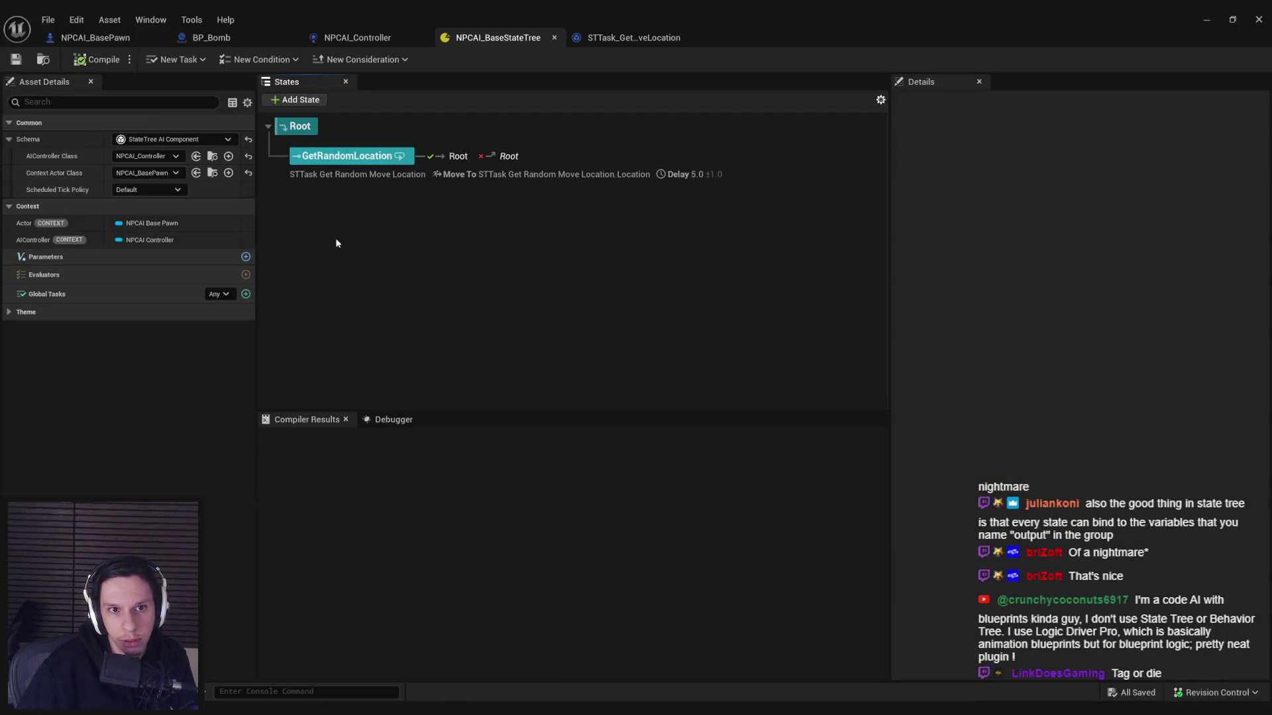
Step: Add a state under Root, nest GetRandomLocation inside it, and name it Roaming
right_click(327, 236)
click(449, 274)
drag(347, 155, 311, 197)
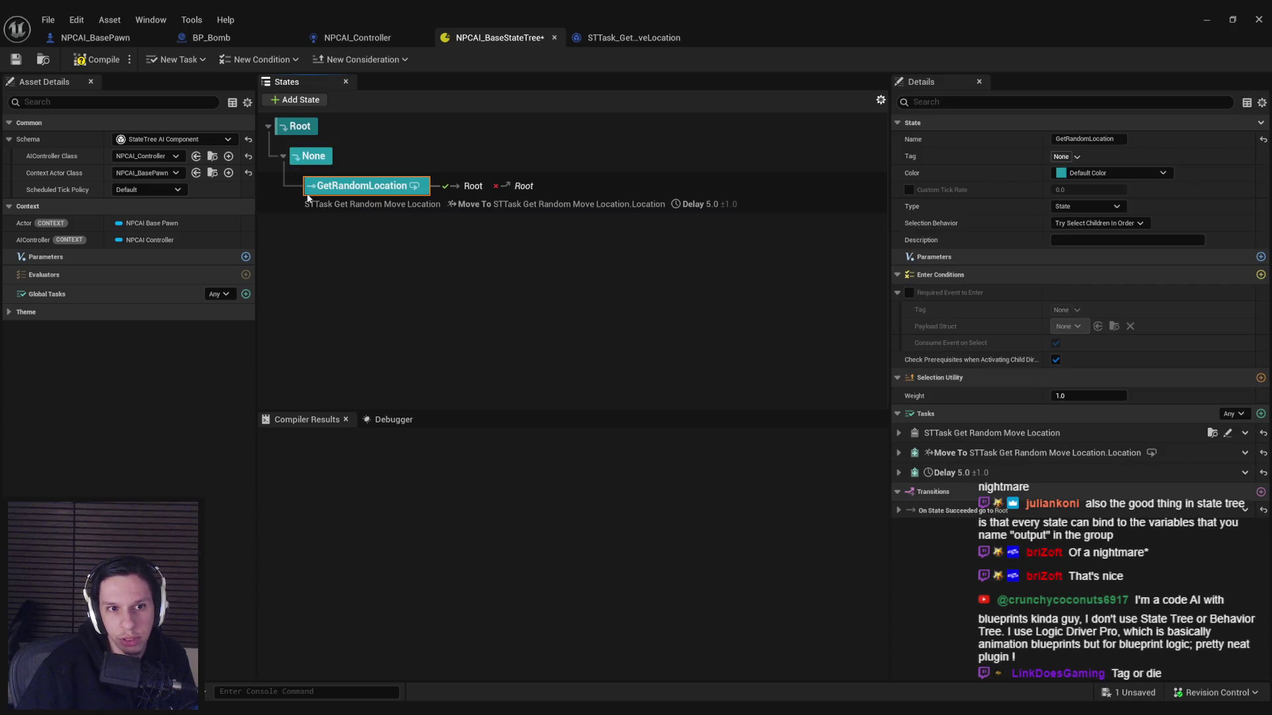
click(315, 158)
key(F2)
text(Roaming)
key(Return)
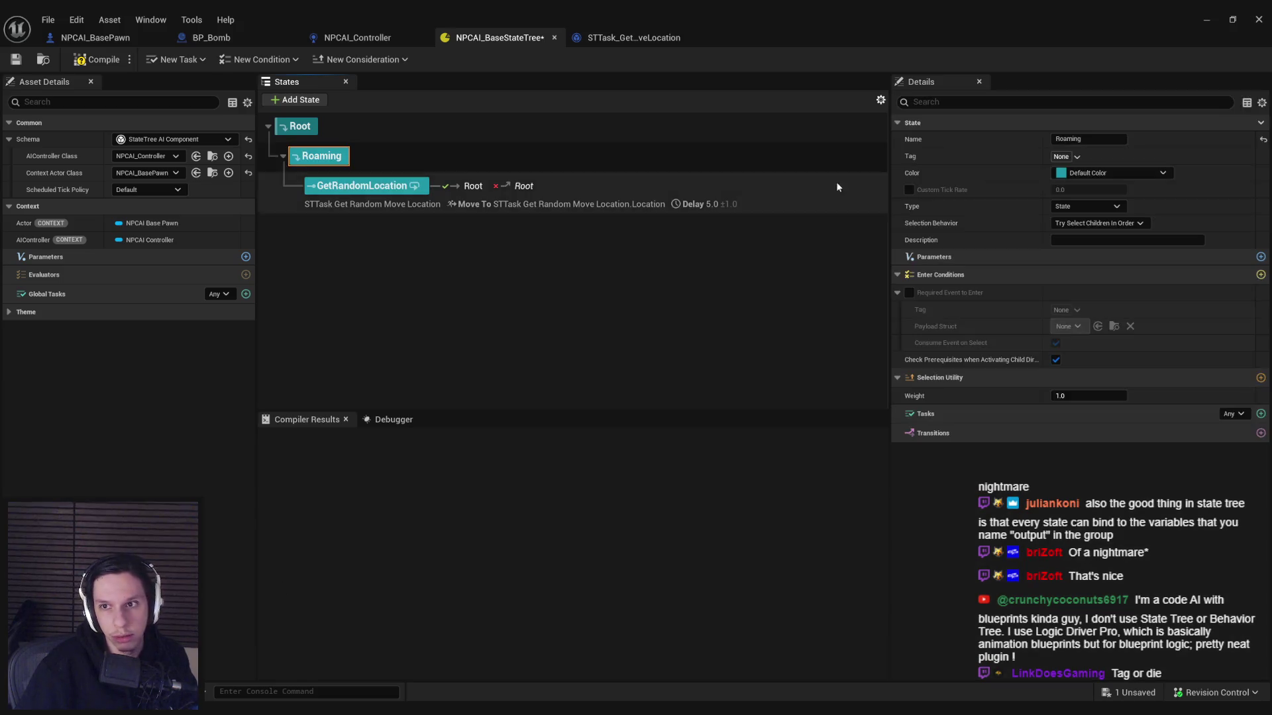
Step: Look over the state colour choices and expand Theme > Colors in Asset Details
click(1111, 172)
click(1089, 188)
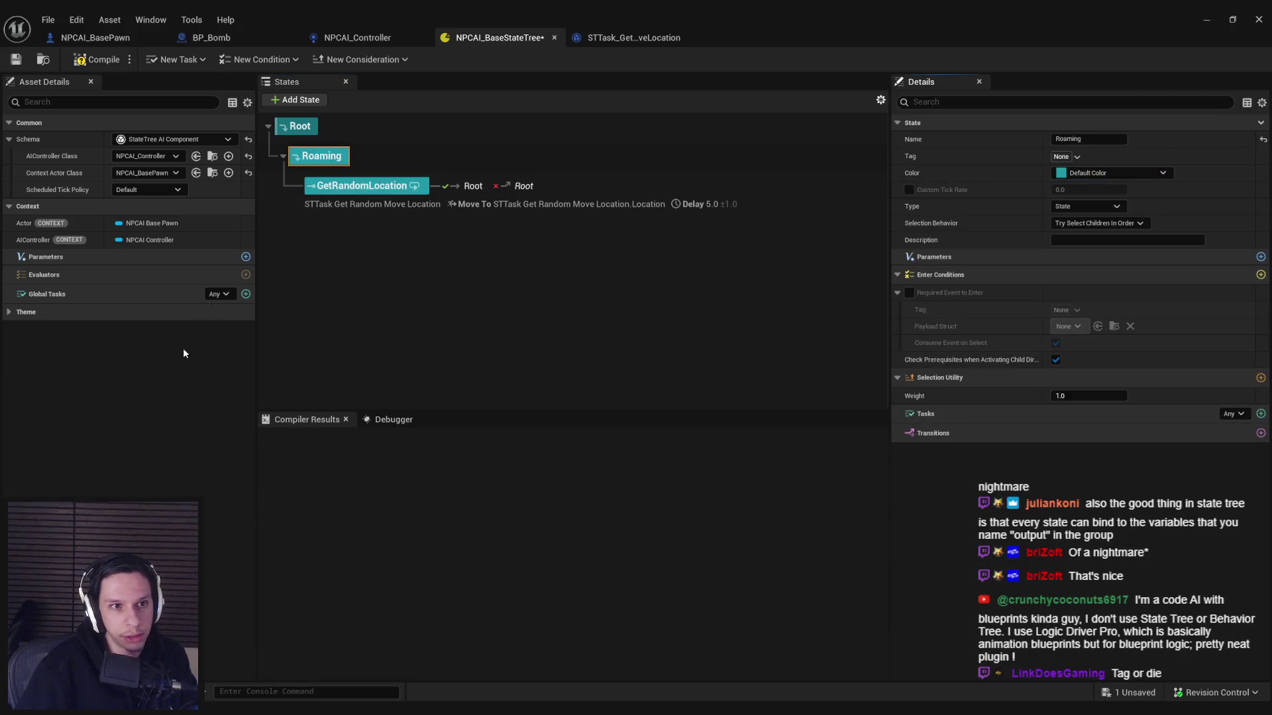
click(8, 312)
click(9, 328)
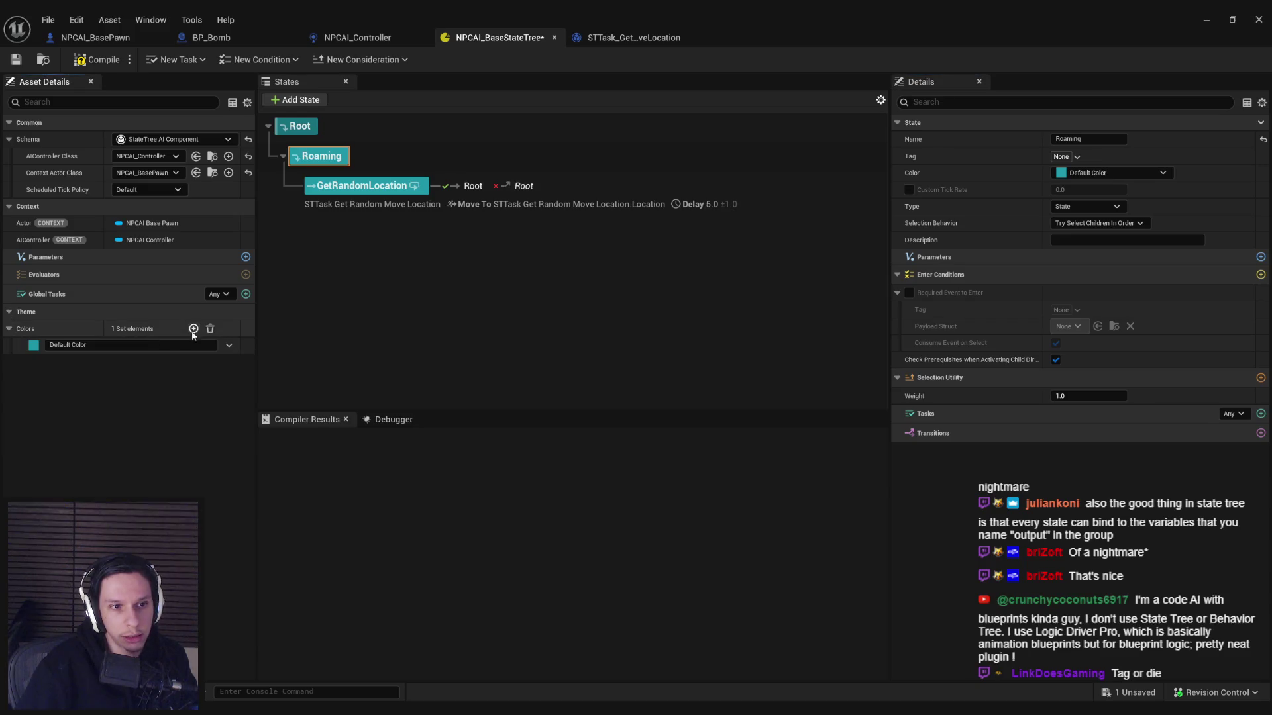
Step: Add a new theme colour entry with a bright green swatch
click(193, 330)
click(88, 361)
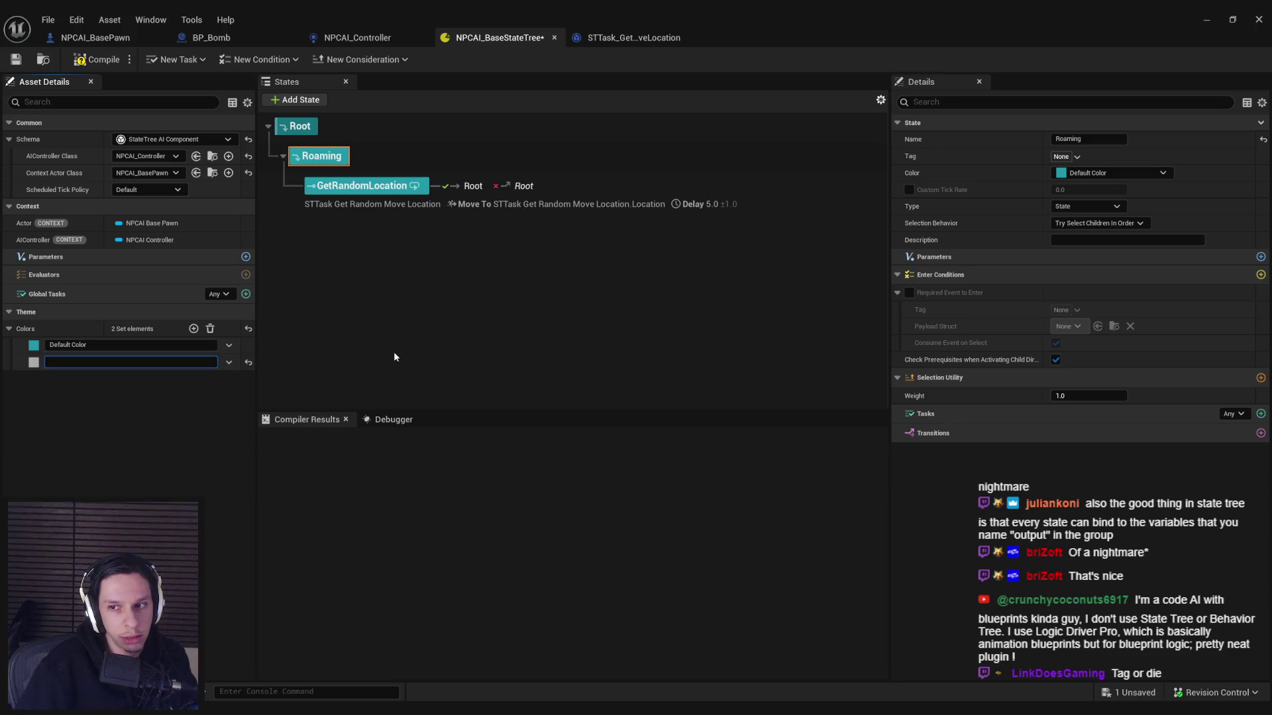
text(Un)
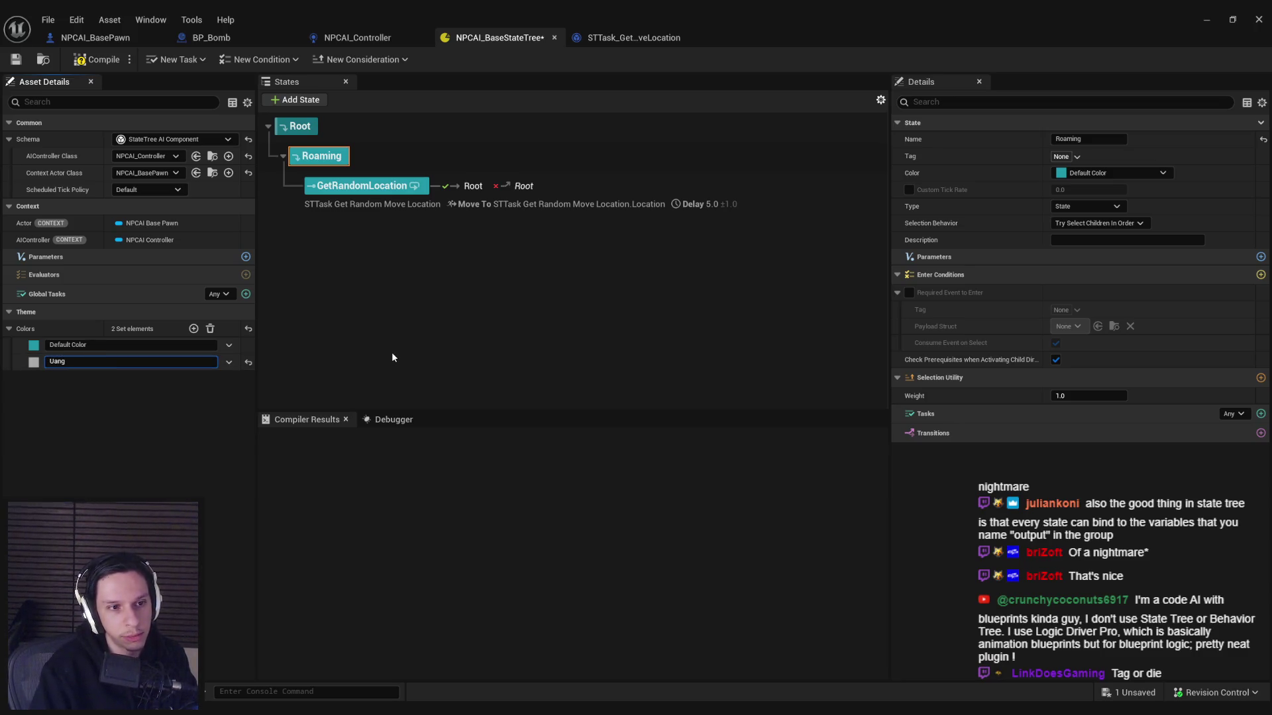
text(aggro)
double_click(64, 363)
click(33, 362)
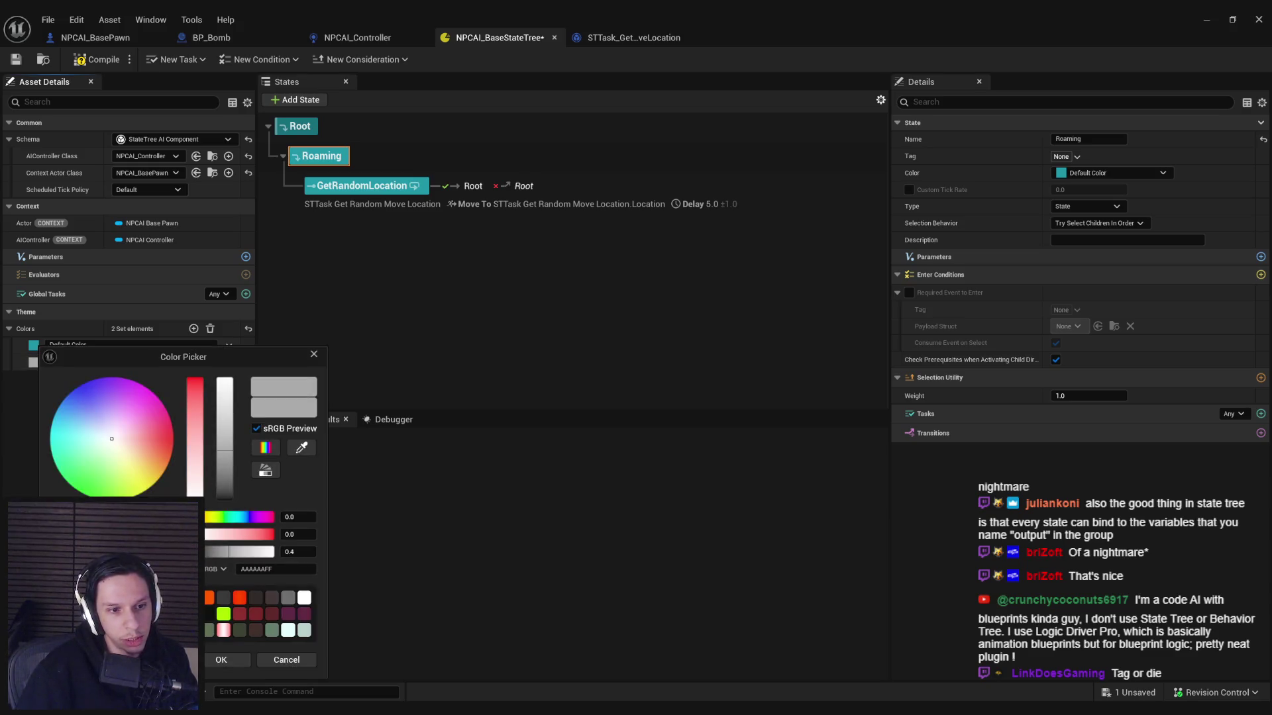
drag(94, 439, 74, 487)
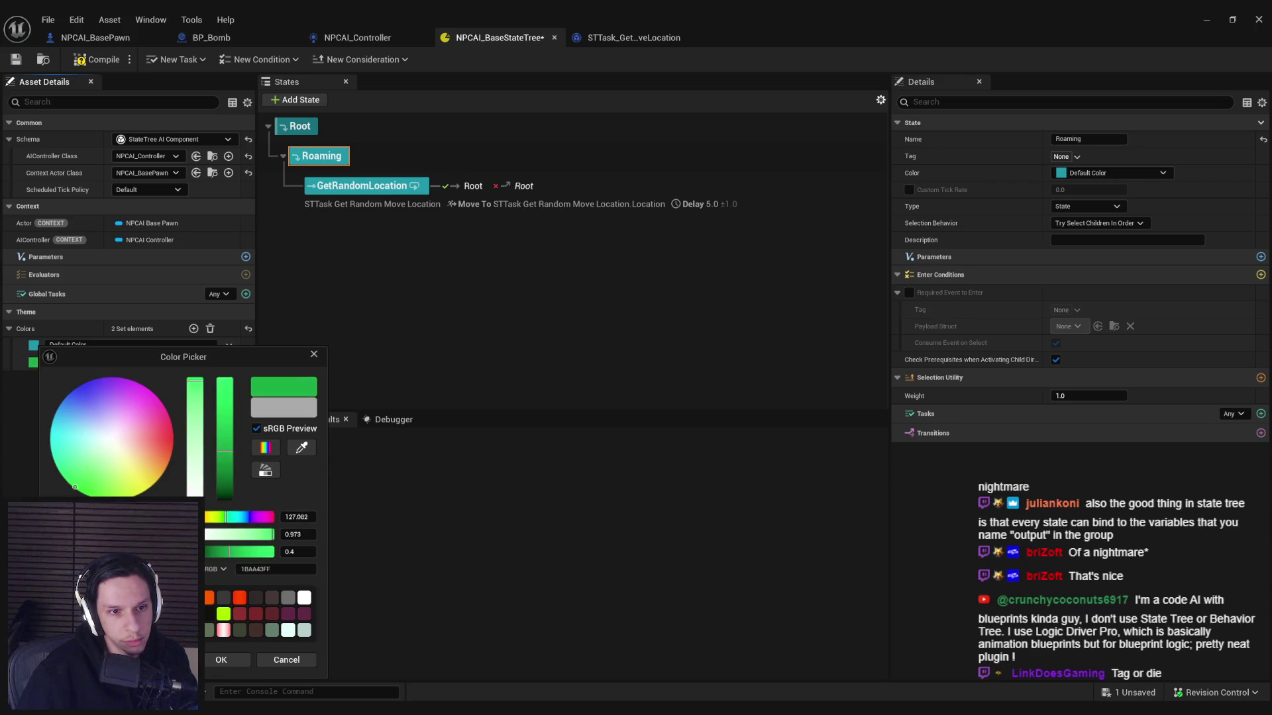
click(235, 415)
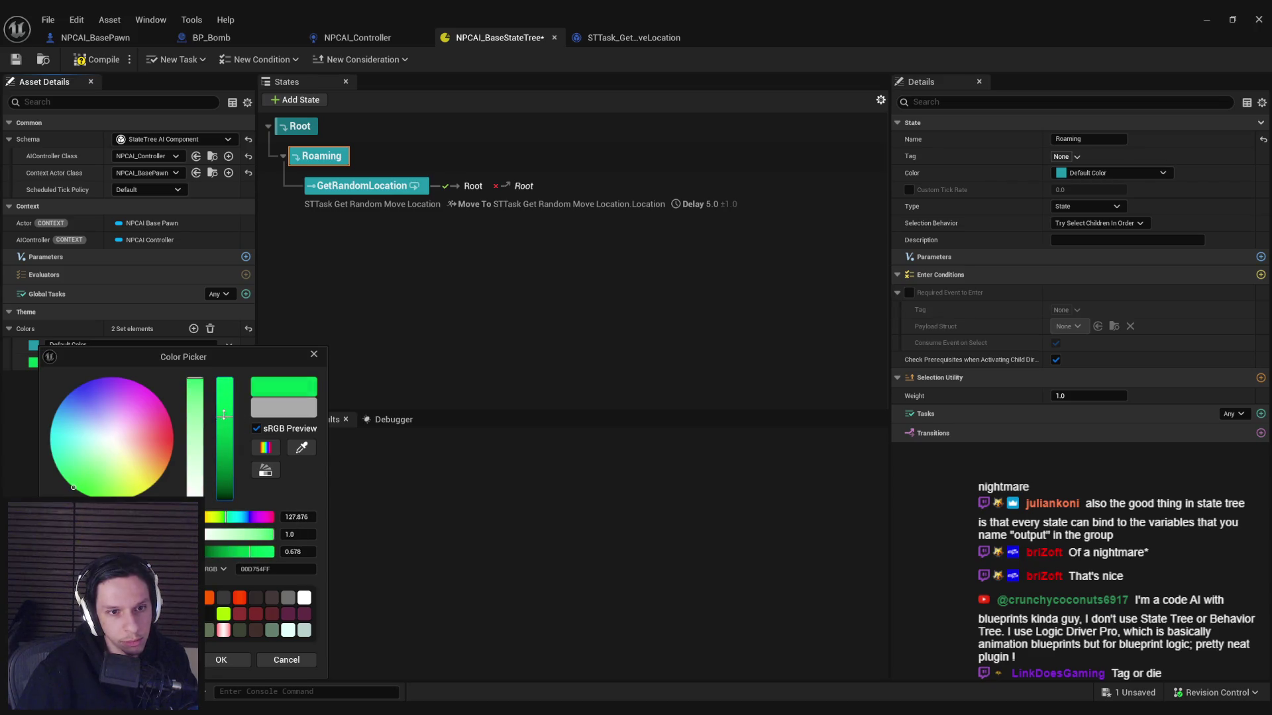
click(221, 660)
Step: Name the green colour Passive and add a gold colour named Alert
click(193, 328)
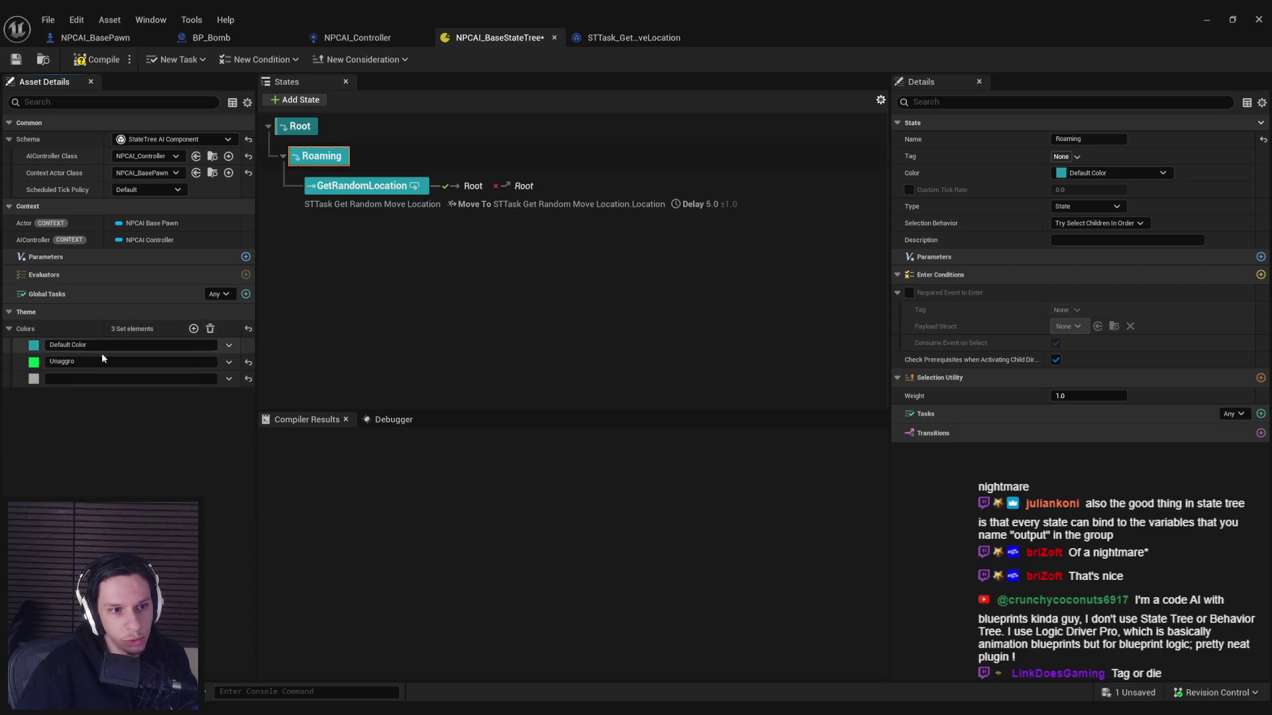
click(75, 380)
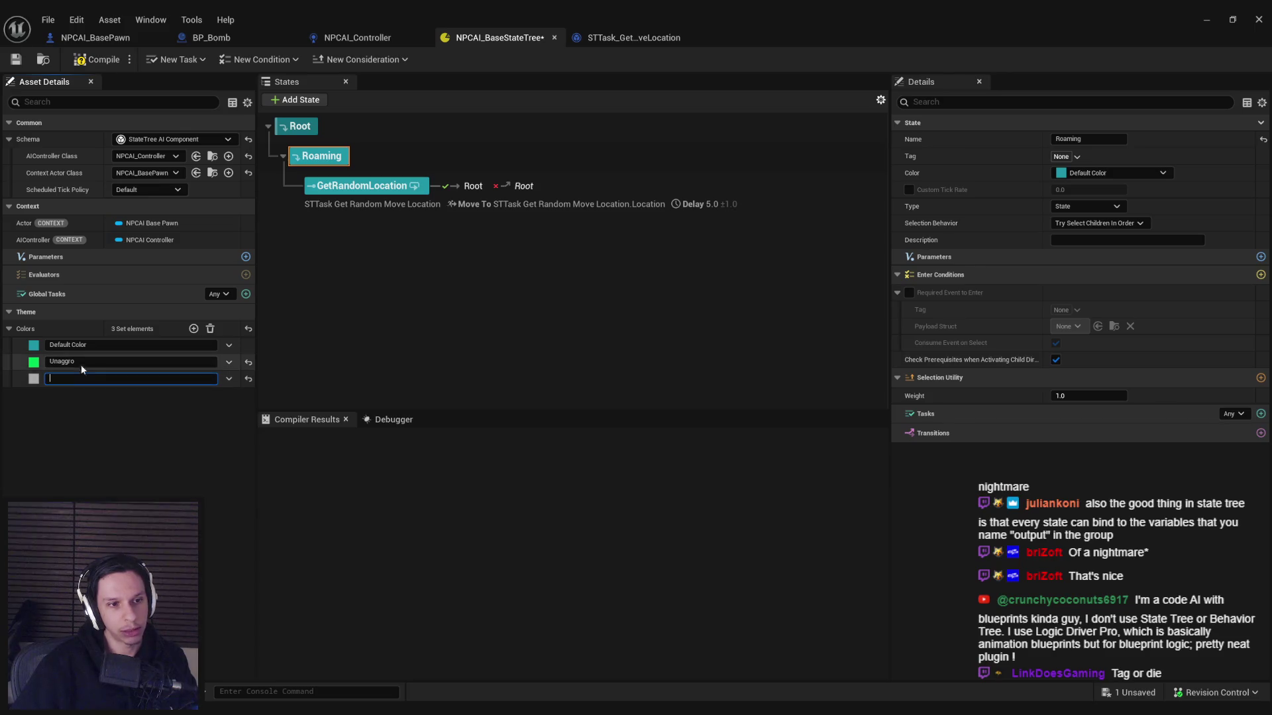
click(81, 363)
text(Passive)
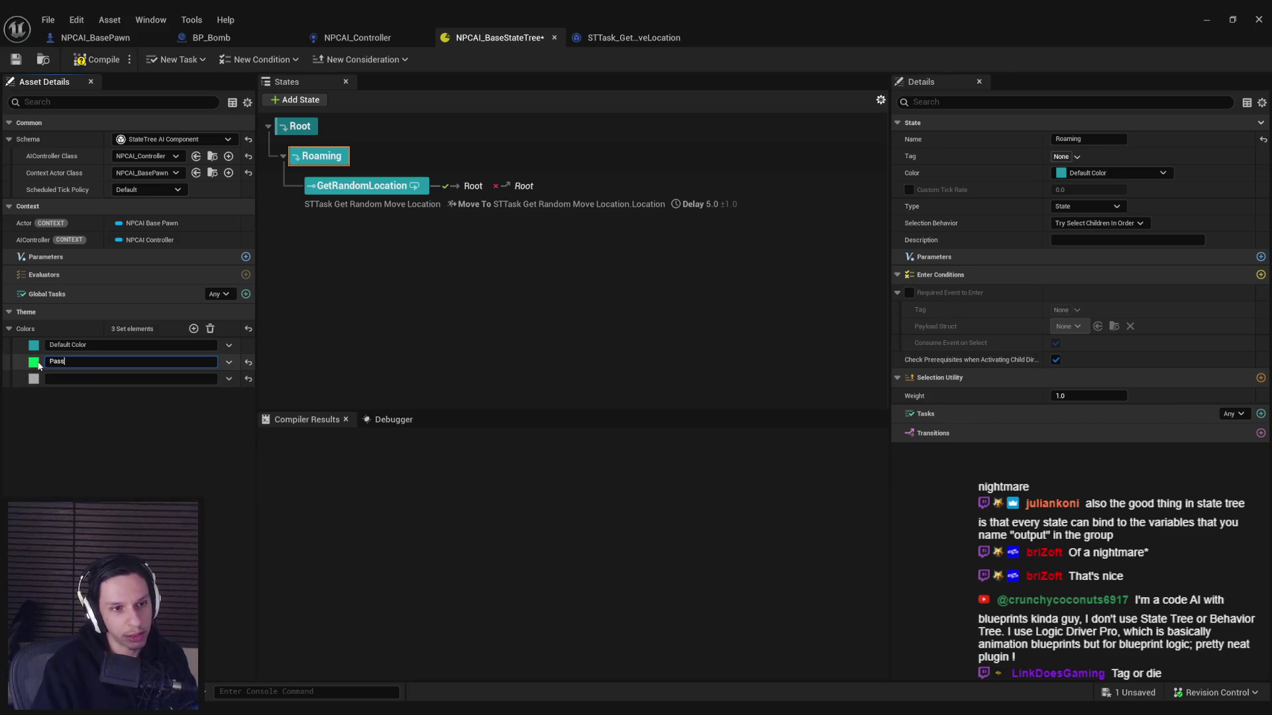
click(75, 378)
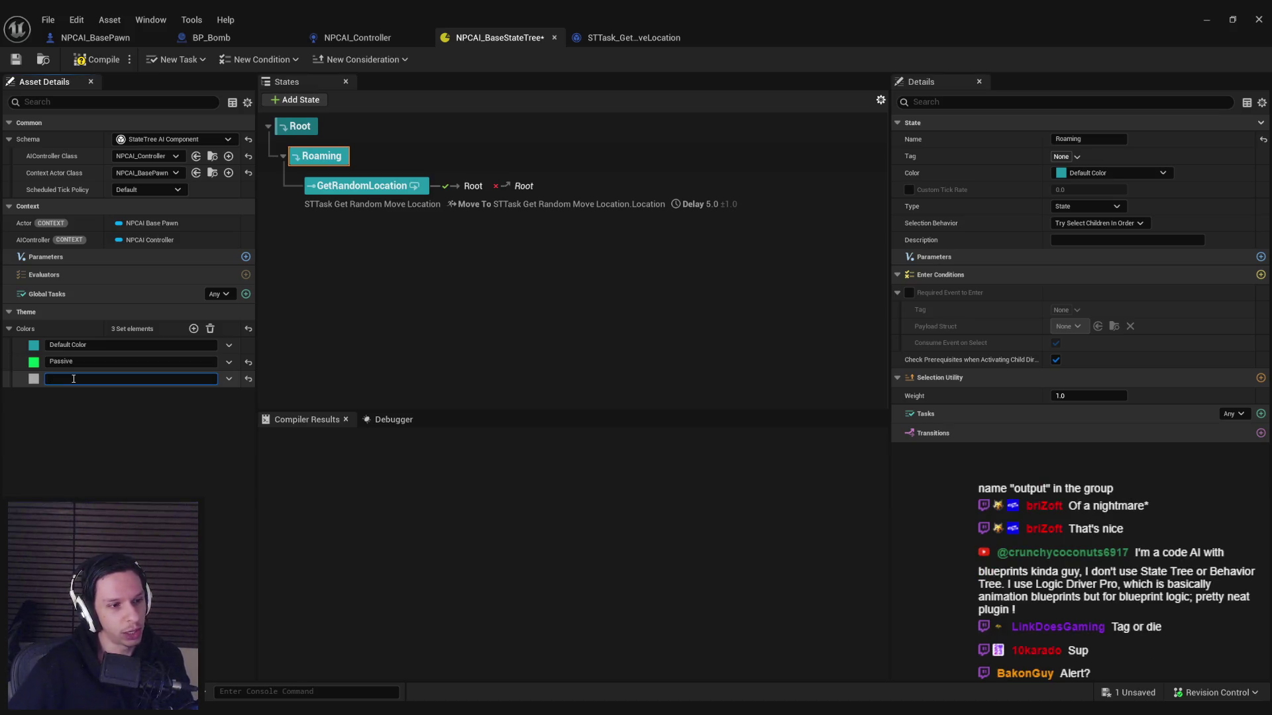
text(Alert)
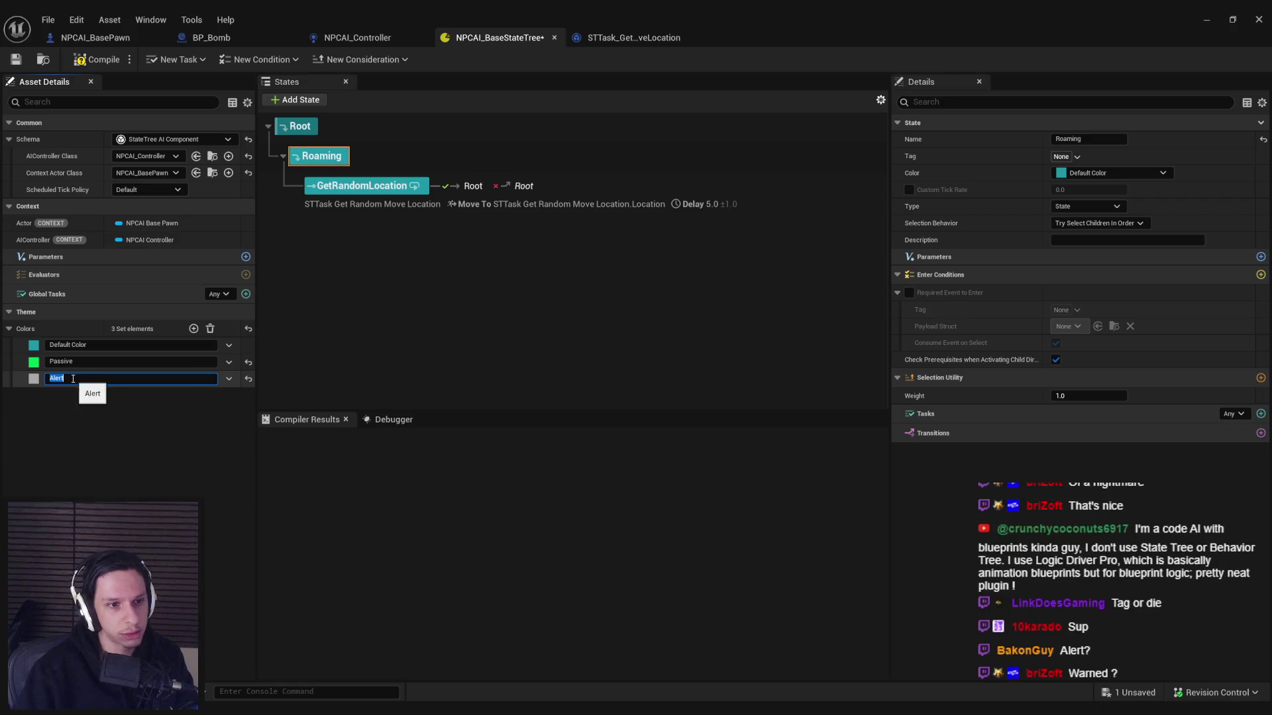
key(Return)
click(36, 381)
key(ctrl+v)
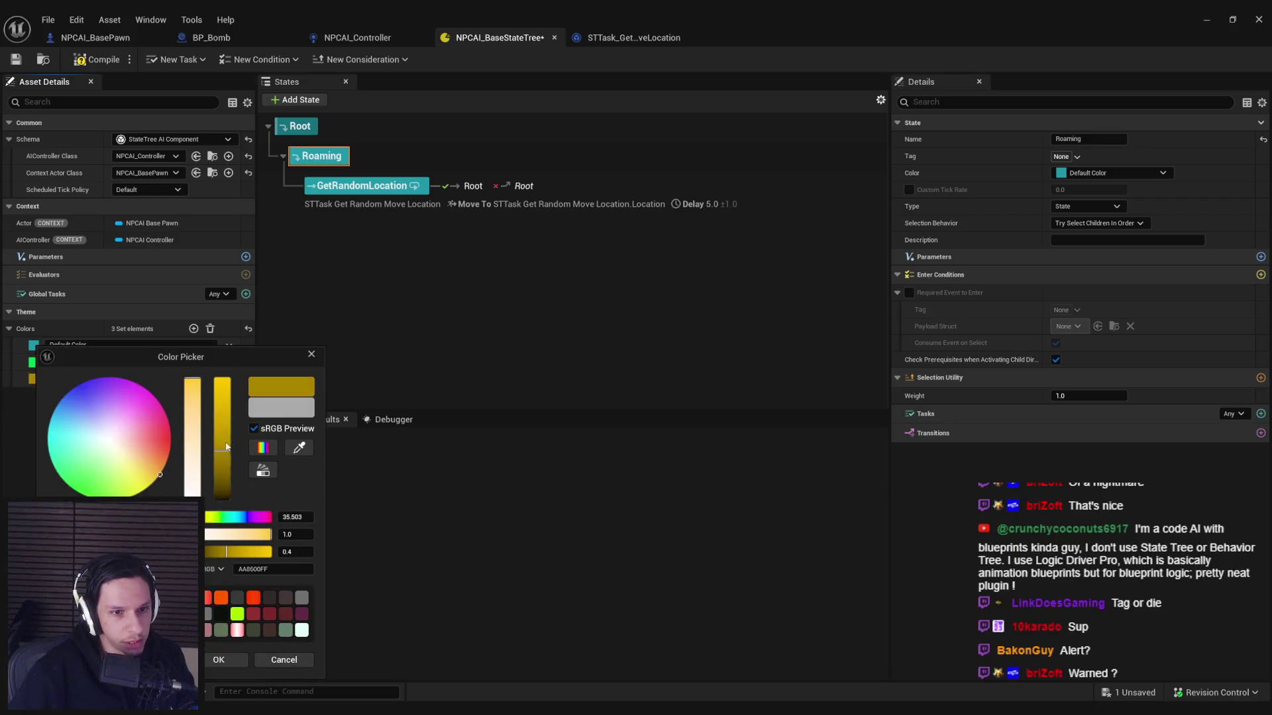
click(233, 664)
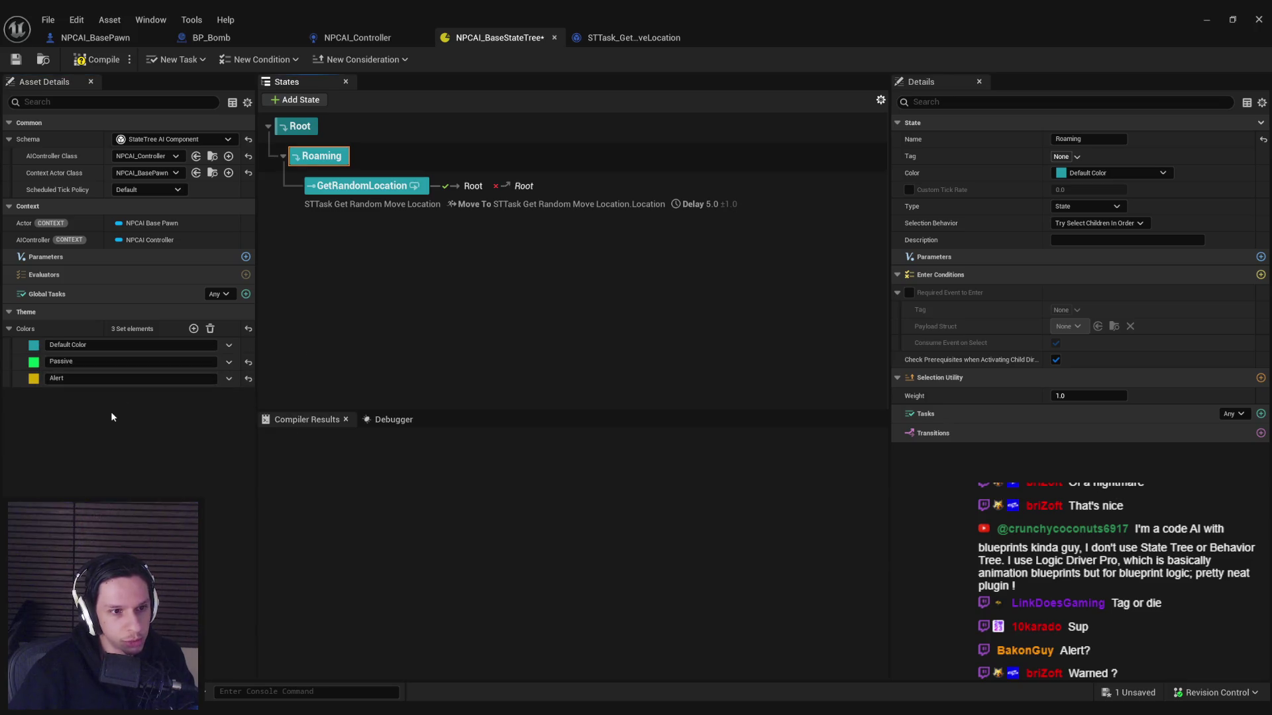
Step: Add an Aggressive theme colour in a slightly darkened red
click(194, 329)
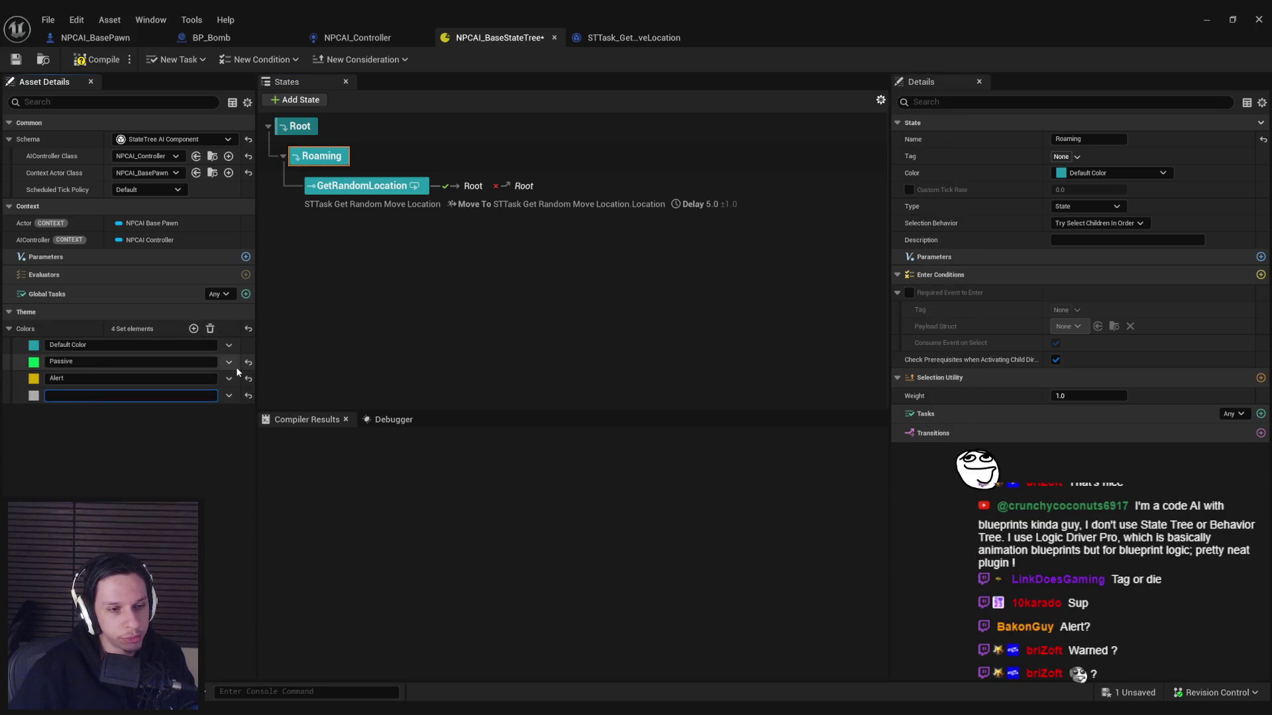
text(Aggressive)
key(Return)
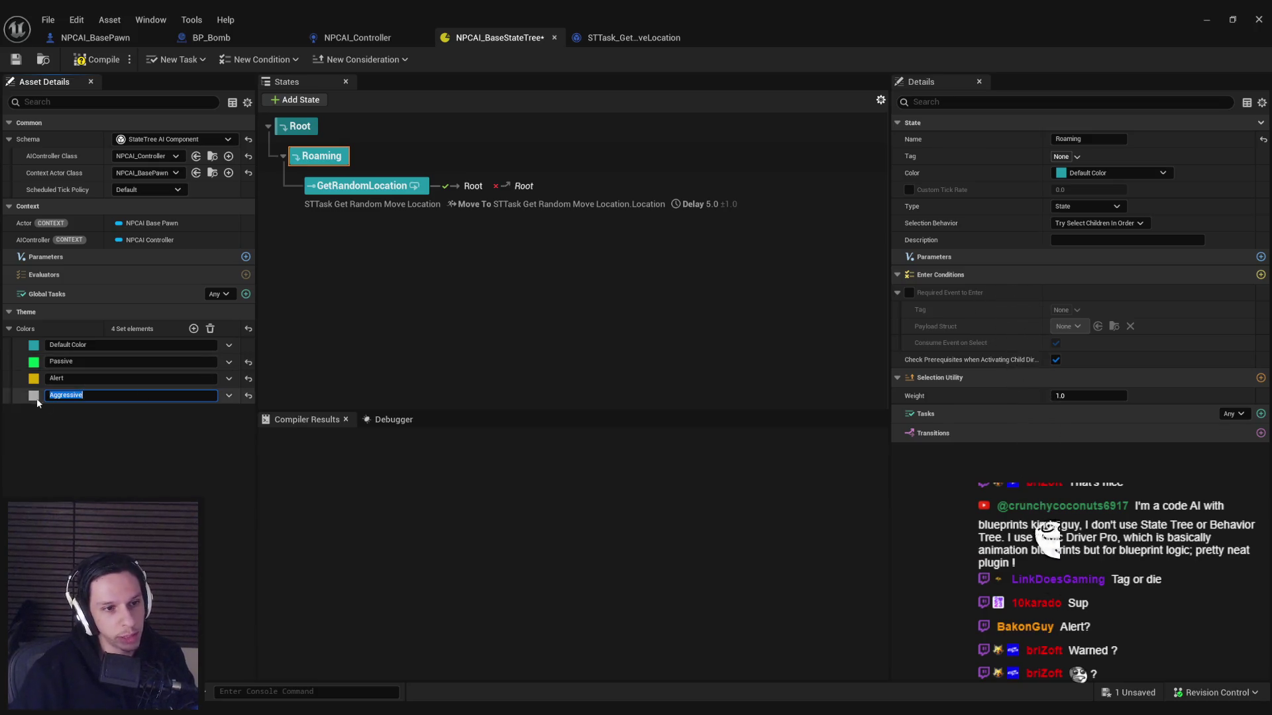
click(33, 395)
drag(225, 405, 223, 412)
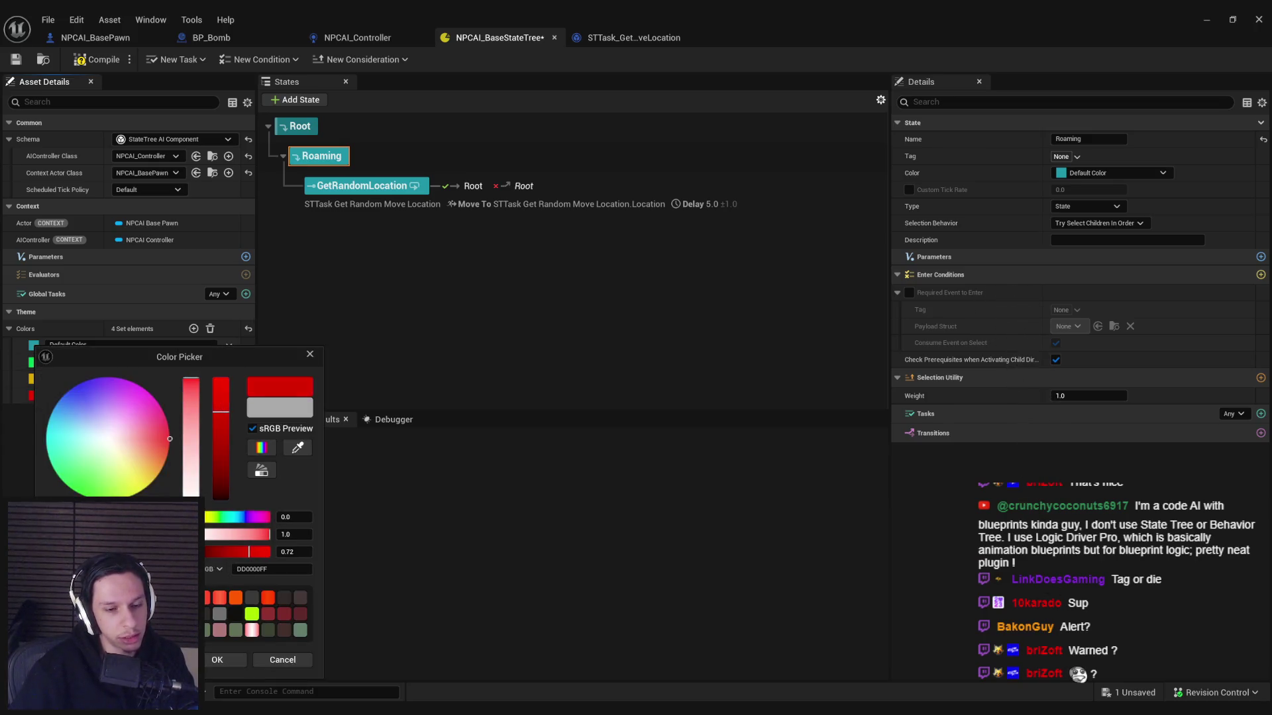
click(217, 659)
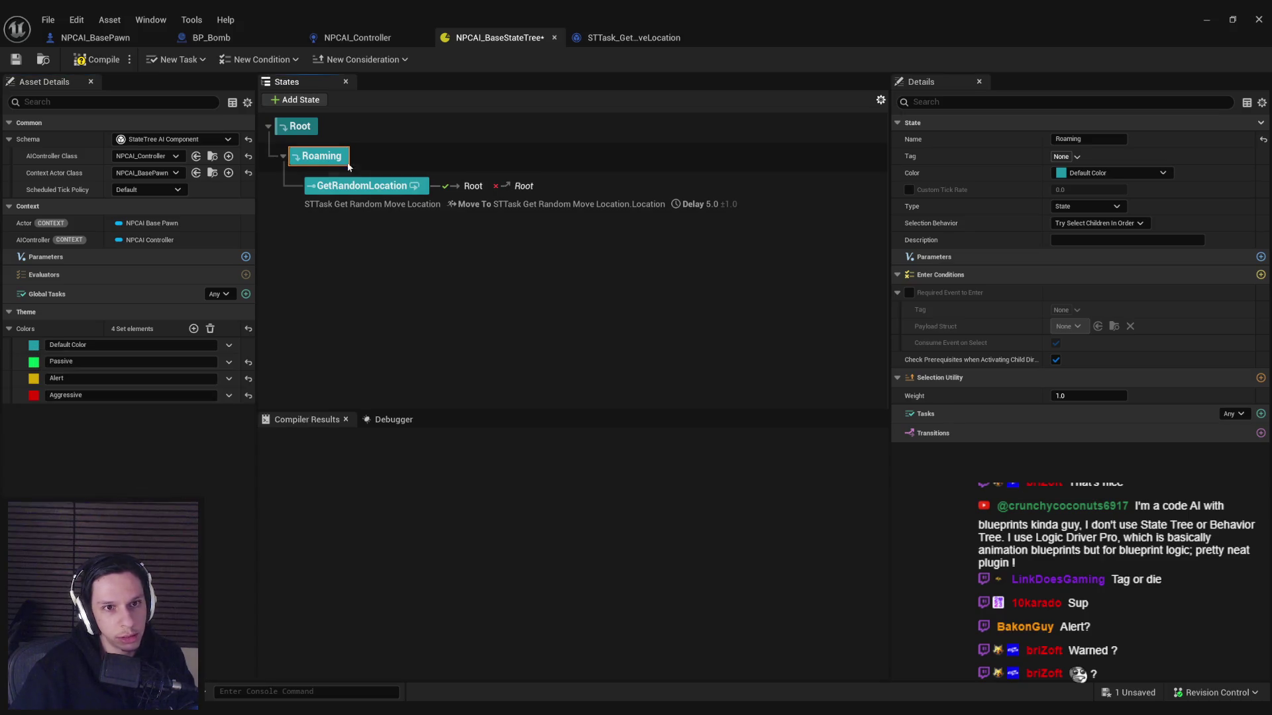
ctrl+click(662, 205)
Step: Give Roaming and GetRandomLocation the Passive colour, darken its green, and save
click(1106, 172)
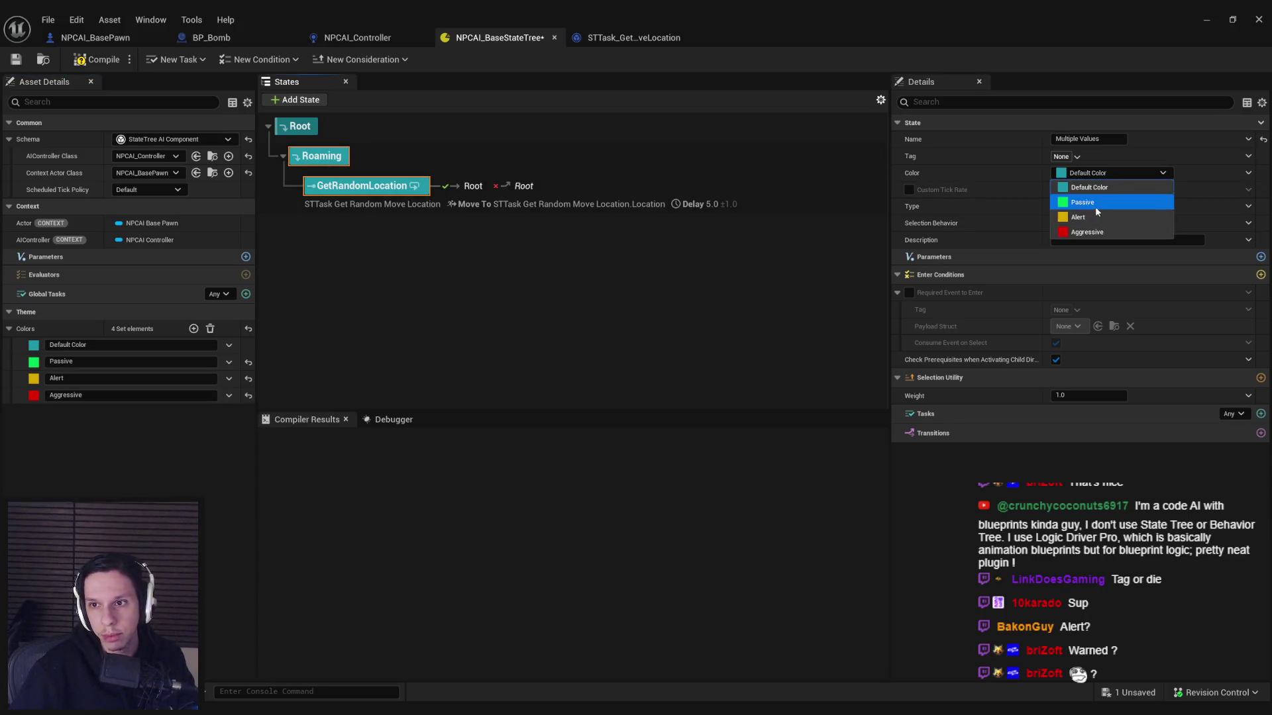
click(1093, 203)
click(467, 263)
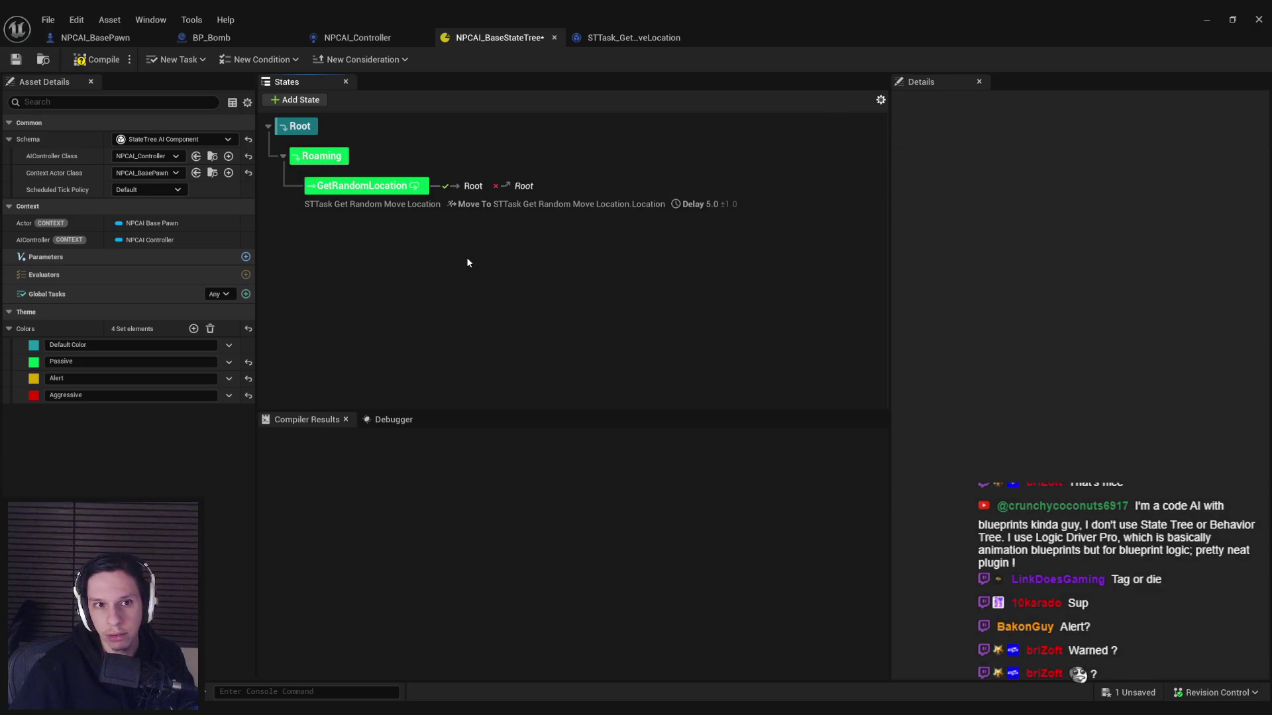
click(33, 362)
drag(224, 391, 224, 455)
click(221, 660)
key(ctrl+s)
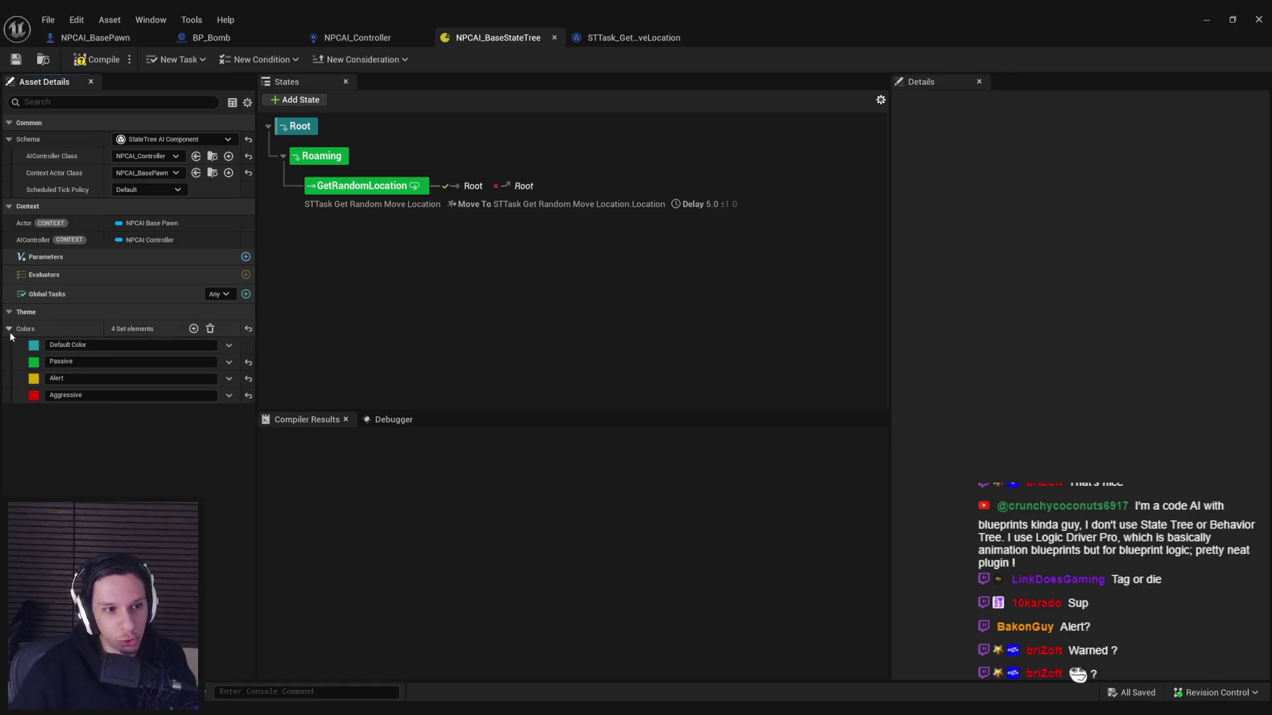
Step: Add a new state named Alert under Root, then return to the tutorial
right_click(348, 270)
mouse_move(405, 300)
click(535, 310)
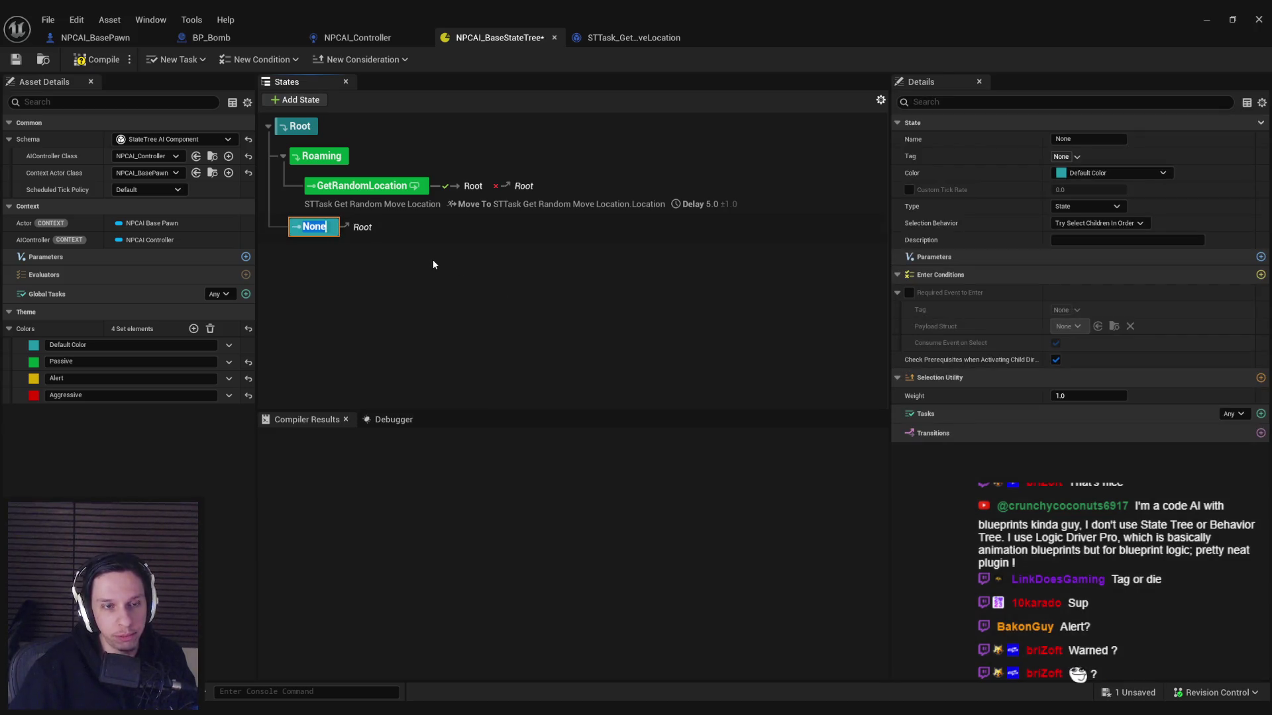
text(Alert)
key(Return)
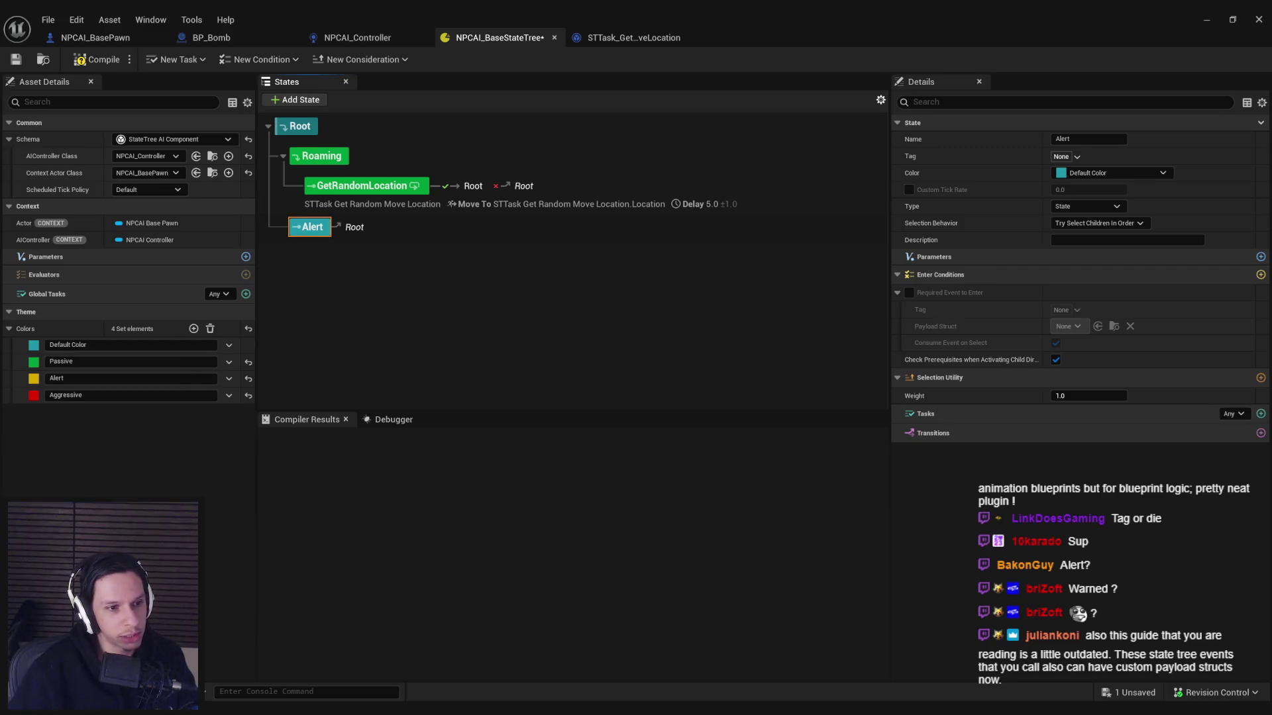
click(344, 648)
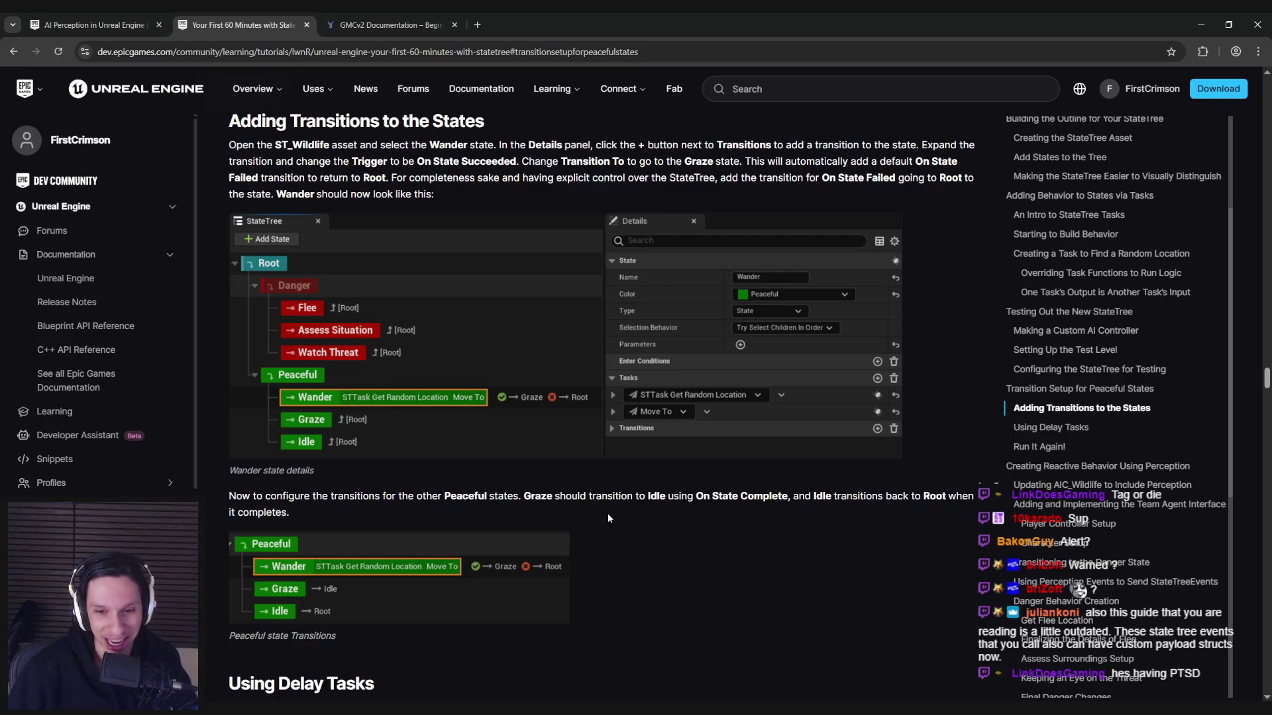
Step: Give the Alert state the Alert theme colour and darken that yellow in the Color Picker
click(456, 674)
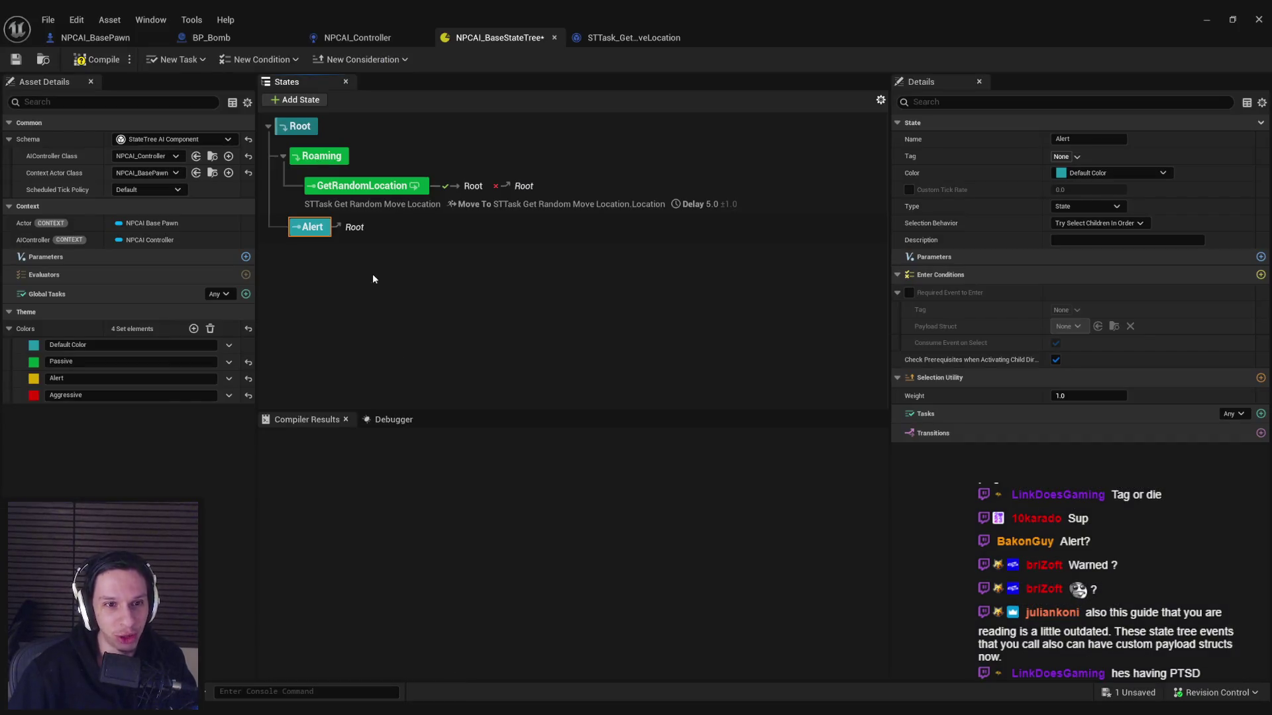
click(1113, 173)
click(1094, 221)
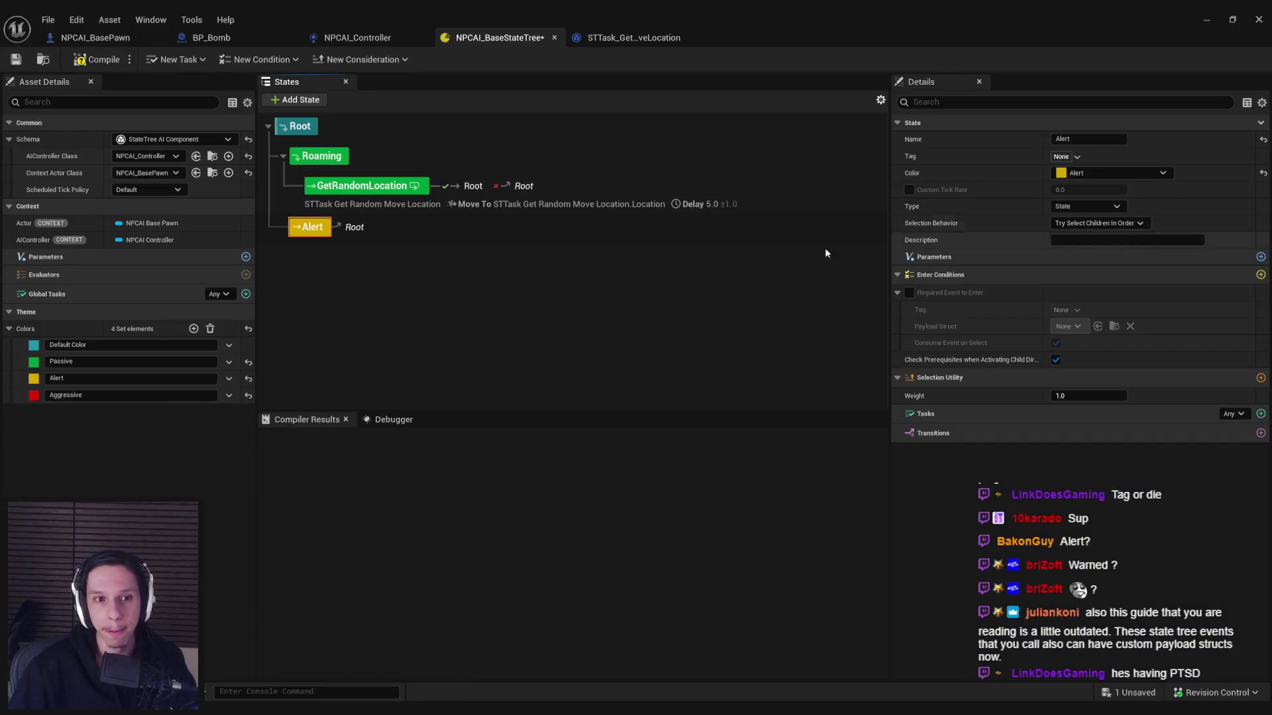
click(824, 248)
click(33, 378)
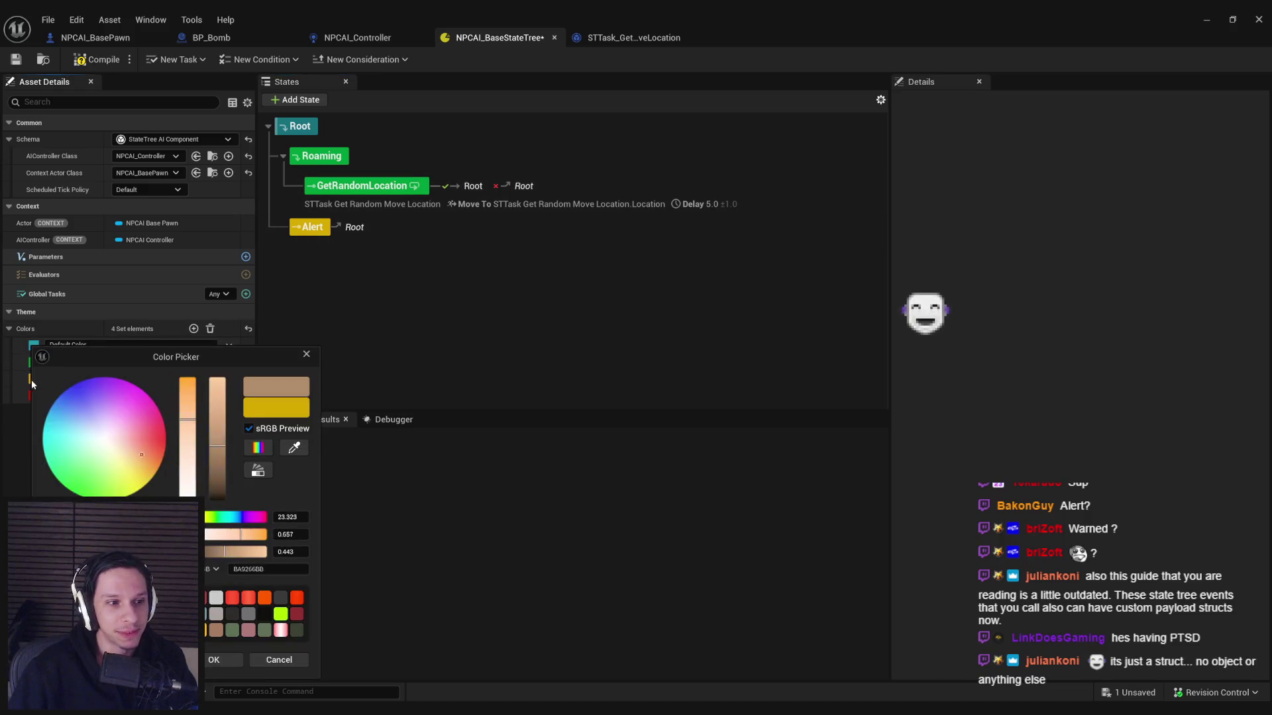
click(224, 450)
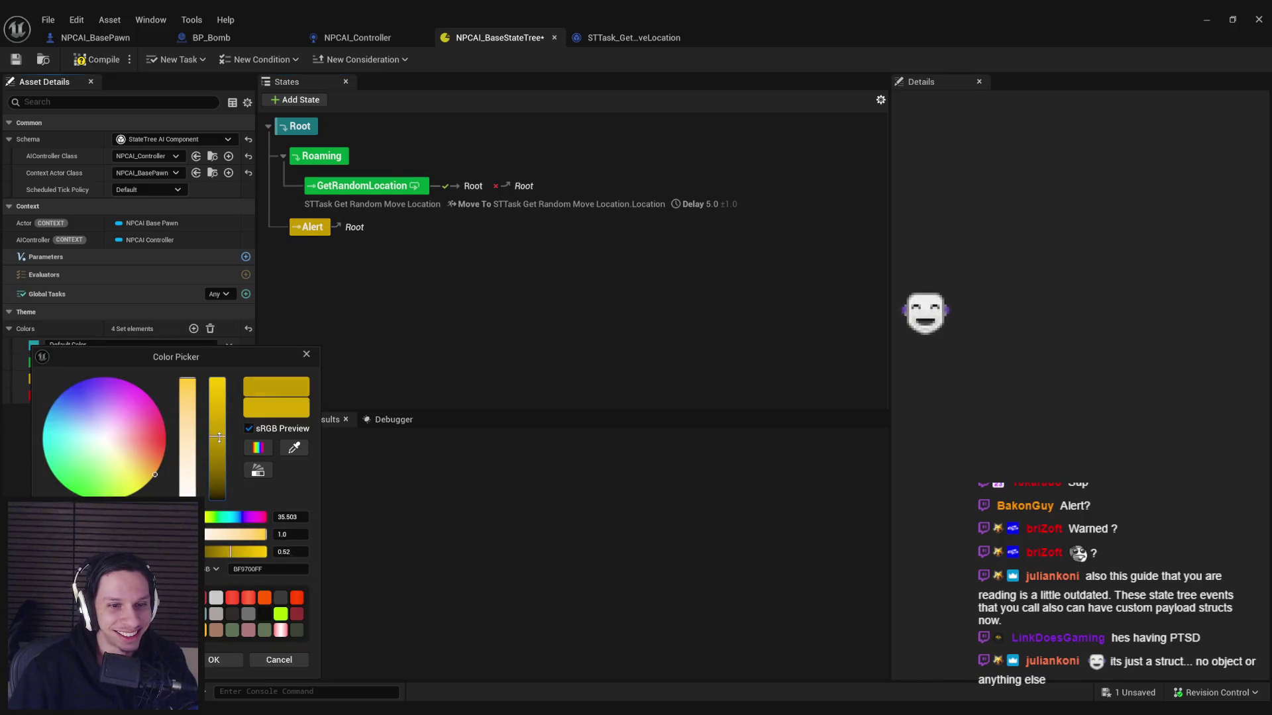
click(225, 660)
Step: Save and compile NPCAI_BaseStateTree, then reselect the Alert state
key(ctrl+s)
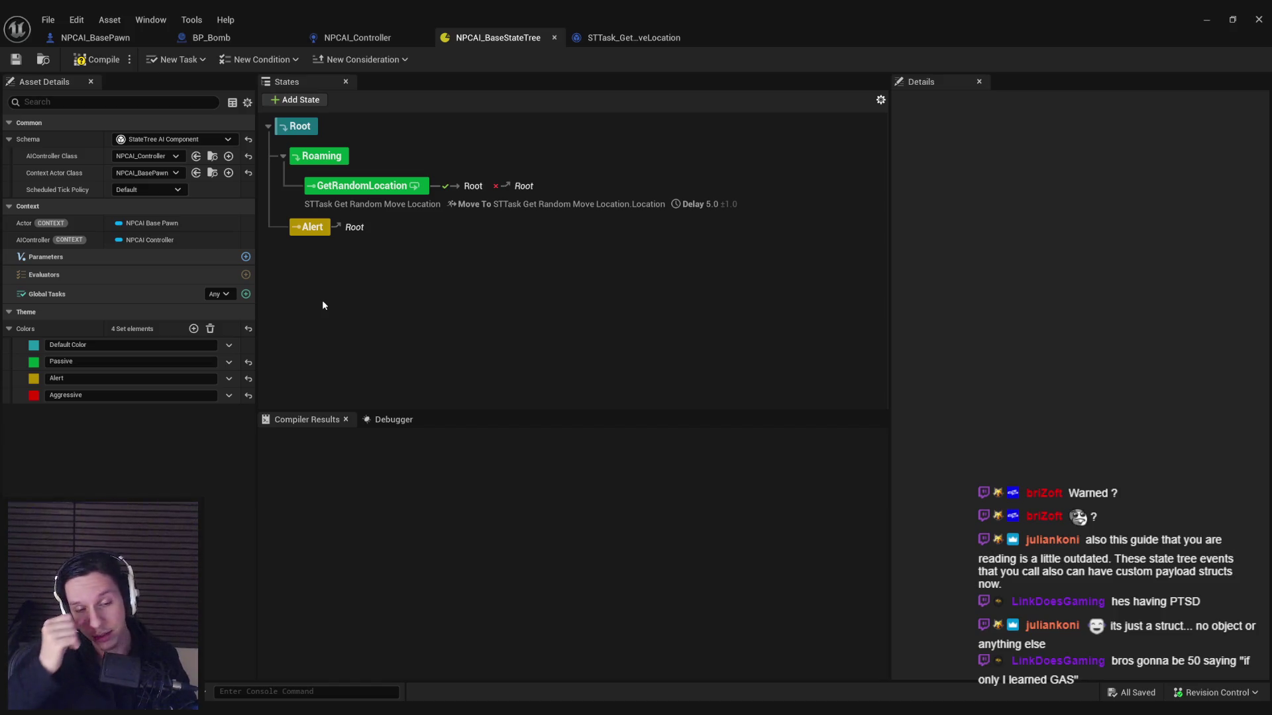
click(98, 59)
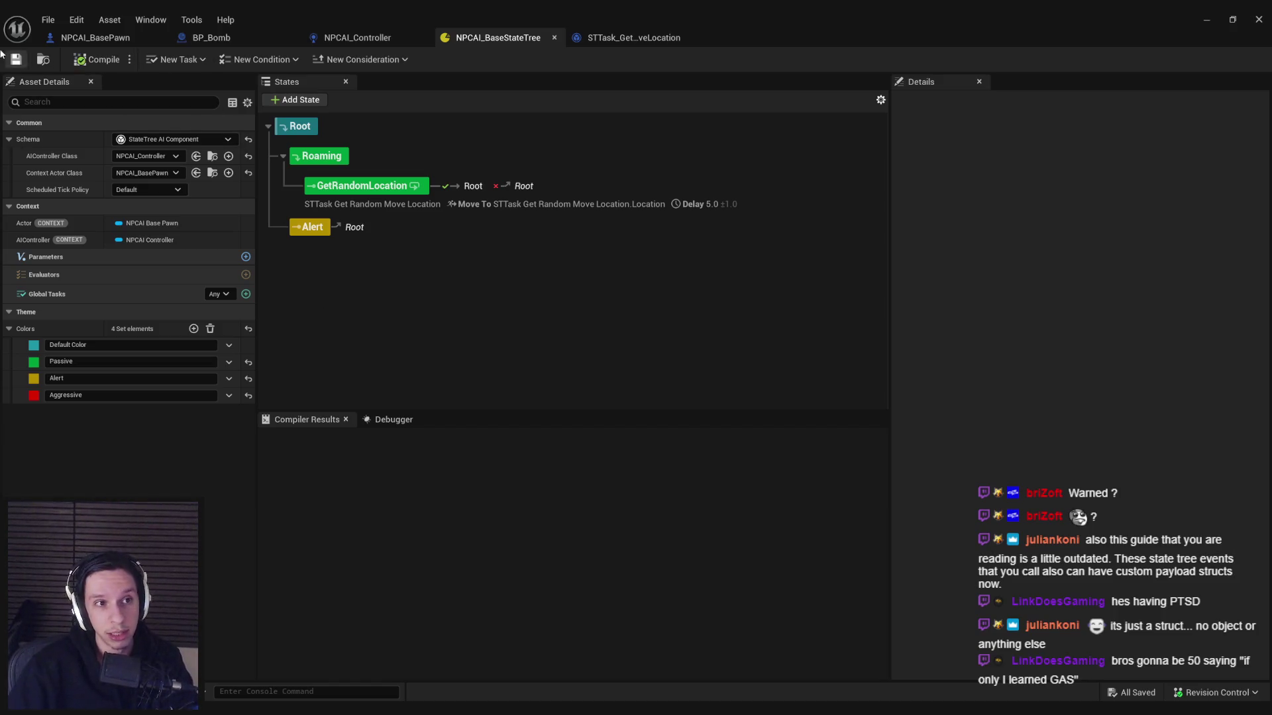
click(317, 229)
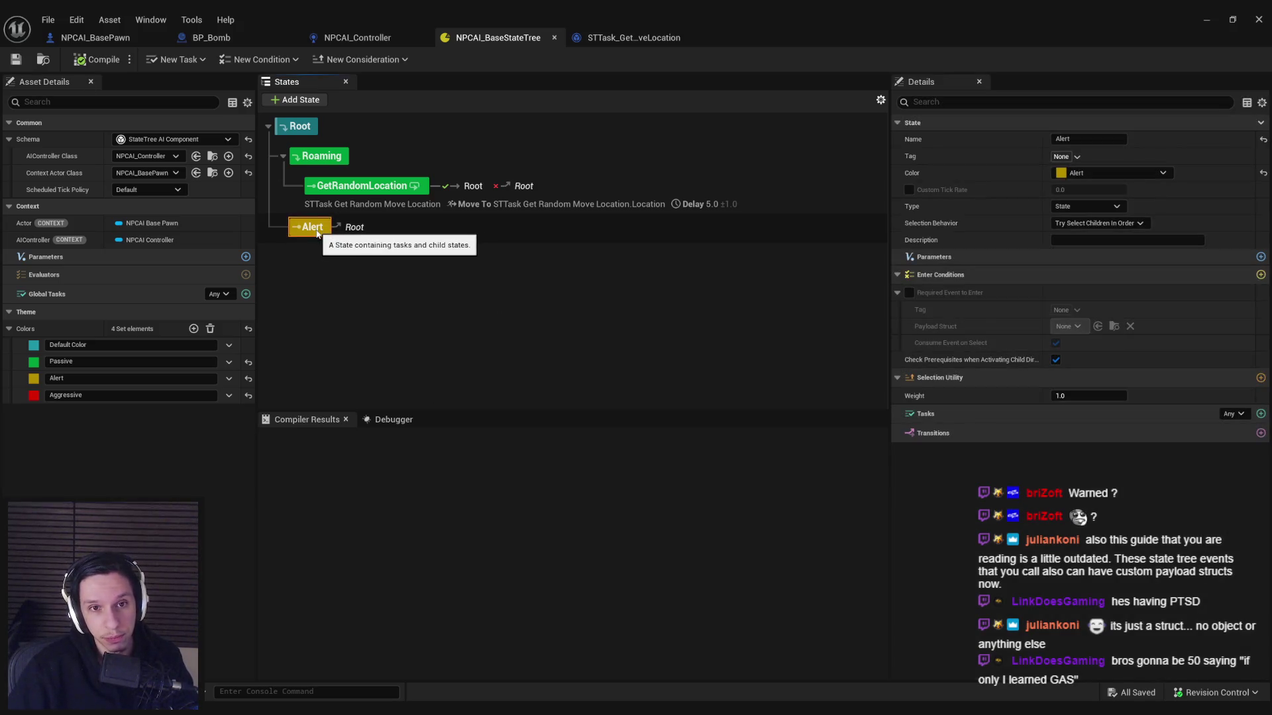
key(alt+Tab)
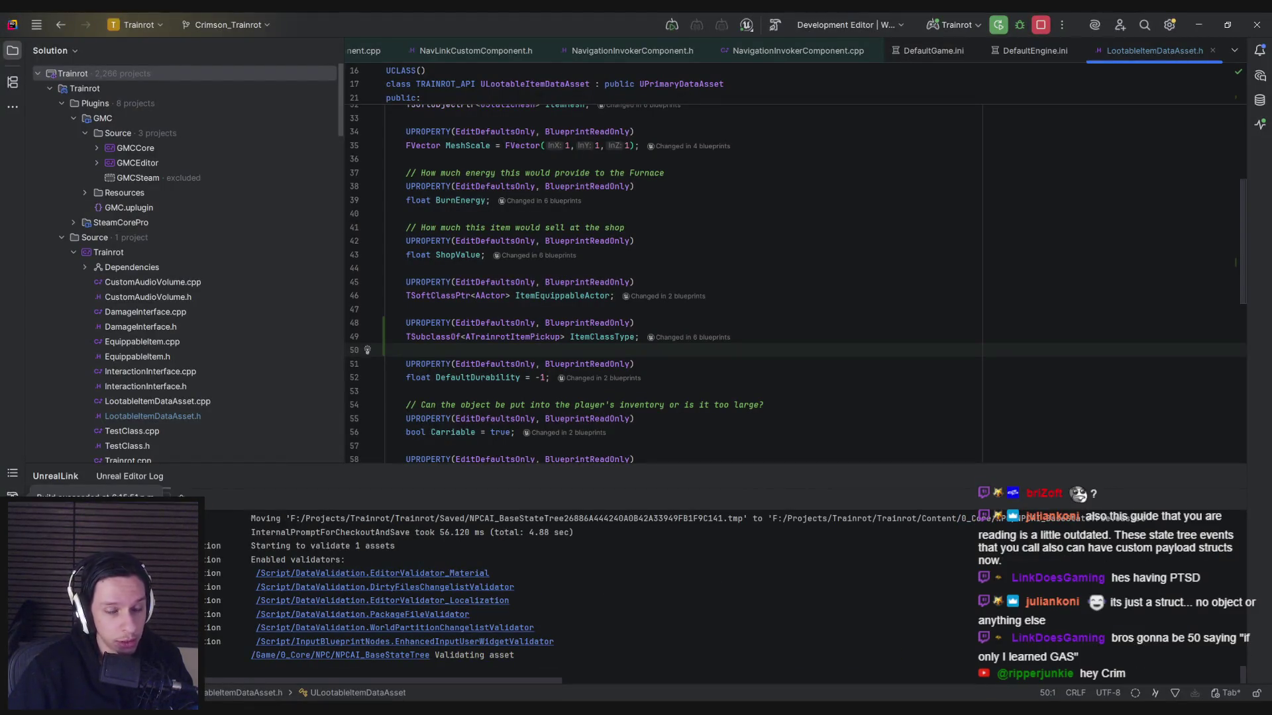
key(alt+Tab)
click(272, 671)
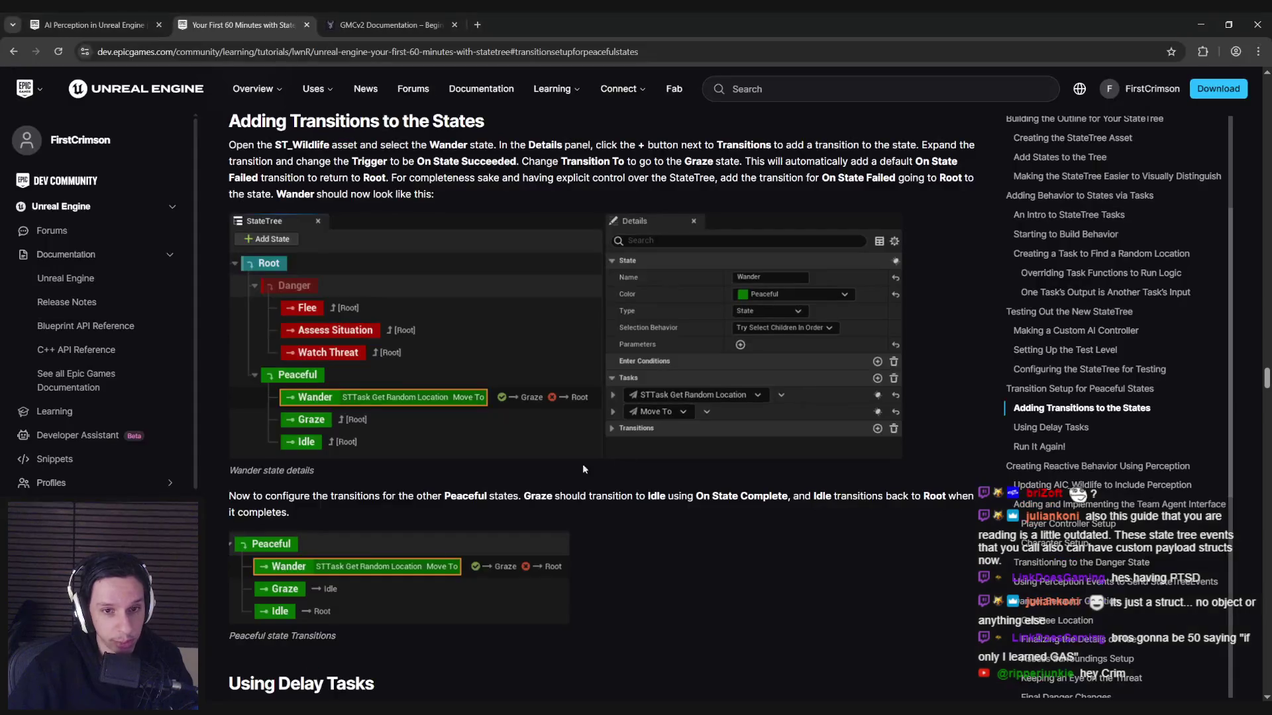
scroll(635, 491, down, 7)
scroll(634, 491, up, 5)
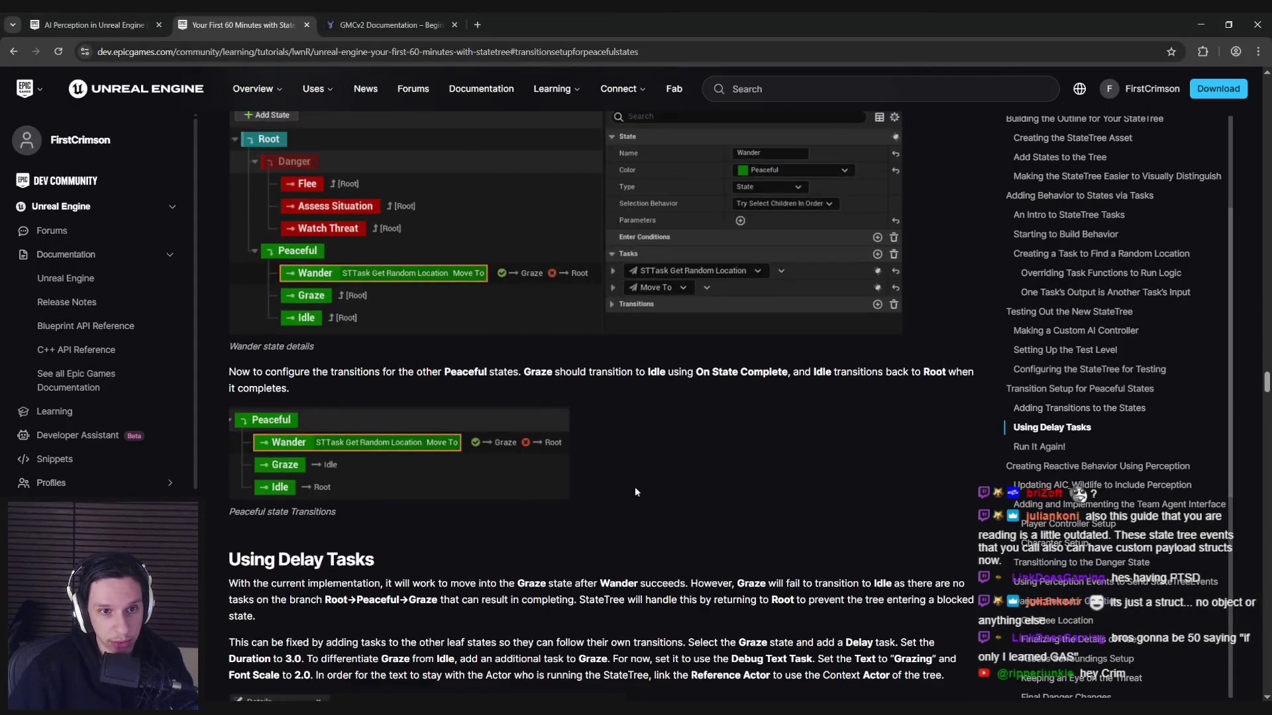
scroll(635, 487, up, 1)
click(1200, 24)
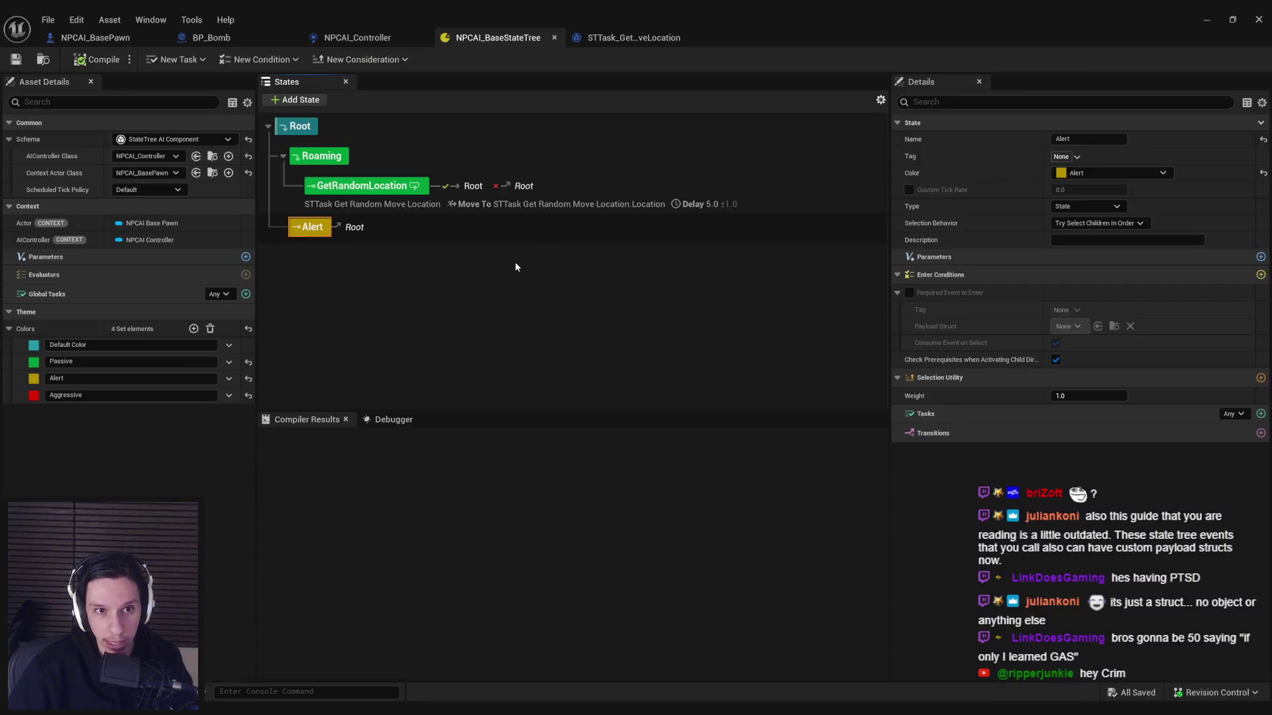
click(351, 190)
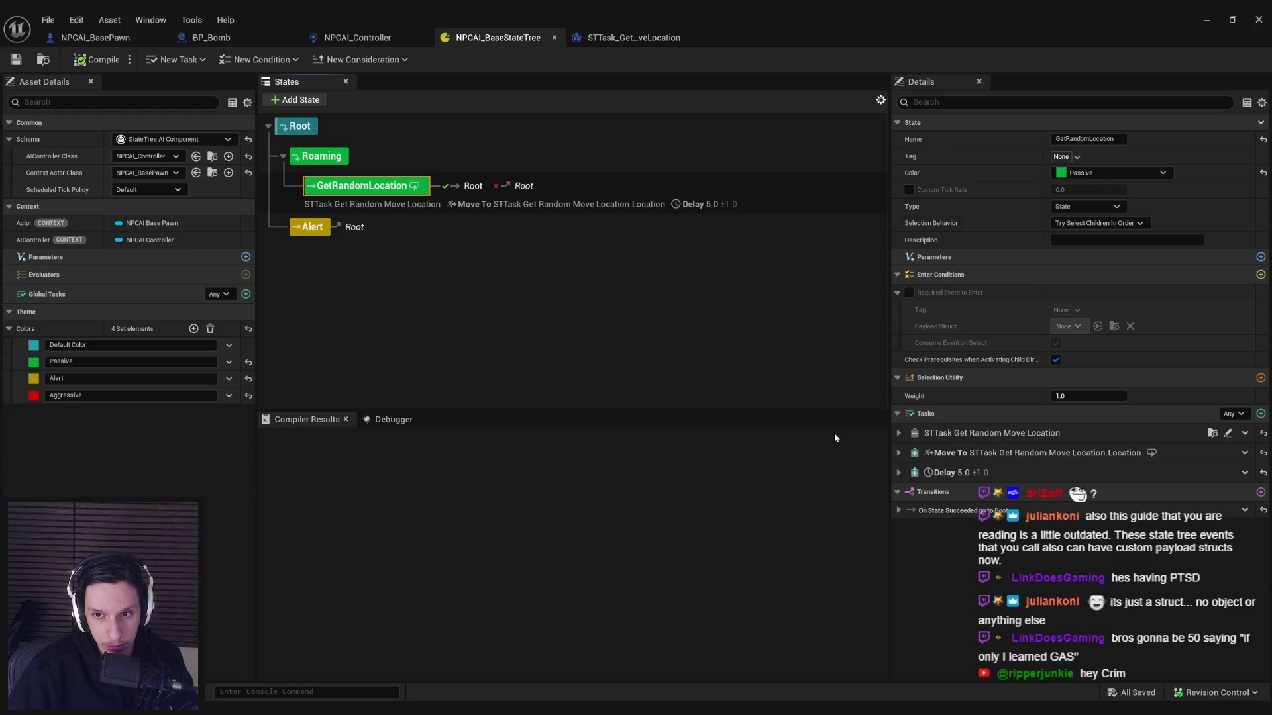
click(898, 454)
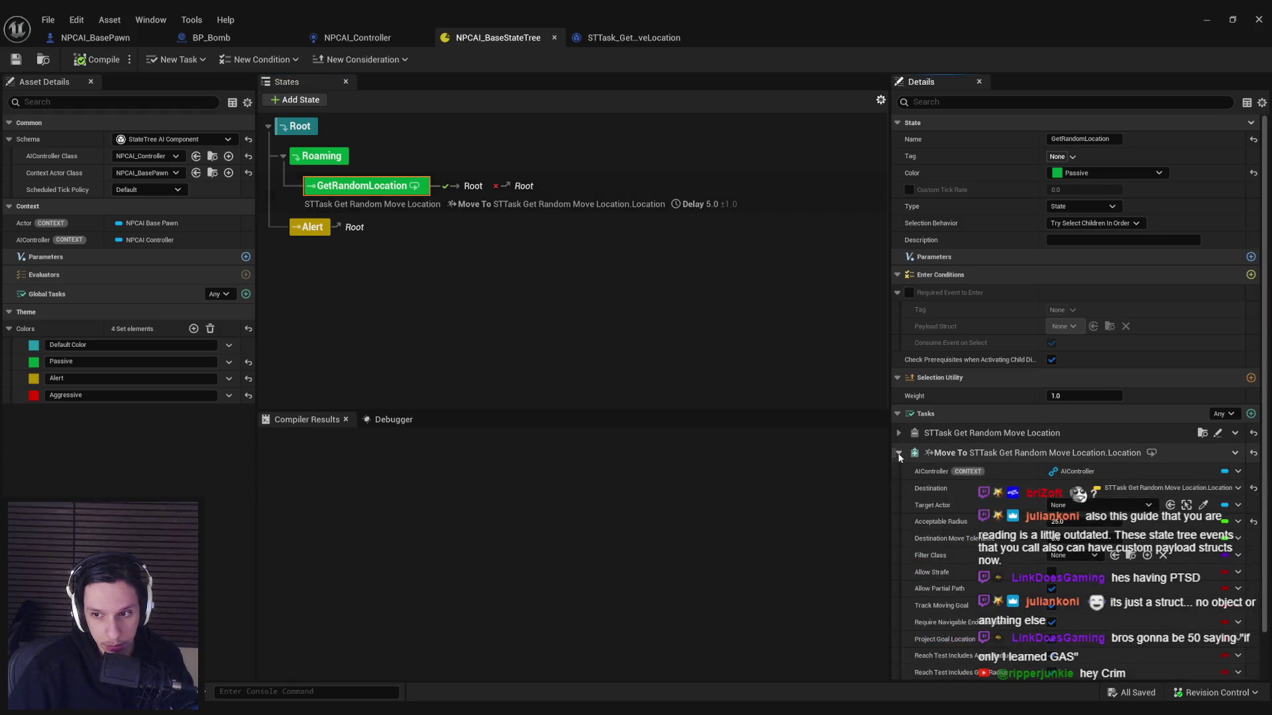
click(898, 453)
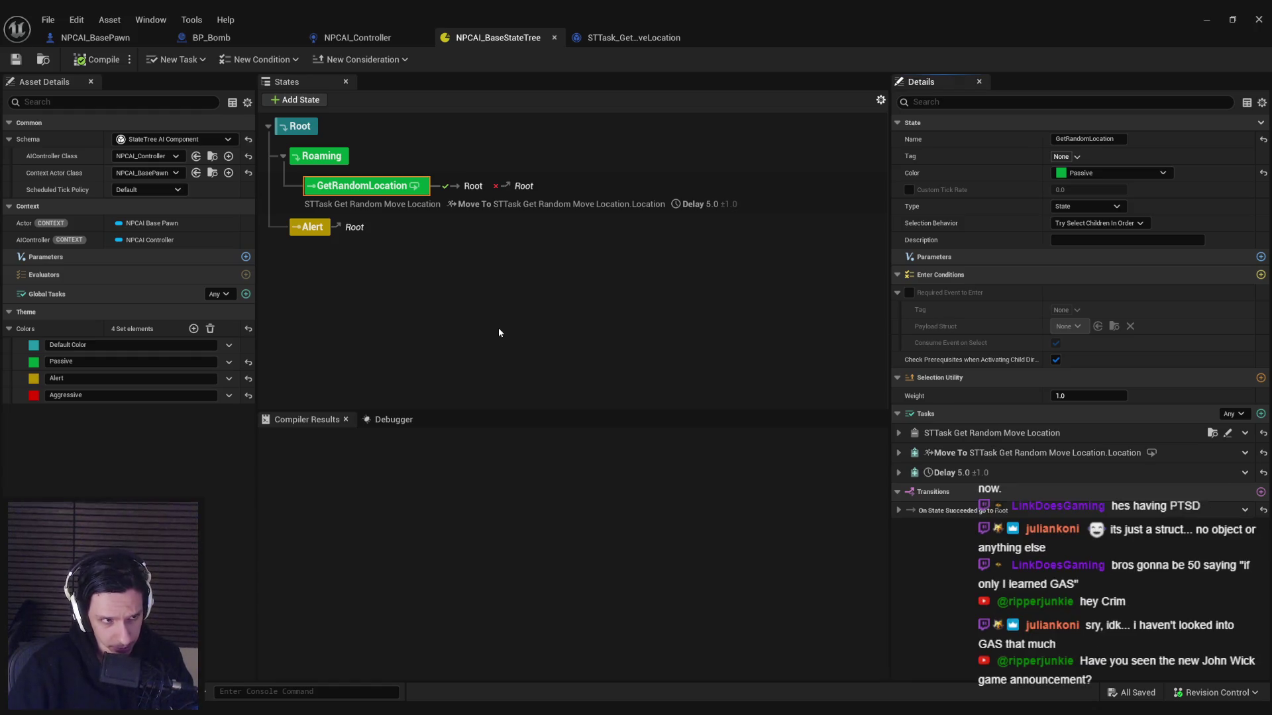
click(898, 453)
click(899, 453)
click(898, 473)
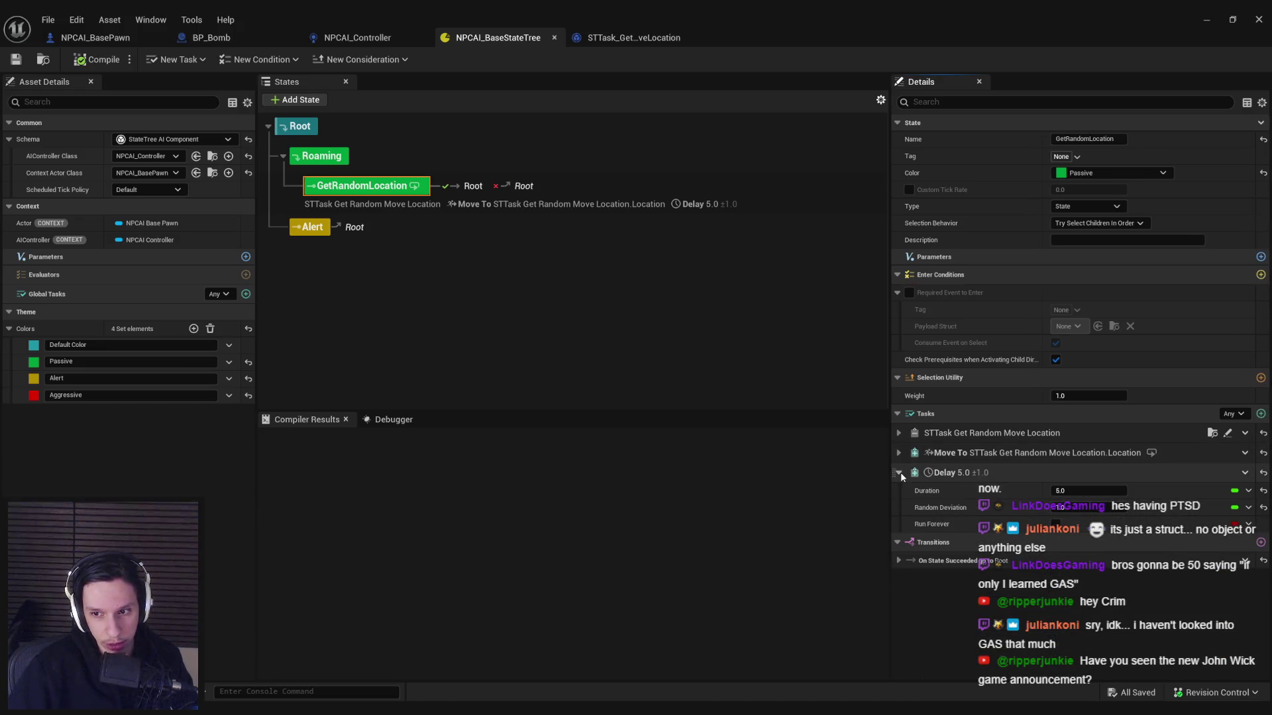
click(899, 473)
click(899, 434)
click(899, 433)
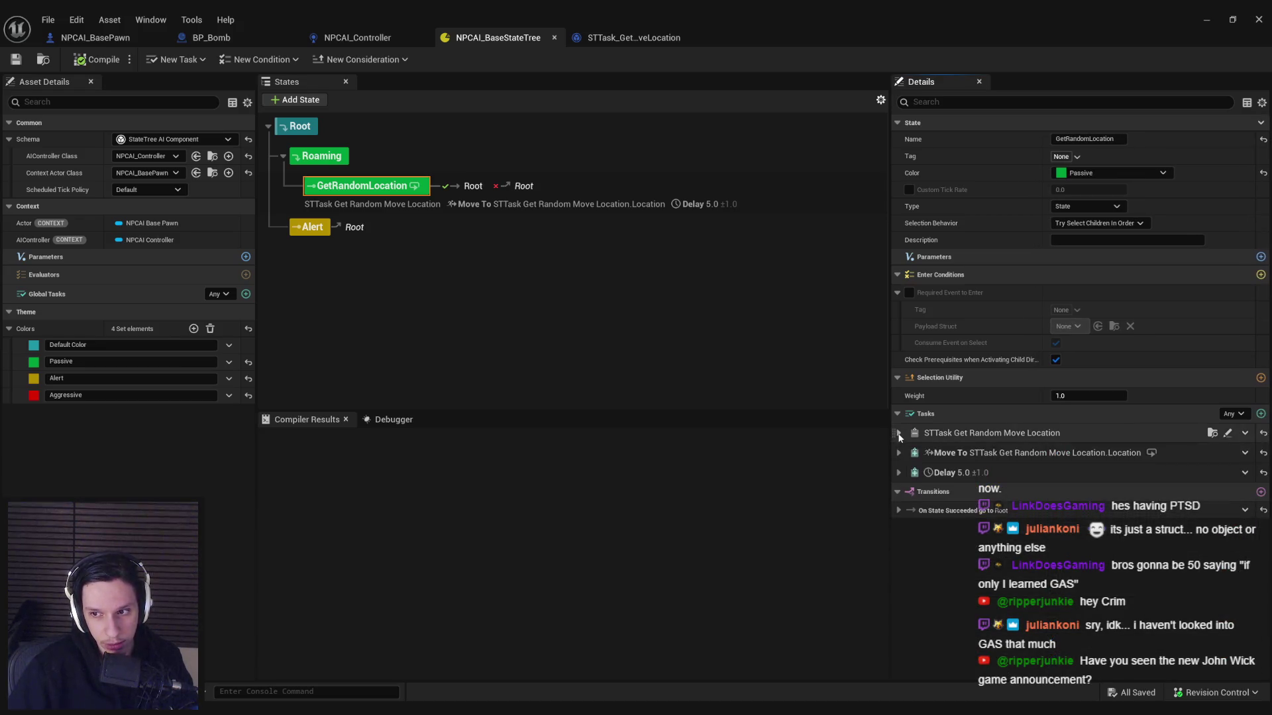
click(900, 454)
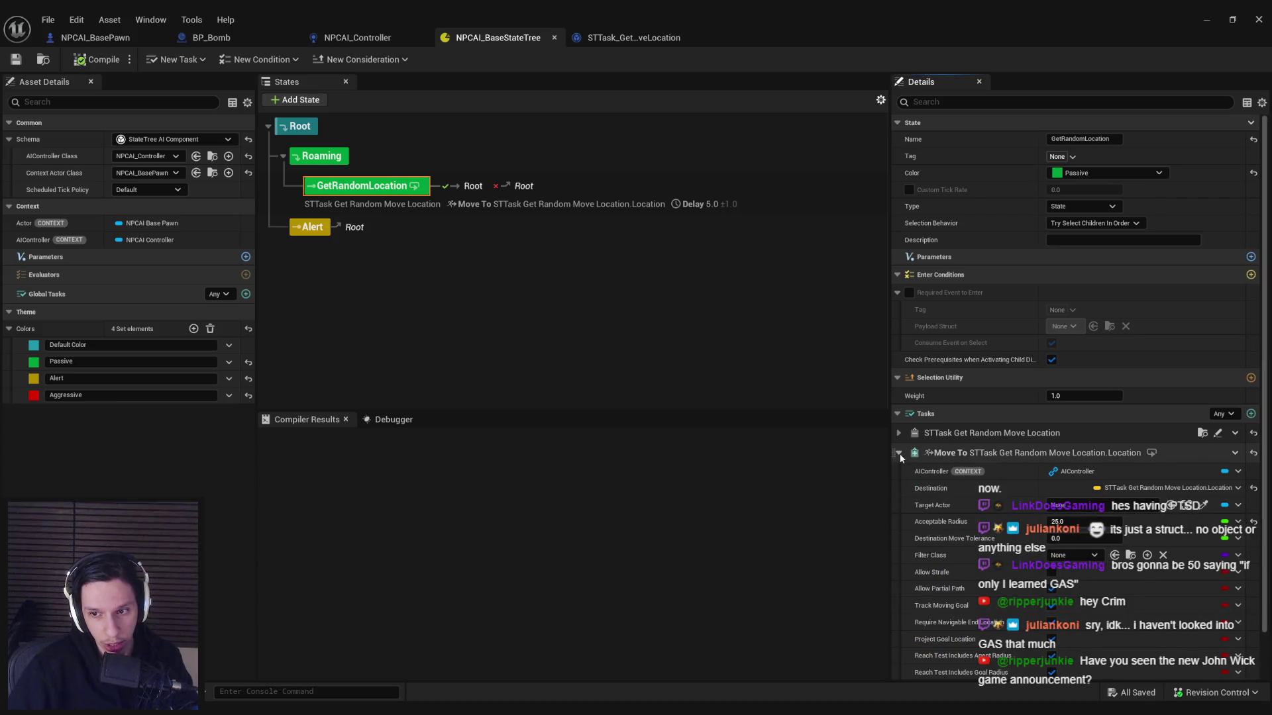
click(900, 454)
click(900, 473)
click(900, 473)
click(900, 456)
click(900, 455)
click(899, 511)
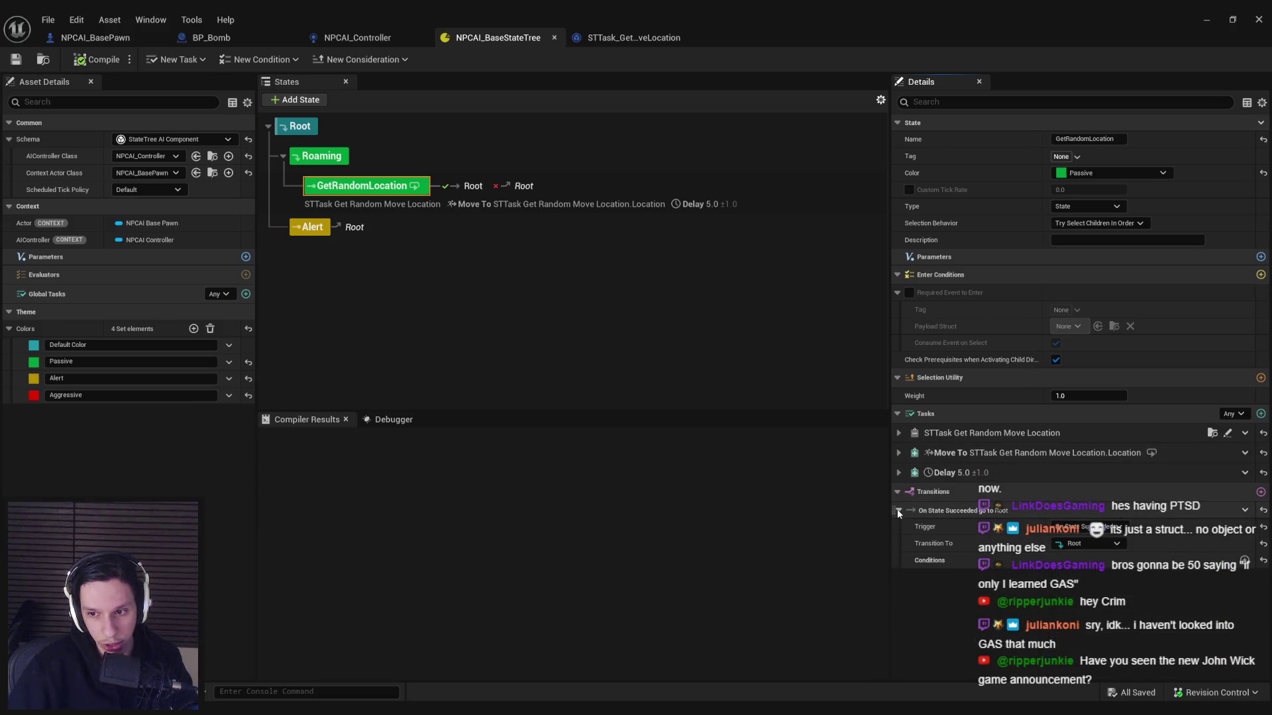
click(898, 511)
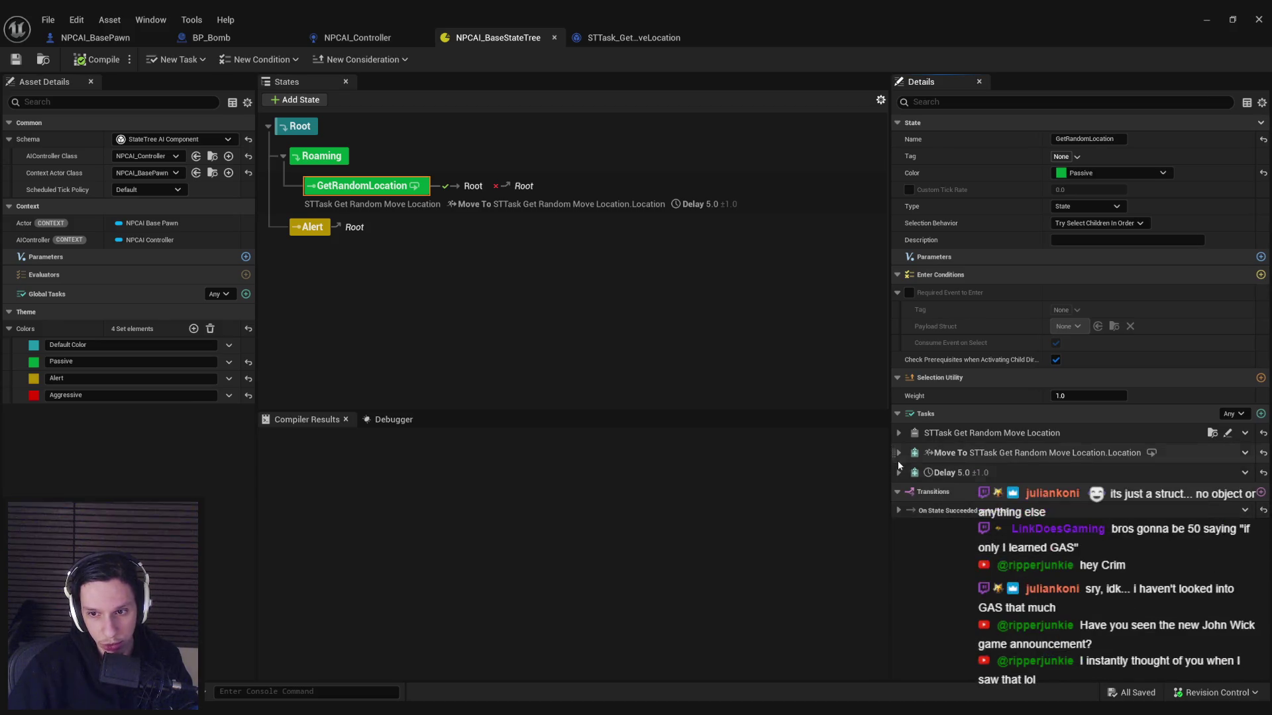
click(479, 322)
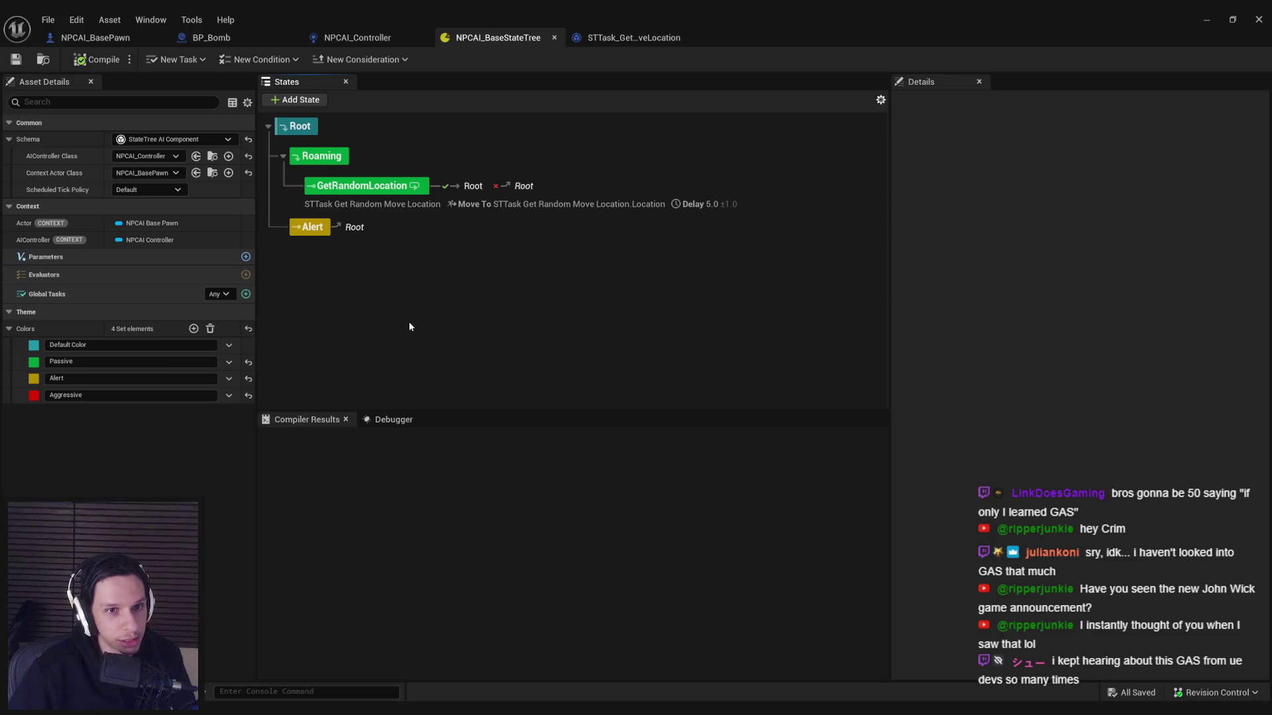
click(319, 232)
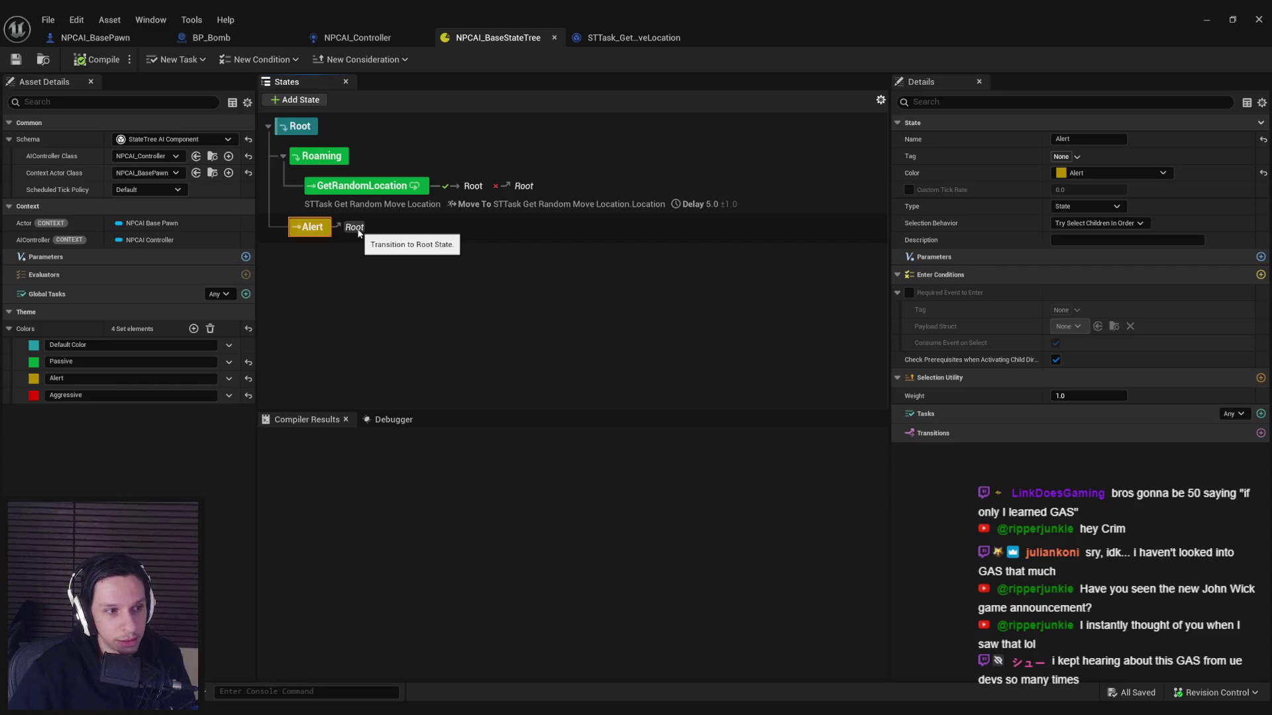
click(358, 188)
click(322, 156)
key(Down)
key(Down)
key(Up)
key(Up)
click(335, 188)
click(900, 434)
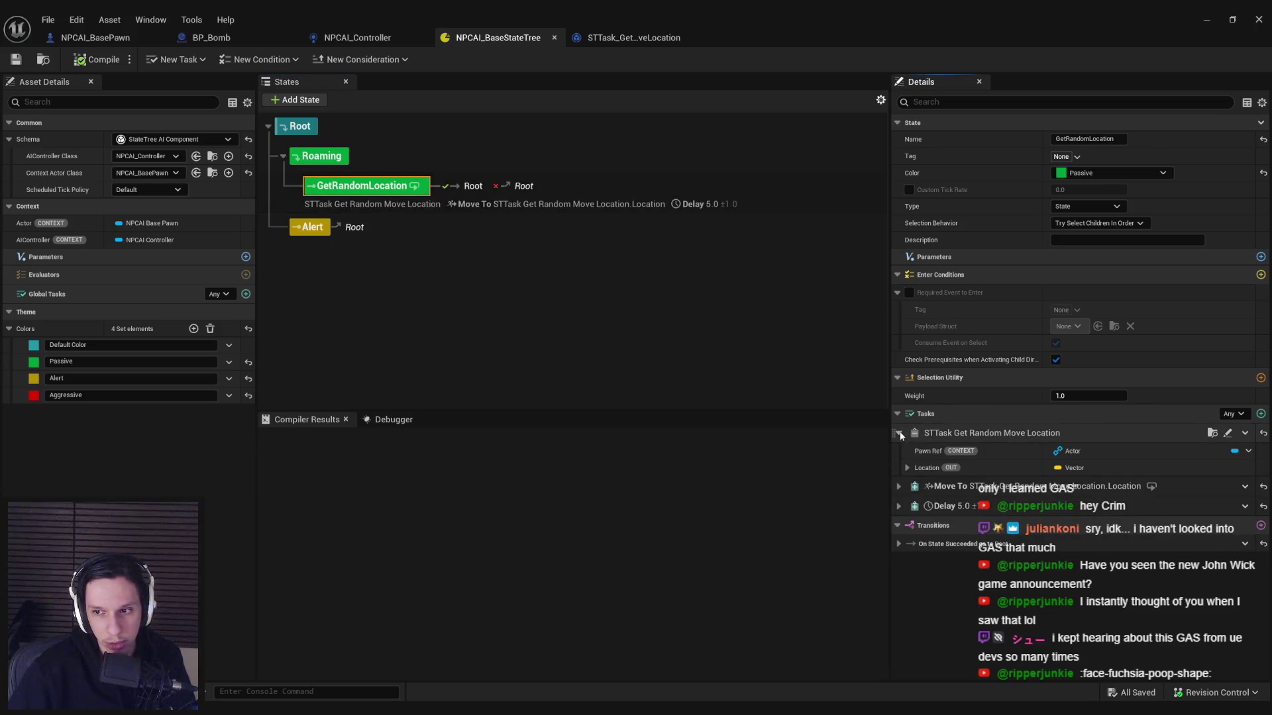
click(899, 434)
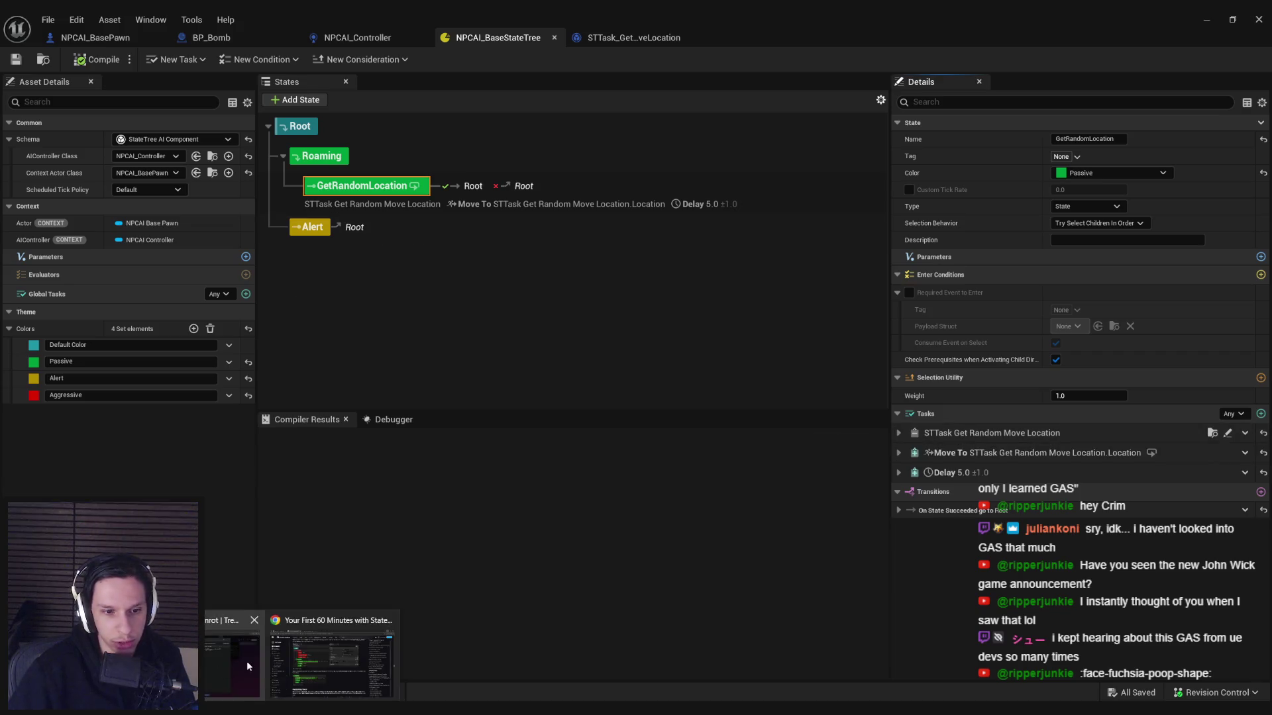
Step: Scroll the tutorial past 'Transitioning to the Danger State' to 'Using Perception Events to Send StateTreeEvents', then return to Unreal
click(302, 656)
scroll(838, 439, down, 20)
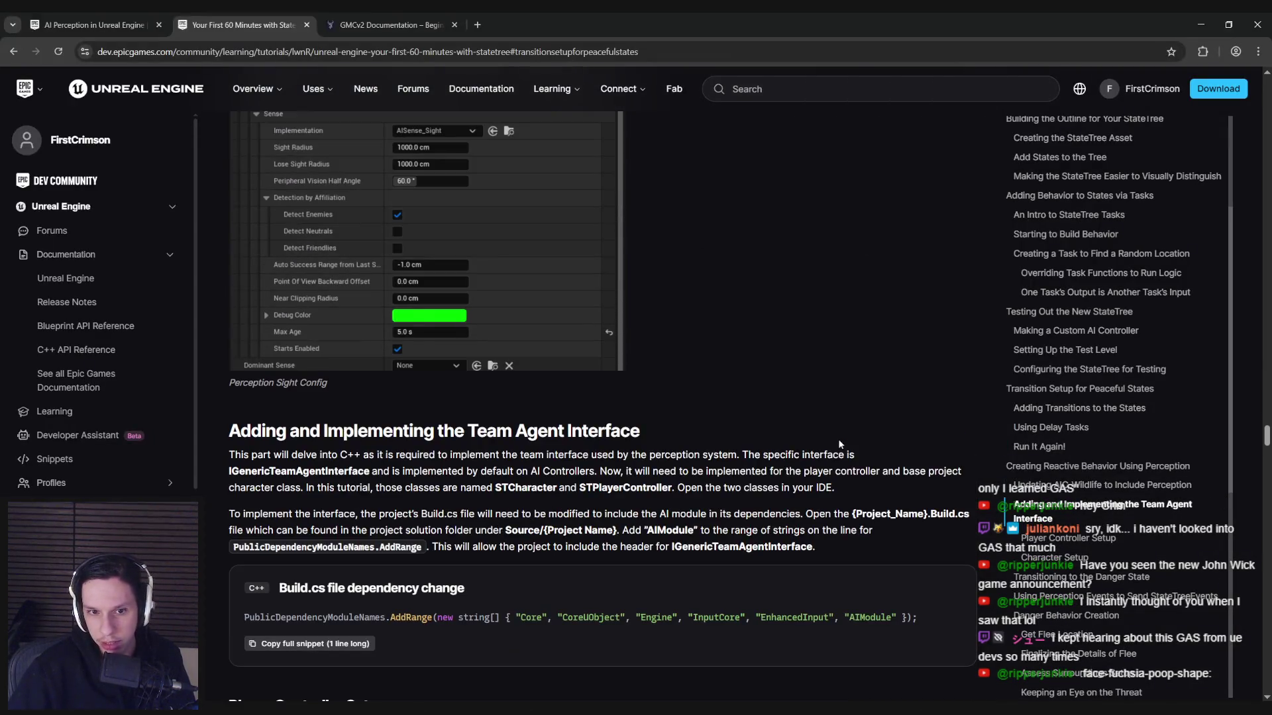
scroll(838, 442, down, 3)
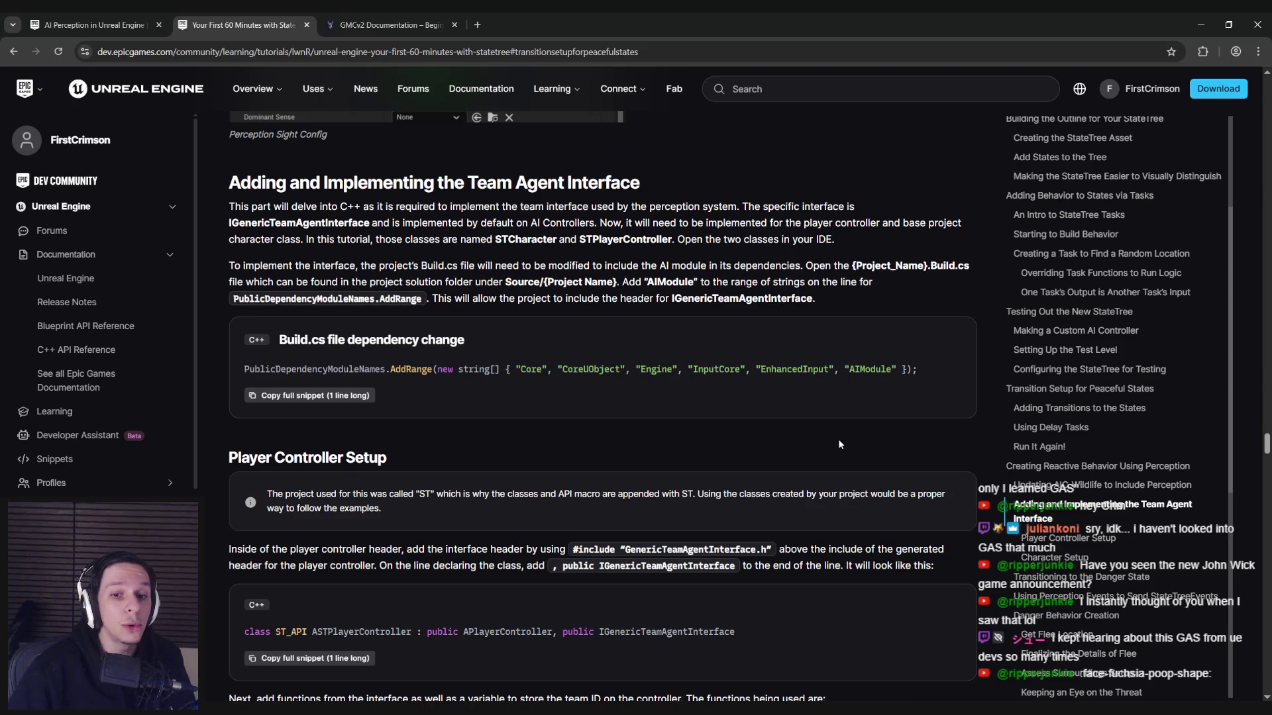
scroll(839, 444, down, 2)
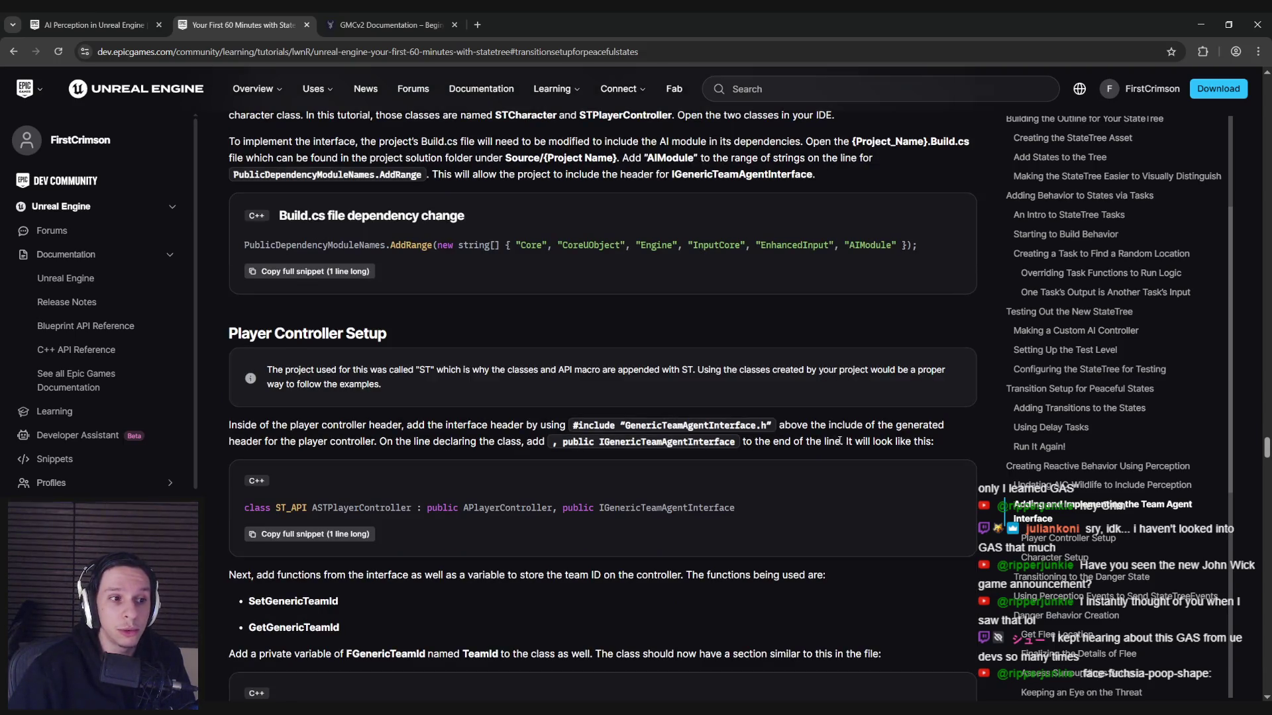
scroll(838, 441, down, 8)
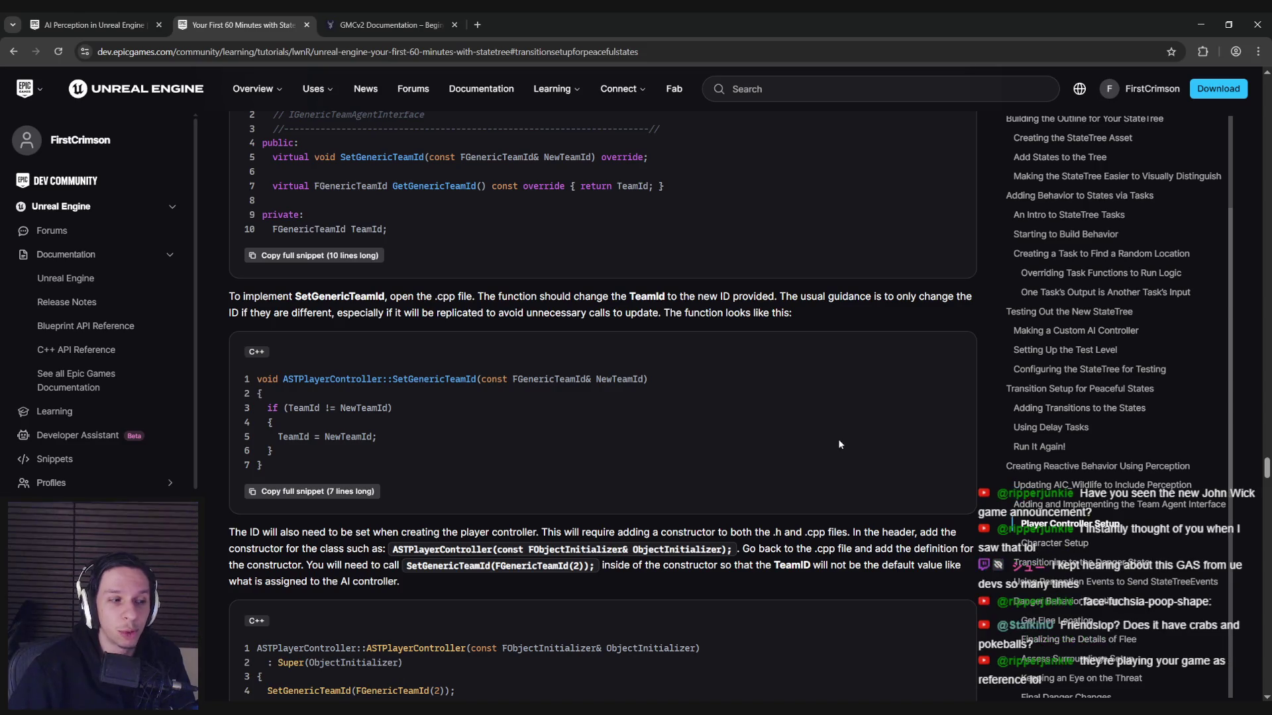
scroll(764, 371, down, 5)
scroll(764, 362, down, 2)
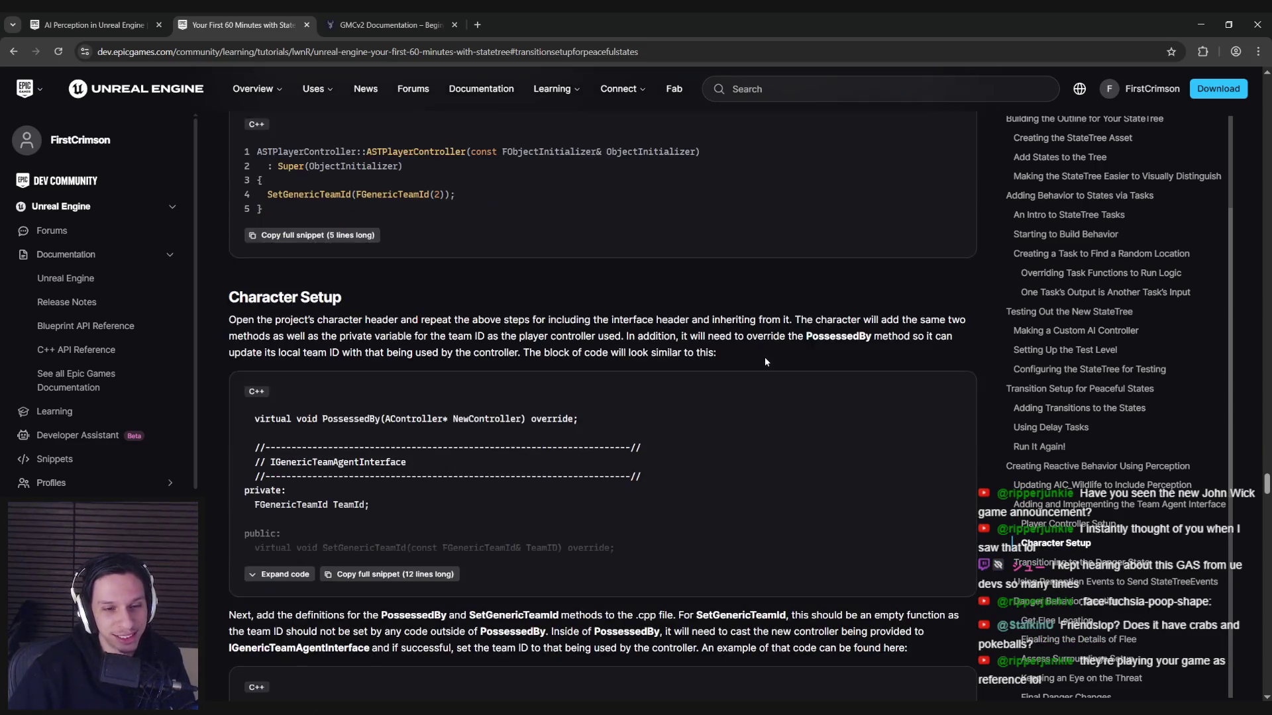
scroll(764, 362, down, 5)
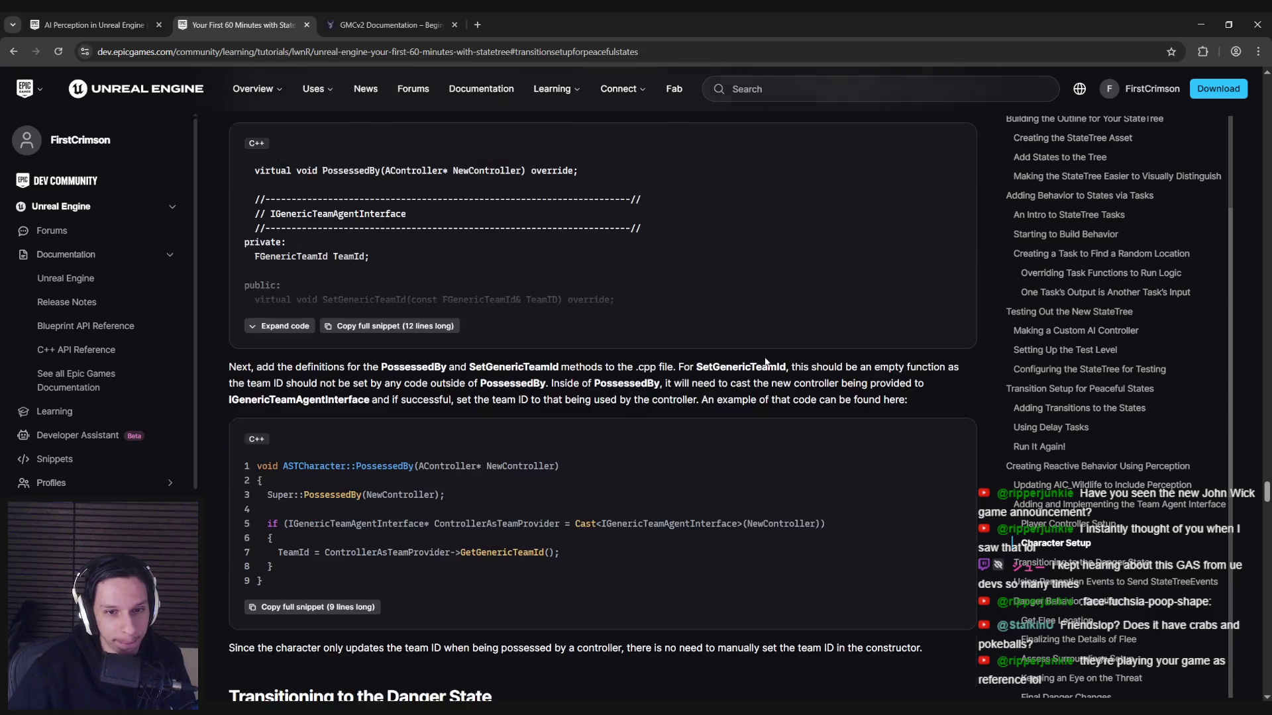
scroll(764, 361, down, 5)
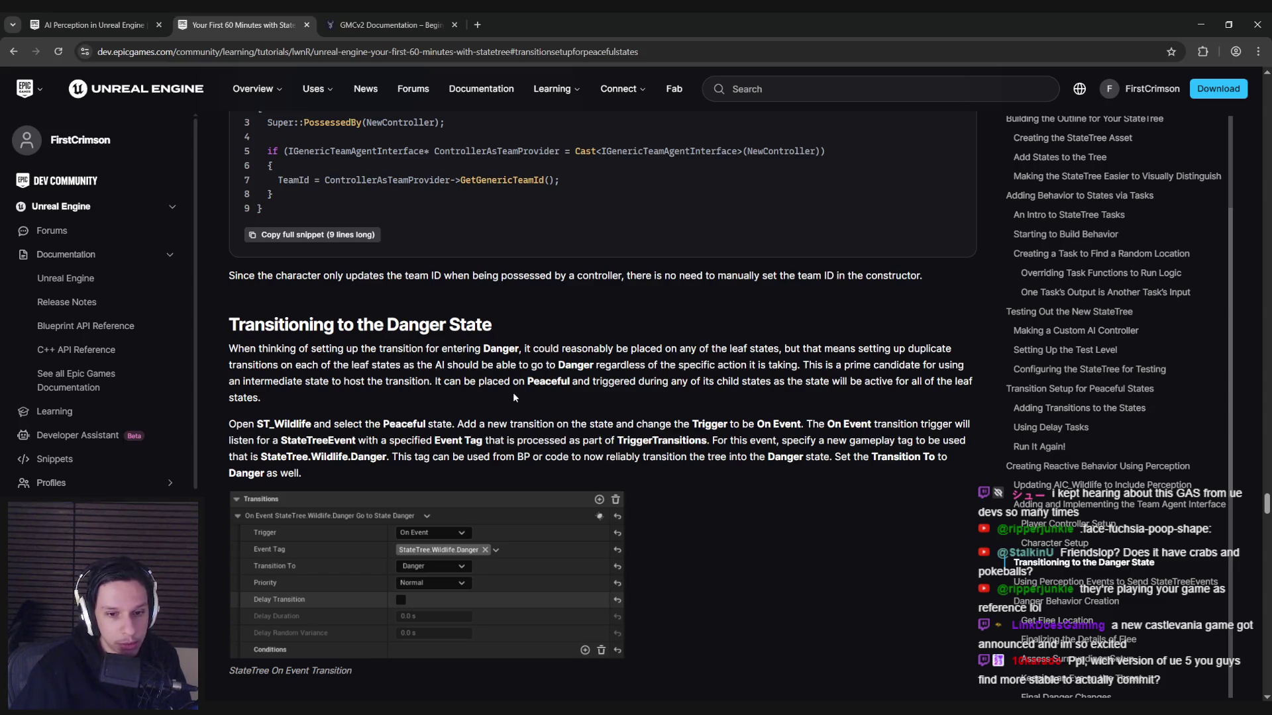
scroll(513, 396, down, 6)
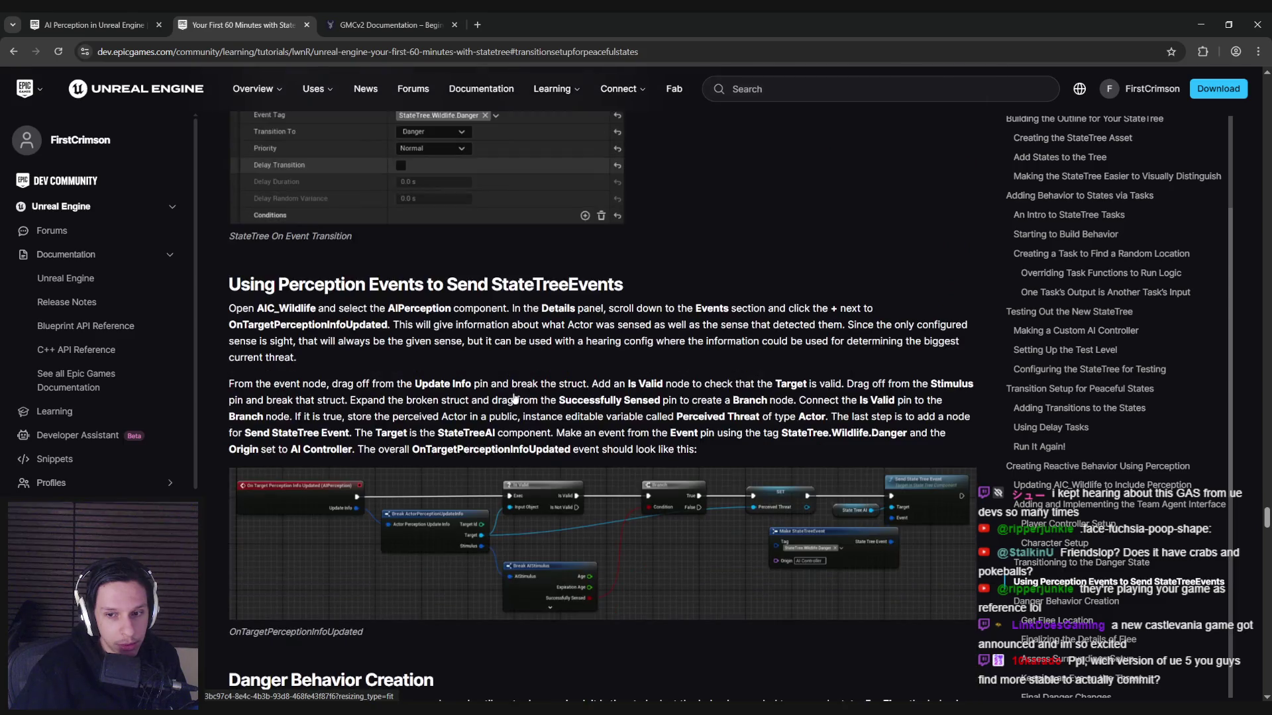
key(alt+Tab)
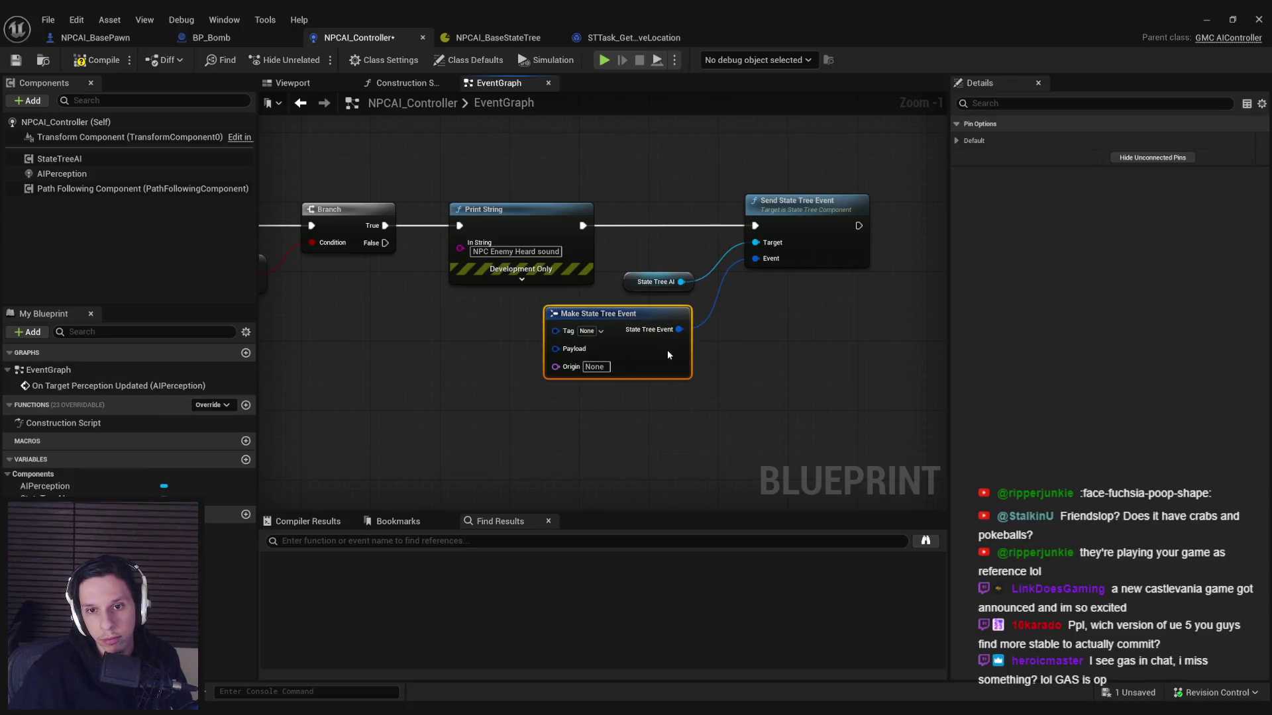
Step: Move State Tree AI and Make State Tree Event up beside Send State Tree Event, compile and save
drag(673, 382, 691, 373)
click(690, 373)
click(96, 59)
click(17, 61)
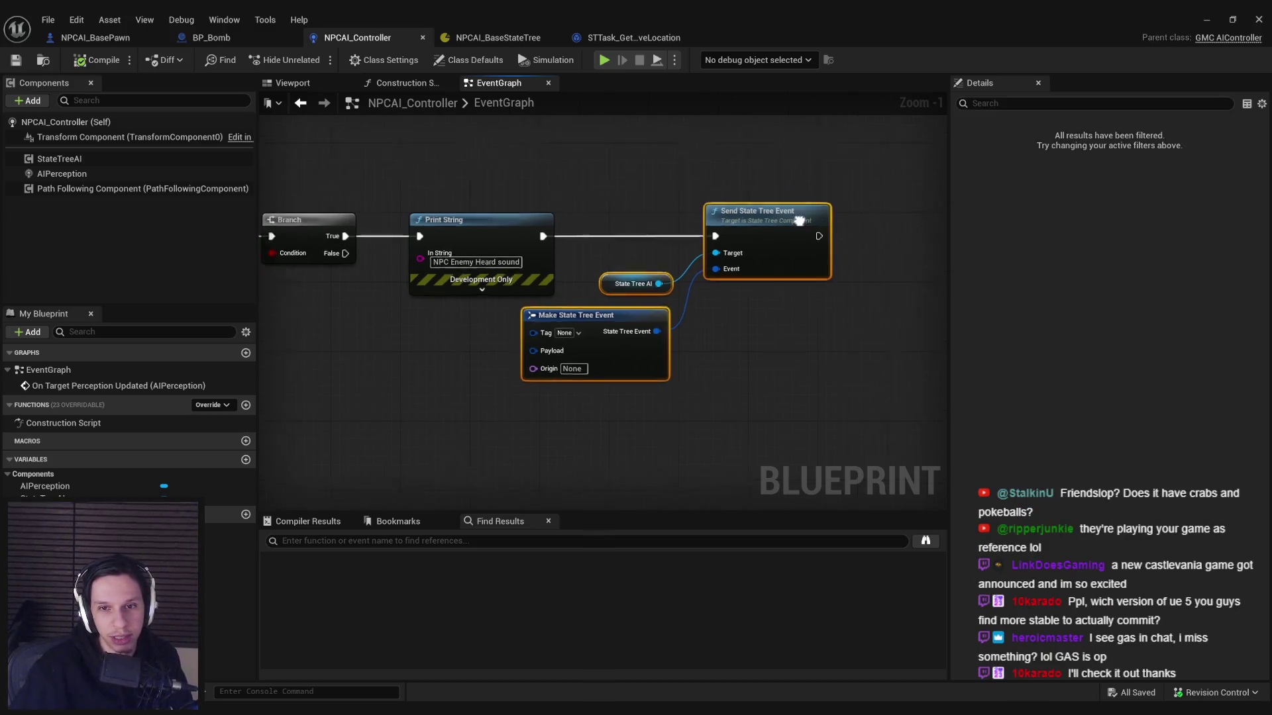
drag(703, 416, 634, 303)
drag(654, 388, 663, 371)
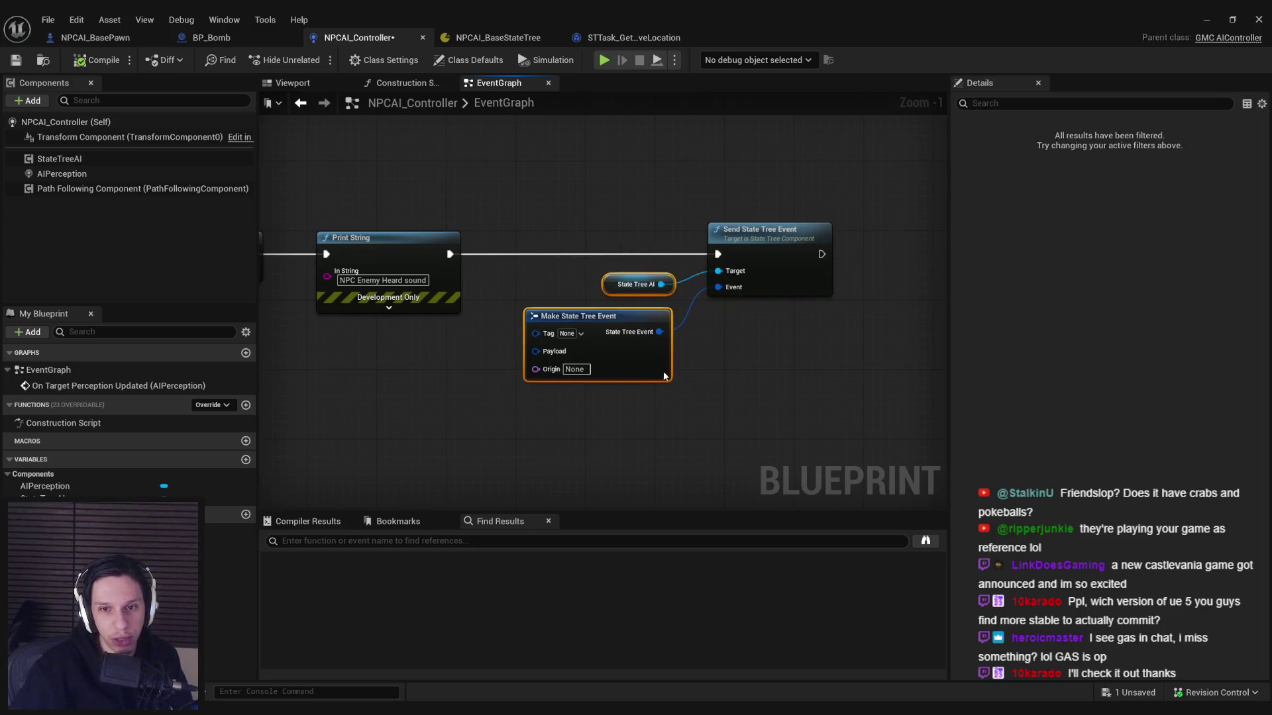
click(665, 398)
click(16, 60)
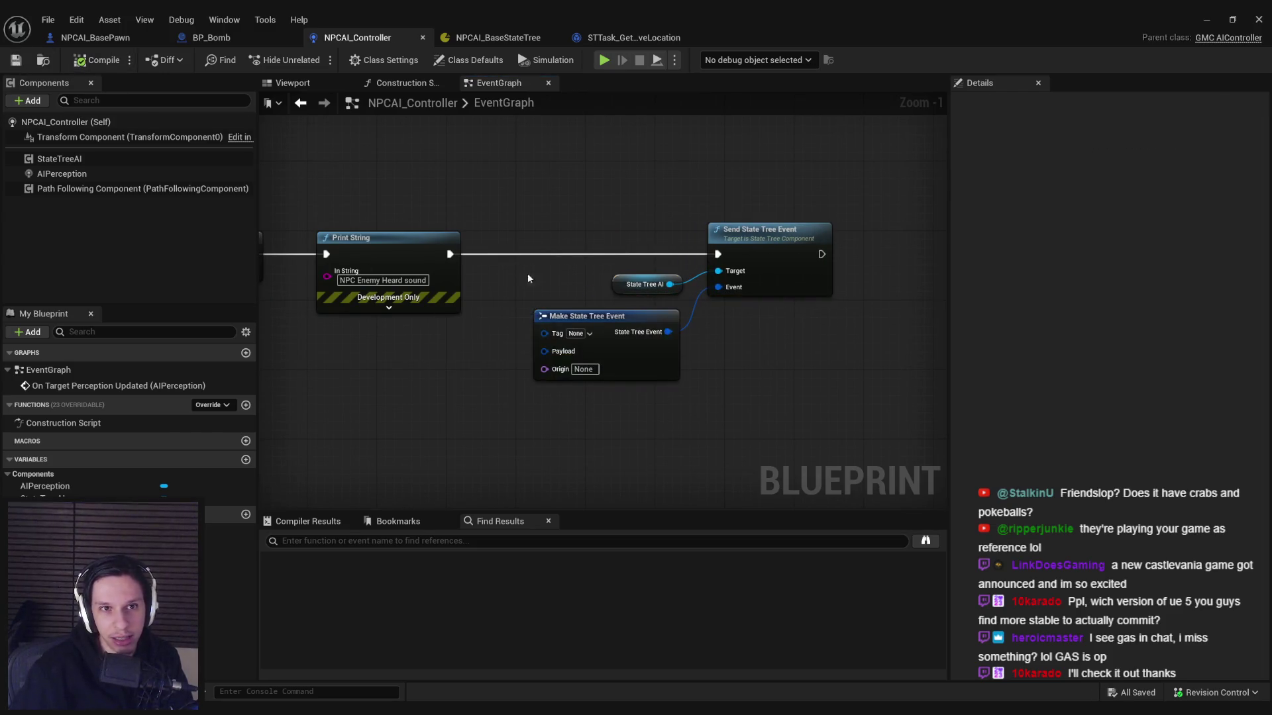
Step: Try Get Struct Data and Get Property Reference nodes off Payload, deleting each
mouse_move(450, 324)
mouse_down()
mouse_move(829, 302)
mouse_move(603, 265)
mouse_up()
scroll(603, 270, up, 1)
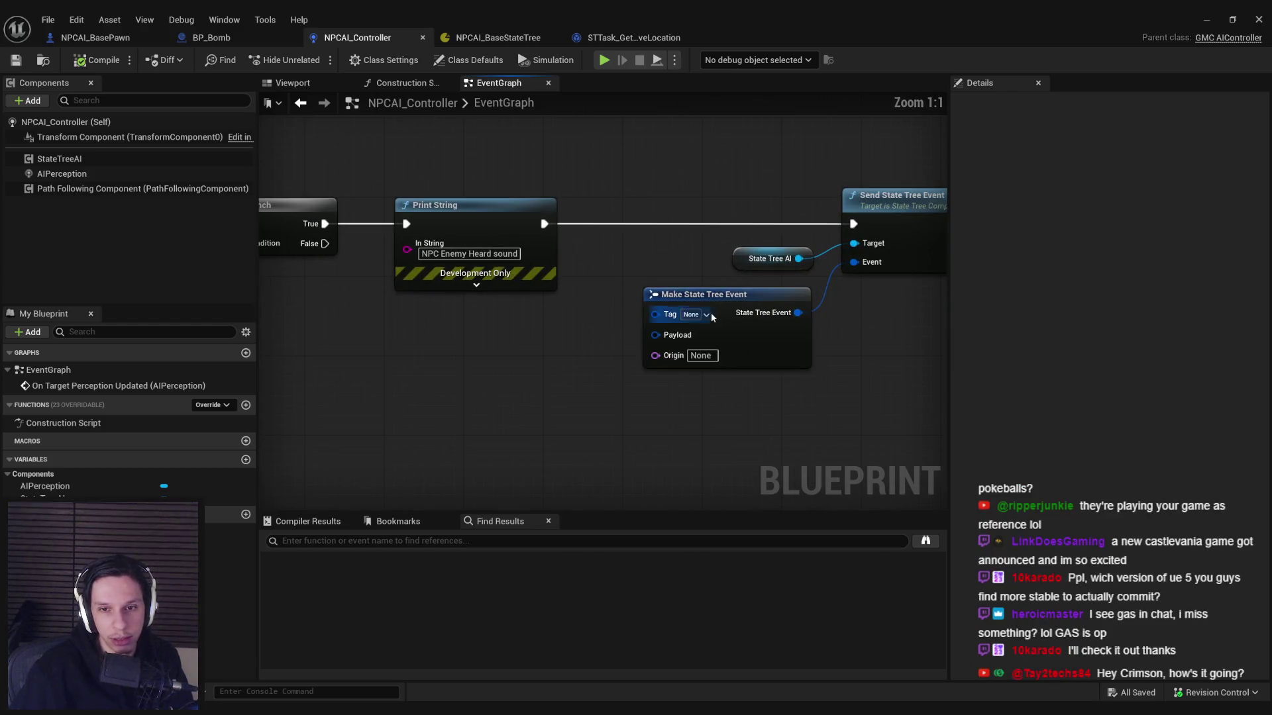
drag(655, 334, 528, 358)
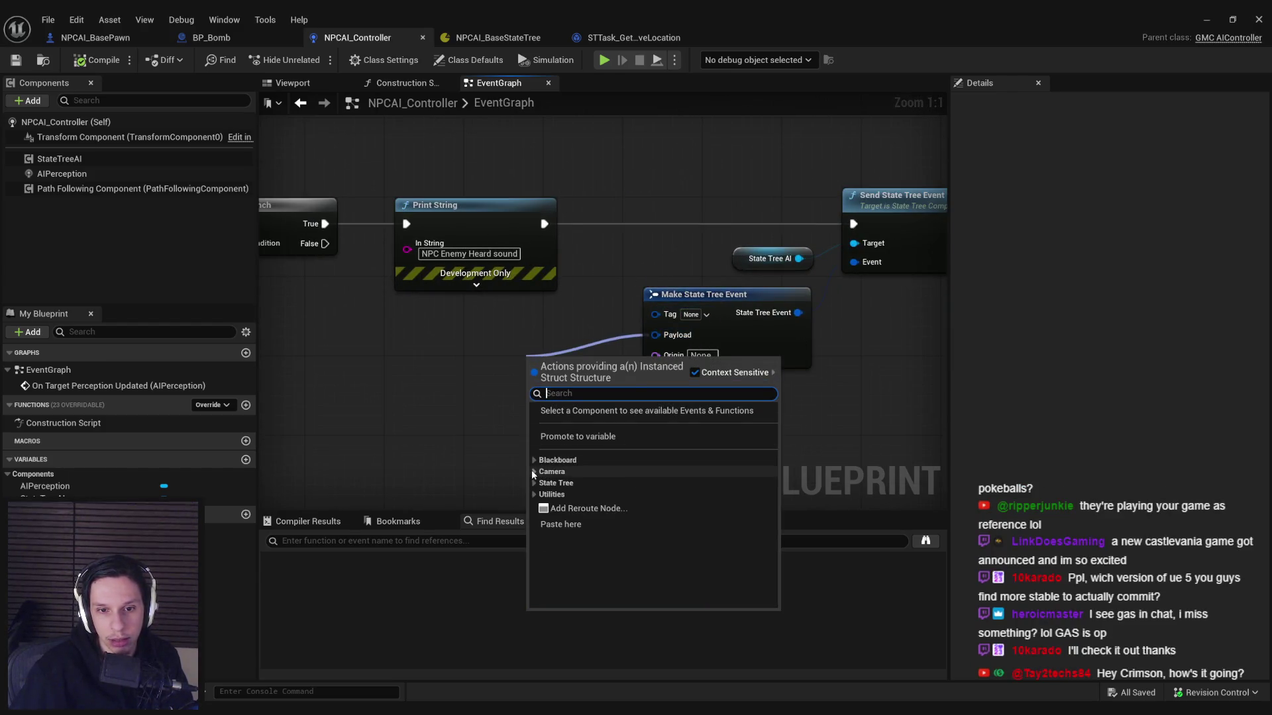
click(536, 472)
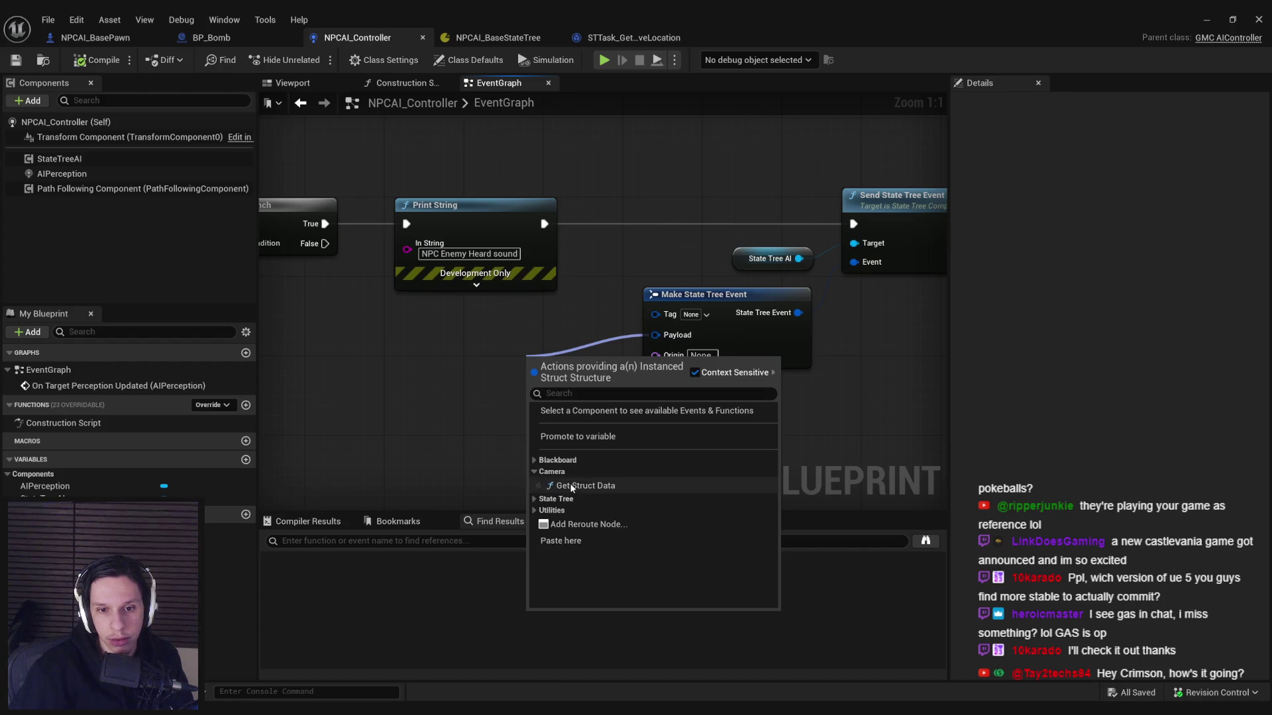
click(570, 483)
drag(563, 364, 449, 345)
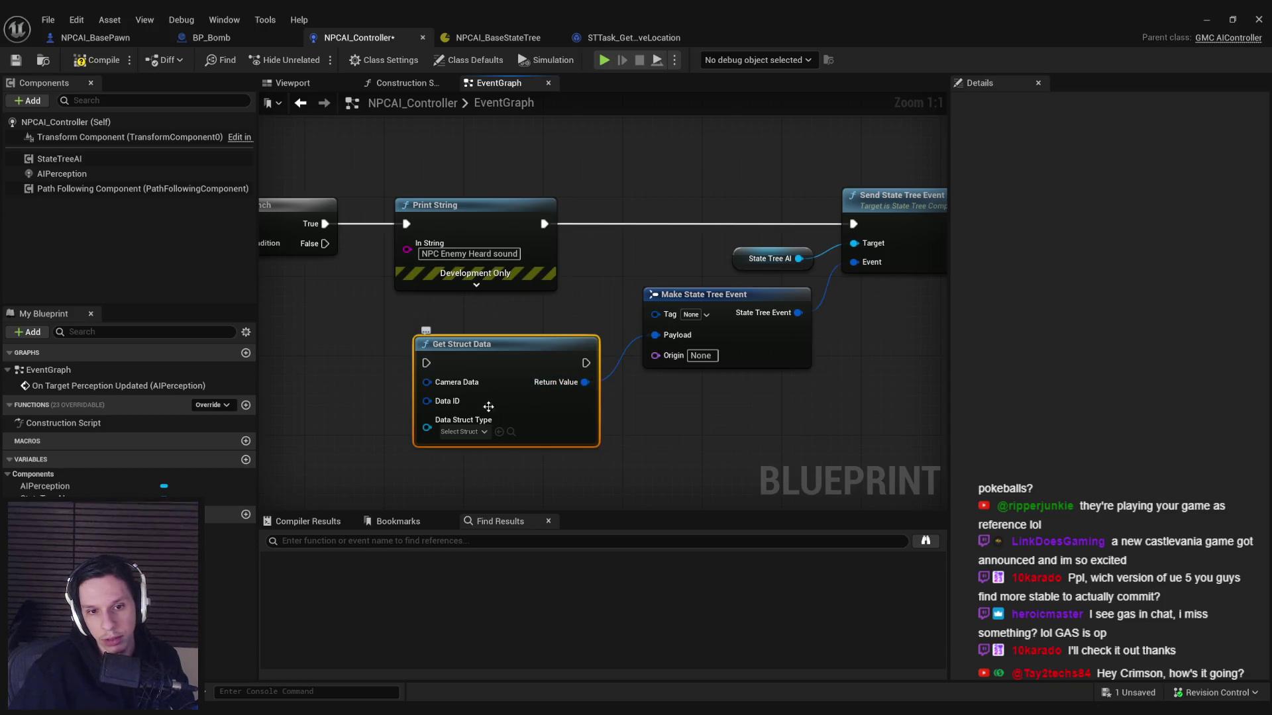
key(Delete)
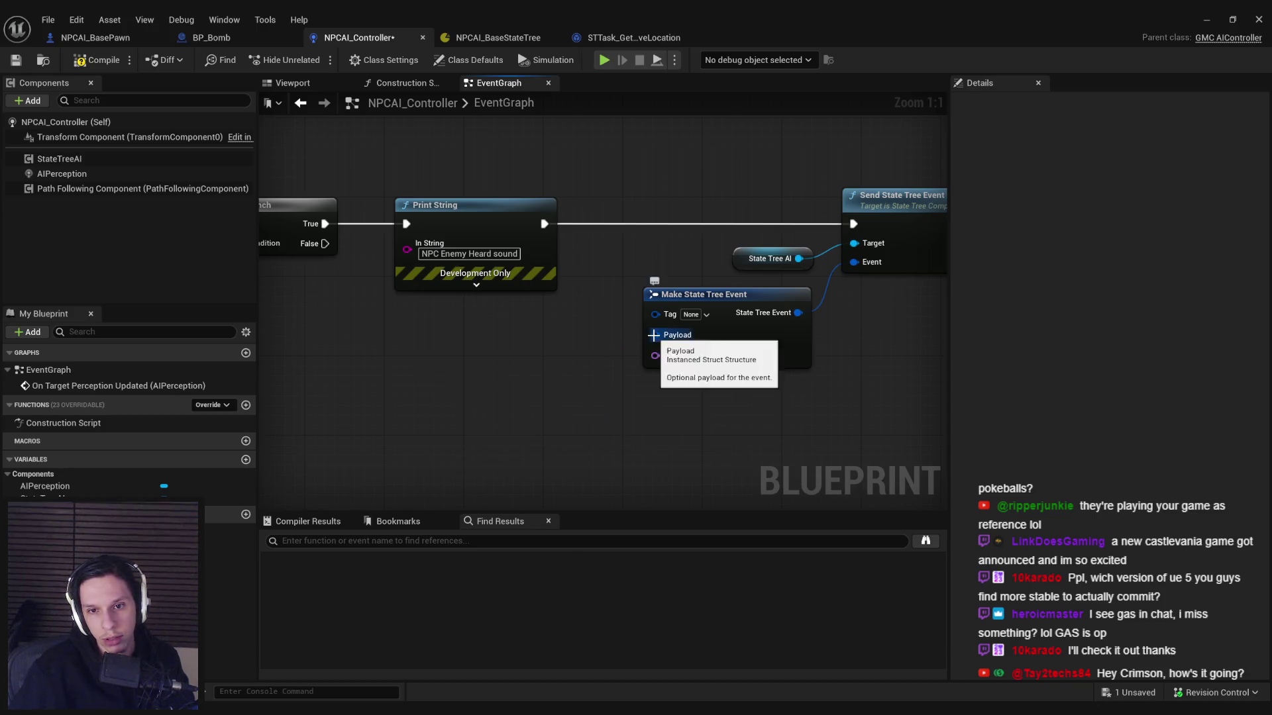
drag(655, 335, 562, 389)
click(570, 518)
click(575, 528)
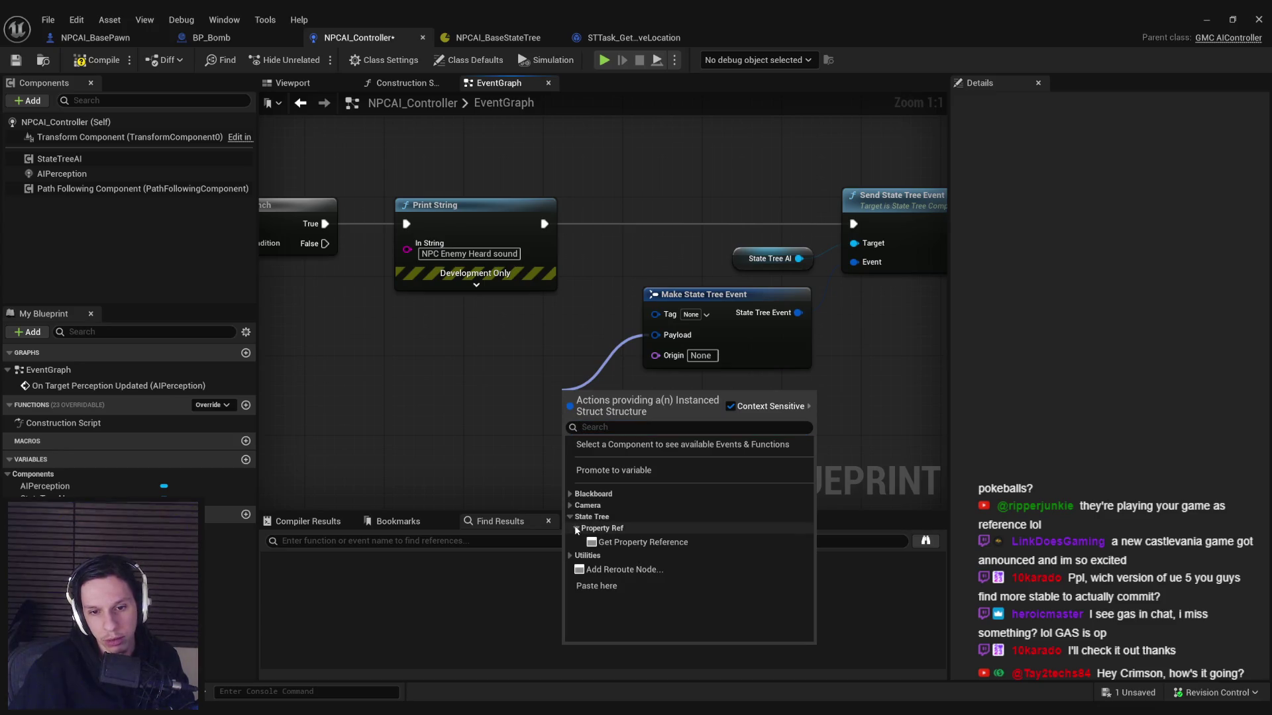
click(630, 542)
drag(614, 413, 523, 373)
key(Delete)
Step: Try Get Instanced Struct Value and Break State Tree Event nodes on Payload, deleting both
drag(655, 335, 563, 400)
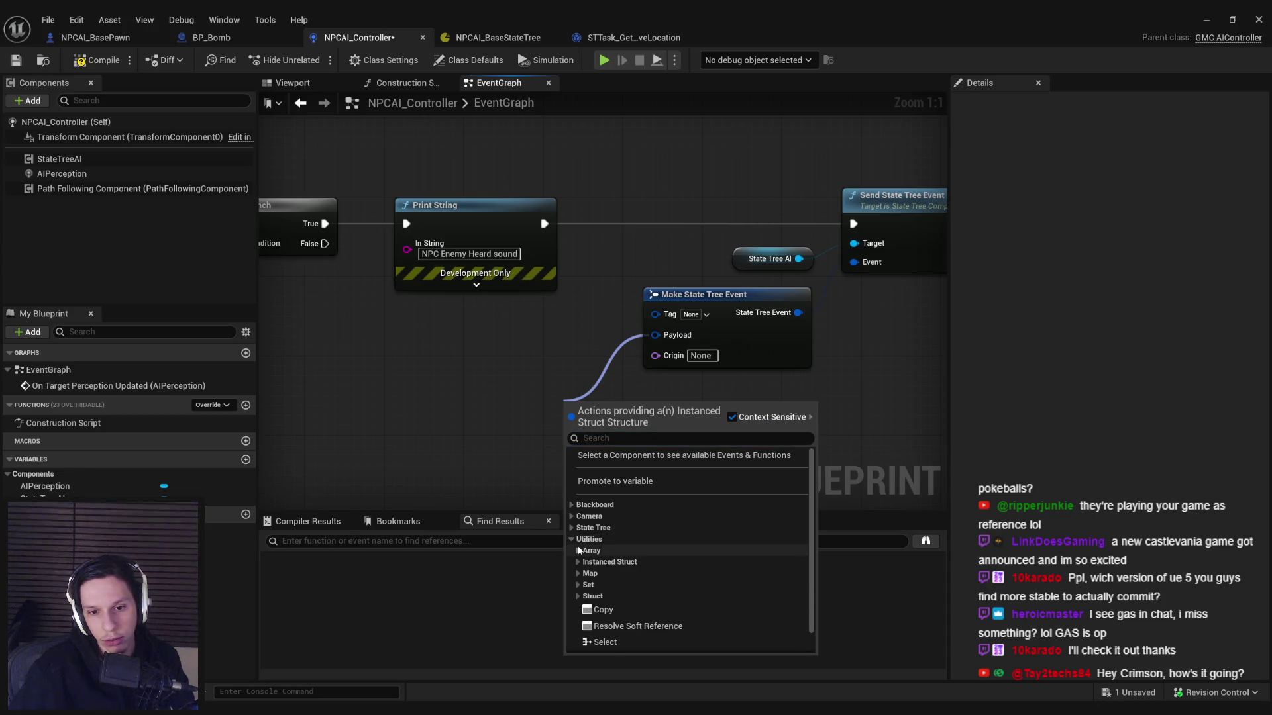
scroll(572, 539, down, 1)
click(574, 534)
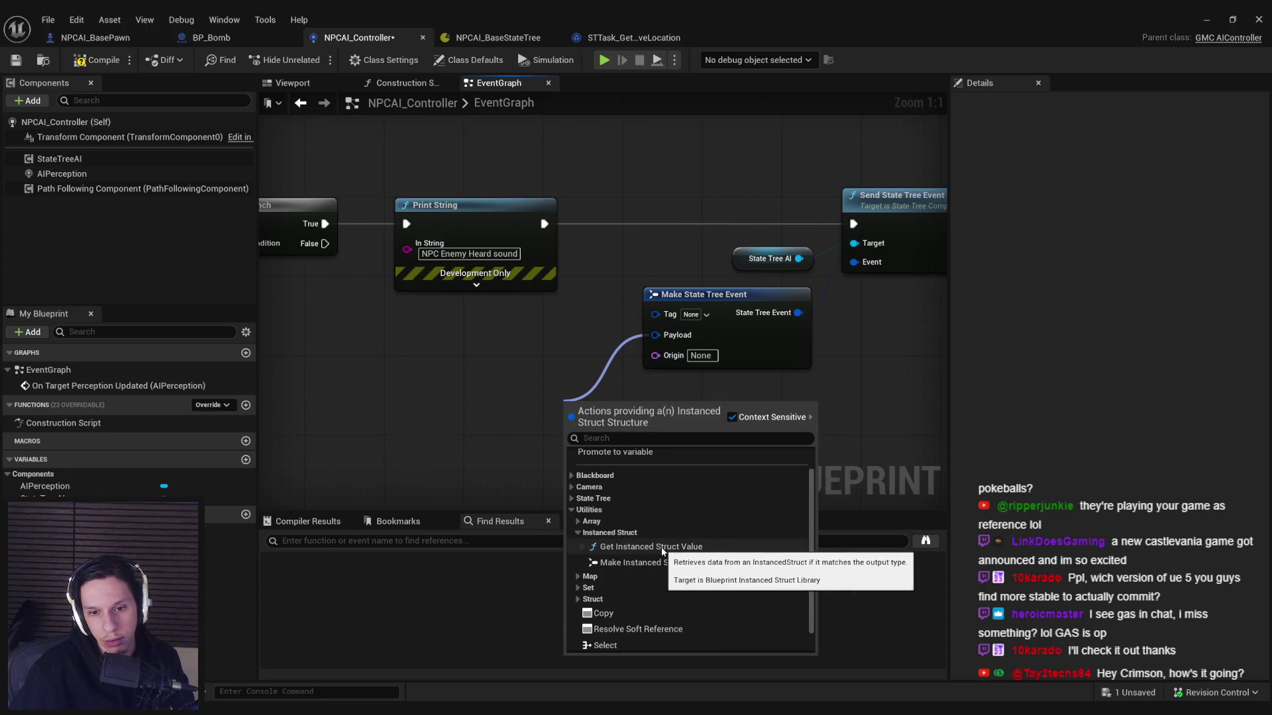
click(627, 551)
drag(634, 428, 501, 366)
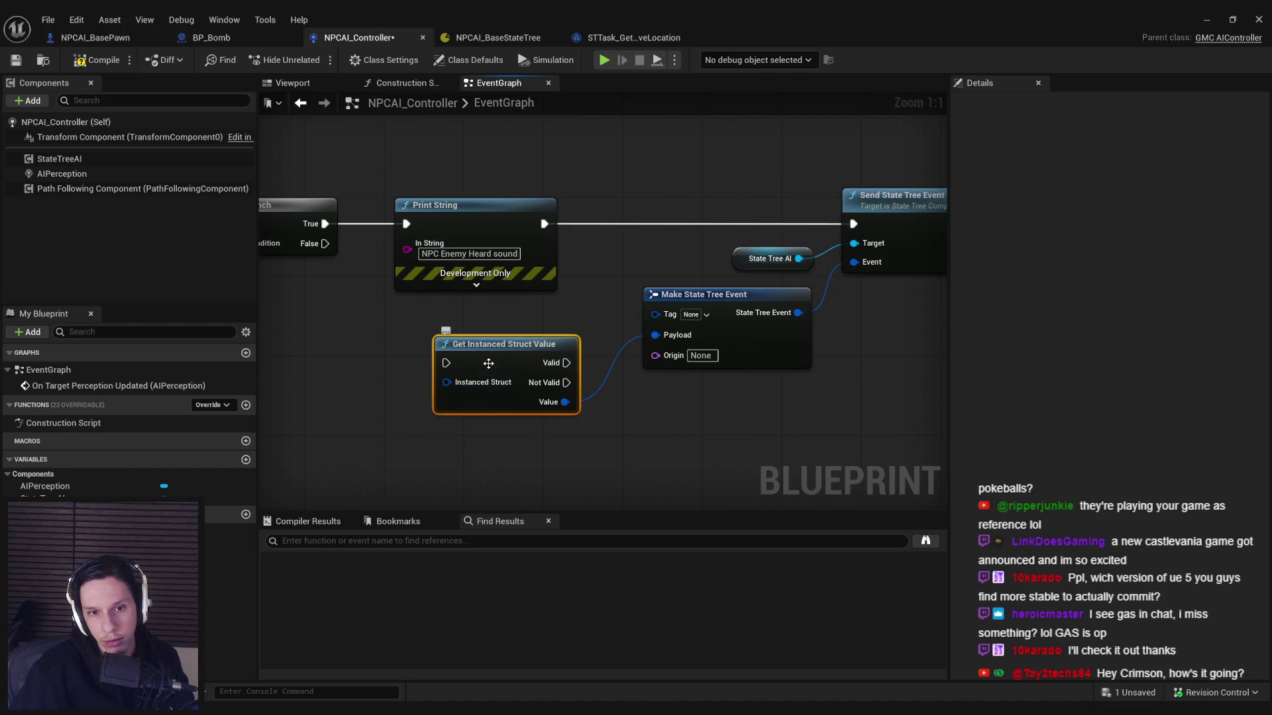
key(Delete)
drag(655, 335, 586, 383)
click(611, 521)
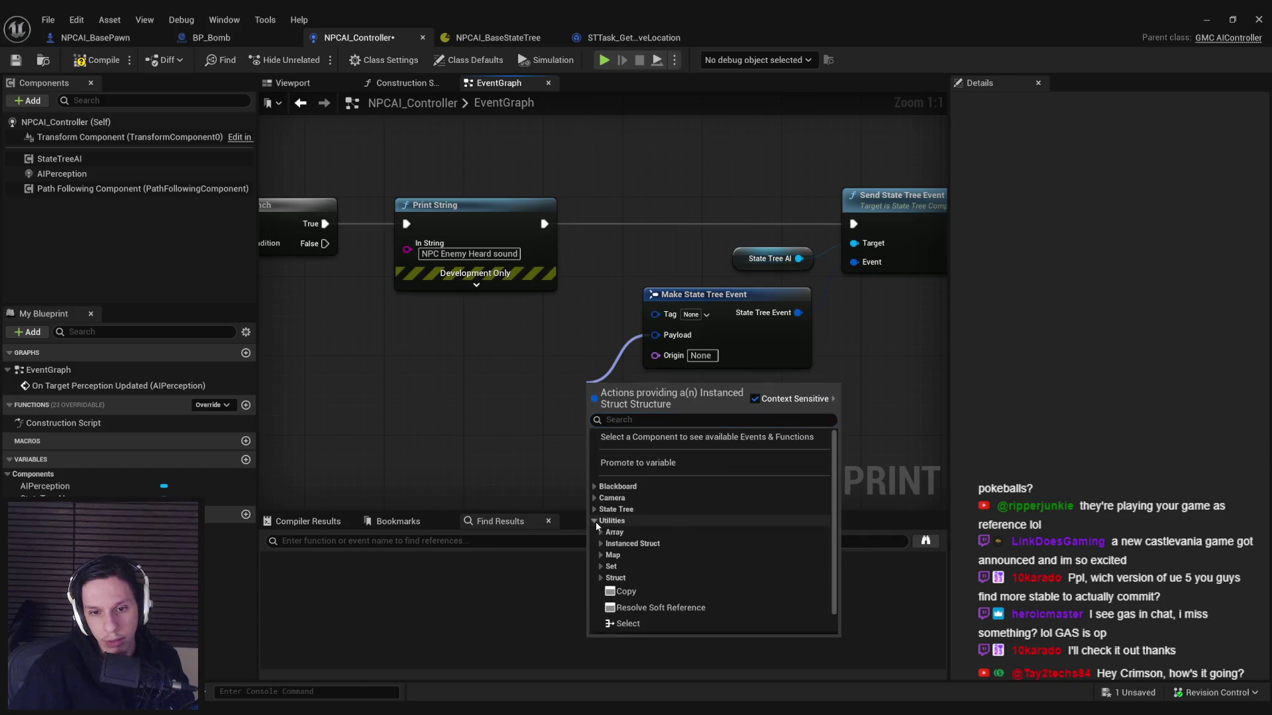
scroll(606, 545, down, 1)
click(602, 549)
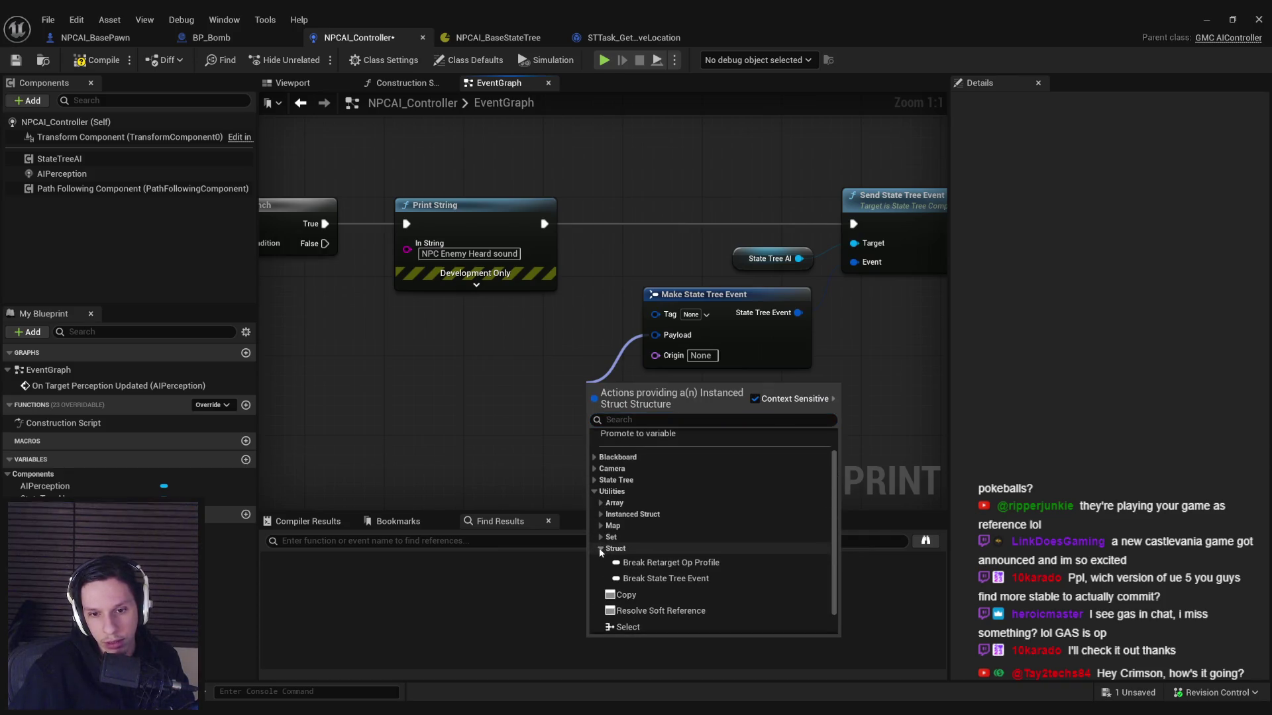
click(639, 564)
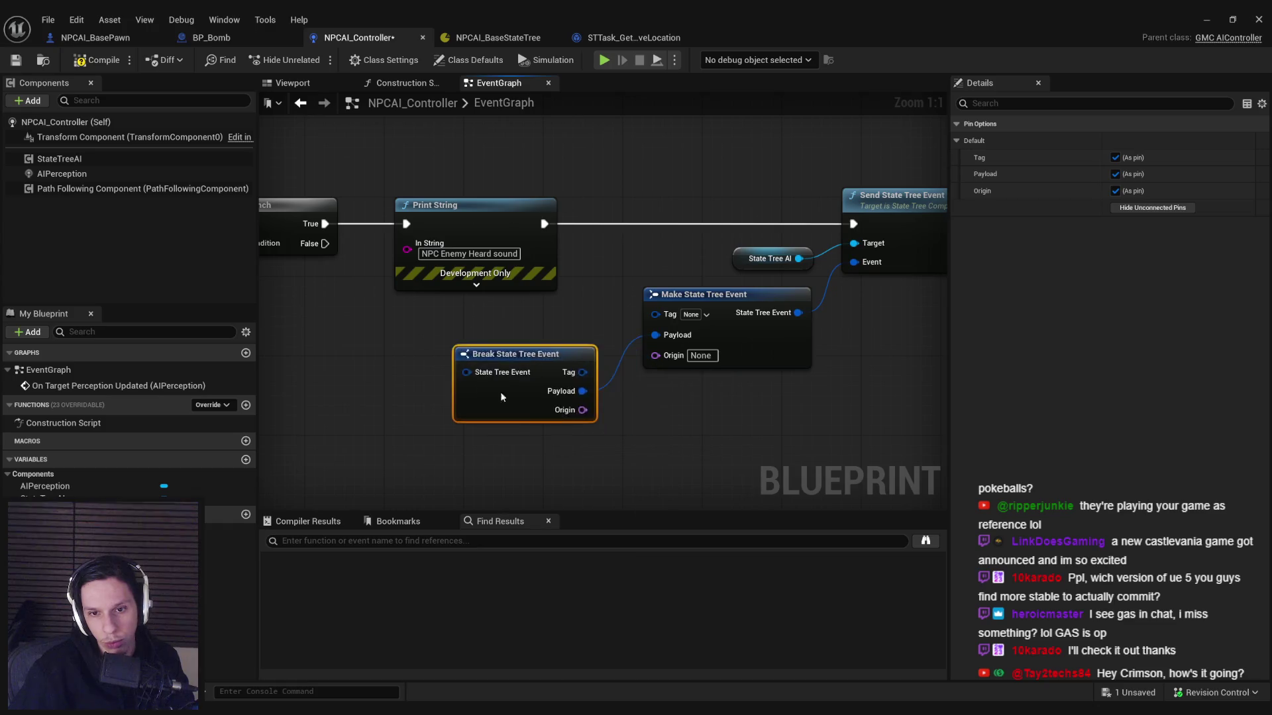
key(Delete)
Step: Try a Get Struct node on Payload, delete it, and leave Payload unconnected
drag(655, 334, 575, 393)
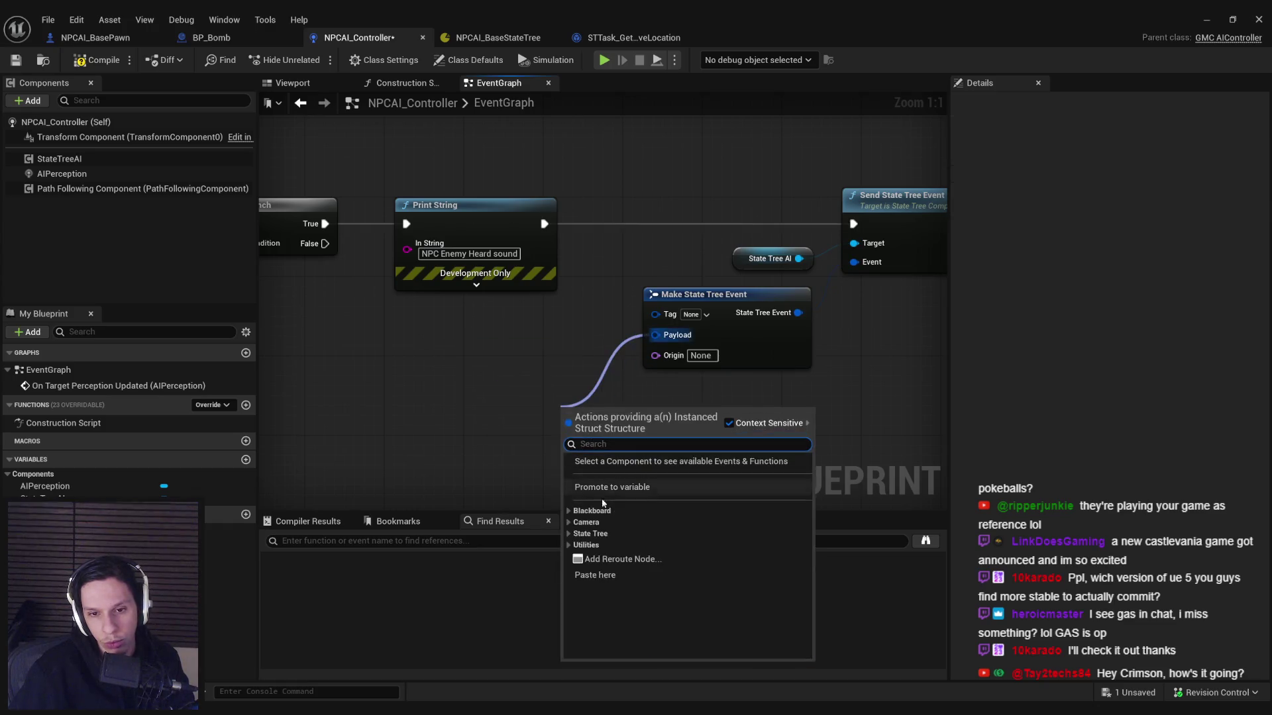
click(575, 515)
click(583, 530)
drag(612, 440, 514, 390)
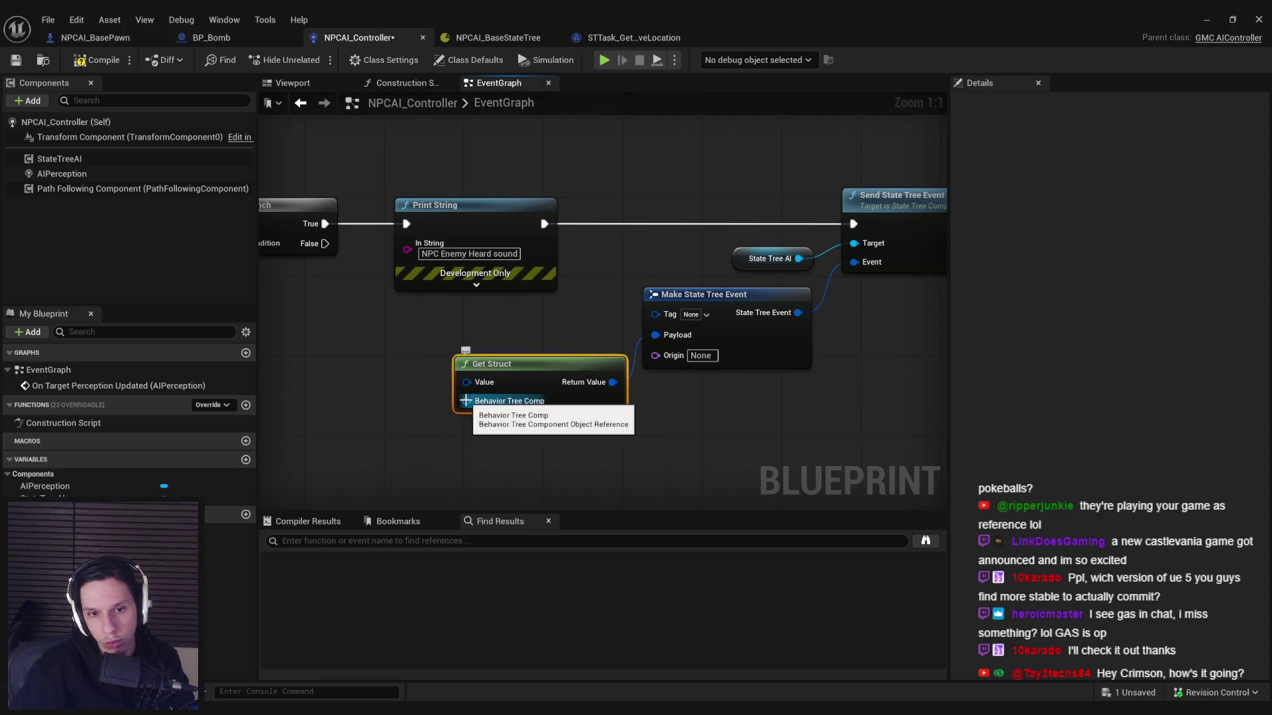
key(Delete)
drag(655, 335, 565, 407)
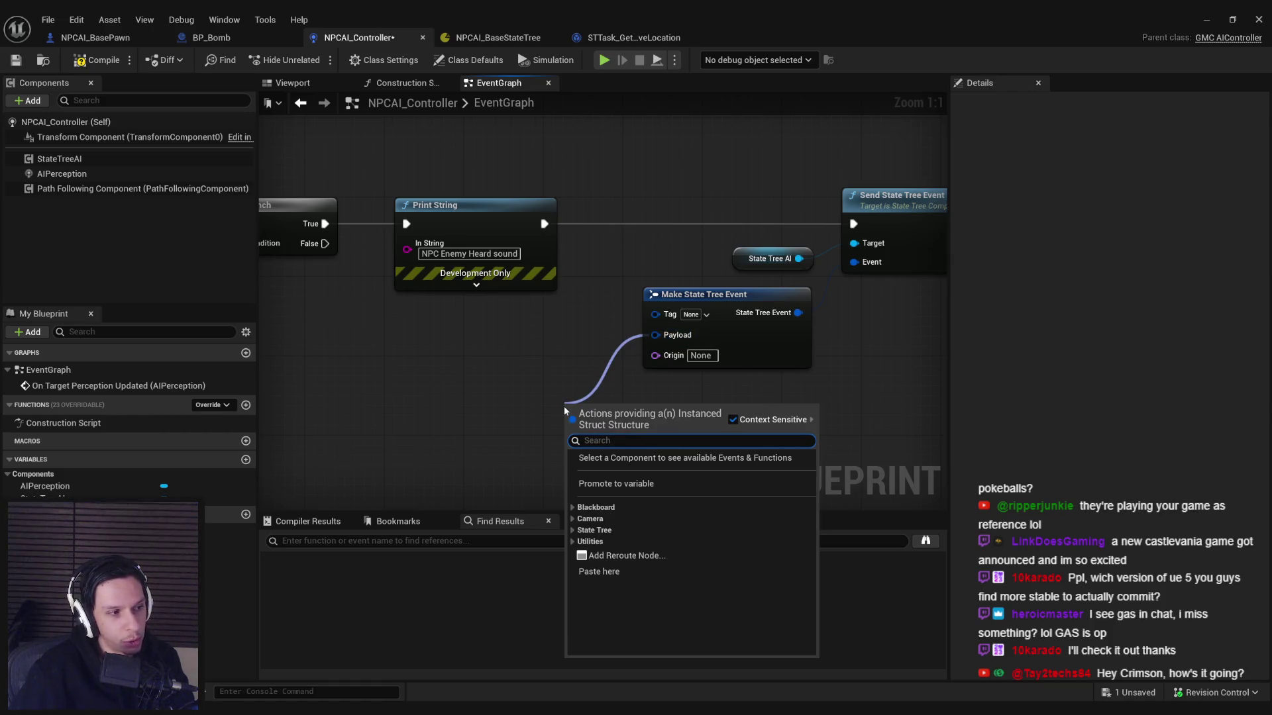
click(491, 403)
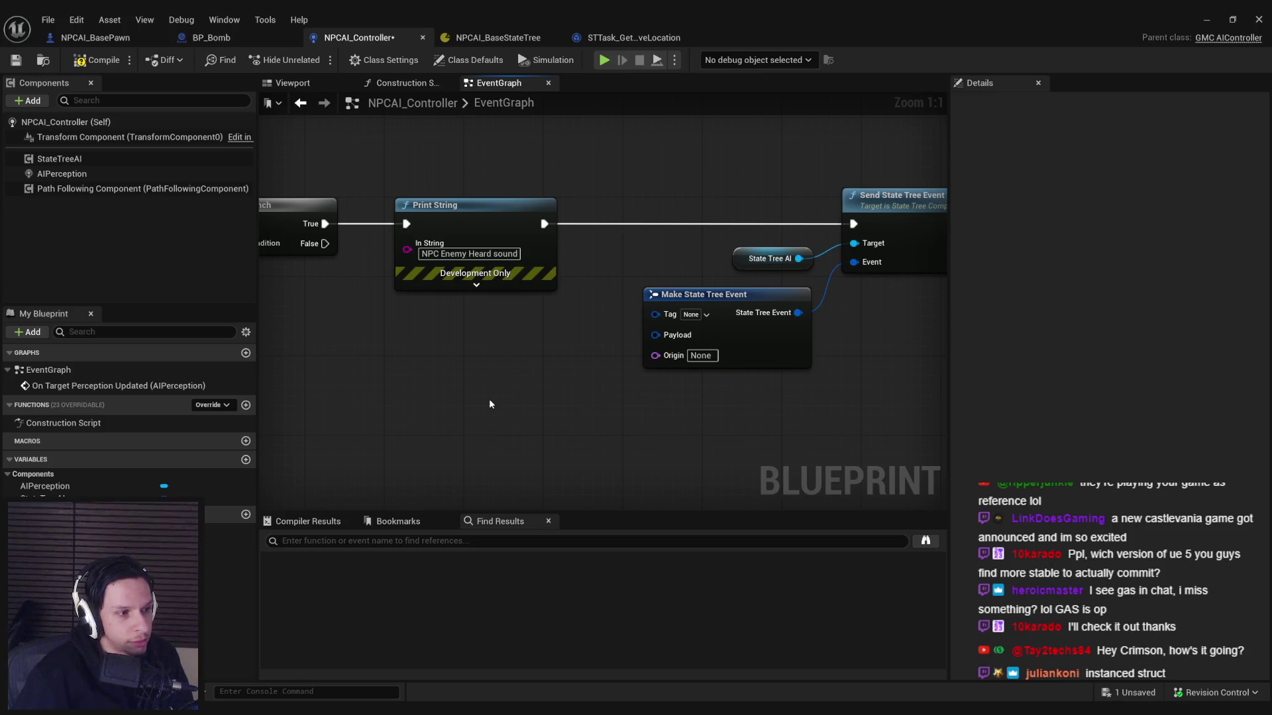
Step: Promote Make State Tree Event's Payload pin to a new Instanced Struct variable and compile the blueprint
drag(655, 335, 555, 364)
click(601, 445)
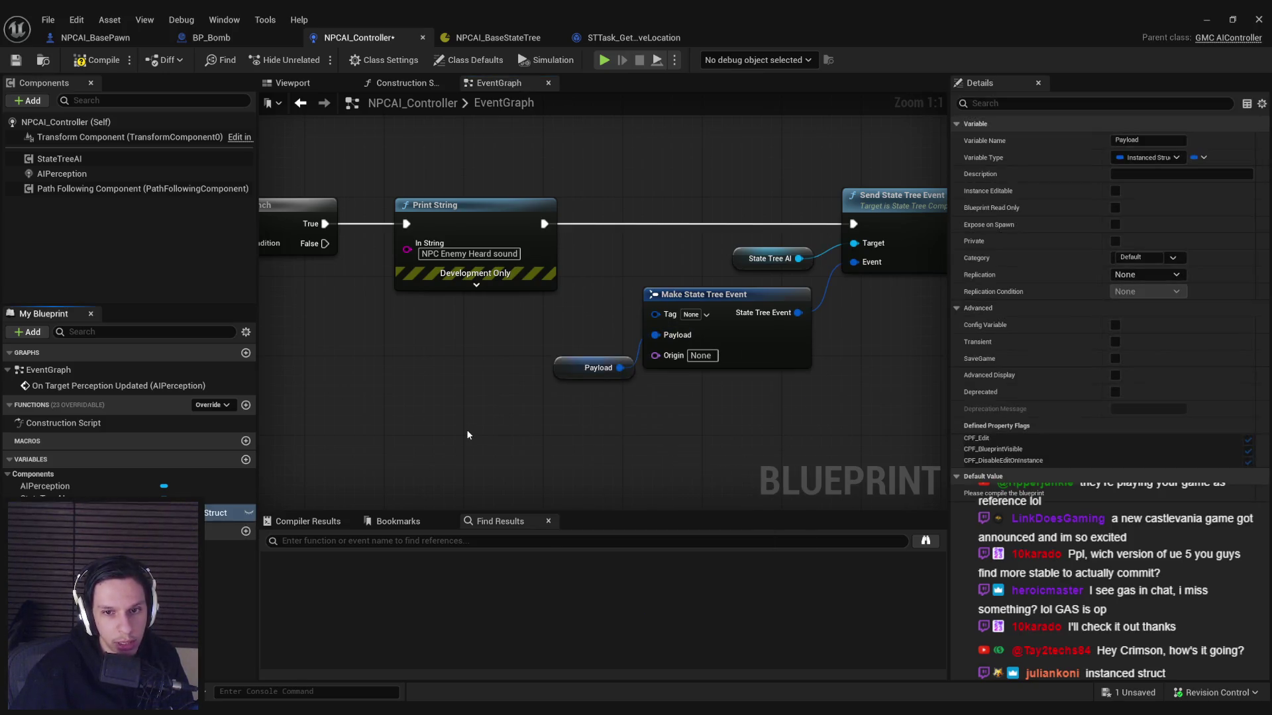
click(104, 65)
click(1155, 494)
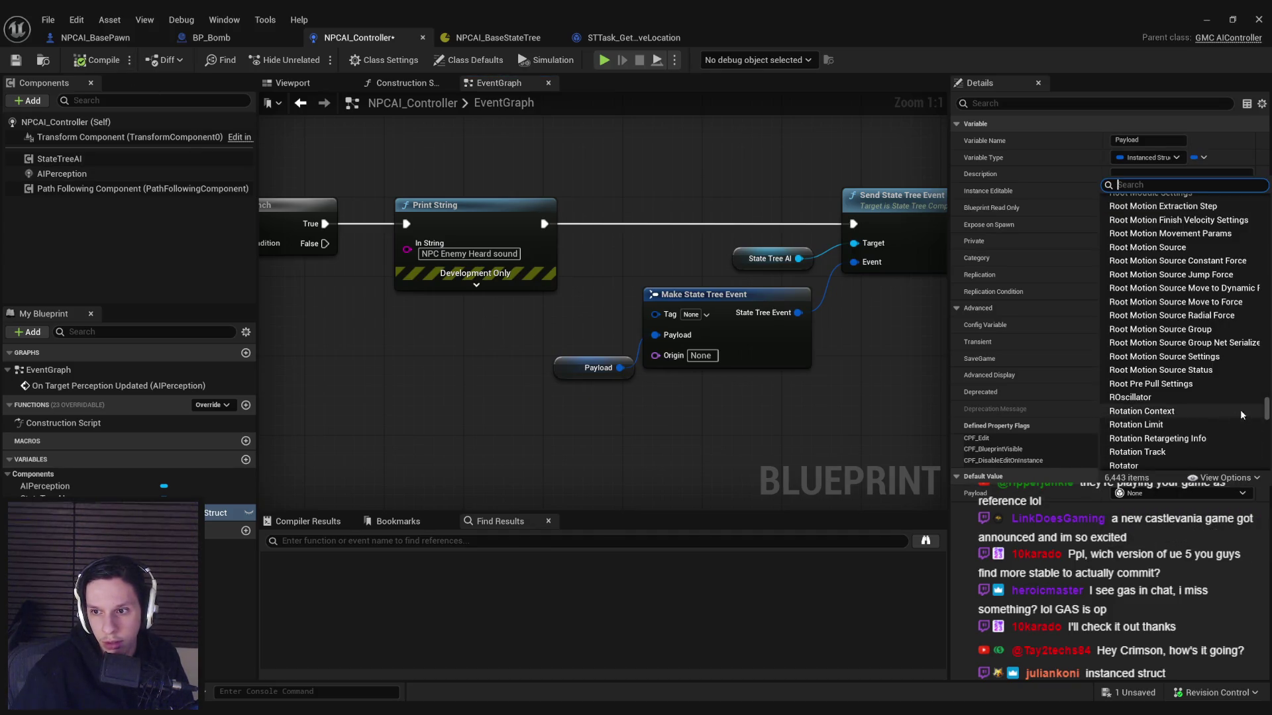
mouse_move(1266, 409)
mouse_down()
mouse_move(1269, 470)
mouse_move(1261, 196)
mouse_up()
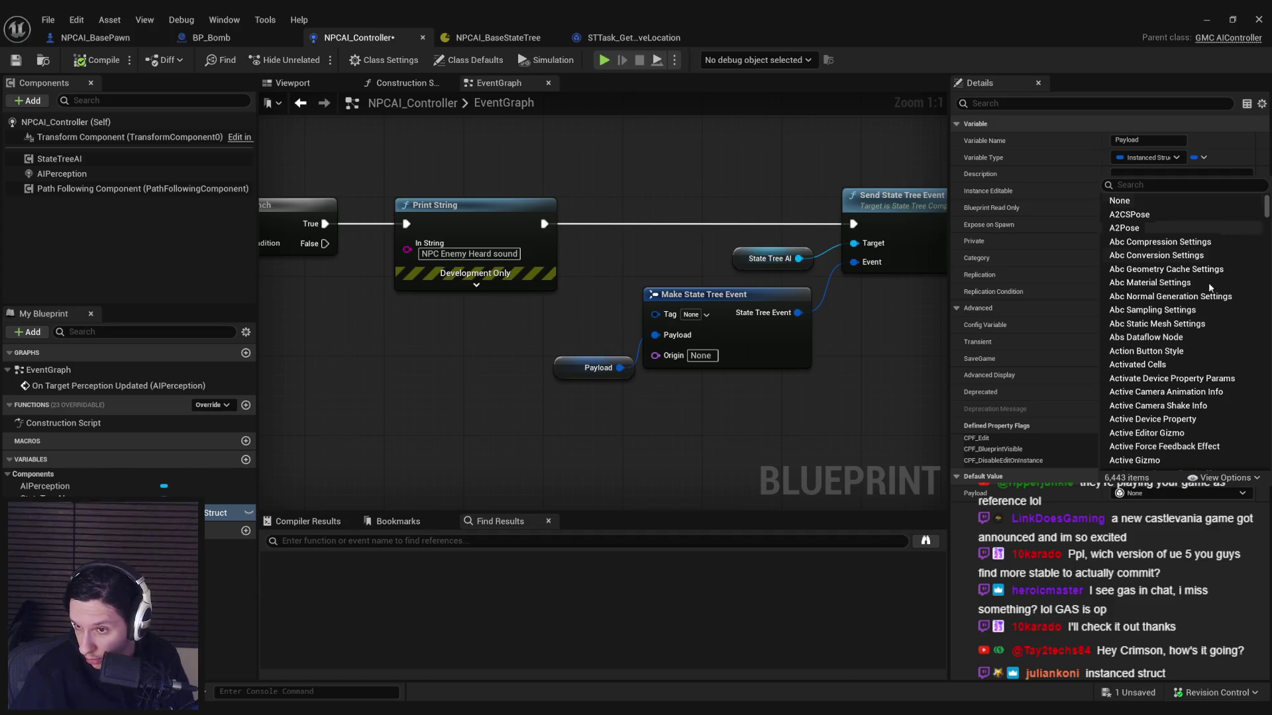
click(1164, 504)
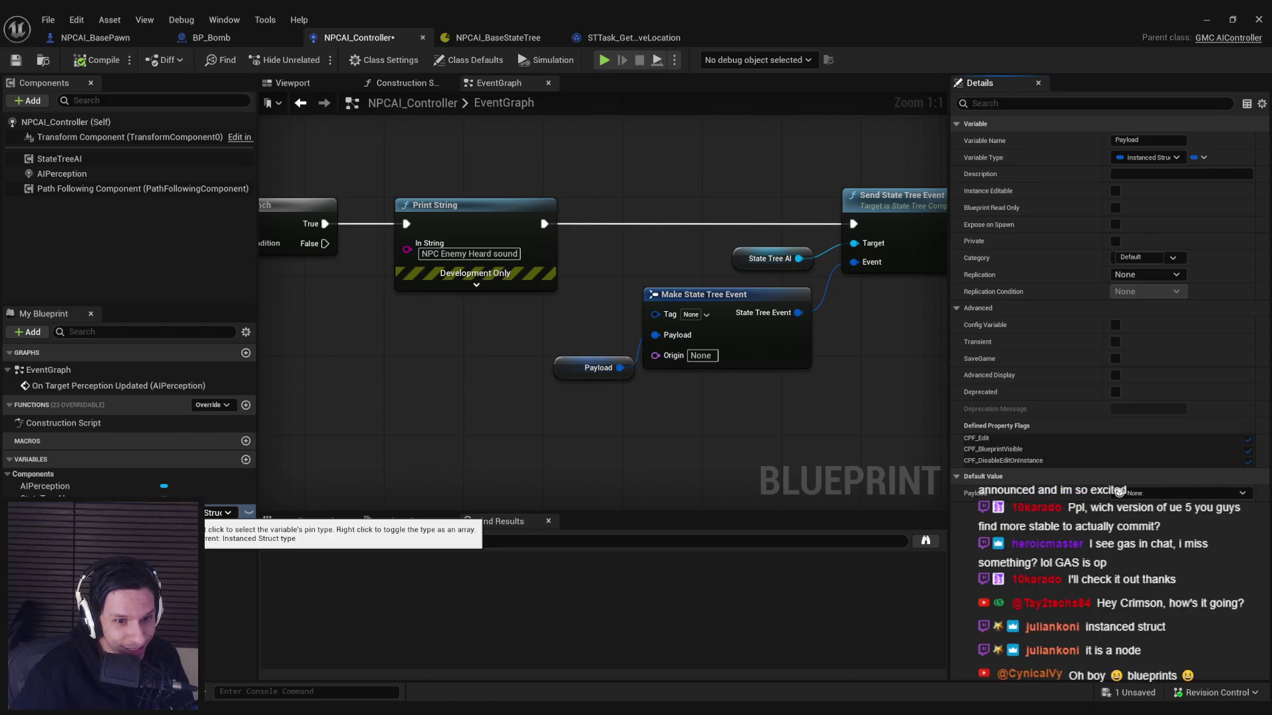
right_click(482, 421)
Step: Add a Make Instanced Struct node from an 'instanced struct' search, then delete it
text(instanced struct)
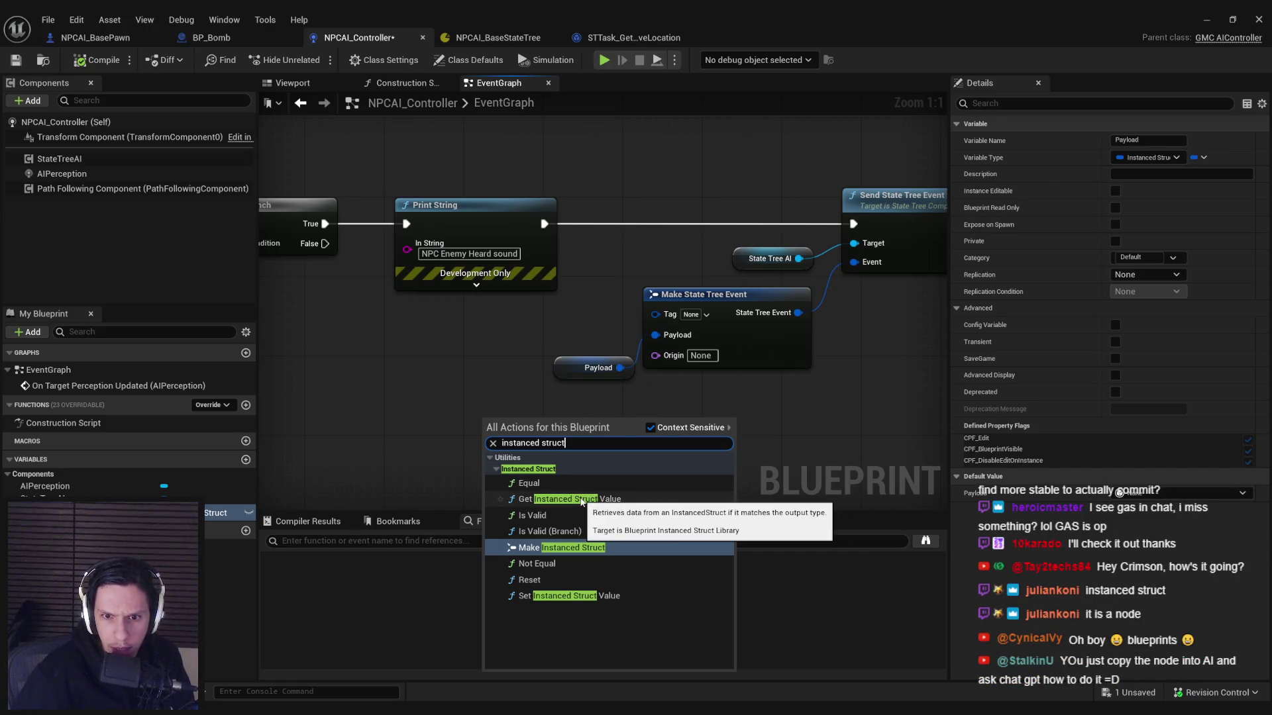
click(561, 548)
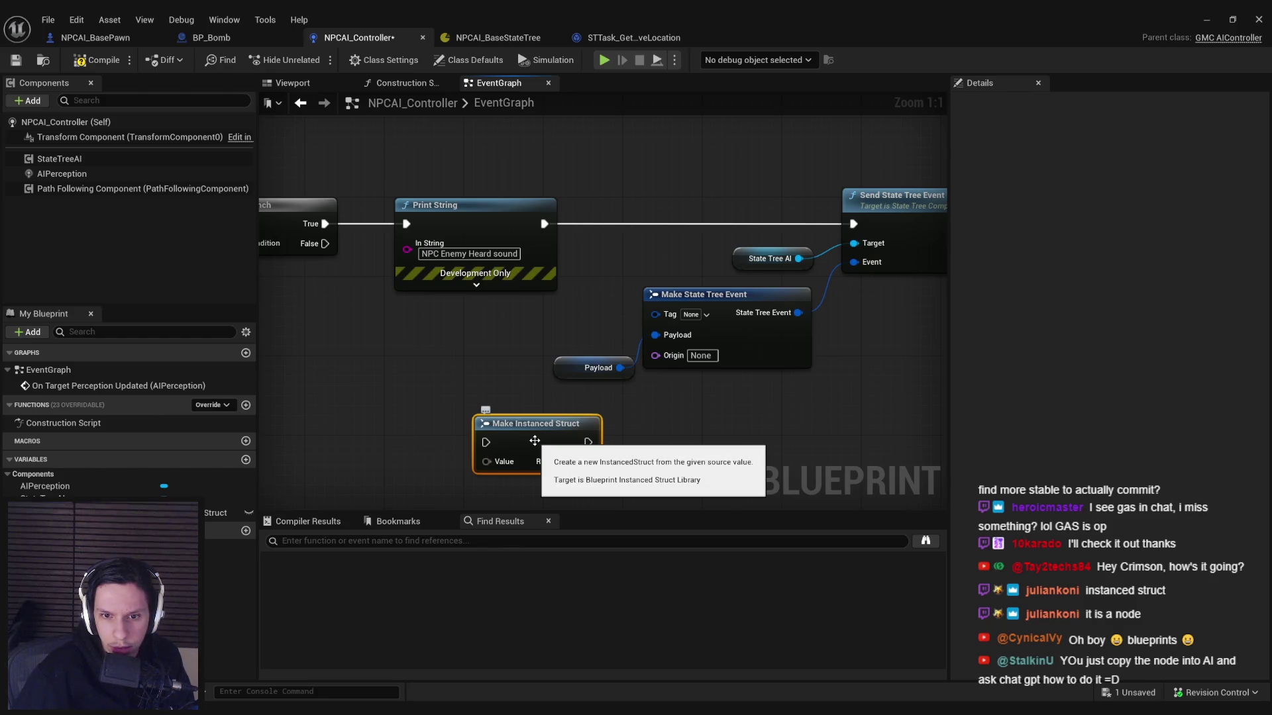
click(446, 453)
click(548, 445)
key(Delete)
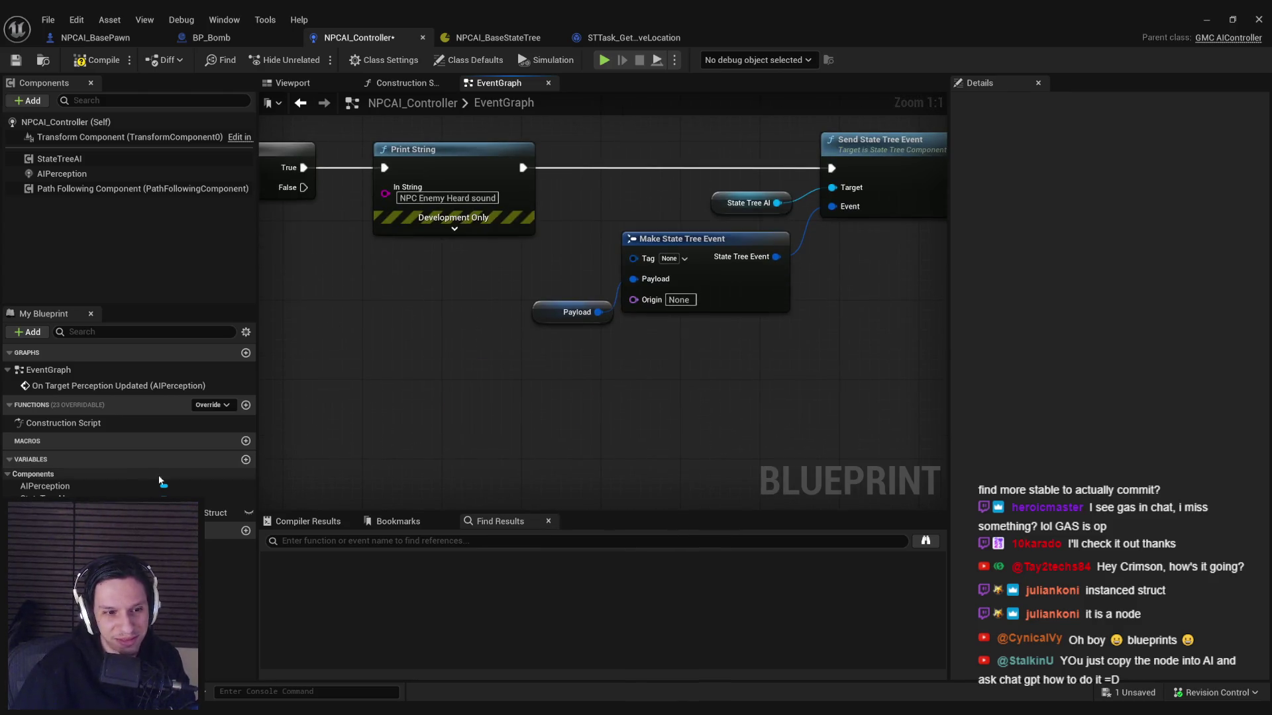
Step: Place a Set Instanced Struct Value node below the Payload variable via an 'instanced stru' search
right_click(438, 397)
text(instanced s)
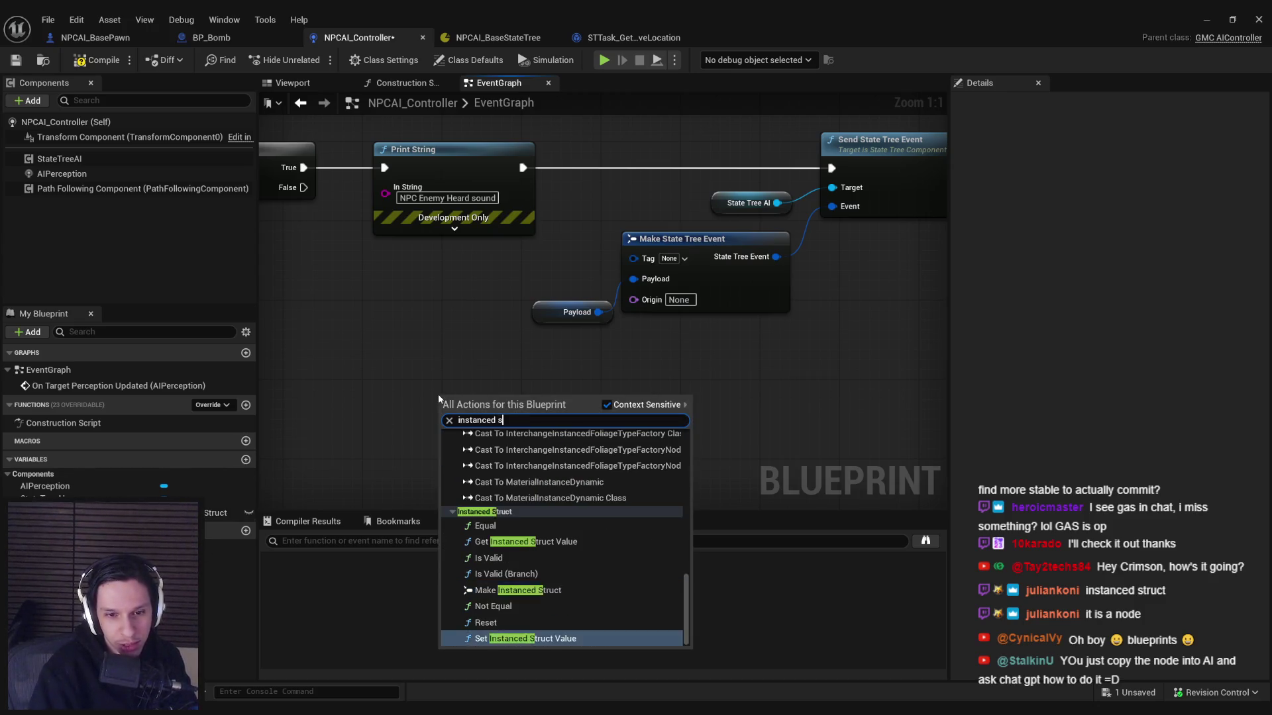
text(tru)
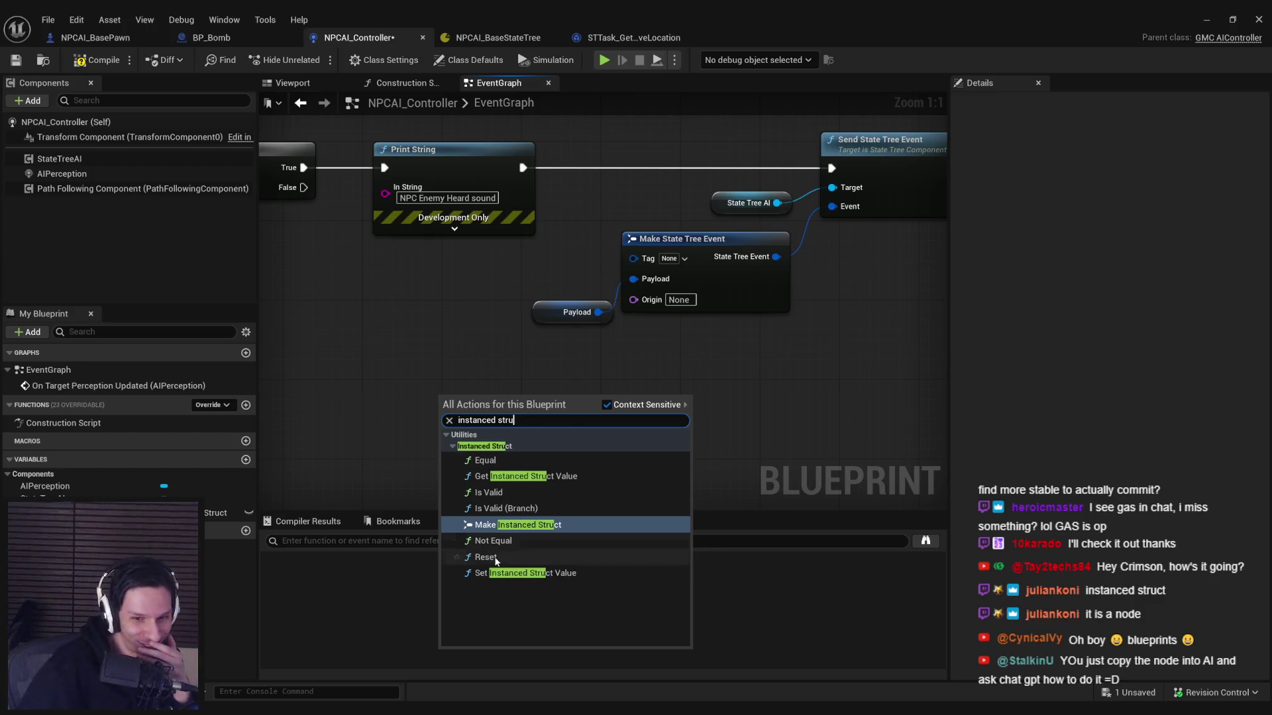
click(503, 573)
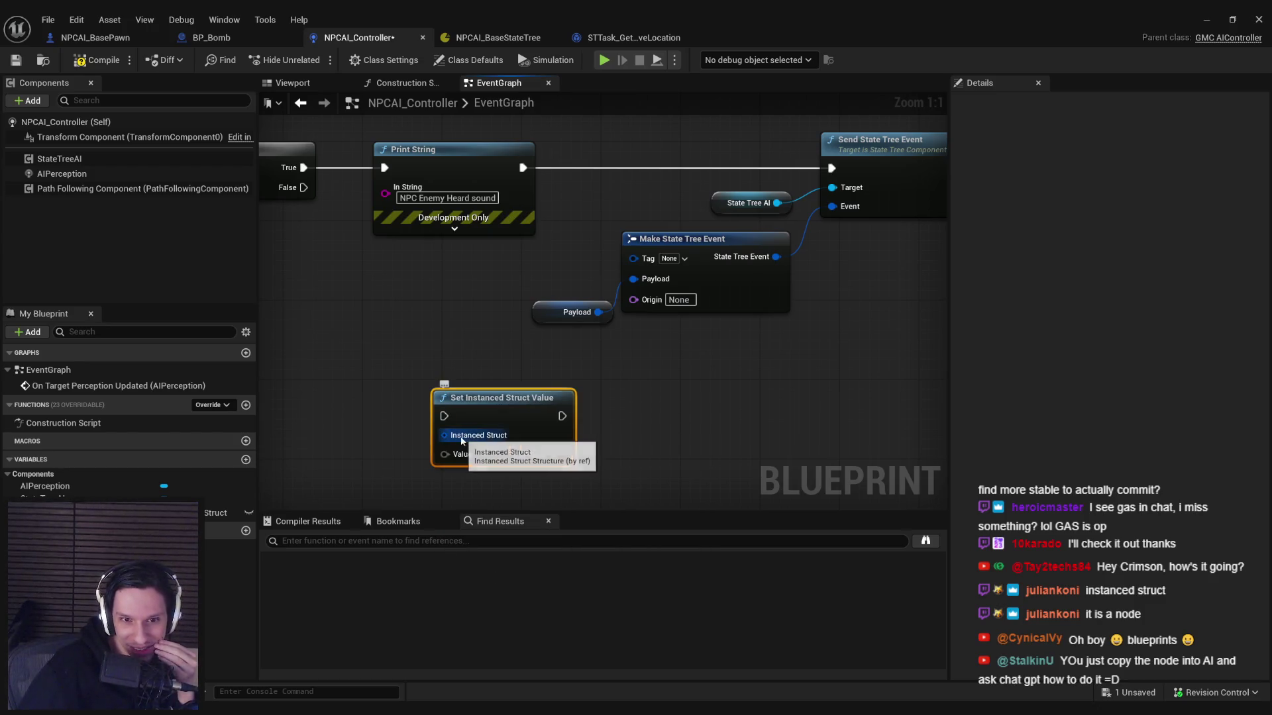
drag(445, 455, 441, 466)
click(441, 466)
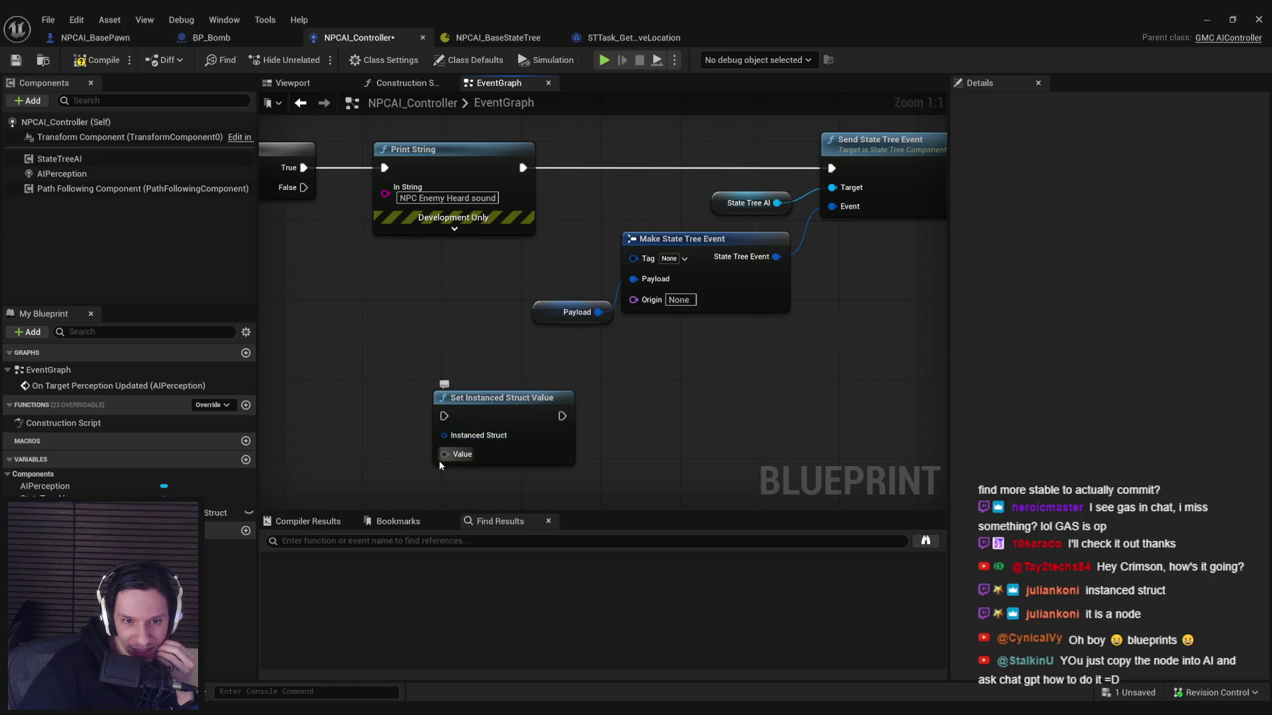
right_click(520, 396)
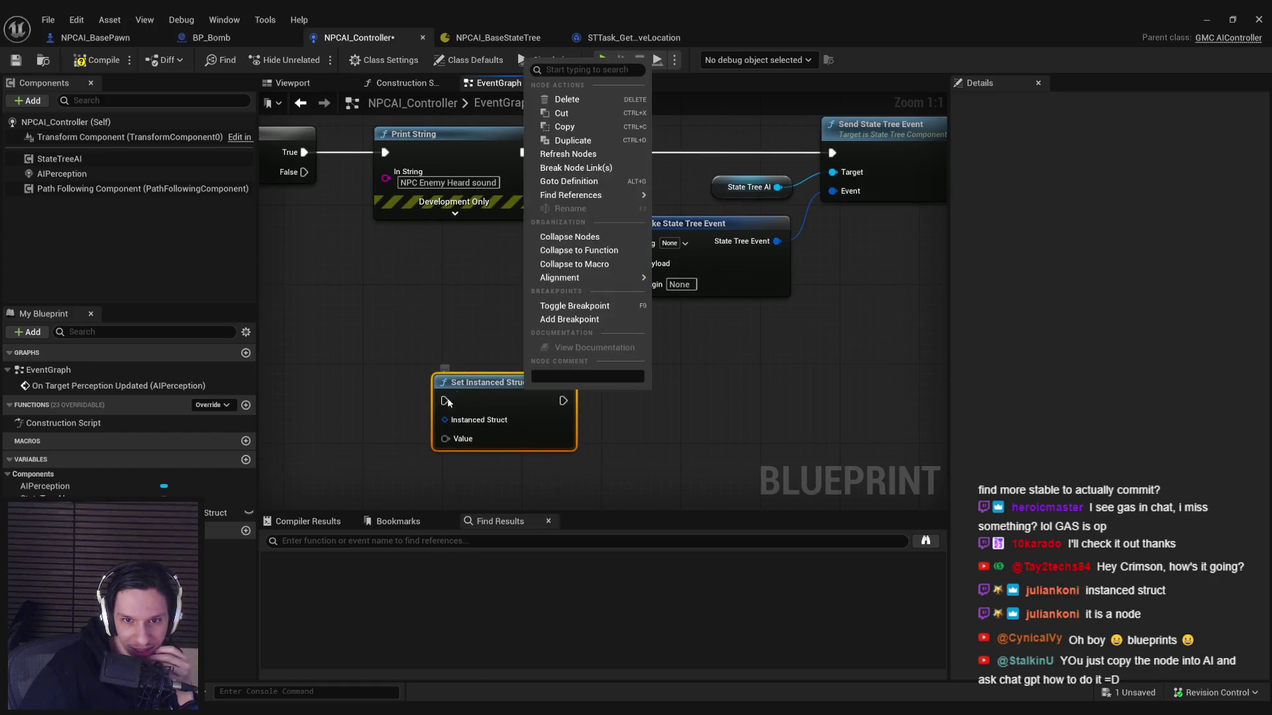
right_click(368, 439)
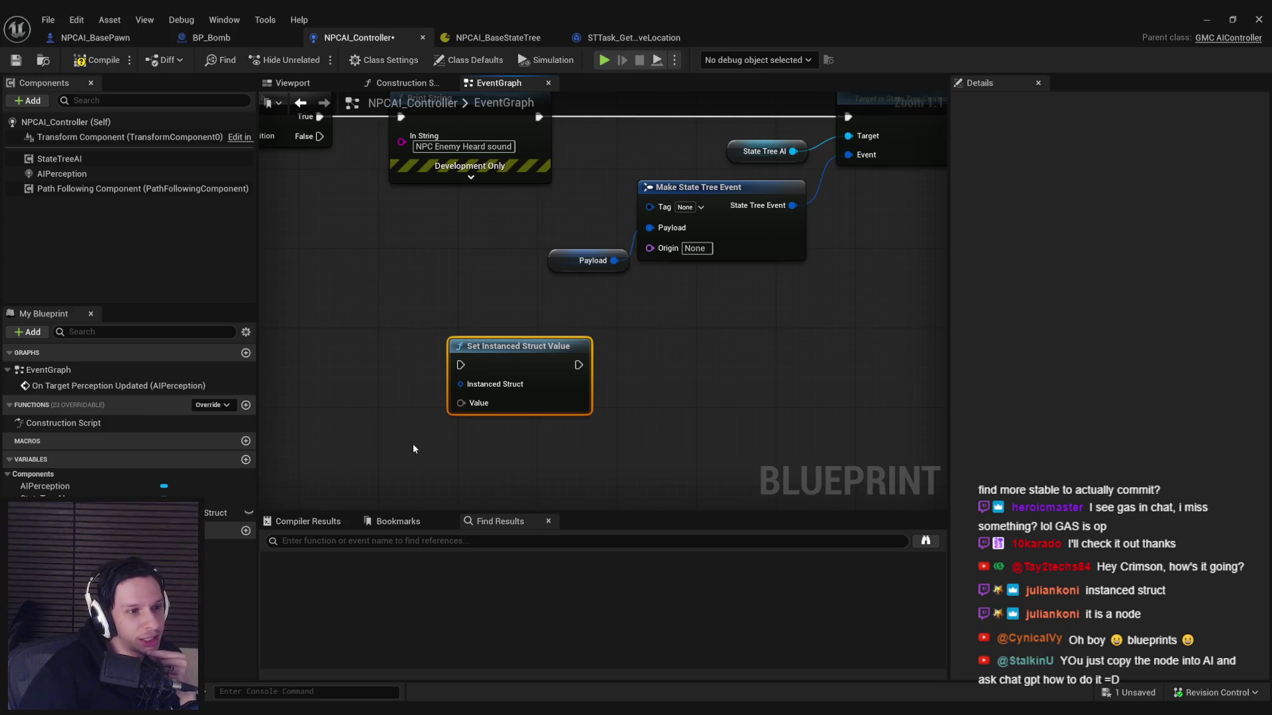
click(395, 420)
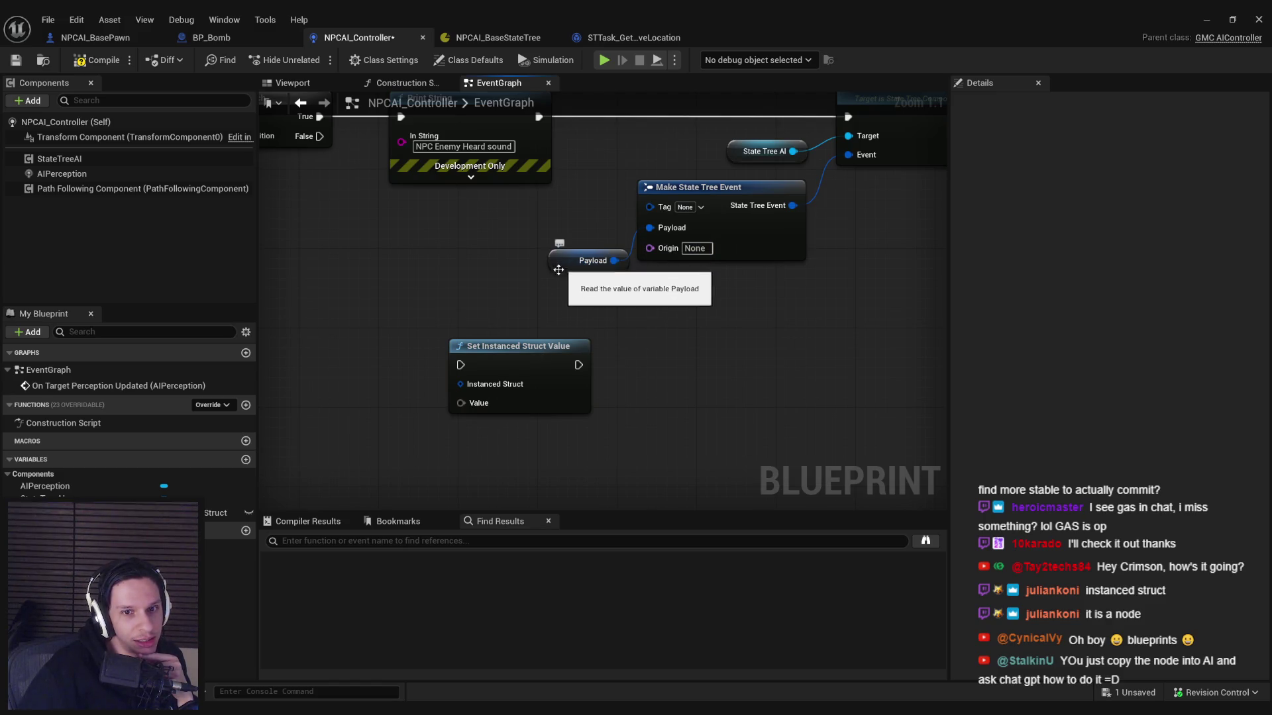
click(508, 345)
Step: Delete the Set Instanced Struct Value node and move the Payload getter left
key(Delete)
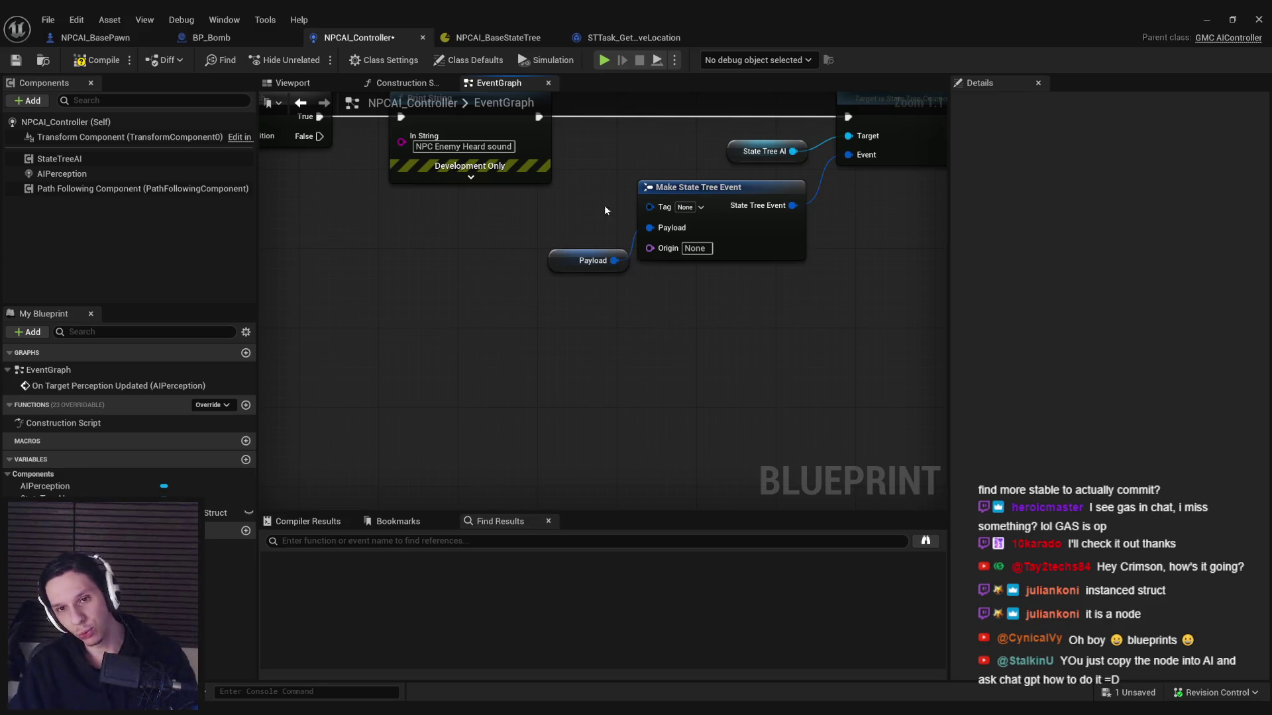
drag(563, 266, 394, 307)
click(463, 364)
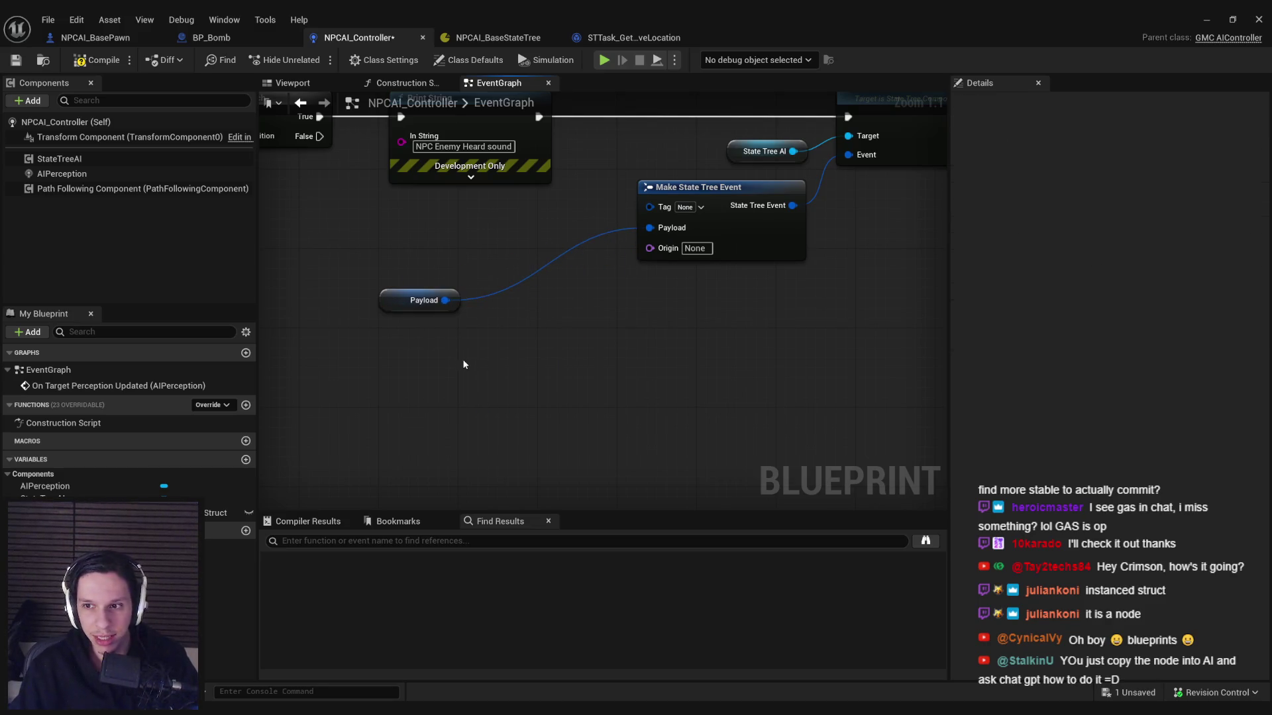
click(437, 300)
Step: Try struct types for Payload's Default Value, landing on Rotator 3f
click(1166, 342)
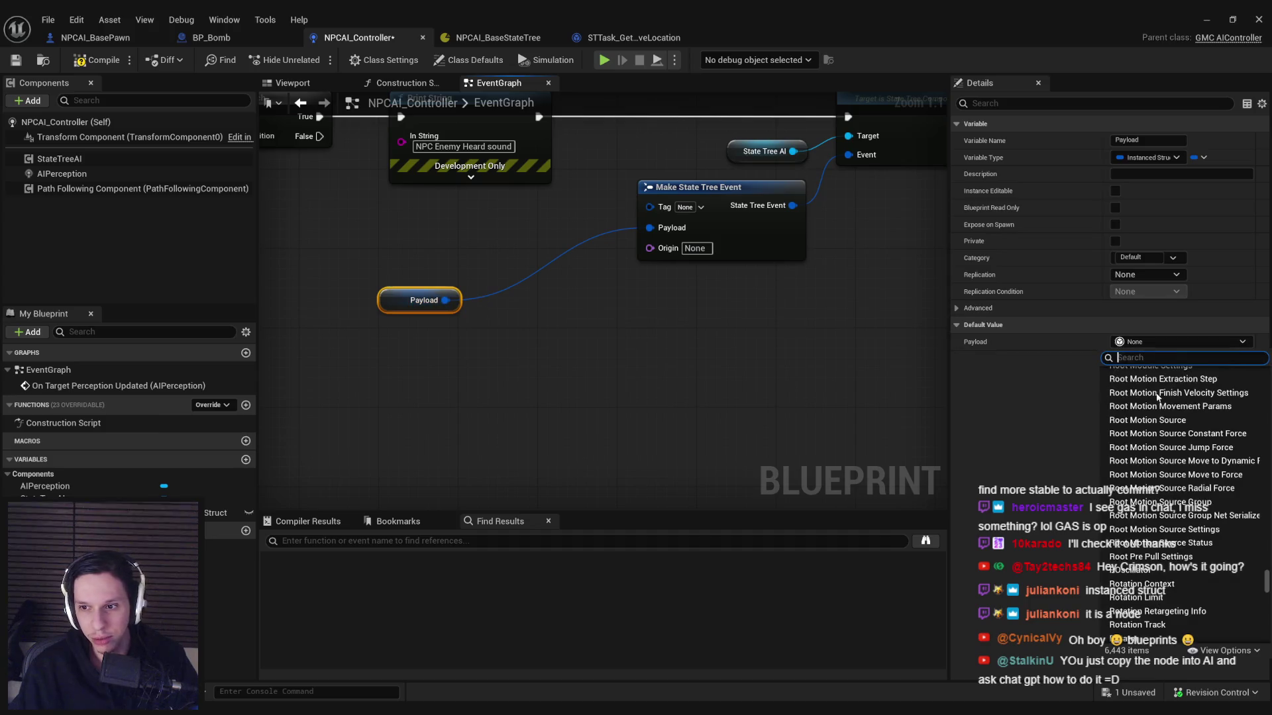
click(1159, 420)
click(1143, 342)
click(1164, 430)
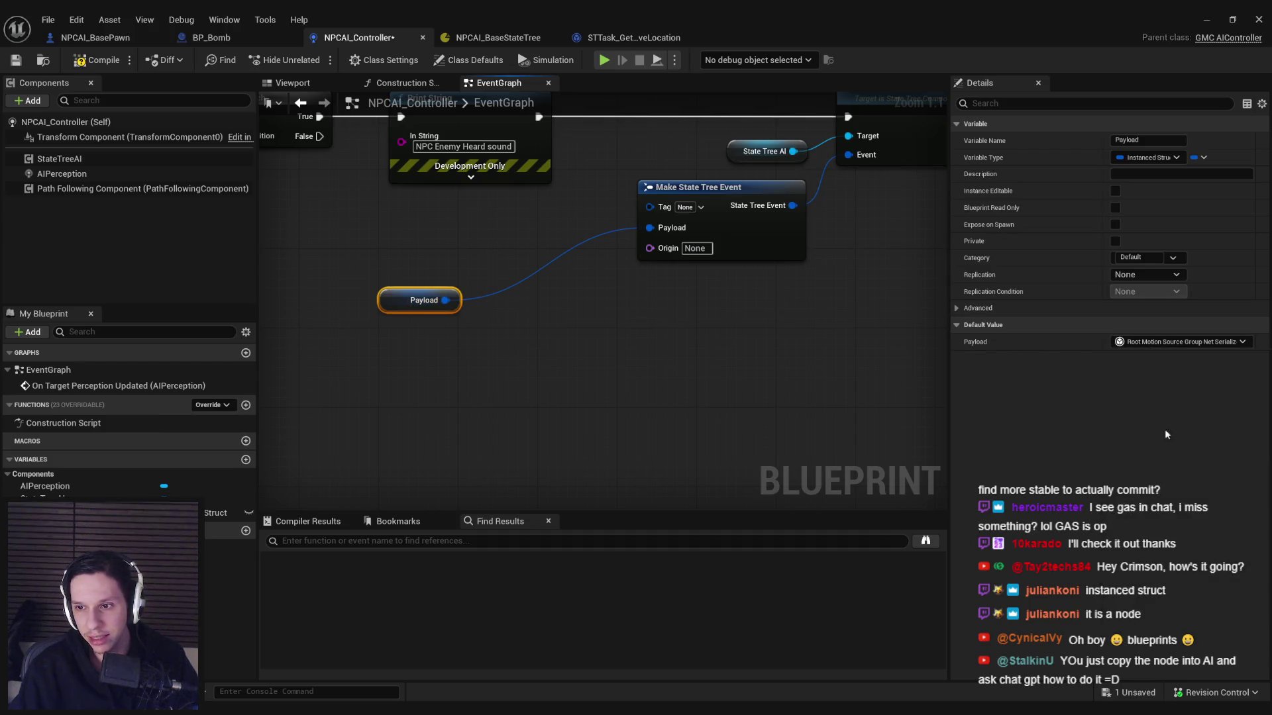
click(1172, 342)
click(1157, 571)
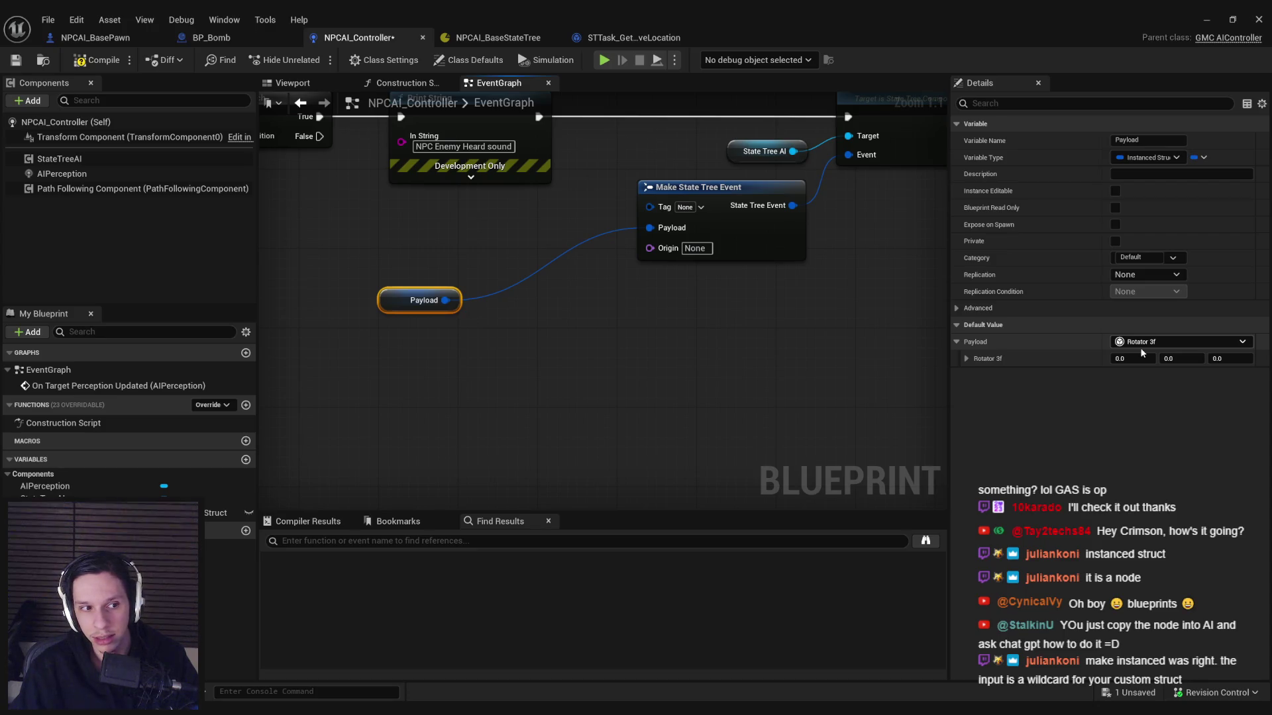
Step: Search 'vector 3' and change Payload's default struct to Vector 3f
click(1142, 343)
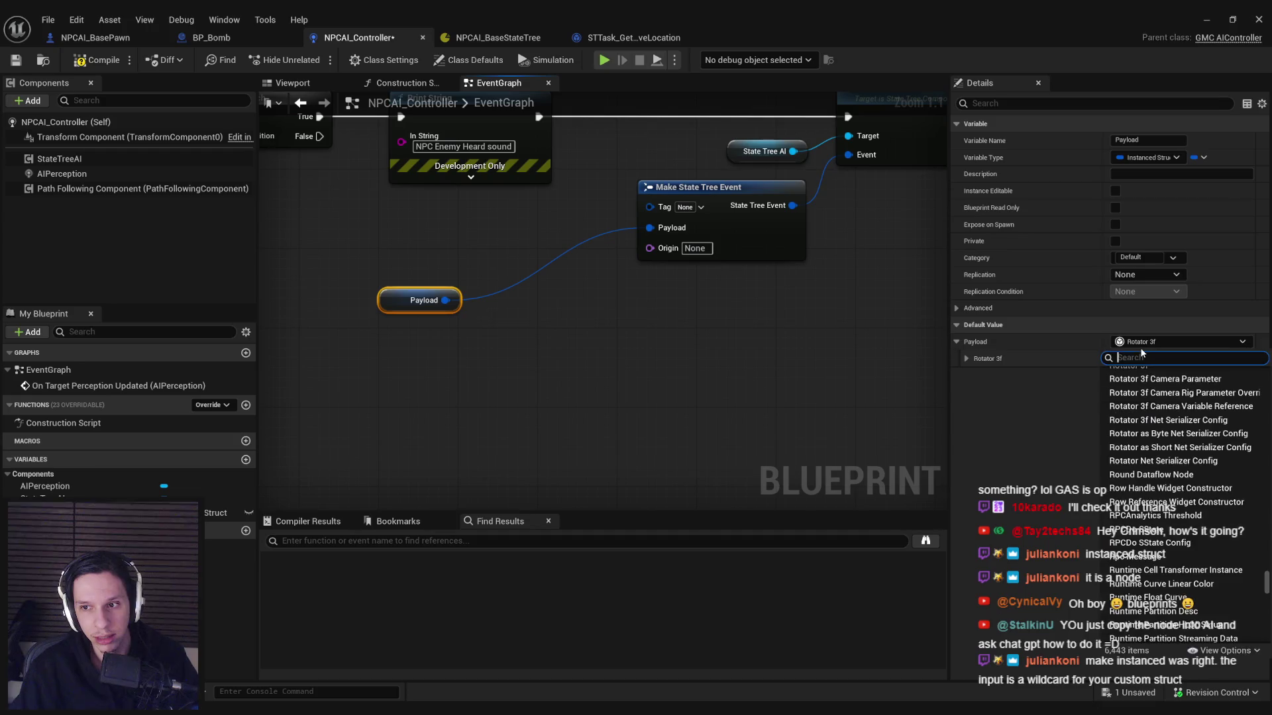
text(vector)
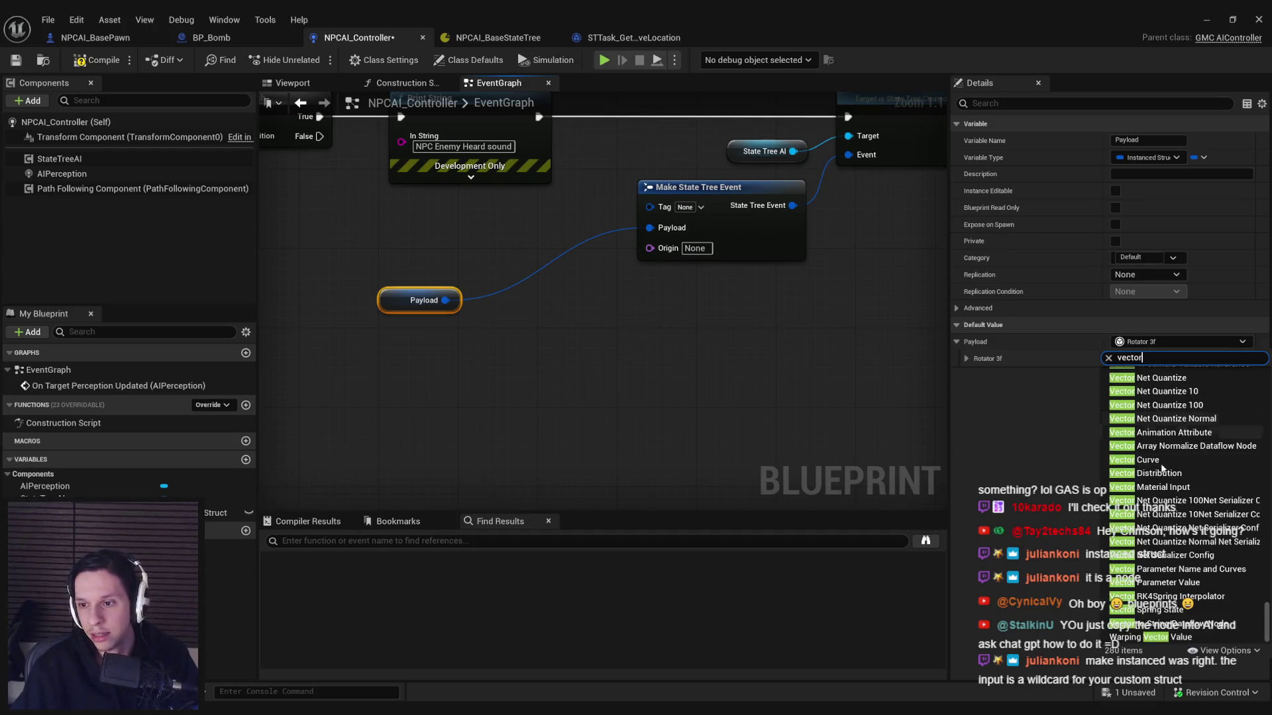
scroll(1162, 468, up, 4)
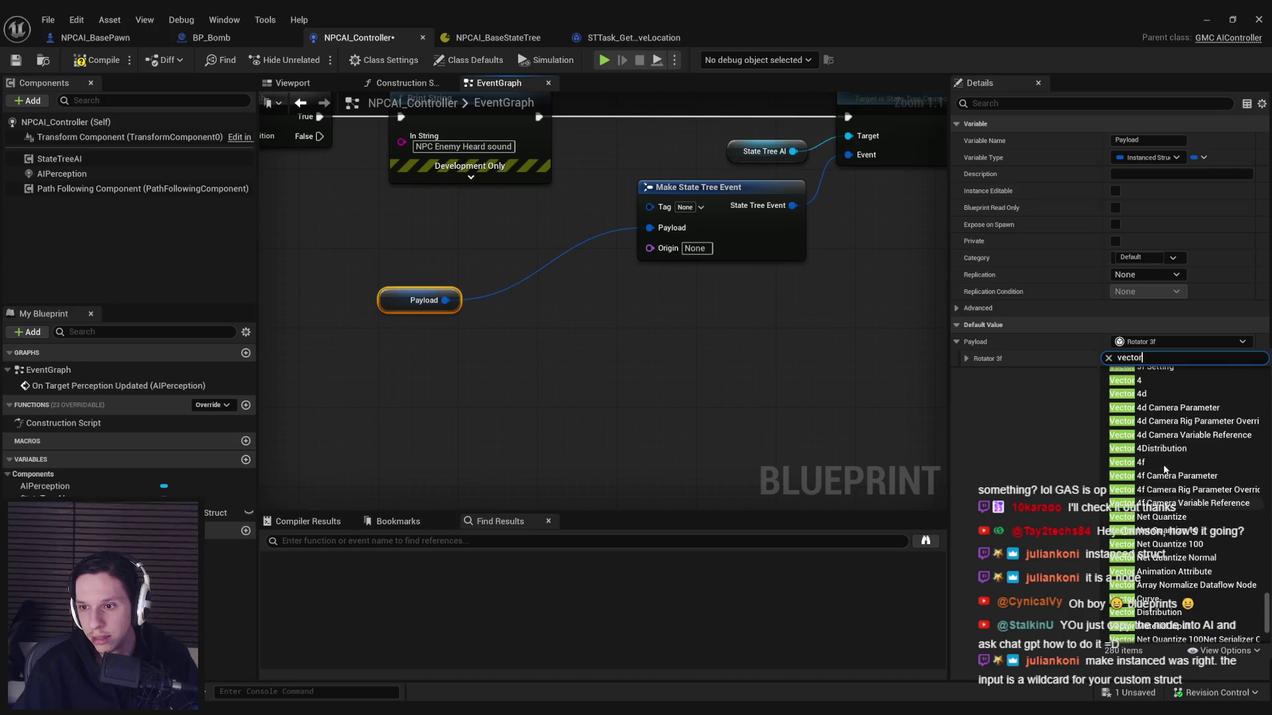
scroll(1164, 463, up, 1)
key(Escape)
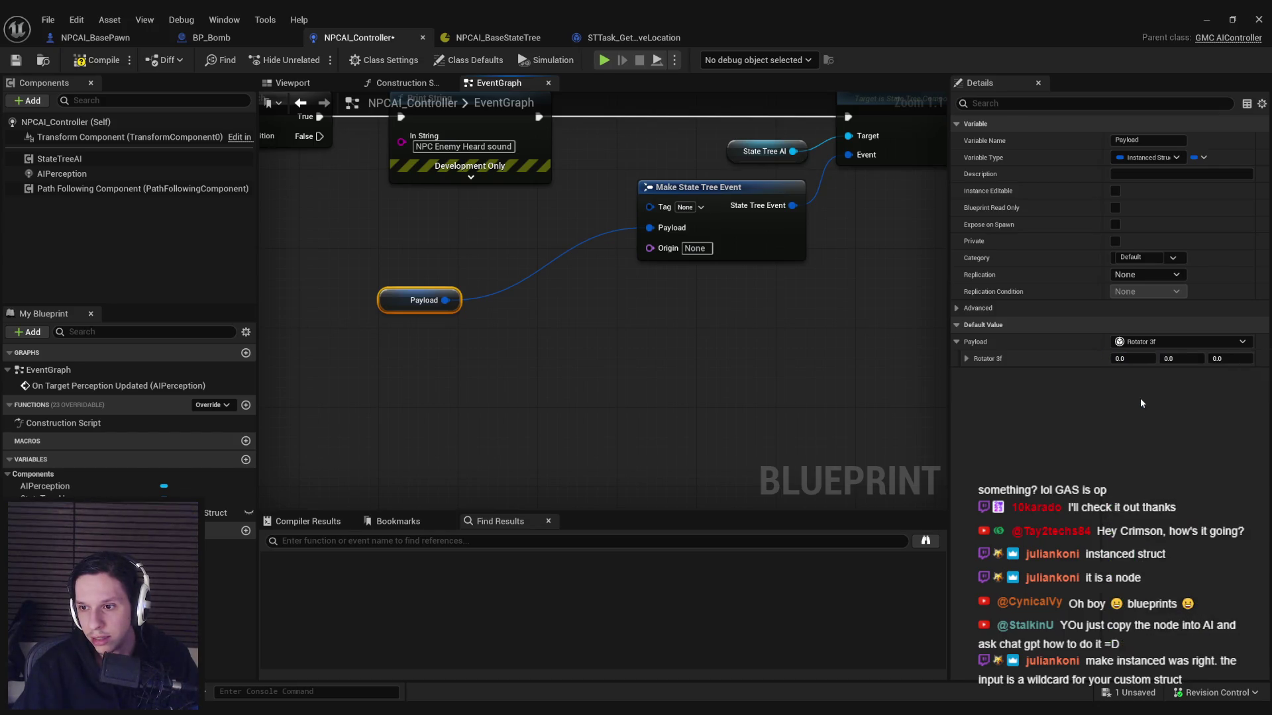
click(1147, 343)
text(Vector)
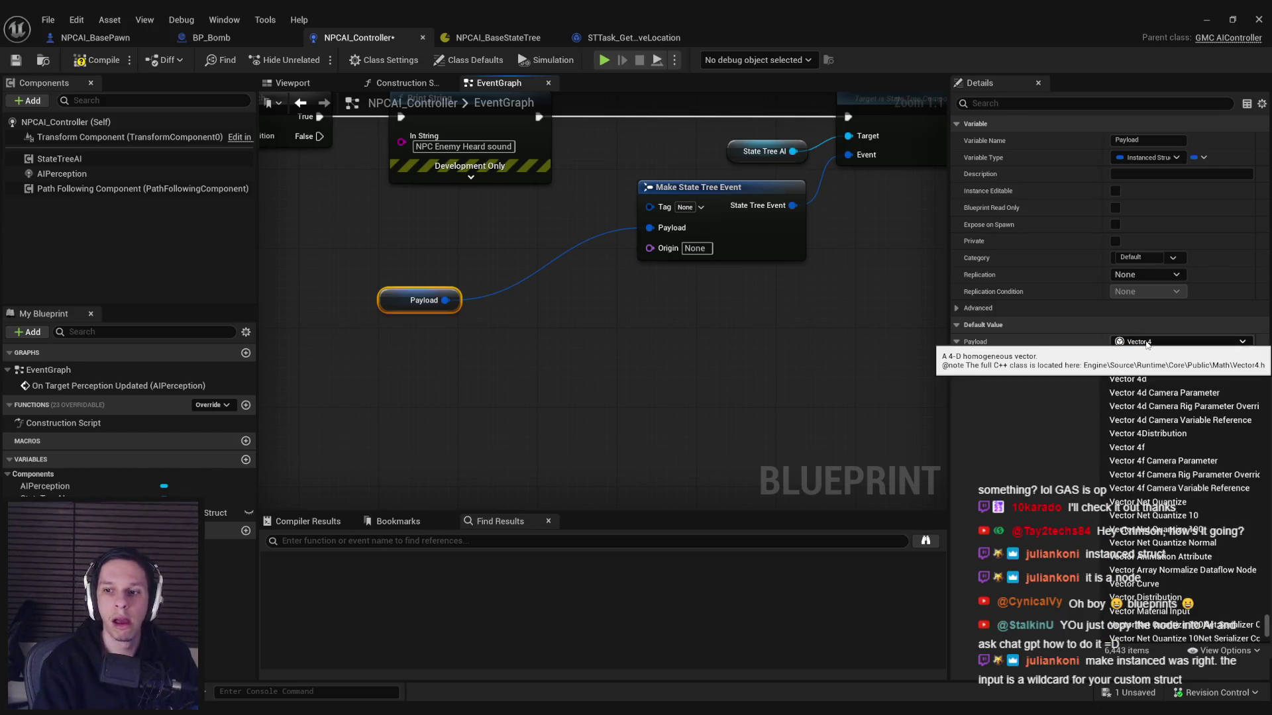
text(vector 3)
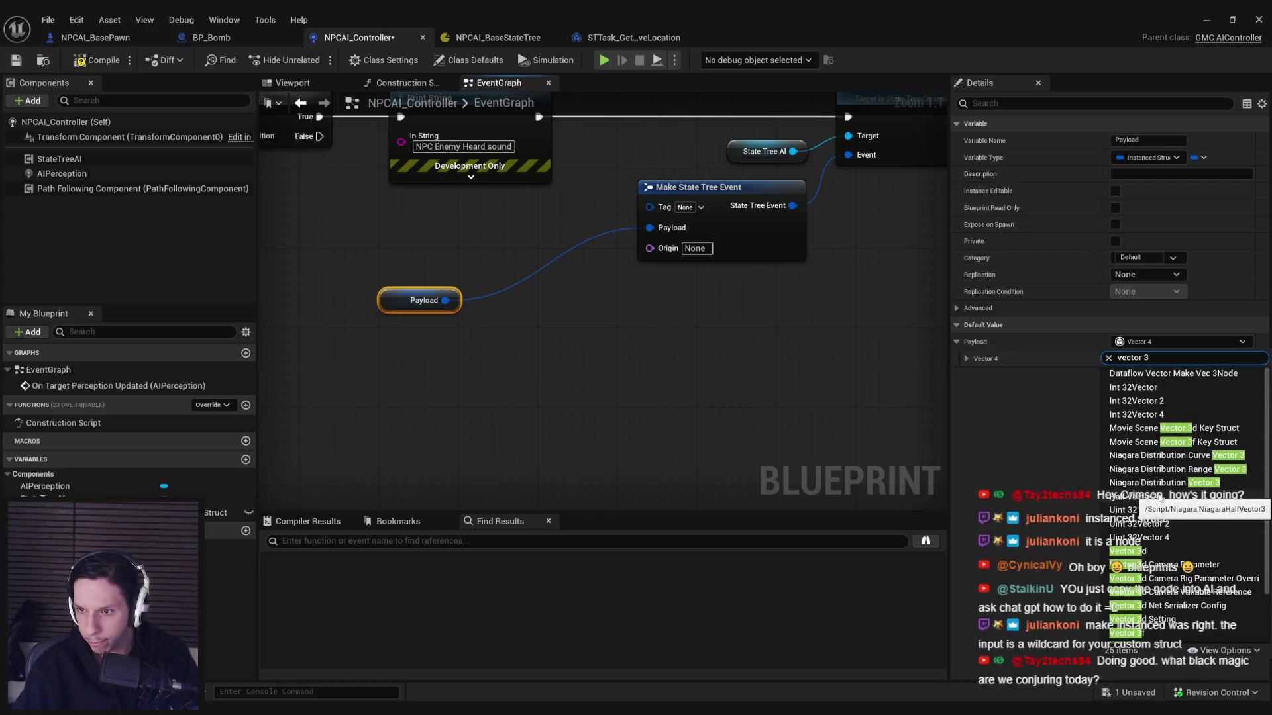
scroll(1159, 504, down, 2)
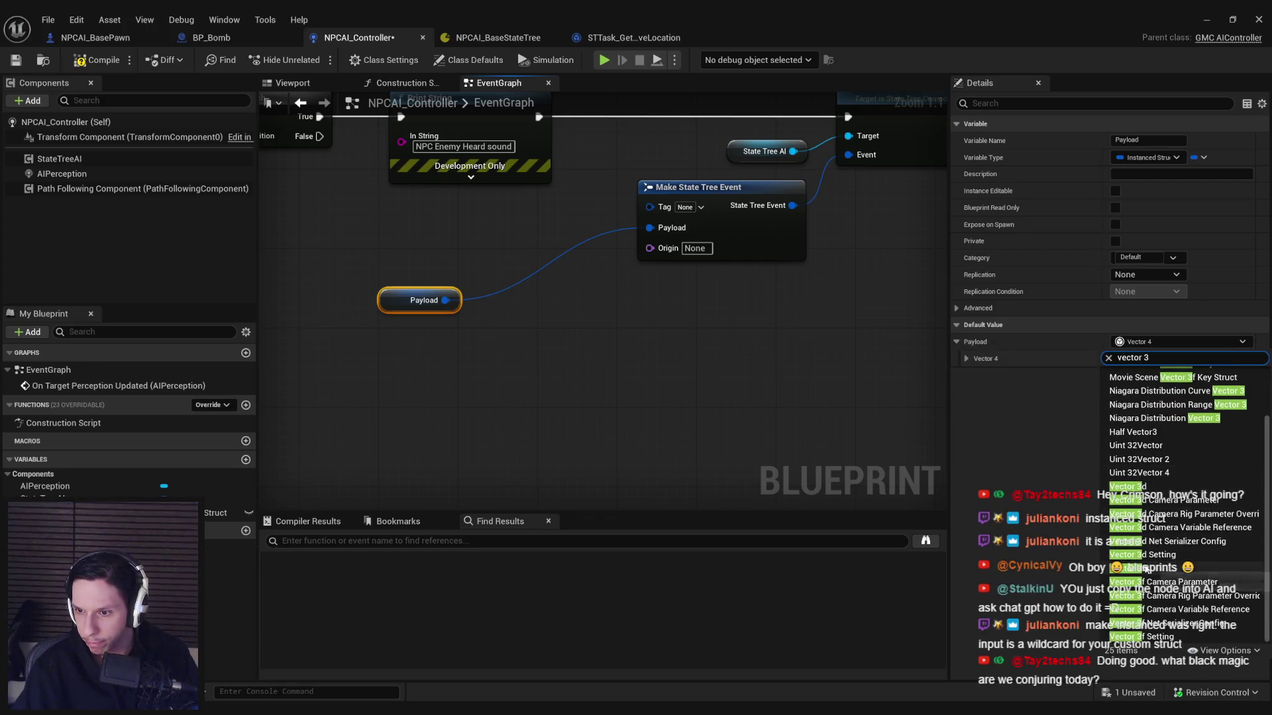
click(1148, 569)
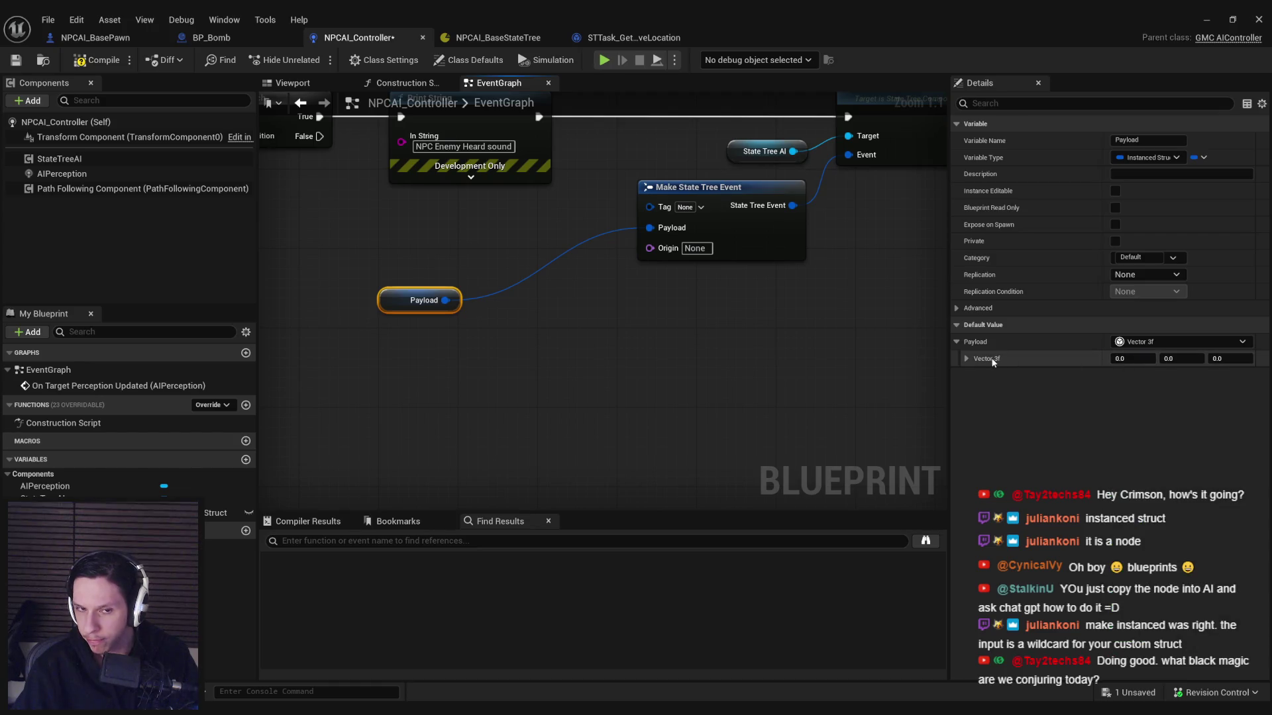
Step: Compile and save the controller, placing the Payload getter beside Make State Tree Event
click(70, 62)
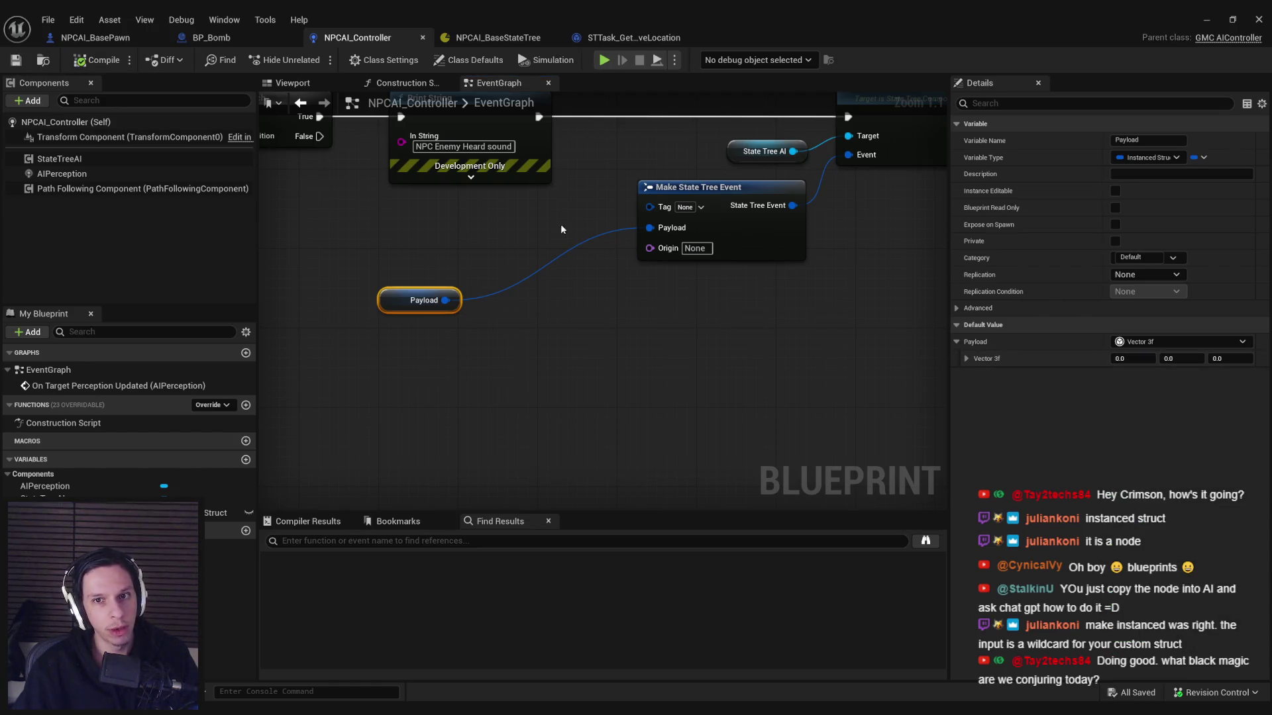
drag(388, 301, 537, 252)
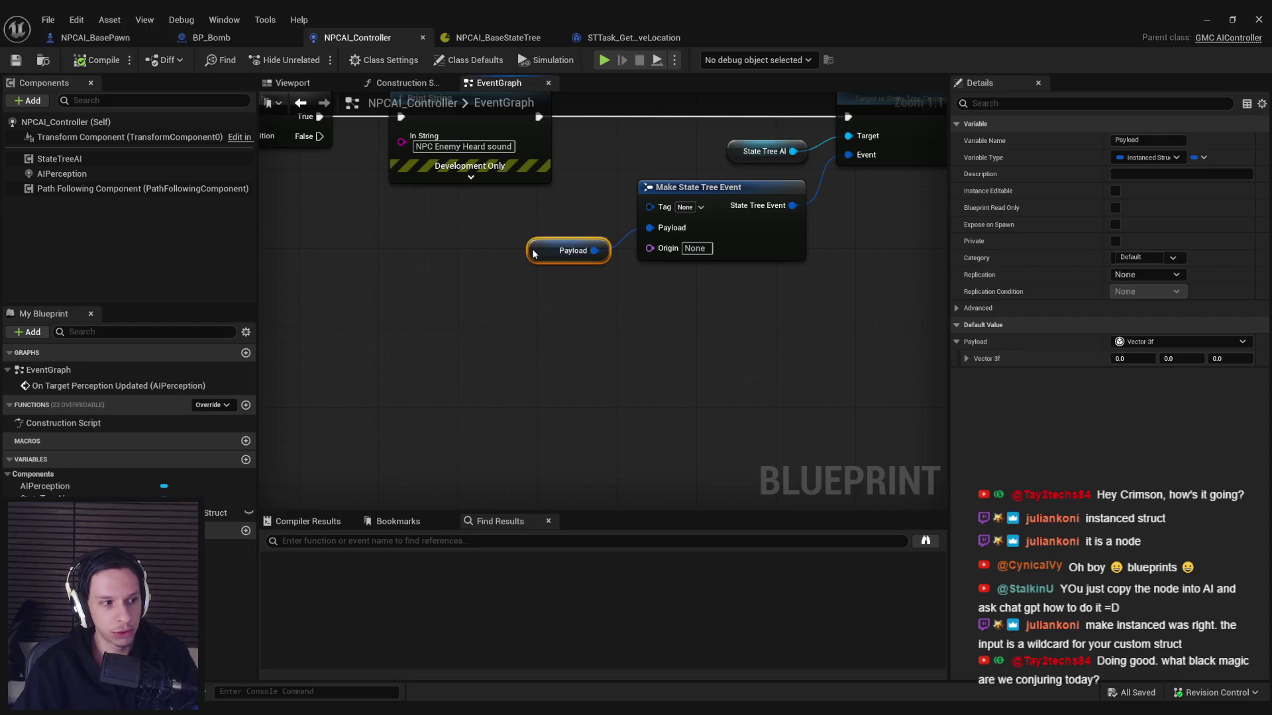
drag(703, 314, 671, 291)
Step: Straighten and shift the Send State Tree Event nodes right, then save the controller blueprint
key(q)
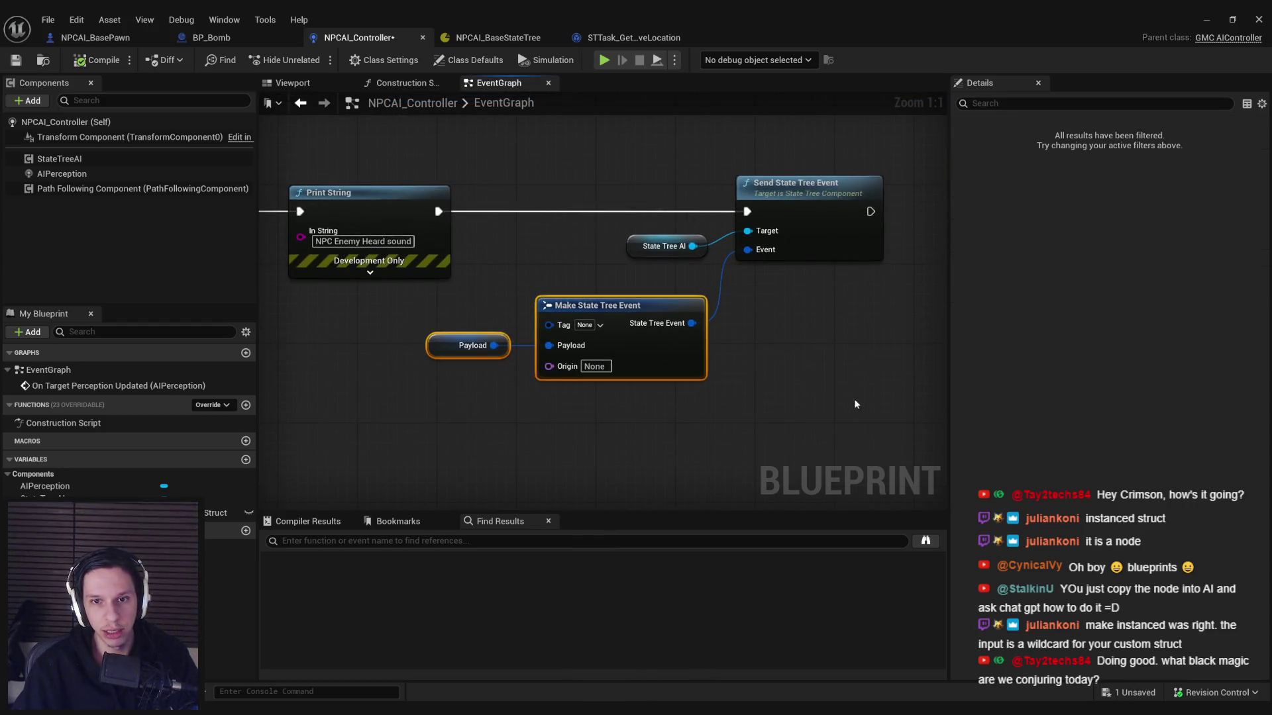
mouse_move(664, 359)
mouse_down()
mouse_move(764, 359)
mouse_move(762, 326)
mouse_up()
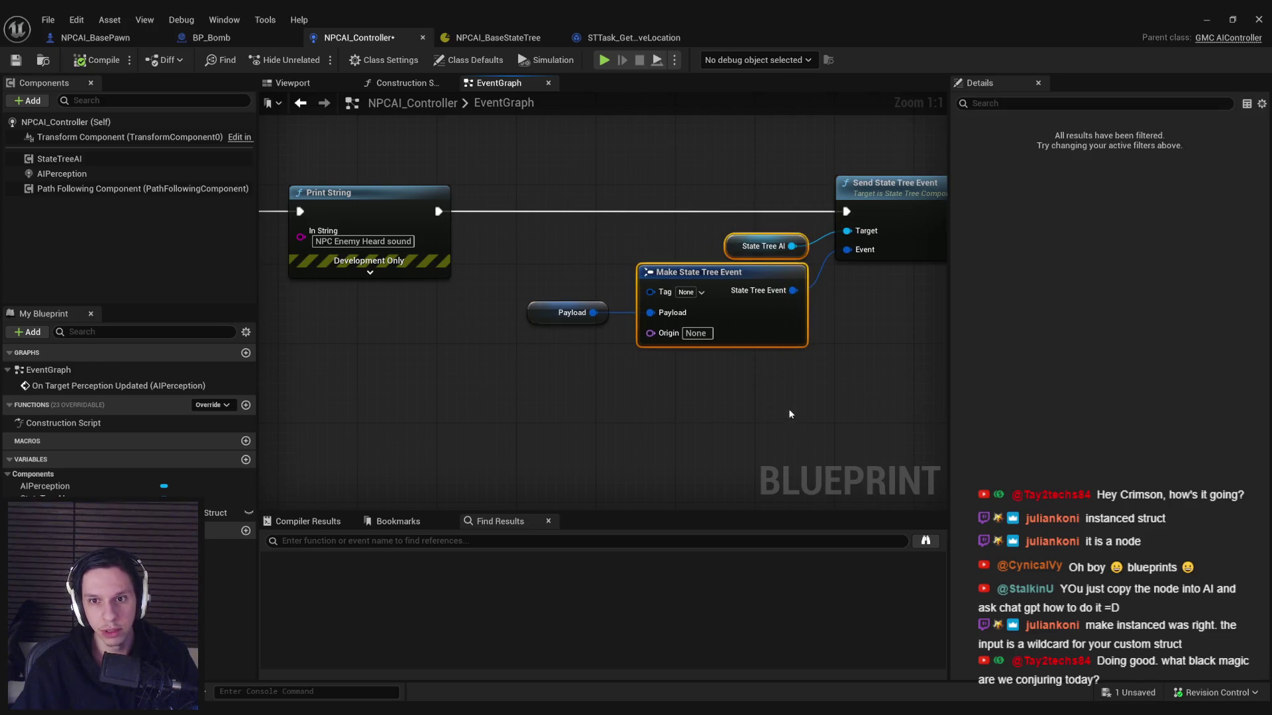
click(792, 432)
click(16, 60)
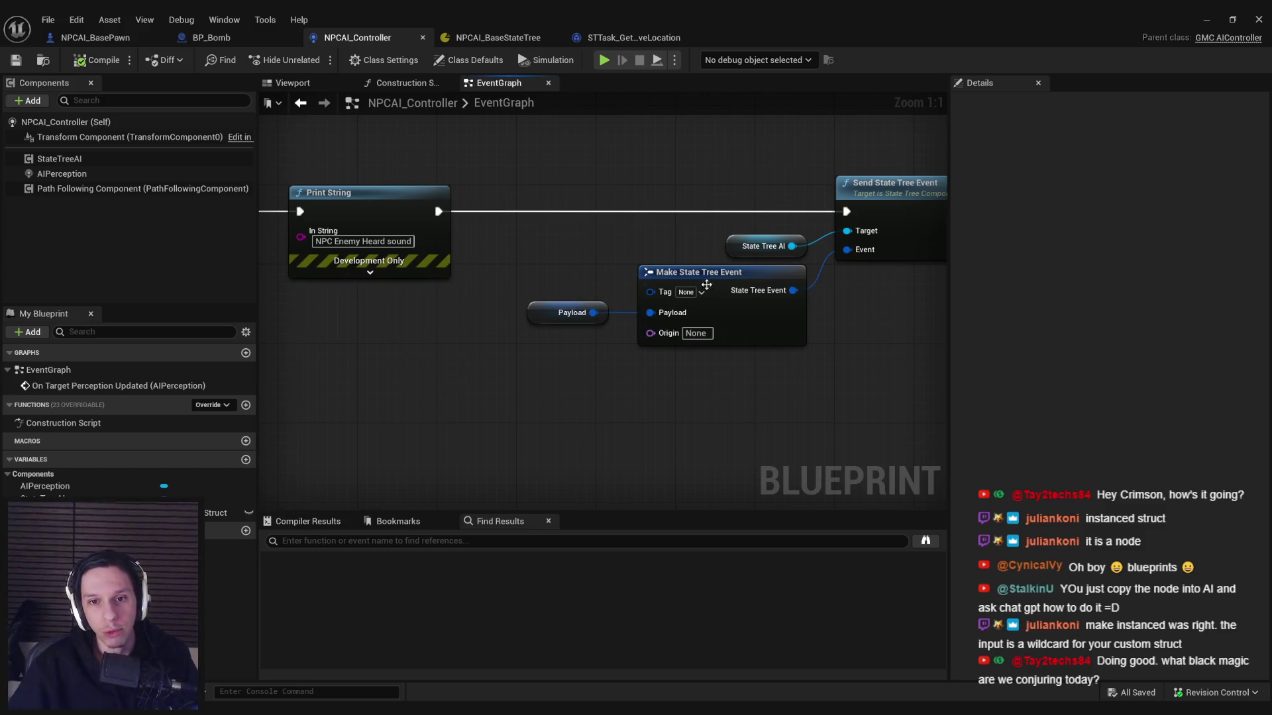
click(702, 292)
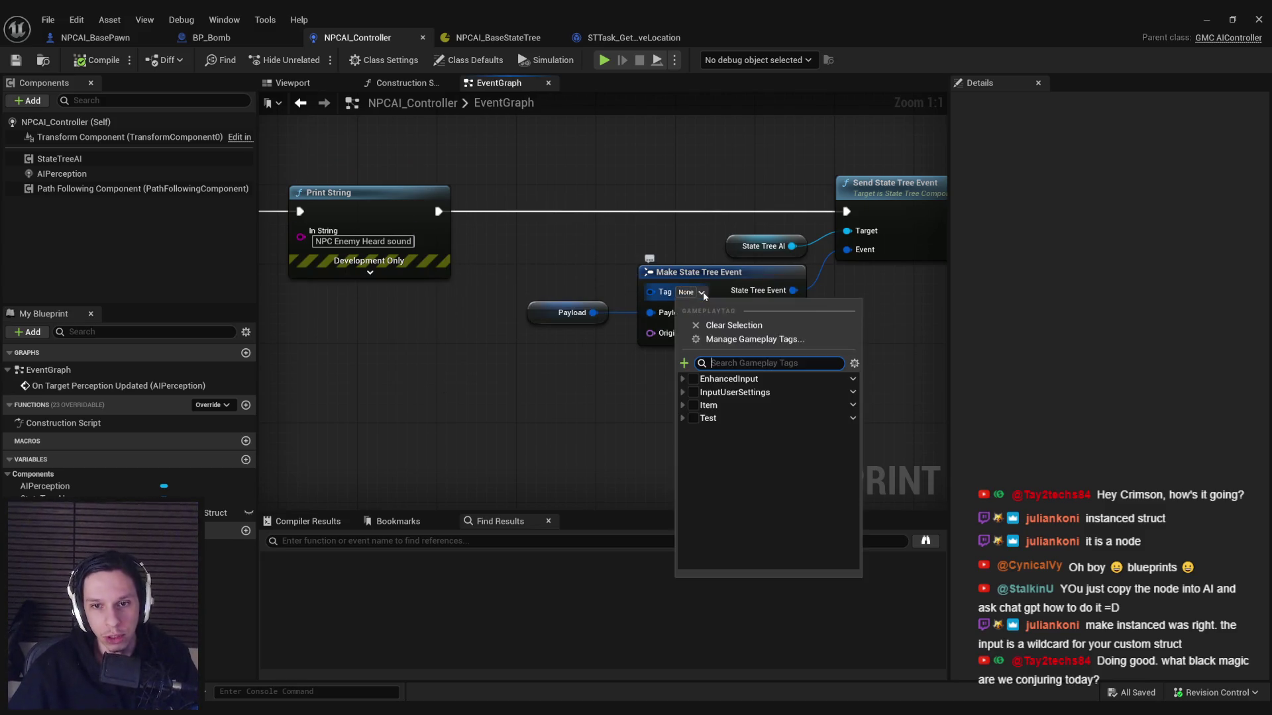
click(632, 396)
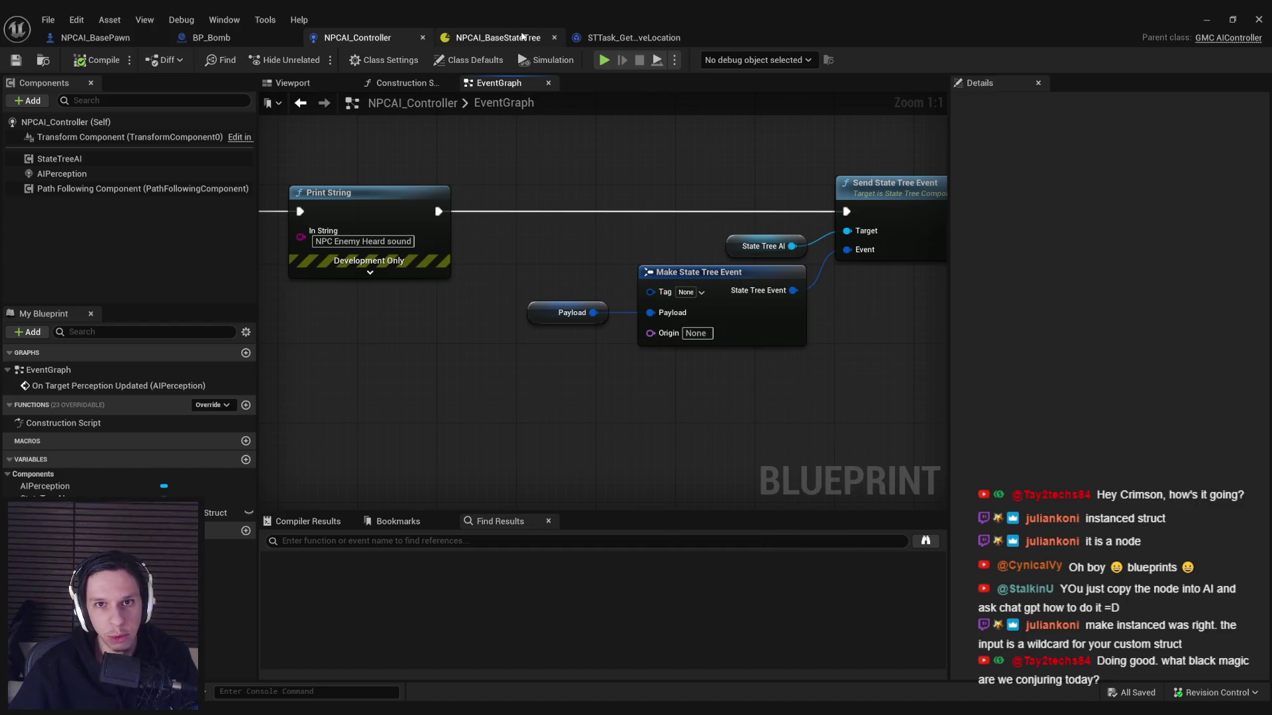
Step: Bring up NPCAI_BaseStateTree's states and select the Alert state
click(629, 39)
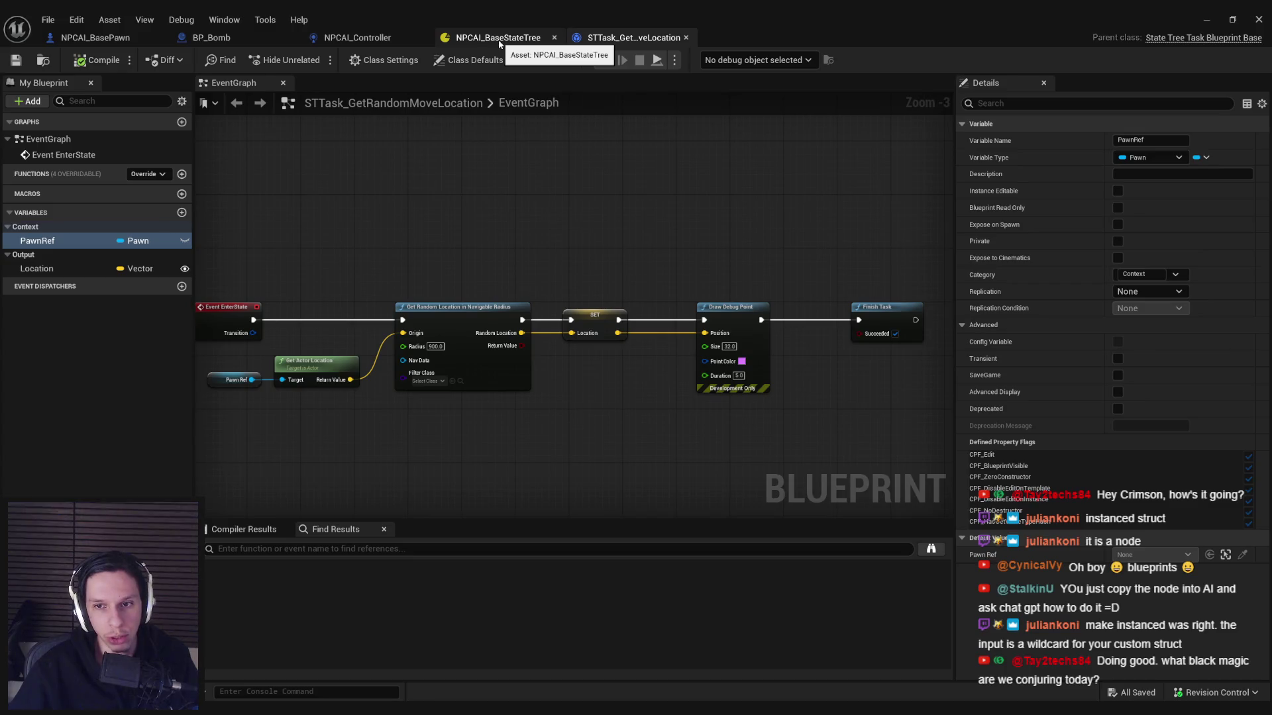
click(499, 40)
click(382, 40)
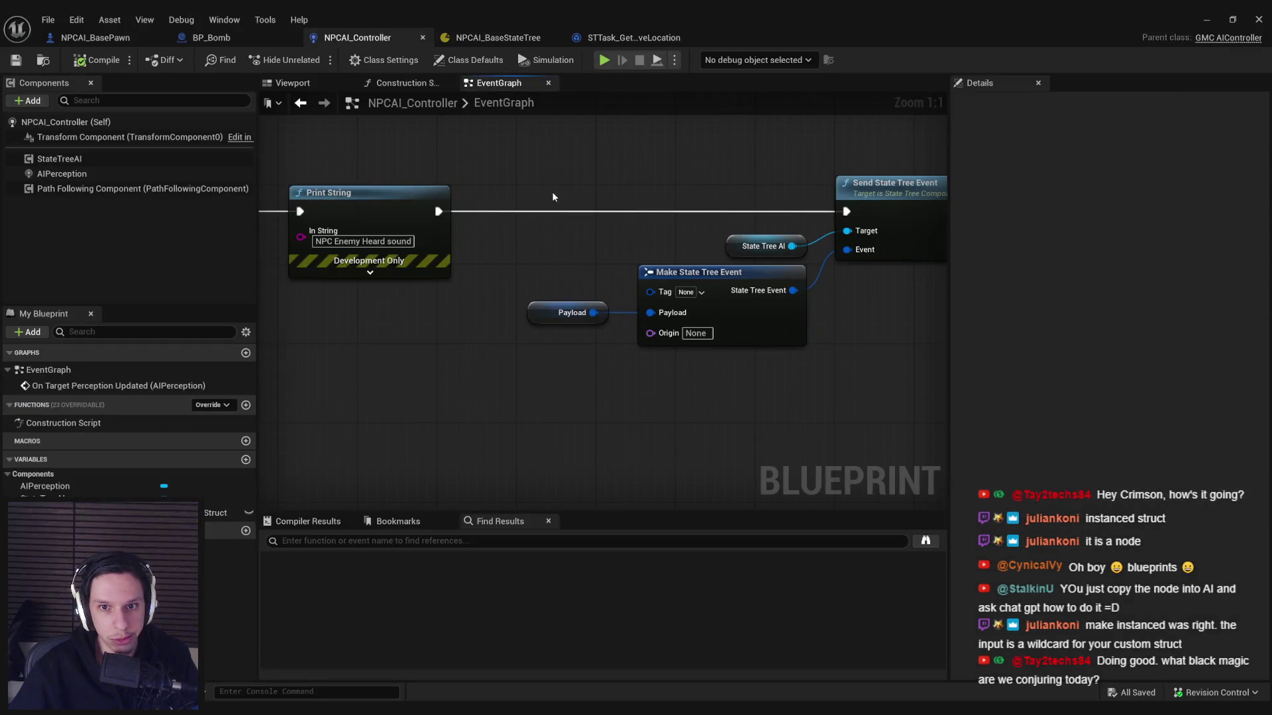
click(498, 37)
click(313, 229)
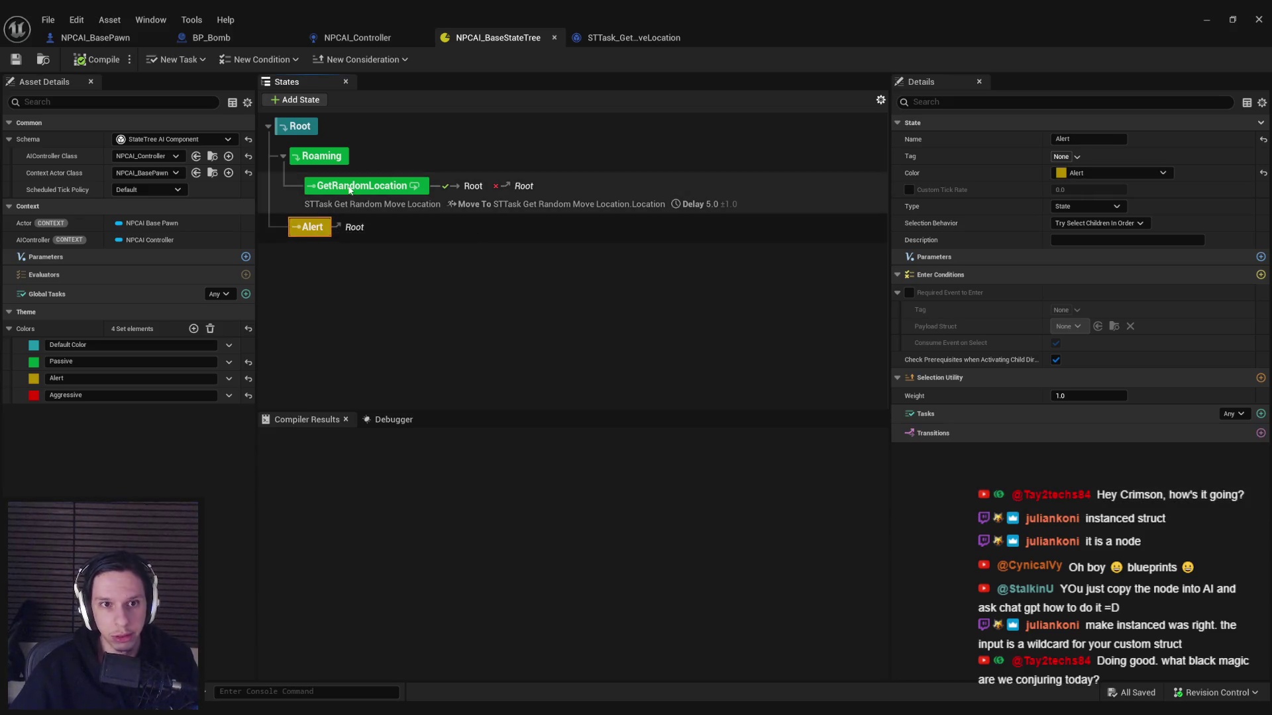
Step: Copy GetRandomLocation under Alert and rename the copy MoveToLocation
click(324, 198)
right_click(318, 227)
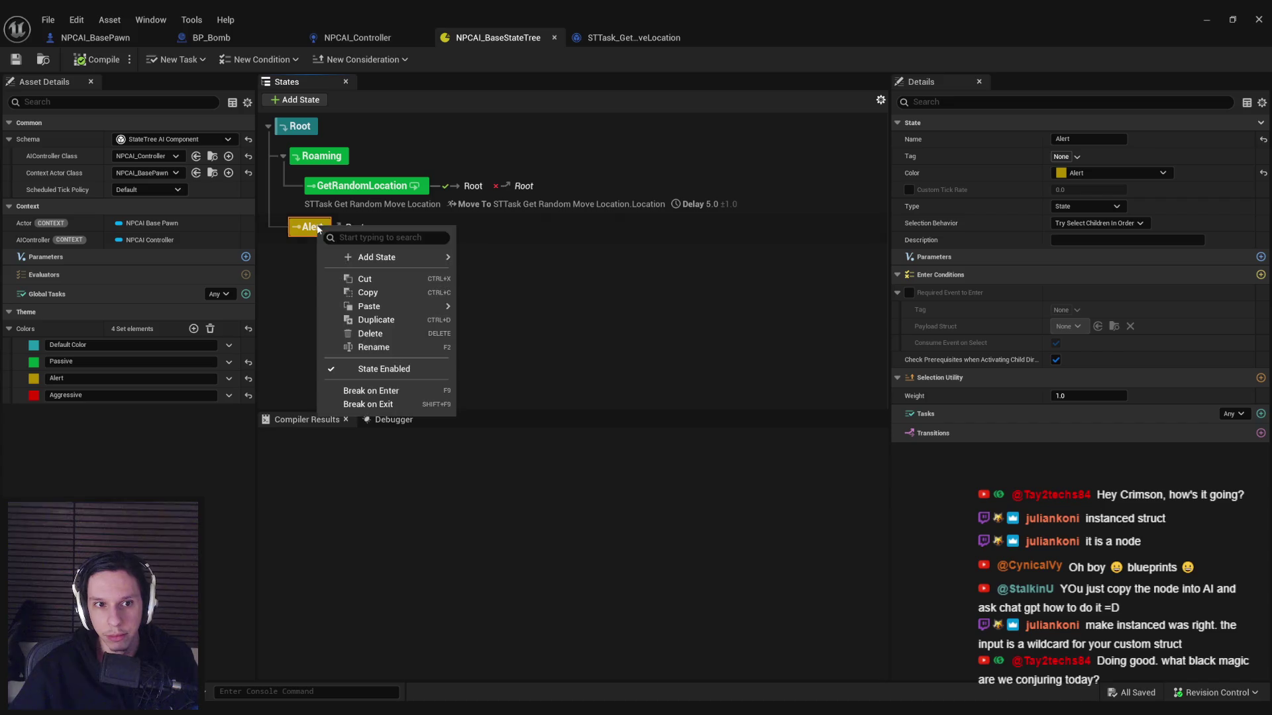
click(357, 185)
drag(356, 185, 309, 238)
double_click(344, 257)
text(MoveToLocation)
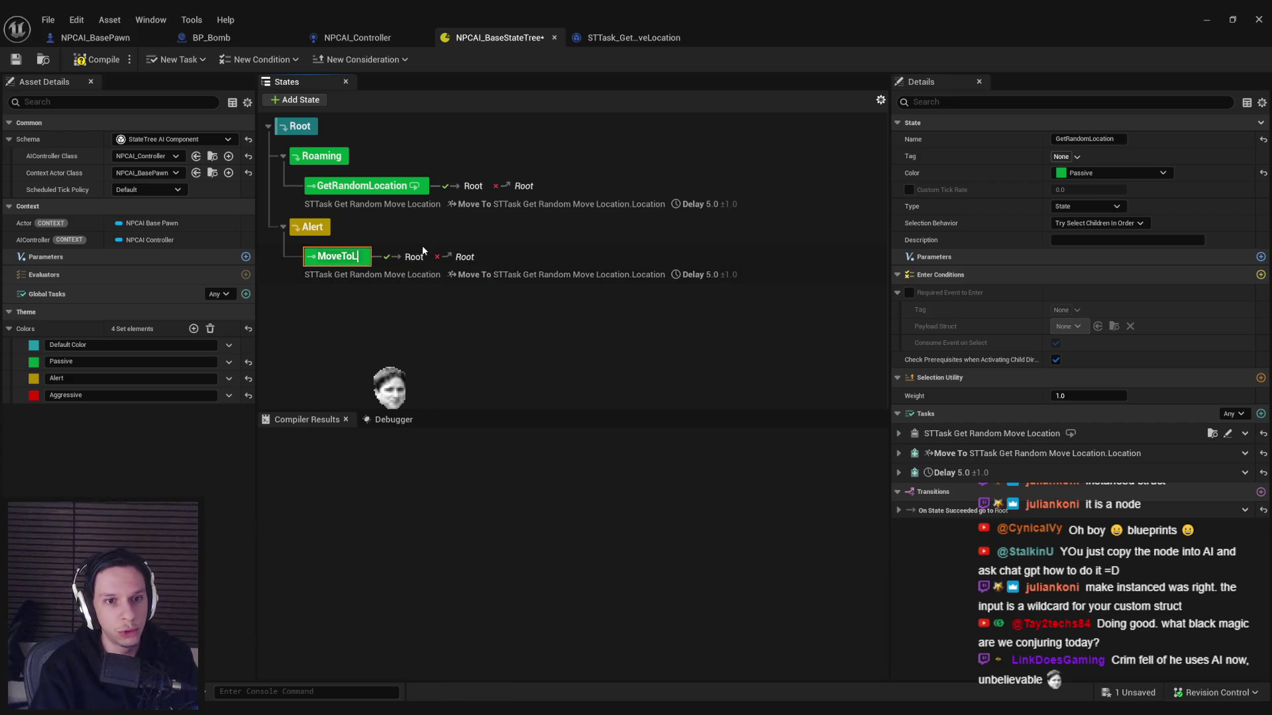
key(Return)
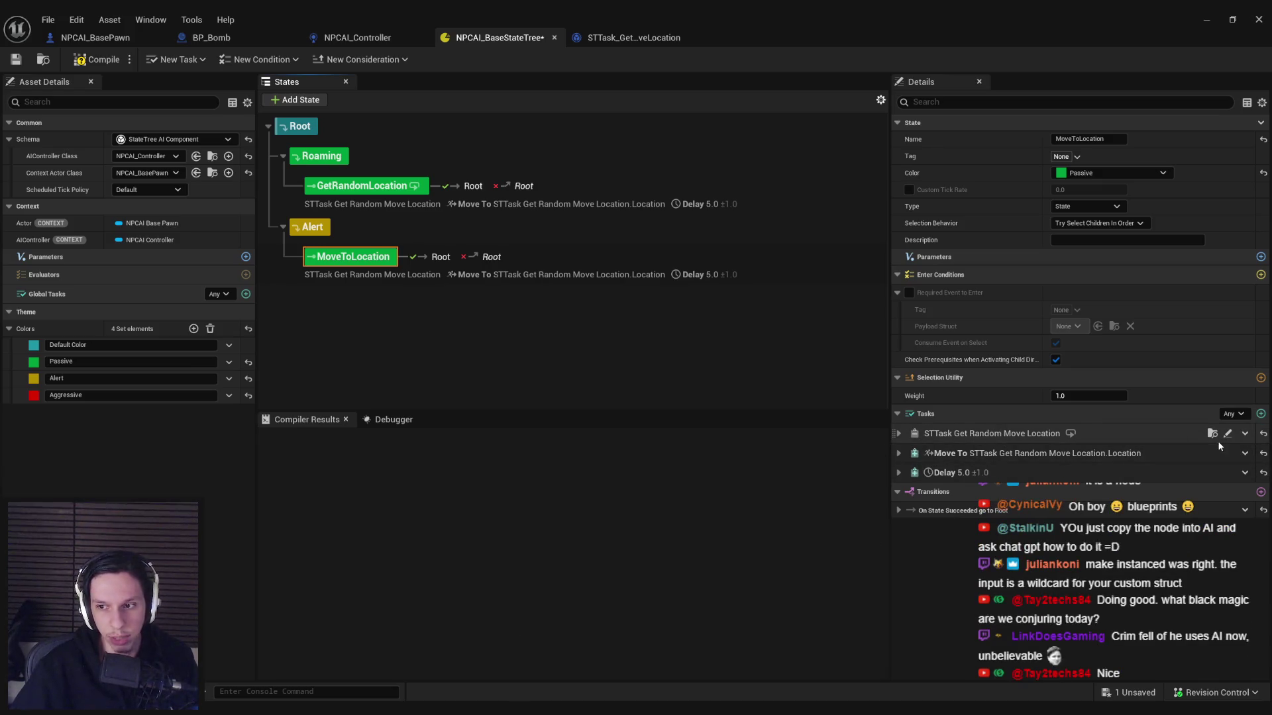
Step: Remove the STTask Get Random Move Location task and clear Move To's Destination binding
click(1244, 434)
mouse_move(1210, 482)
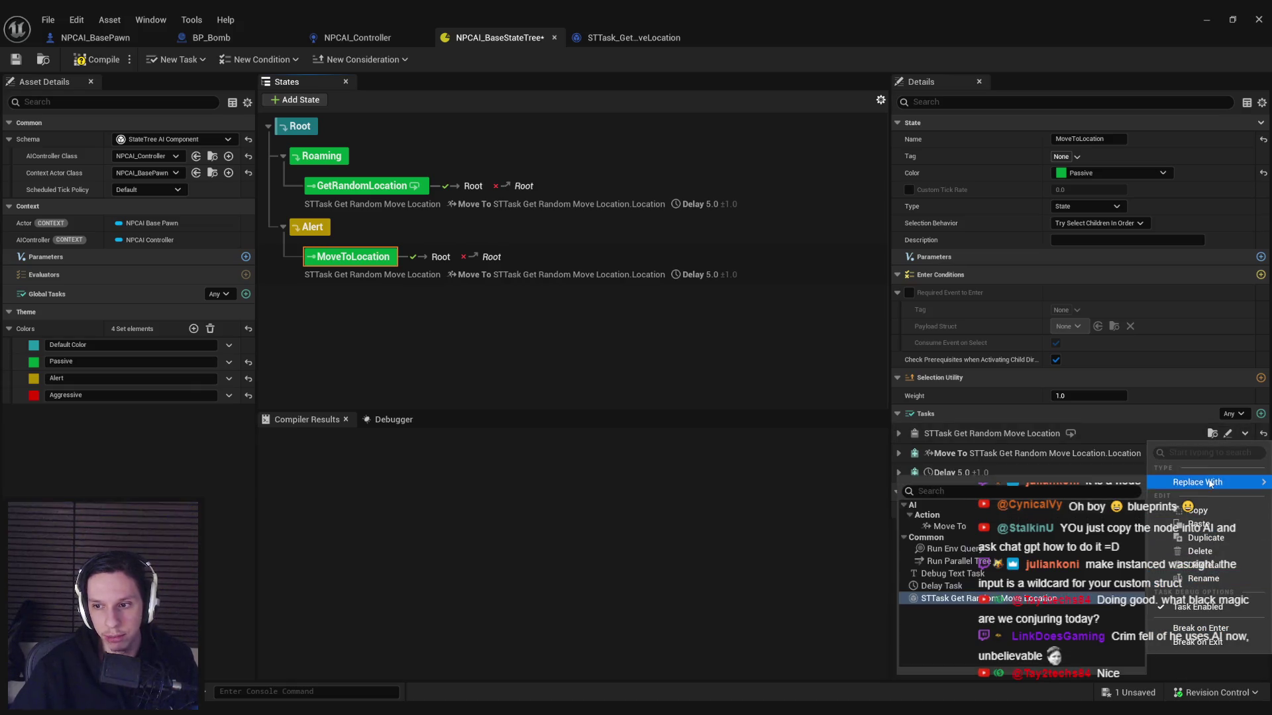
click(1200, 551)
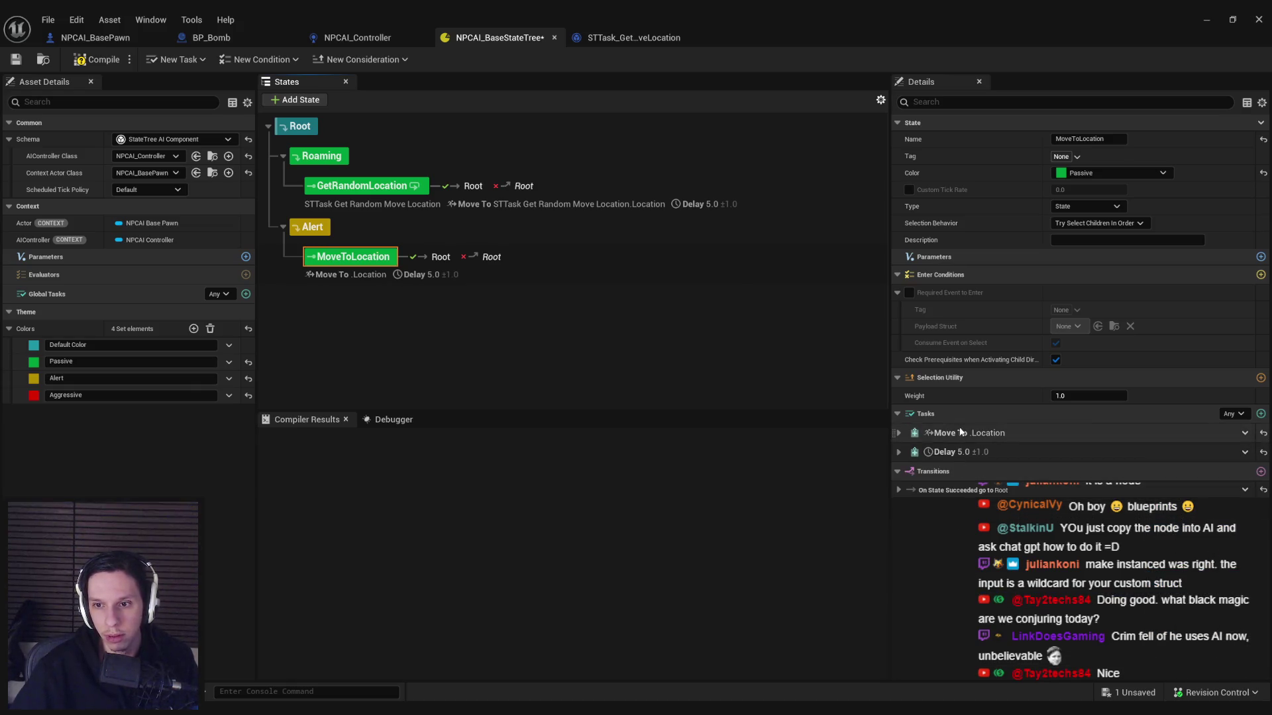
click(898, 434)
click(1239, 468)
click(1210, 478)
click(1238, 468)
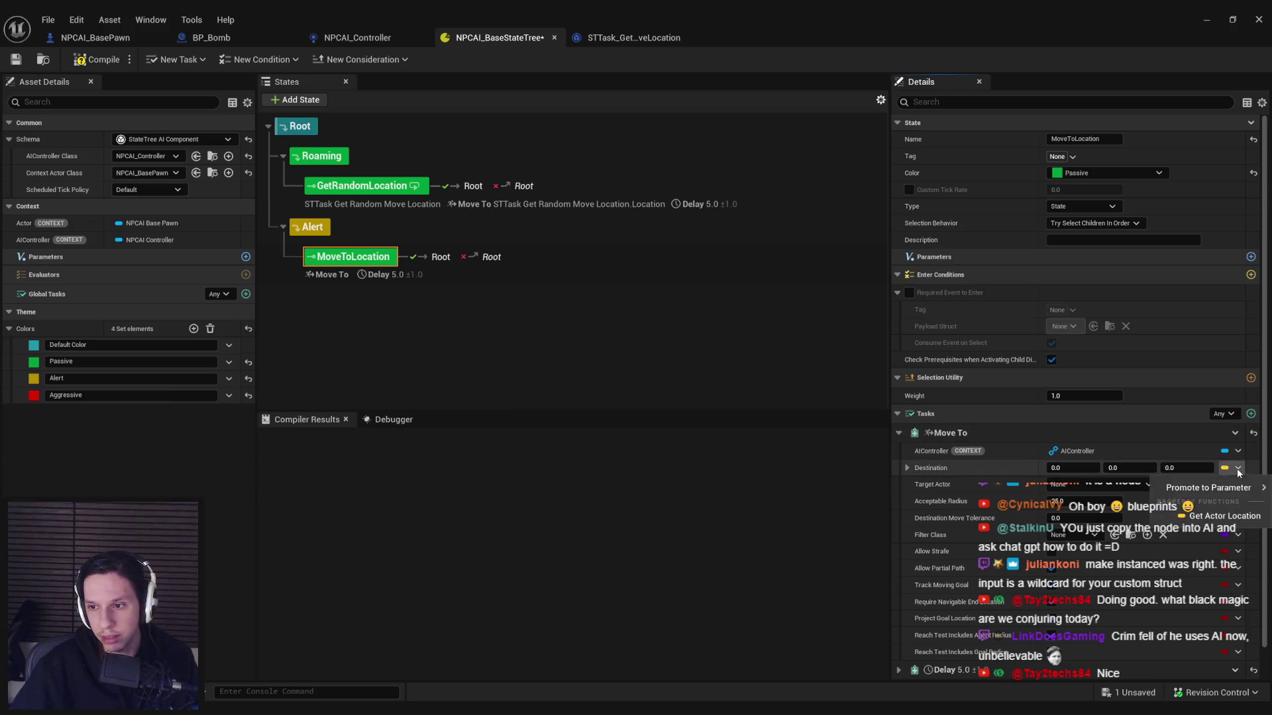
mouse_move(1208, 491)
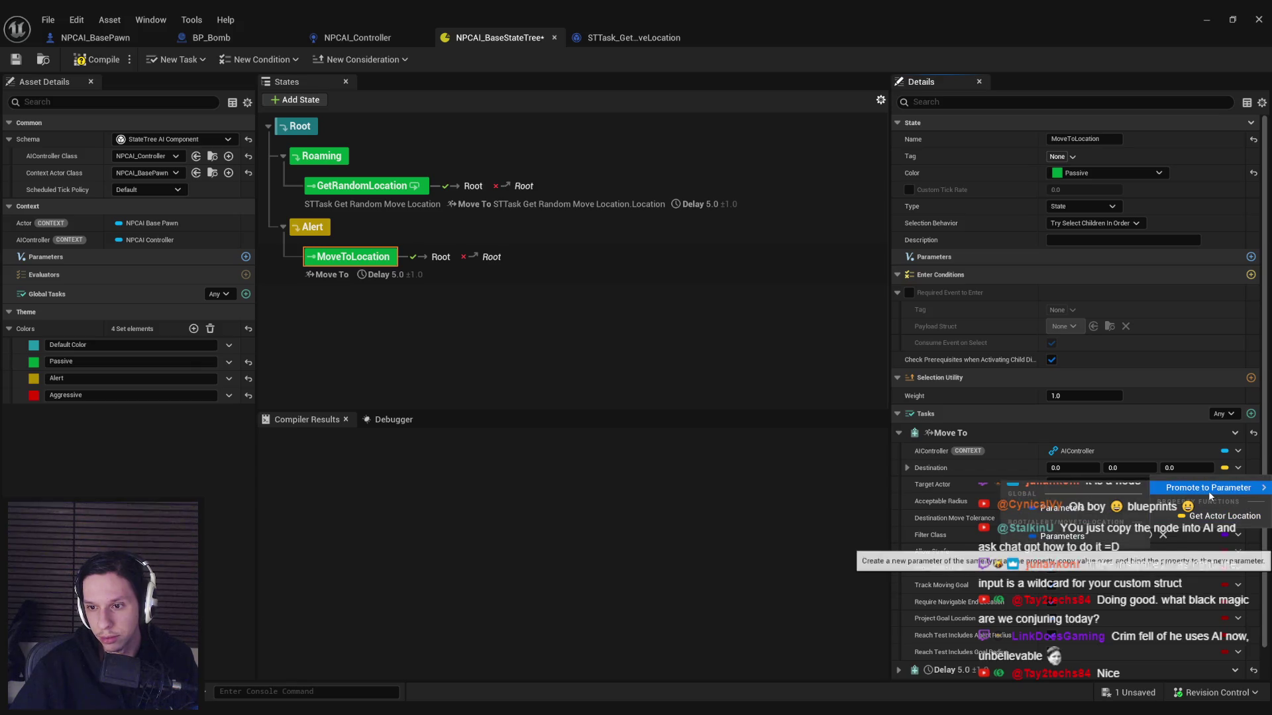
click(972, 466)
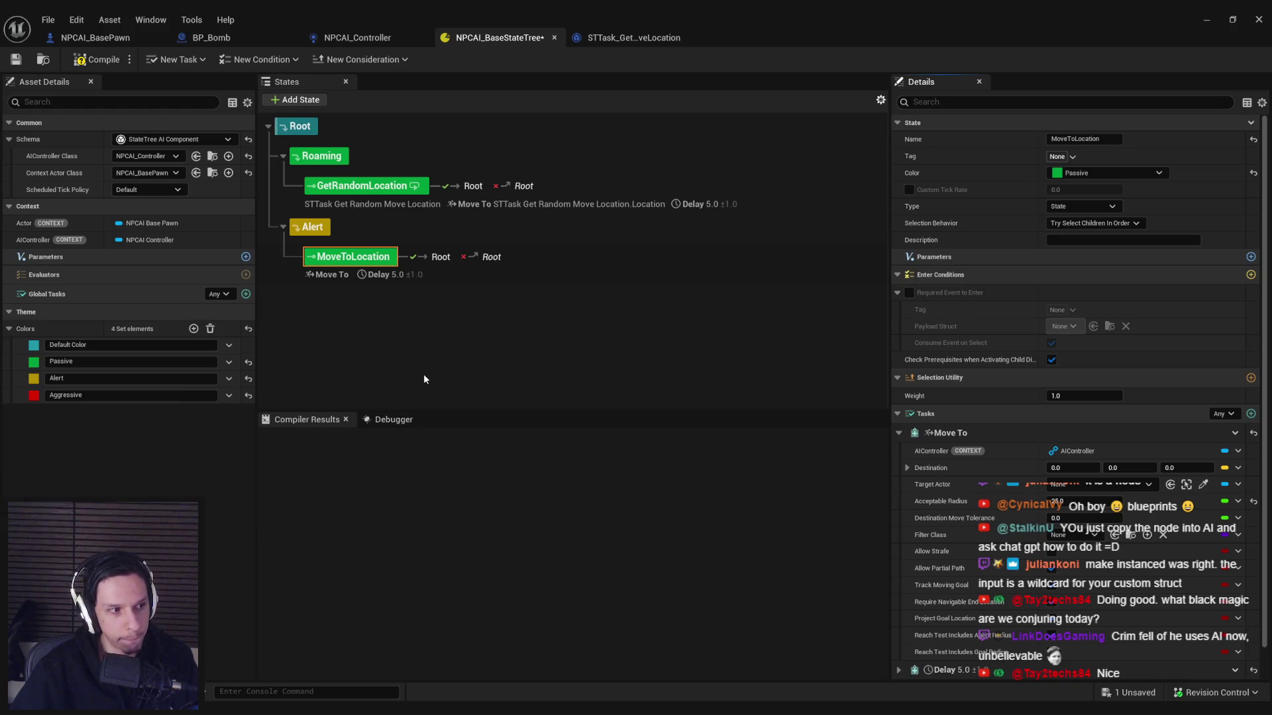
Step: Compile the StateTree and go back to the tutorial page in the browser
click(96, 60)
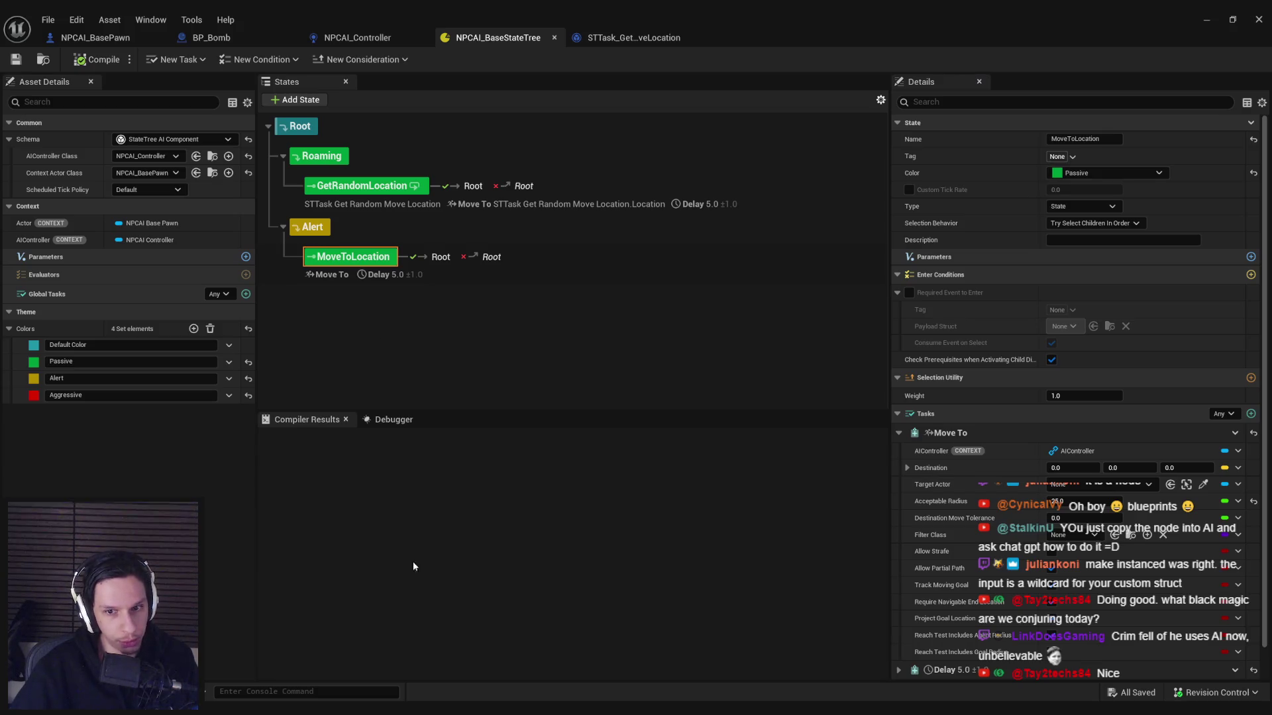
mouse_move(302, 707)
click(326, 653)
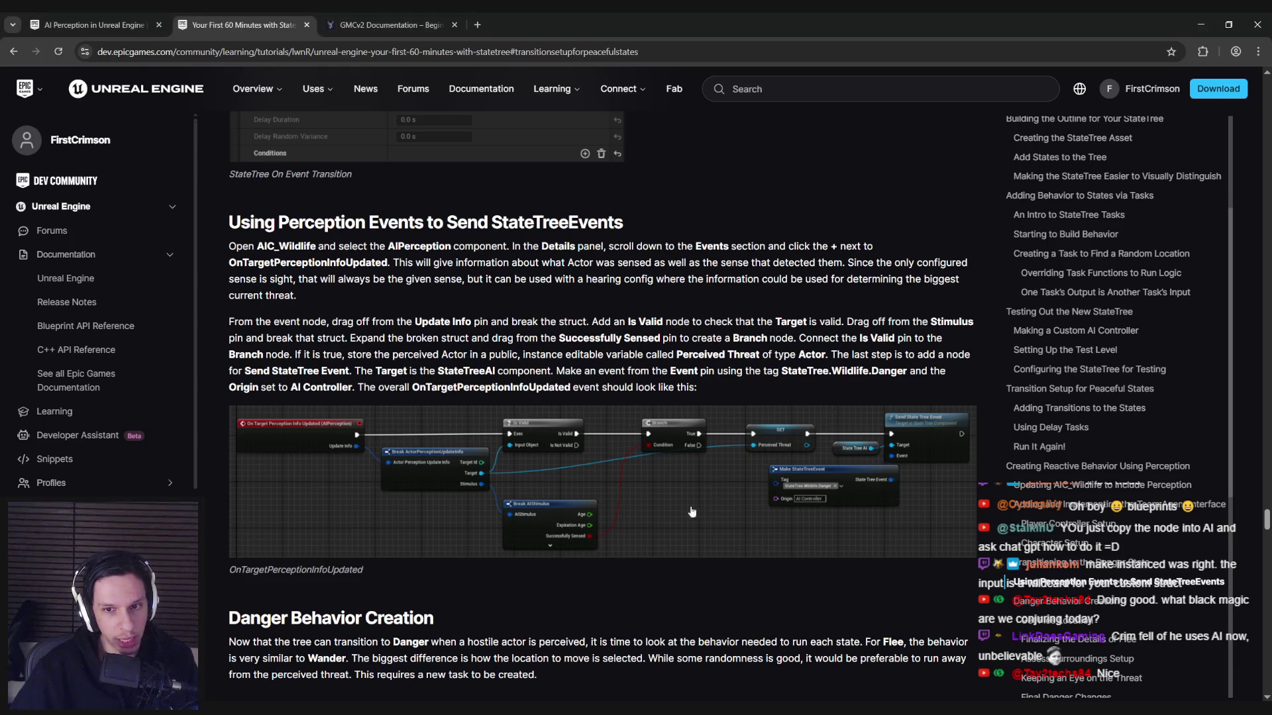
Step: Back in Unreal, check the Send State Tree Event node in NPCAI_Controller, then return to NPCAI_BaseStateTree
mouse_move(416, 708)
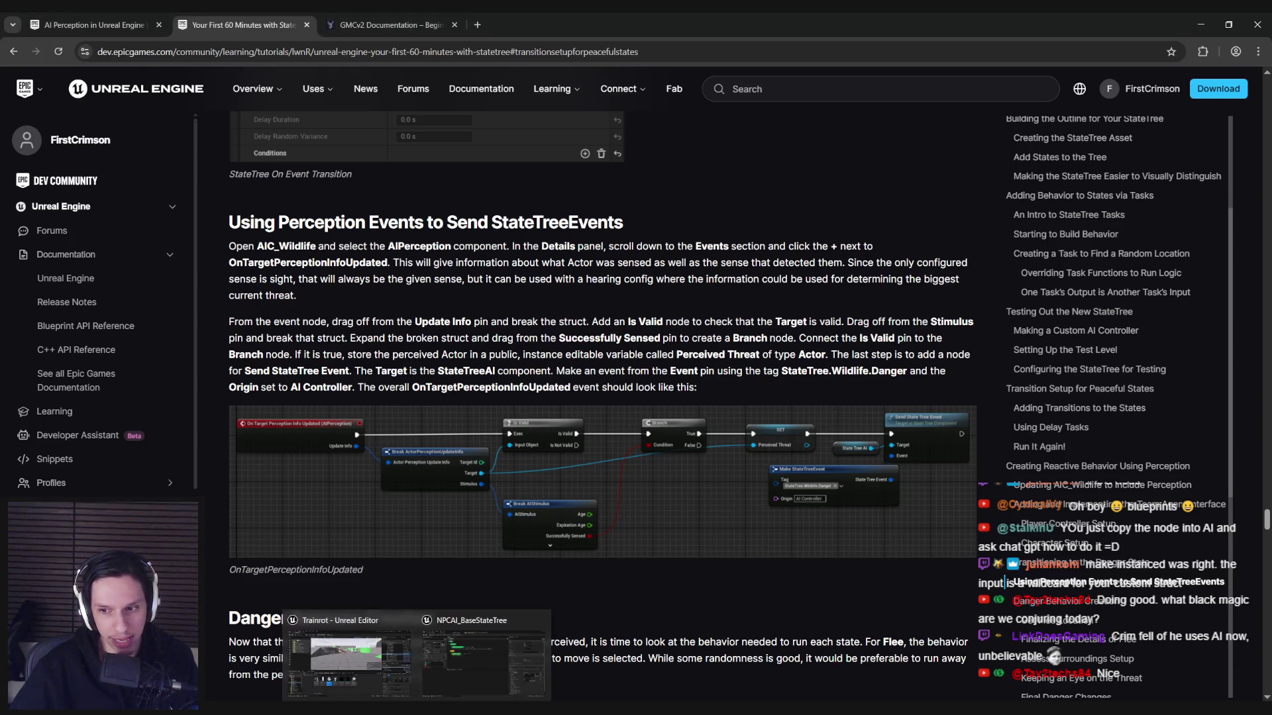
click(499, 658)
click(634, 37)
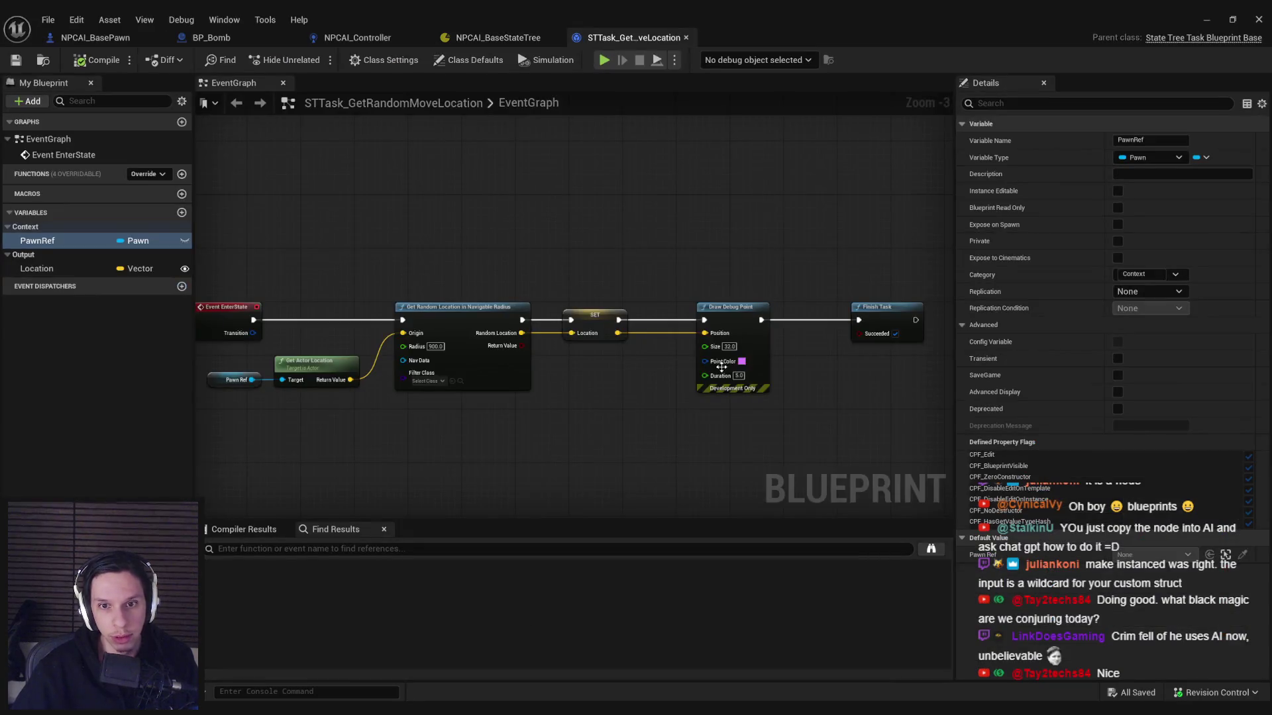
click(361, 37)
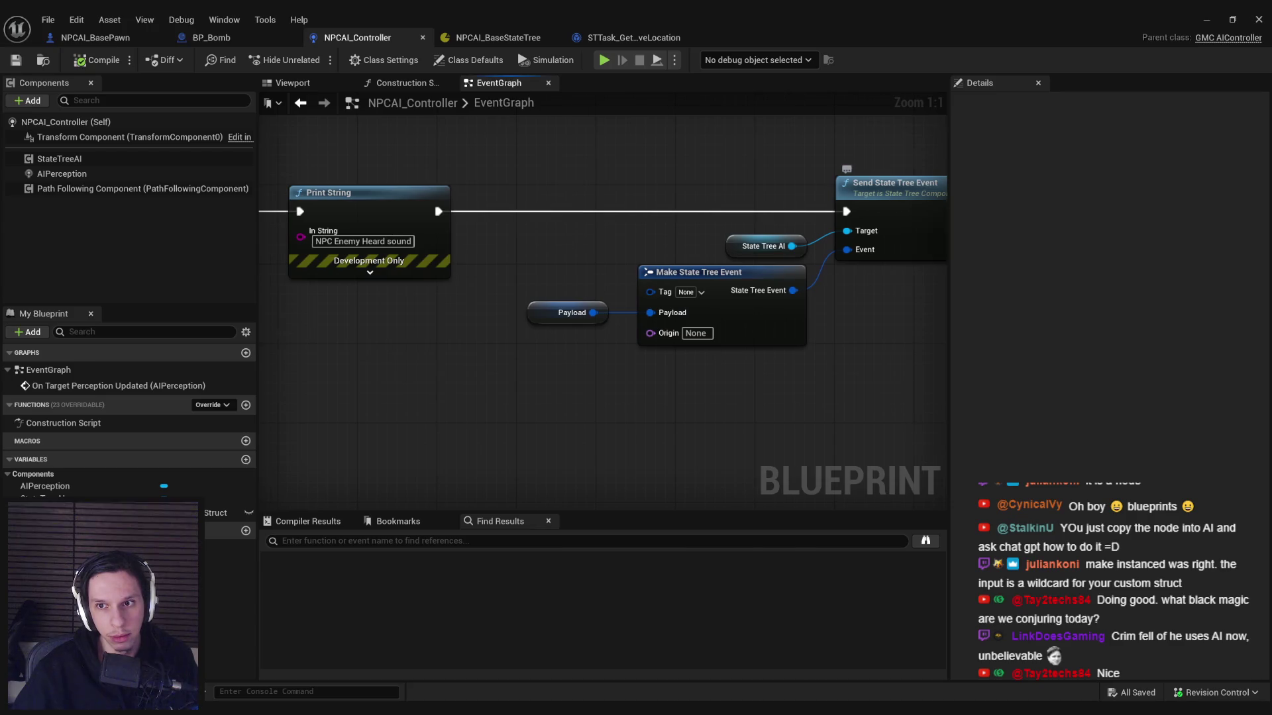
drag(936, 201, 804, 204)
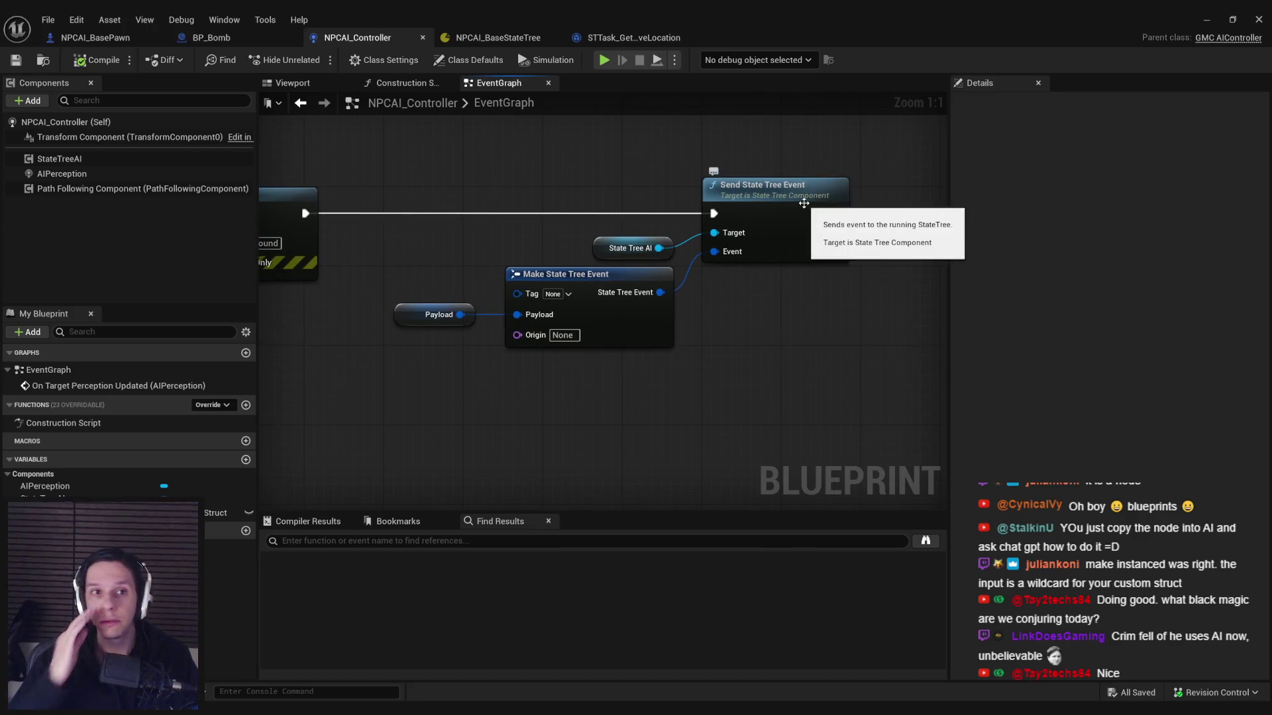
click(537, 37)
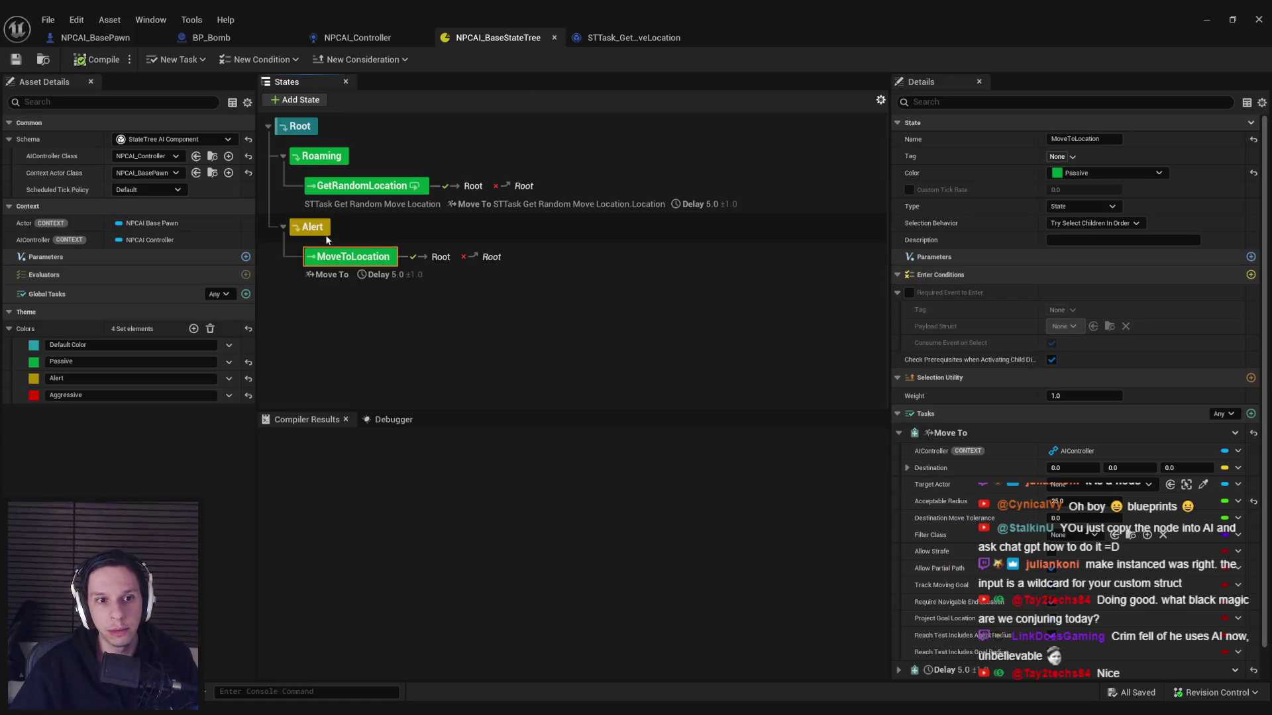
right_click(319, 229)
mouse_move(376, 266)
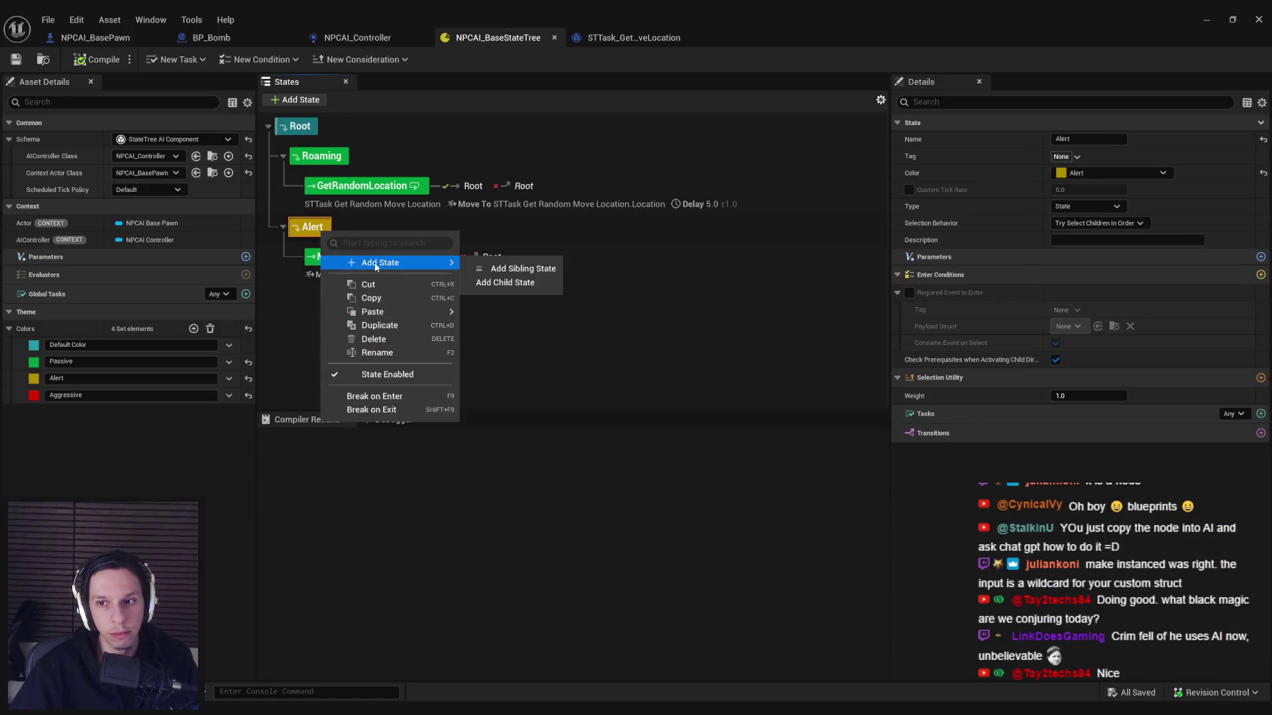
click(377, 353)
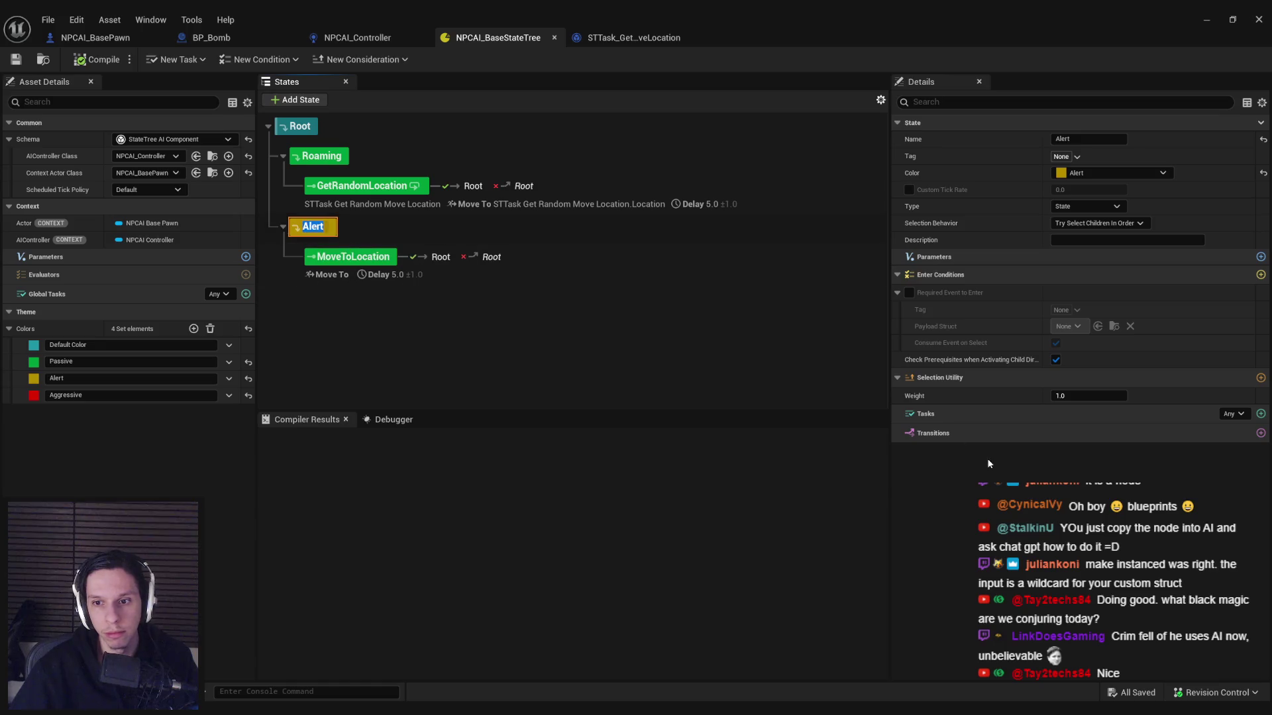
click(1261, 413)
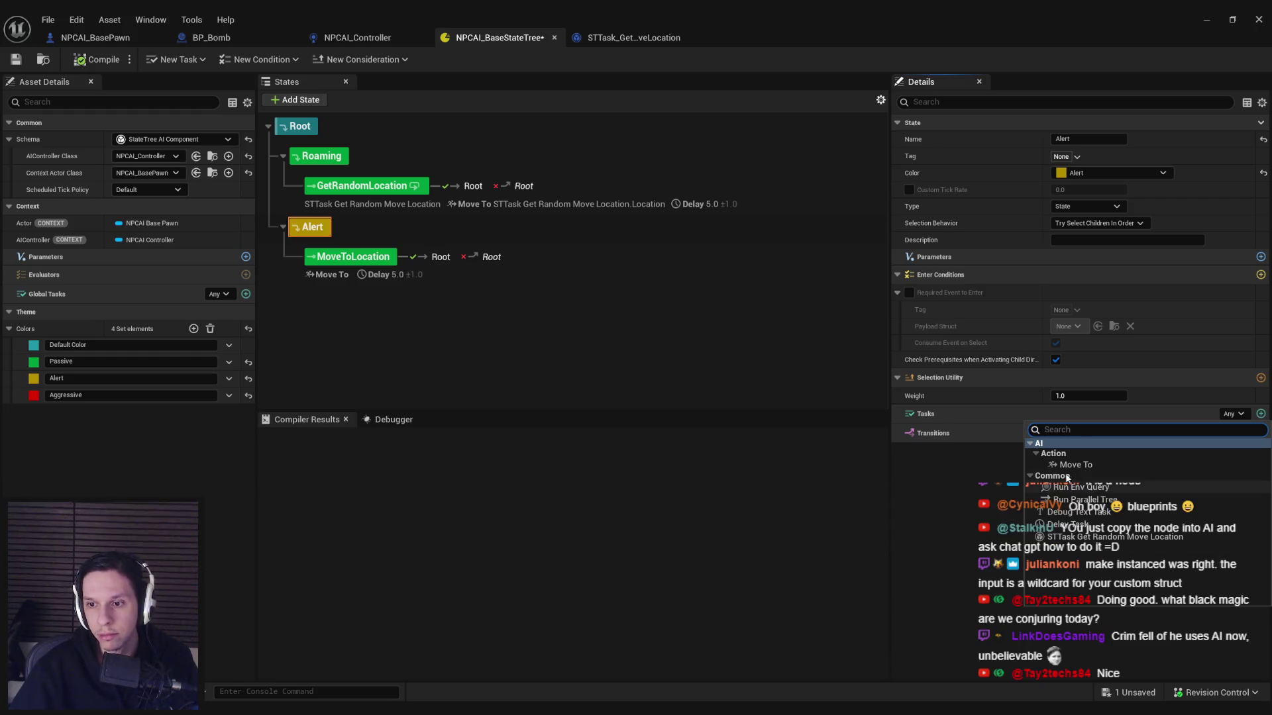
click(957, 473)
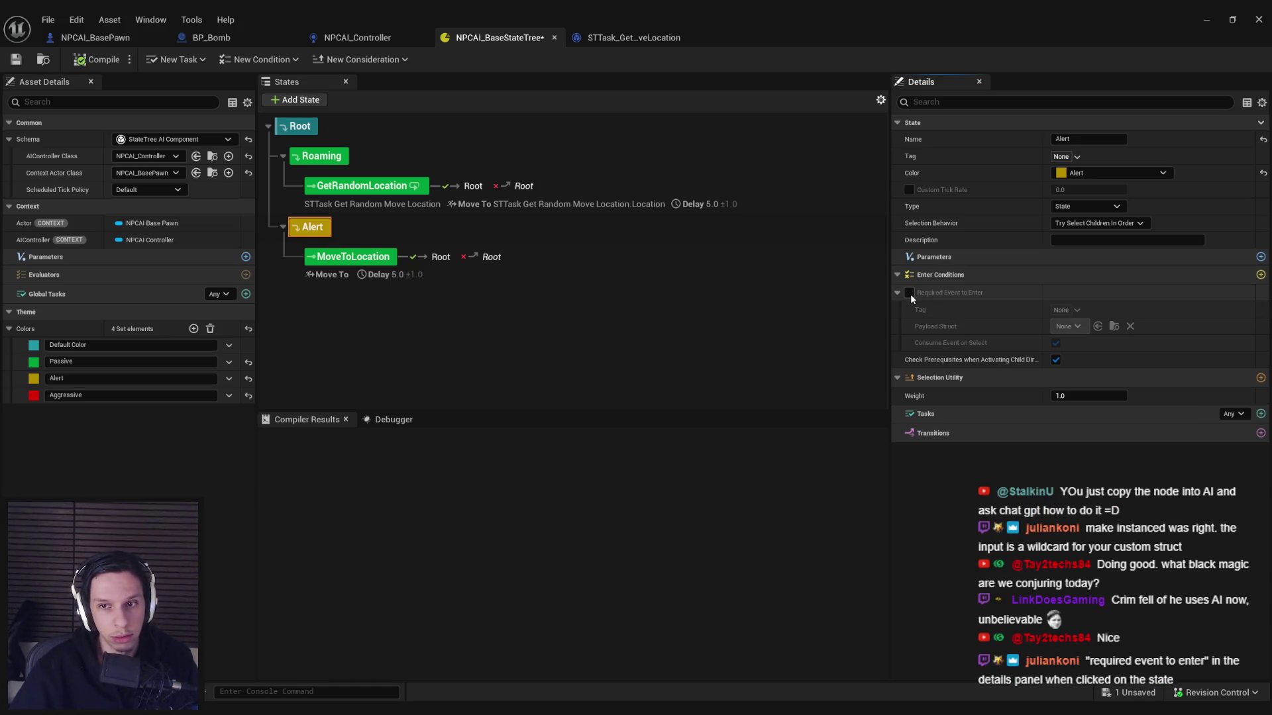
Step: Tick Required Event to Enter on the Alert state and set its Payload Struct to Vector3f
click(909, 293)
click(1074, 327)
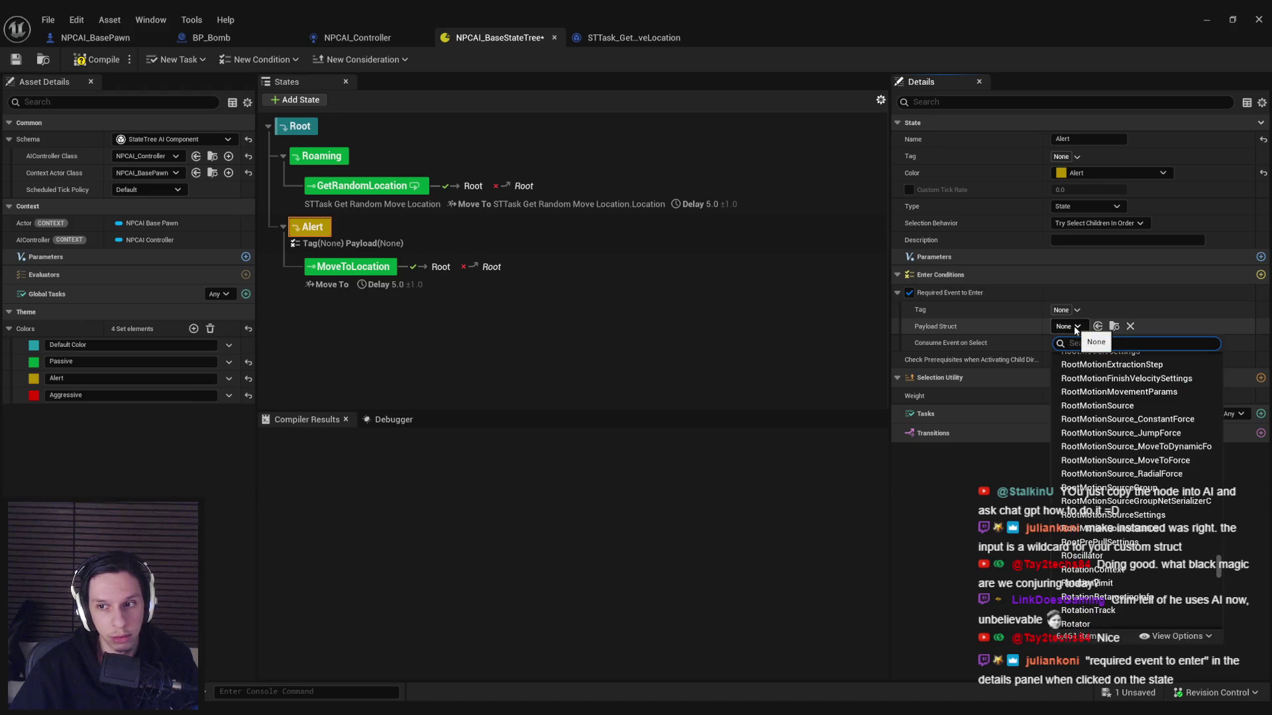
text(vetor 3f)
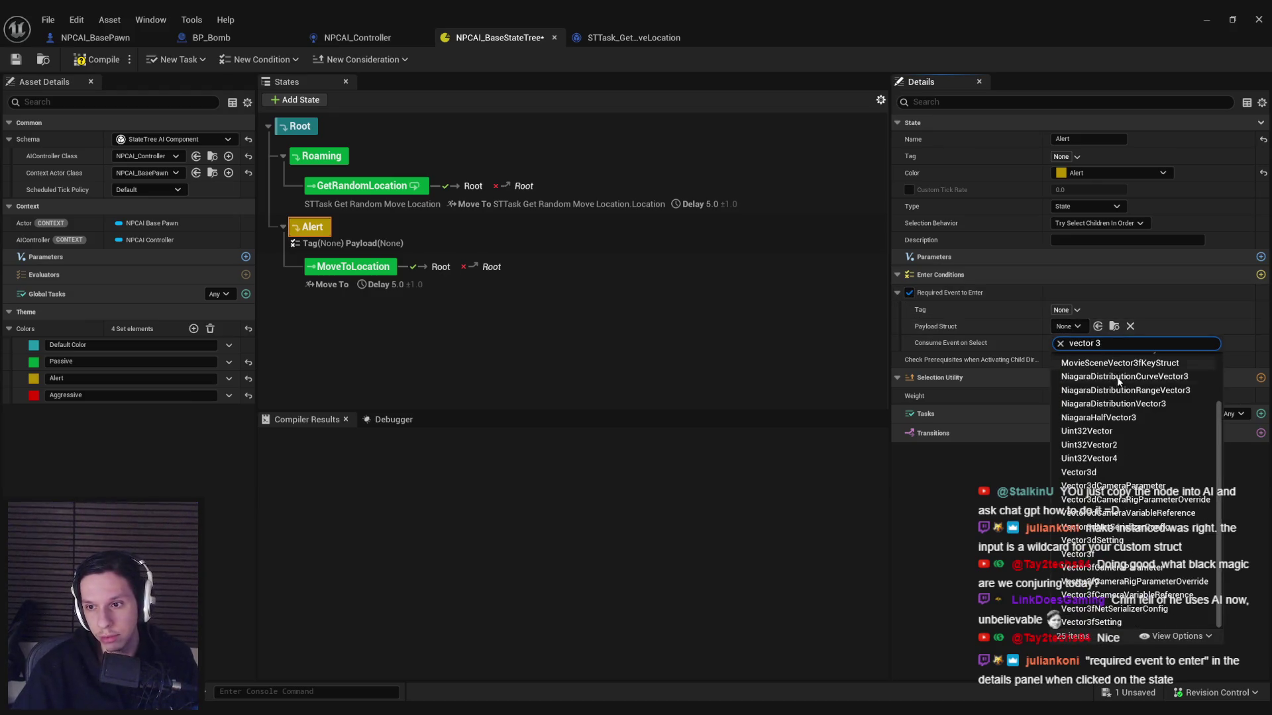
click(1078, 373)
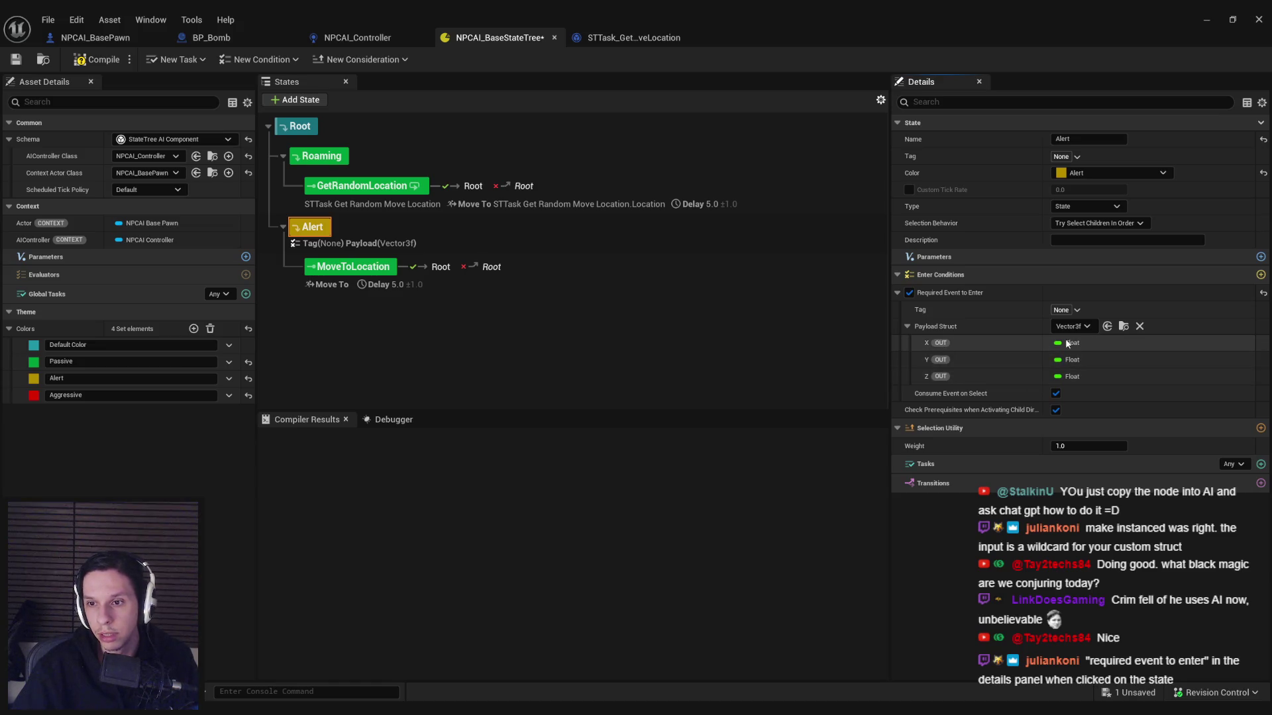
click(435, 269)
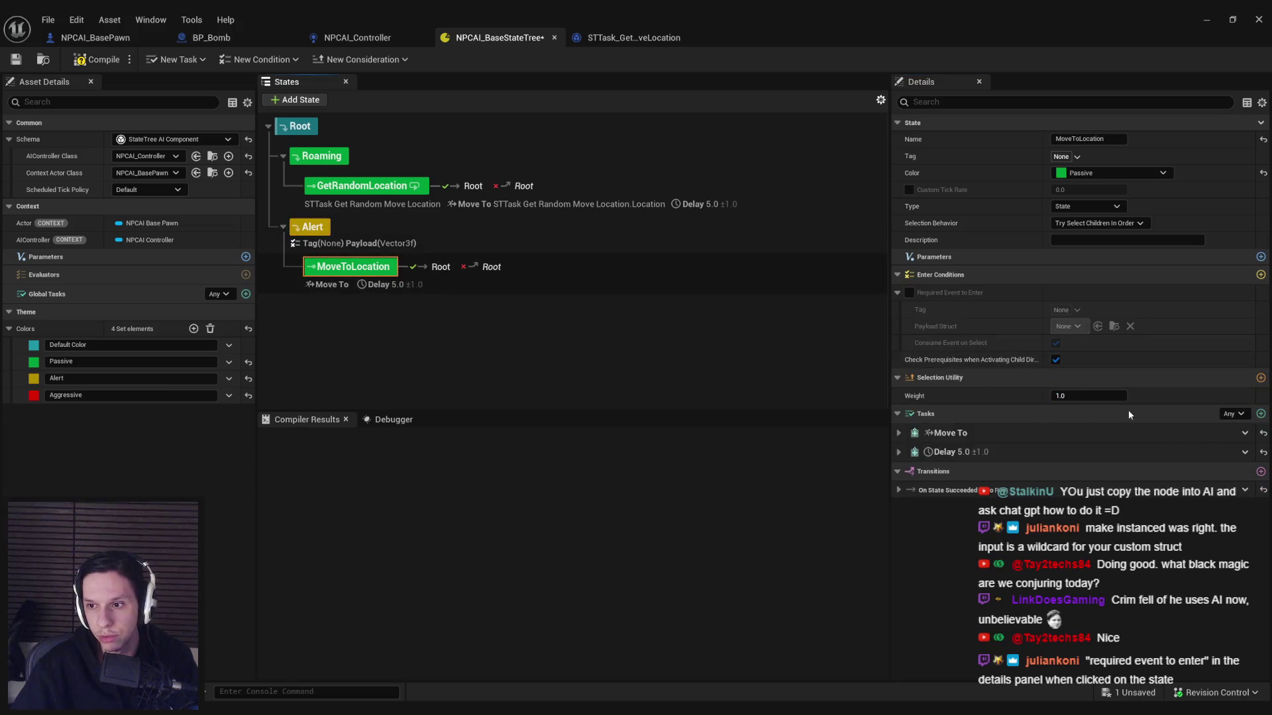
click(898, 433)
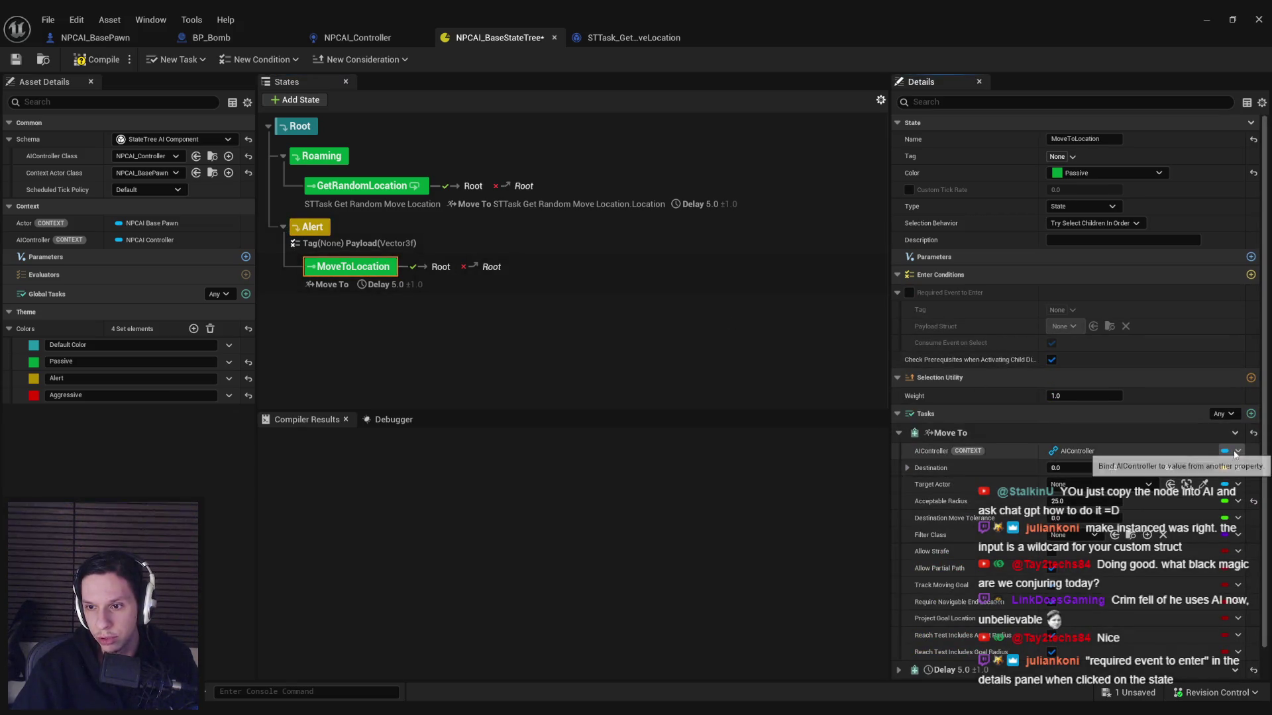
click(1237, 468)
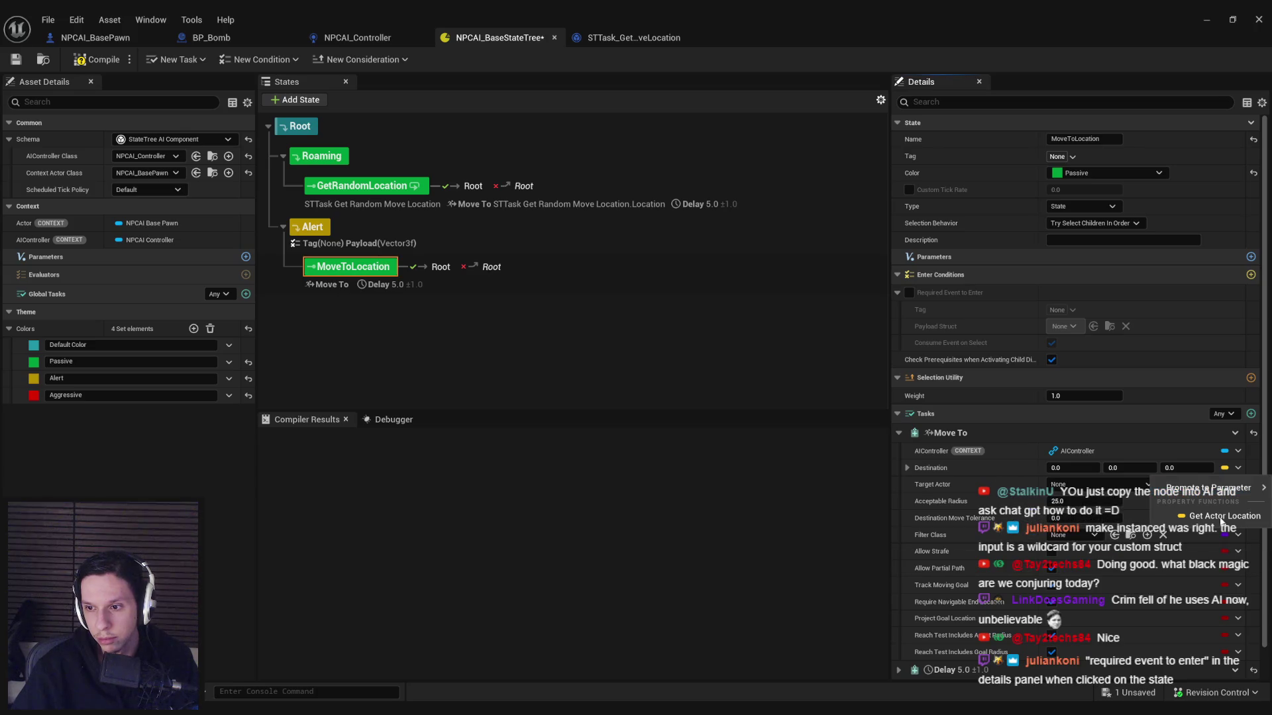
mouse_move(1207, 490)
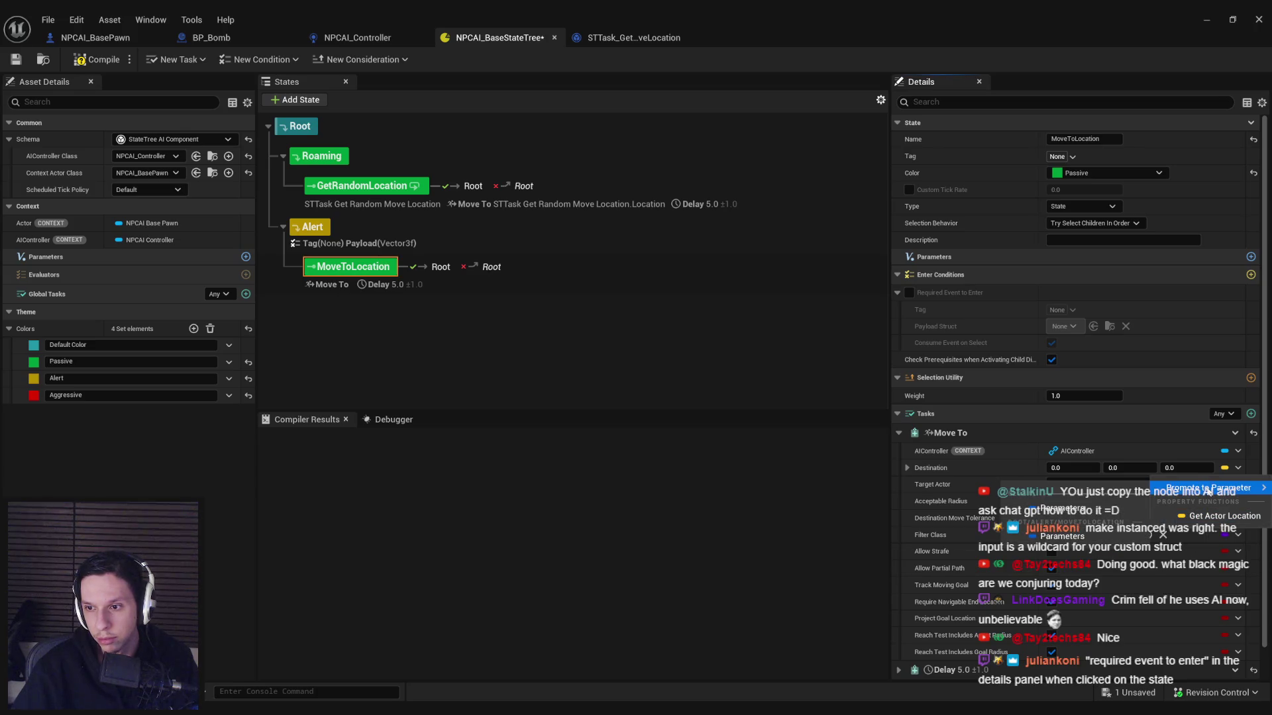
click(1098, 515)
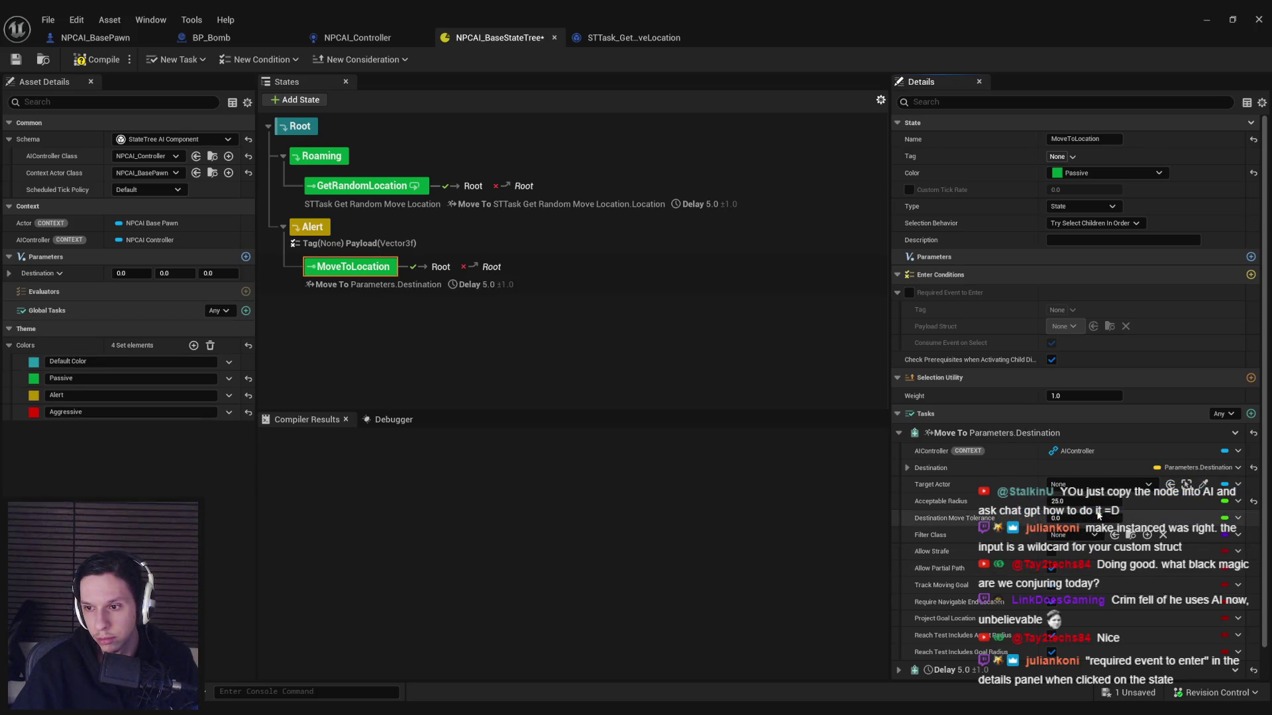
click(905, 468)
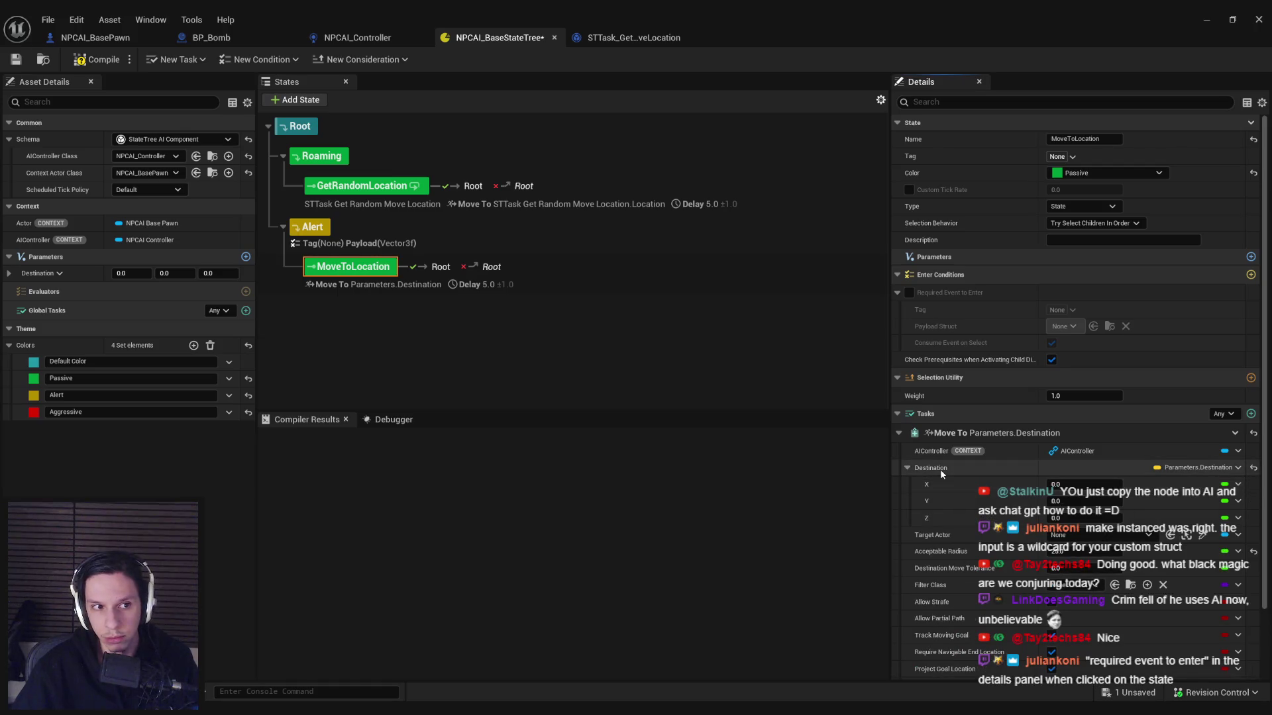
key(ctrl+z)
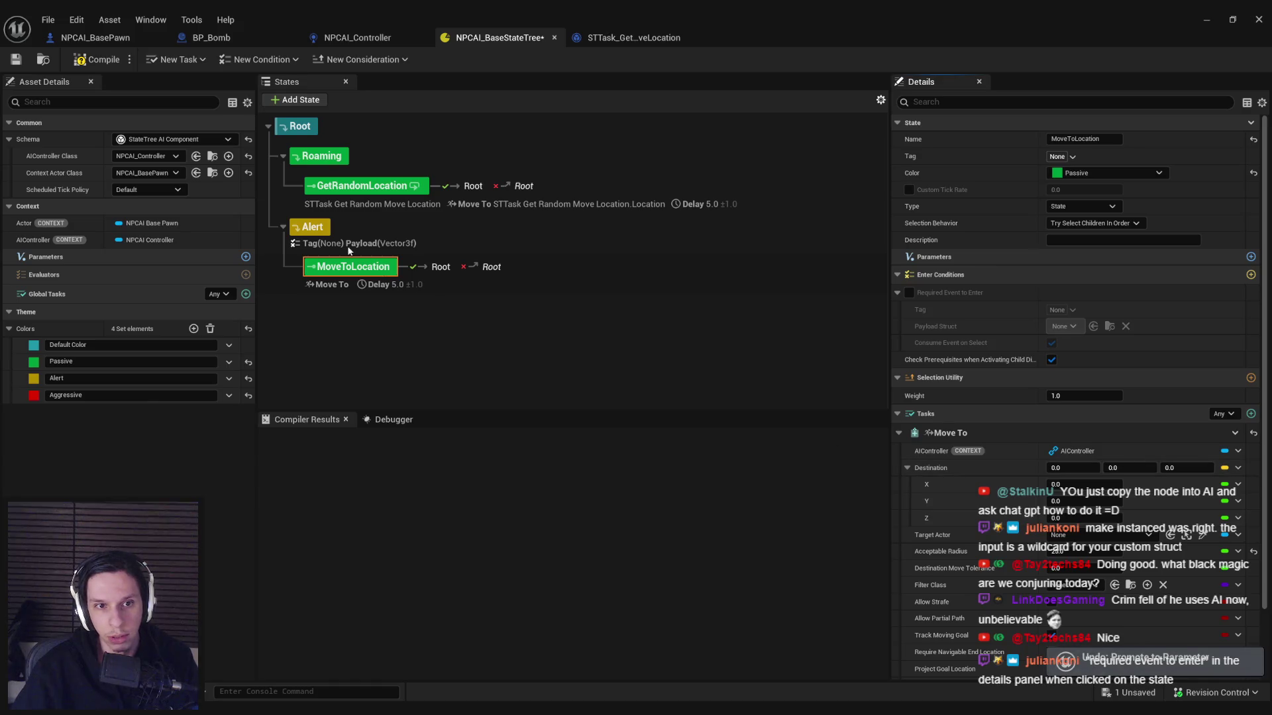
click(672, 237)
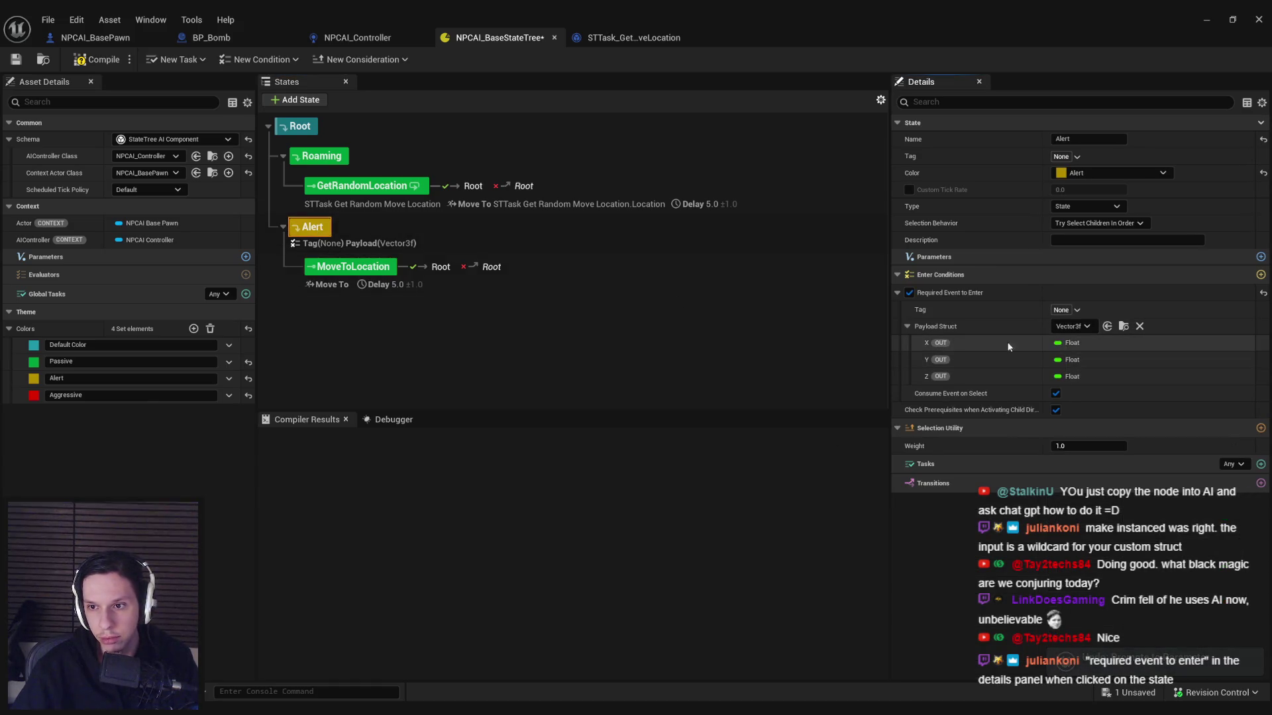
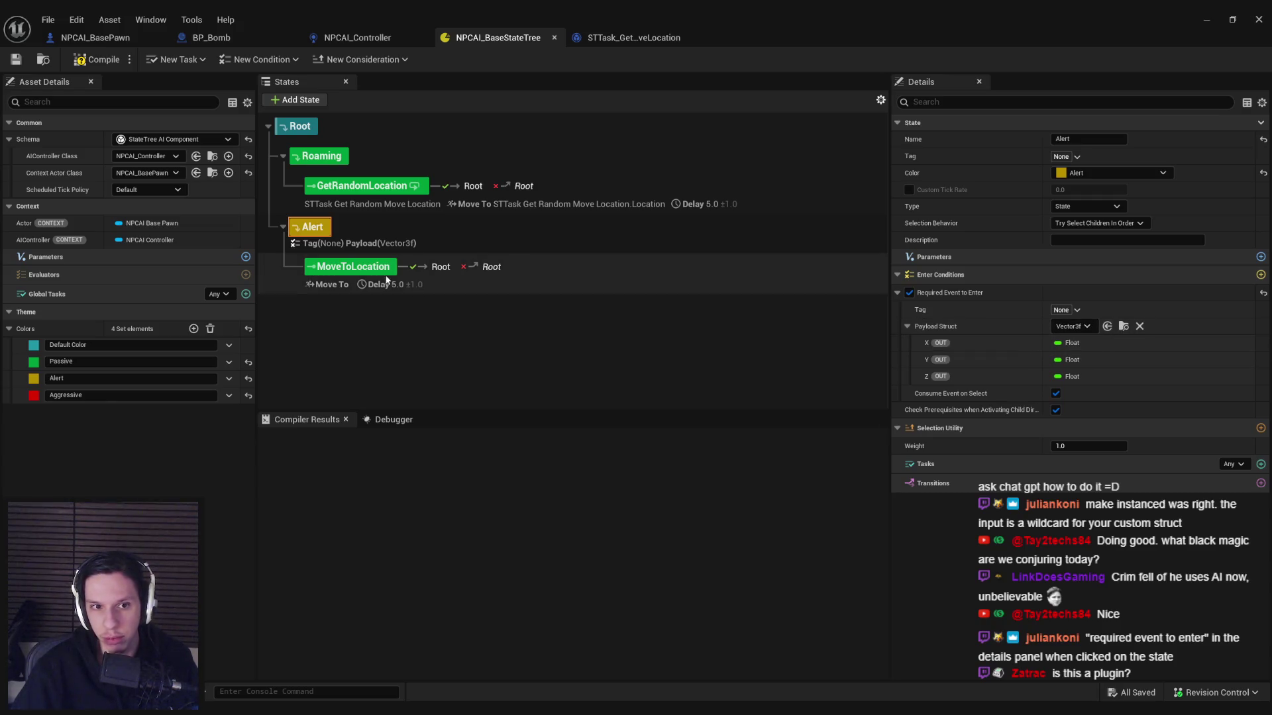
Step: Bind MoveToLocation's Move To destination X to the enter-event payload X
click(349, 267)
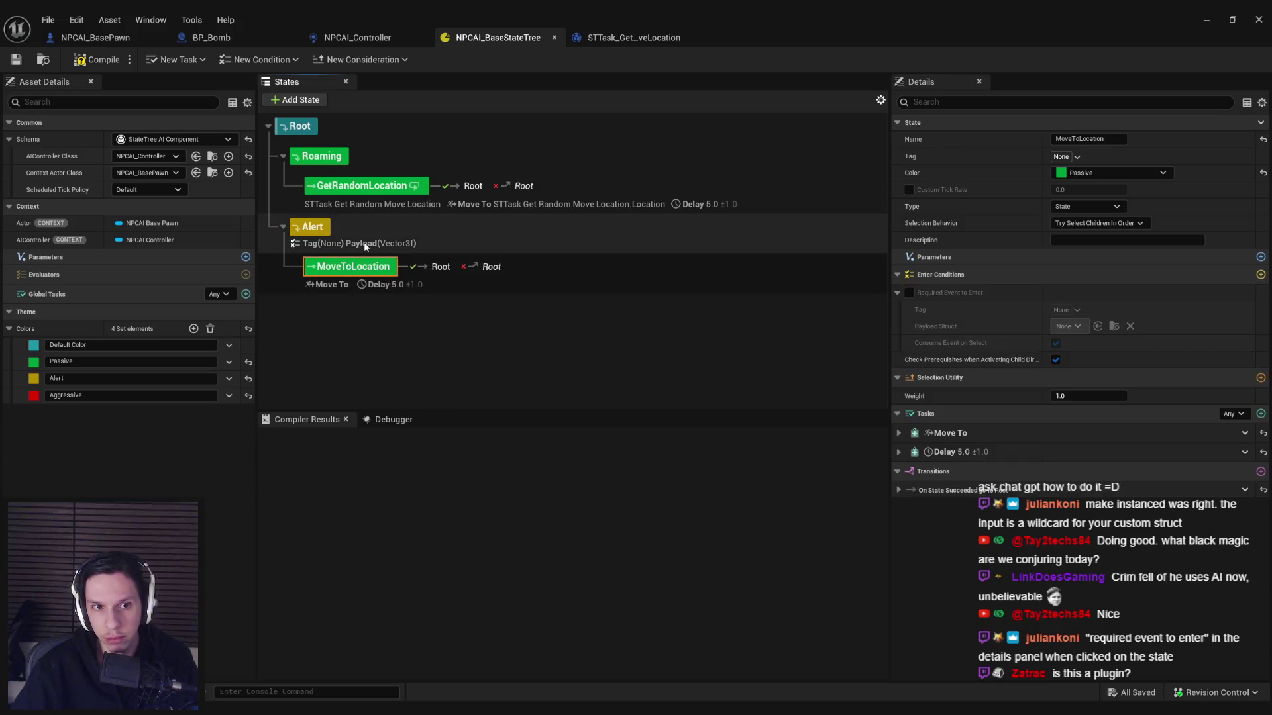
click(97, 59)
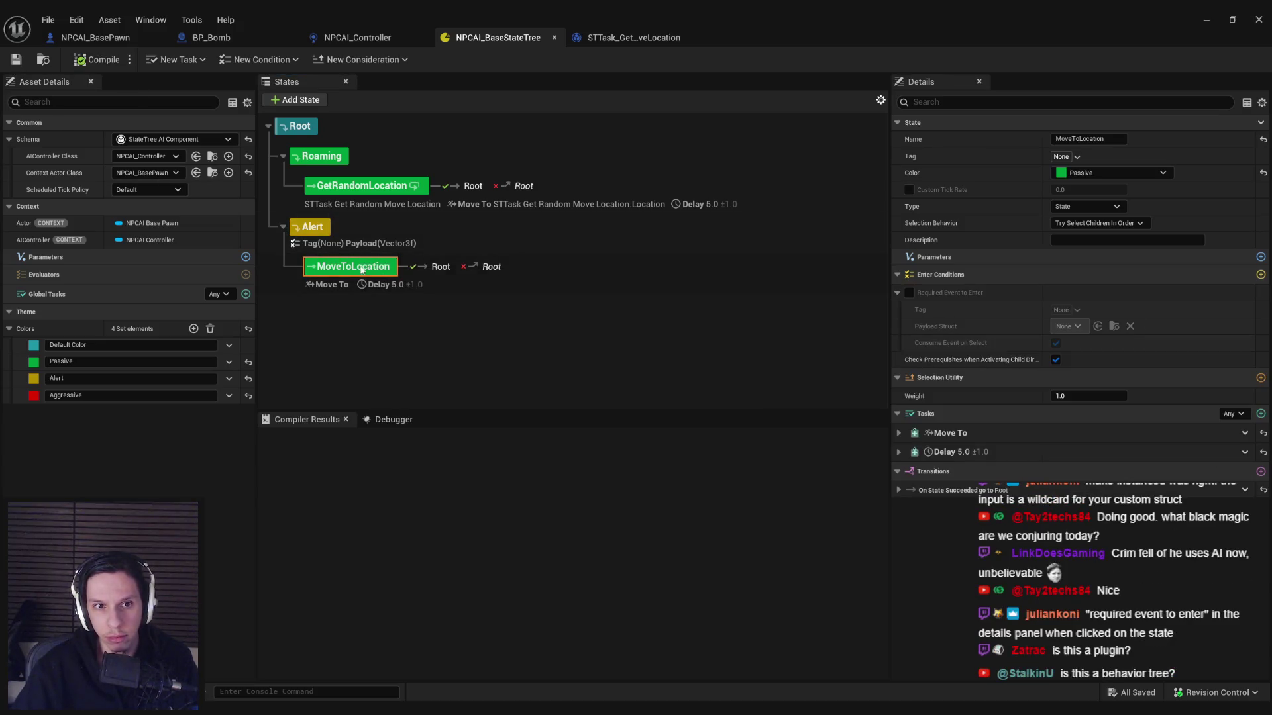
click(899, 433)
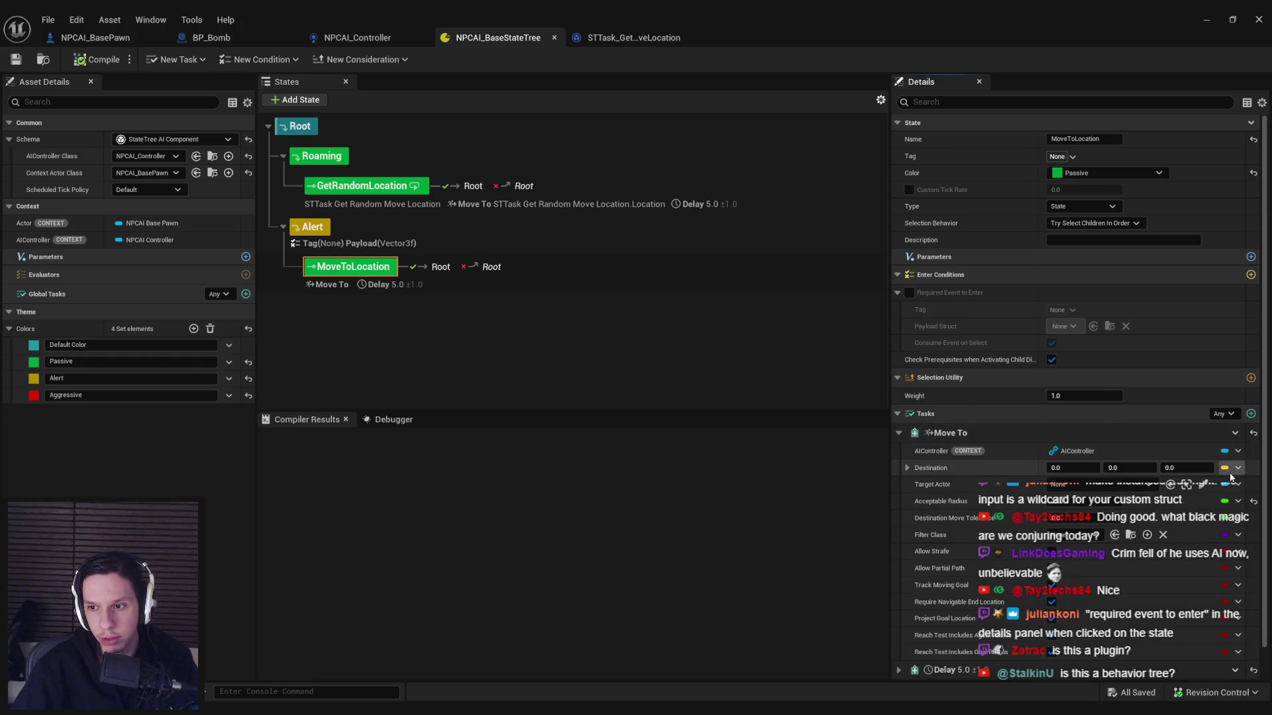
click(1233, 469)
key(Escape)
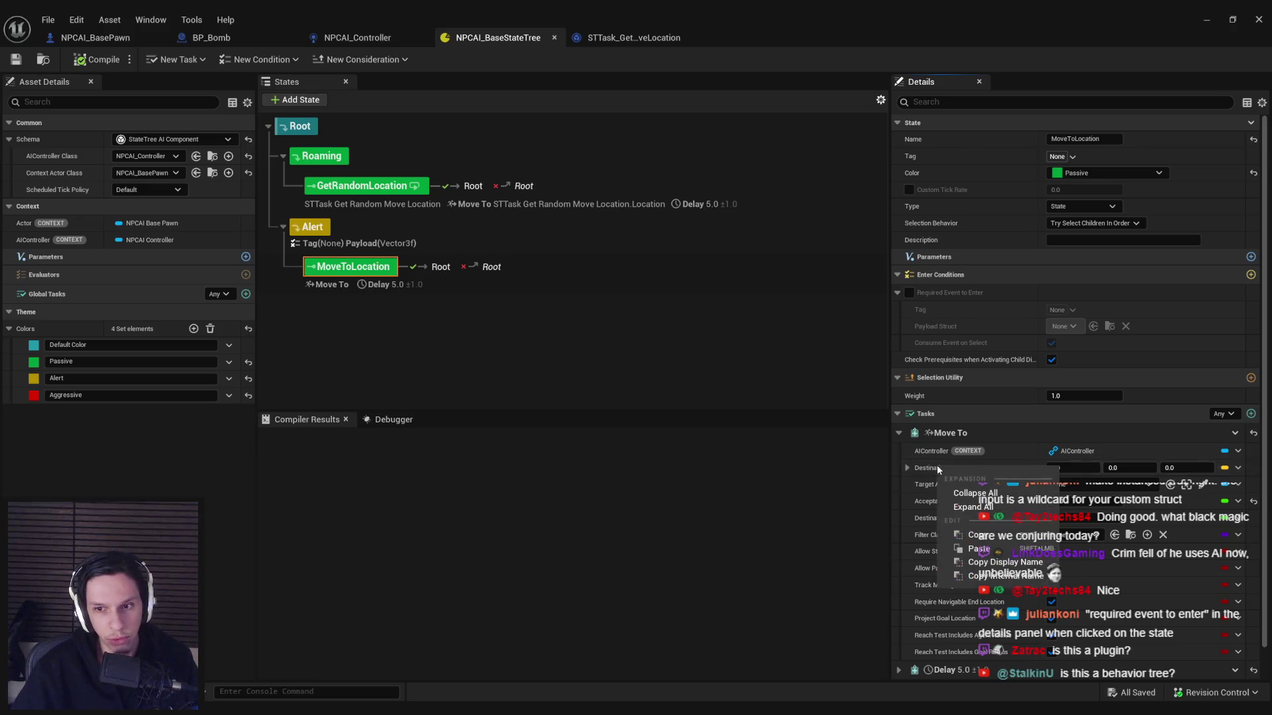
click(908, 468)
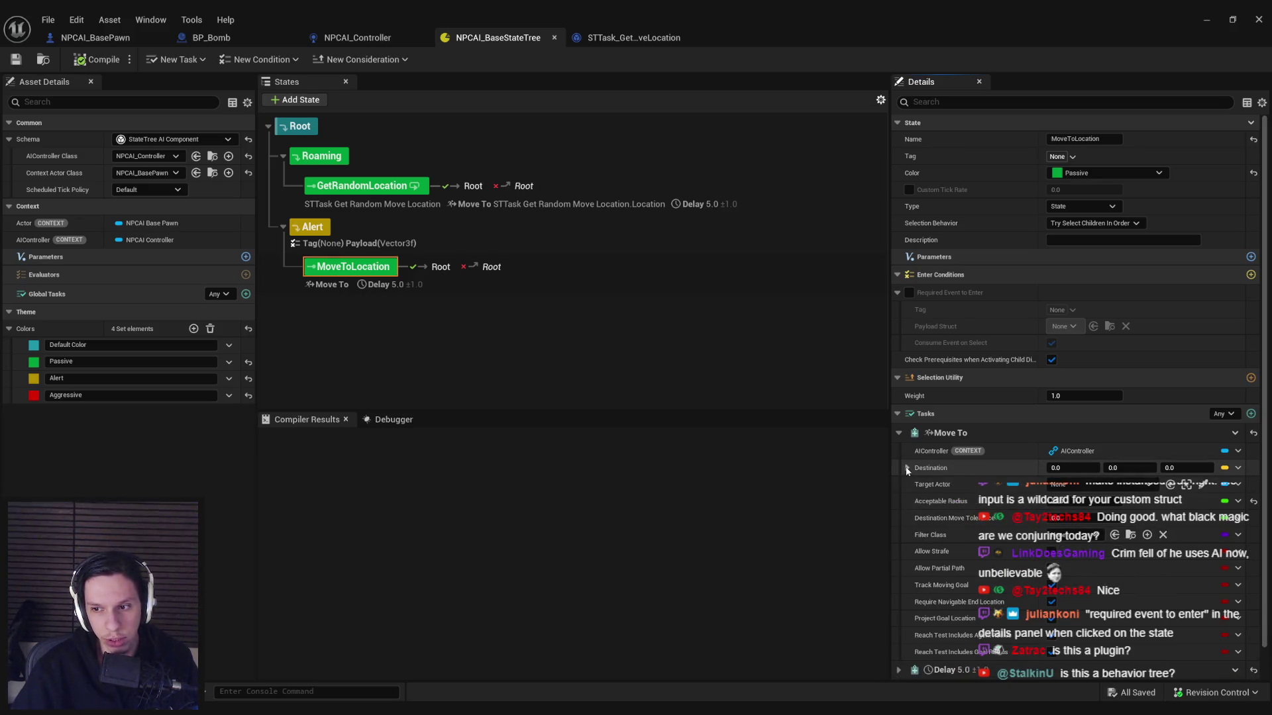
scroll(949, 494, down, 2)
click(1229, 447)
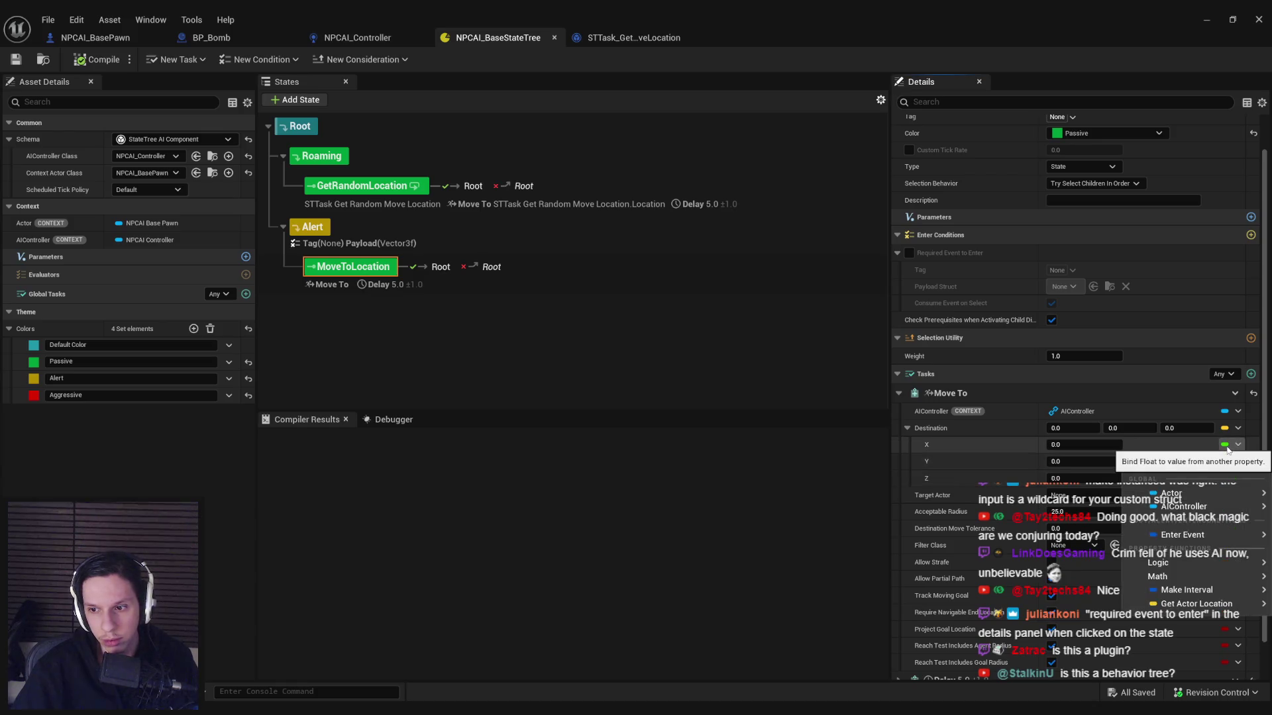
mouse_move(1139, 540)
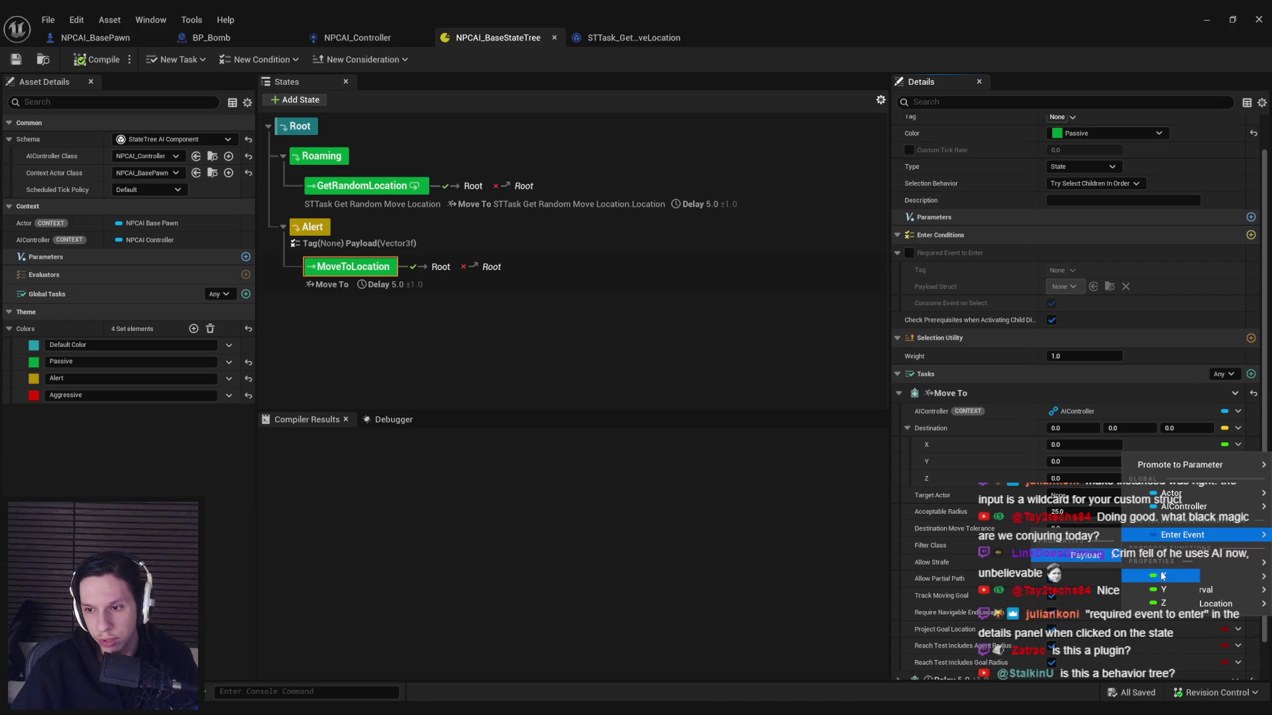
click(1161, 575)
Step: Bind destination Y and Z to the enter-event payload Y and Z
click(1232, 461)
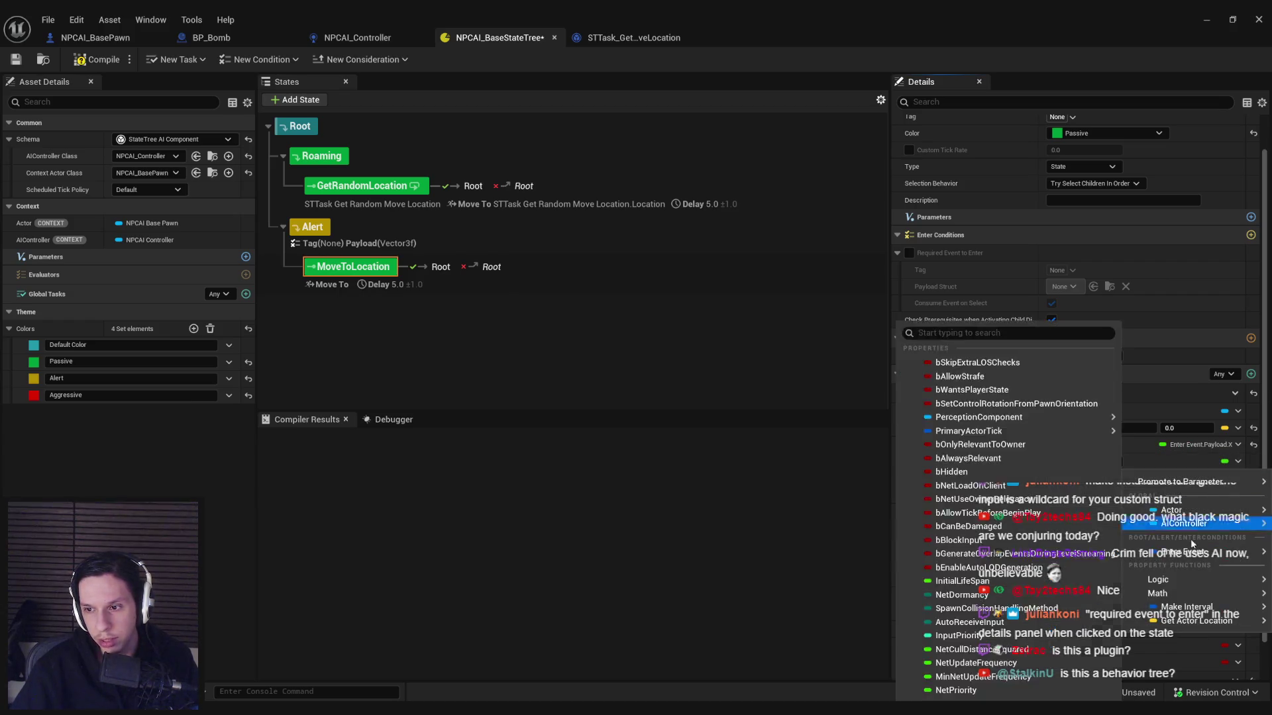
mouse_move(1086, 572)
click(1167, 606)
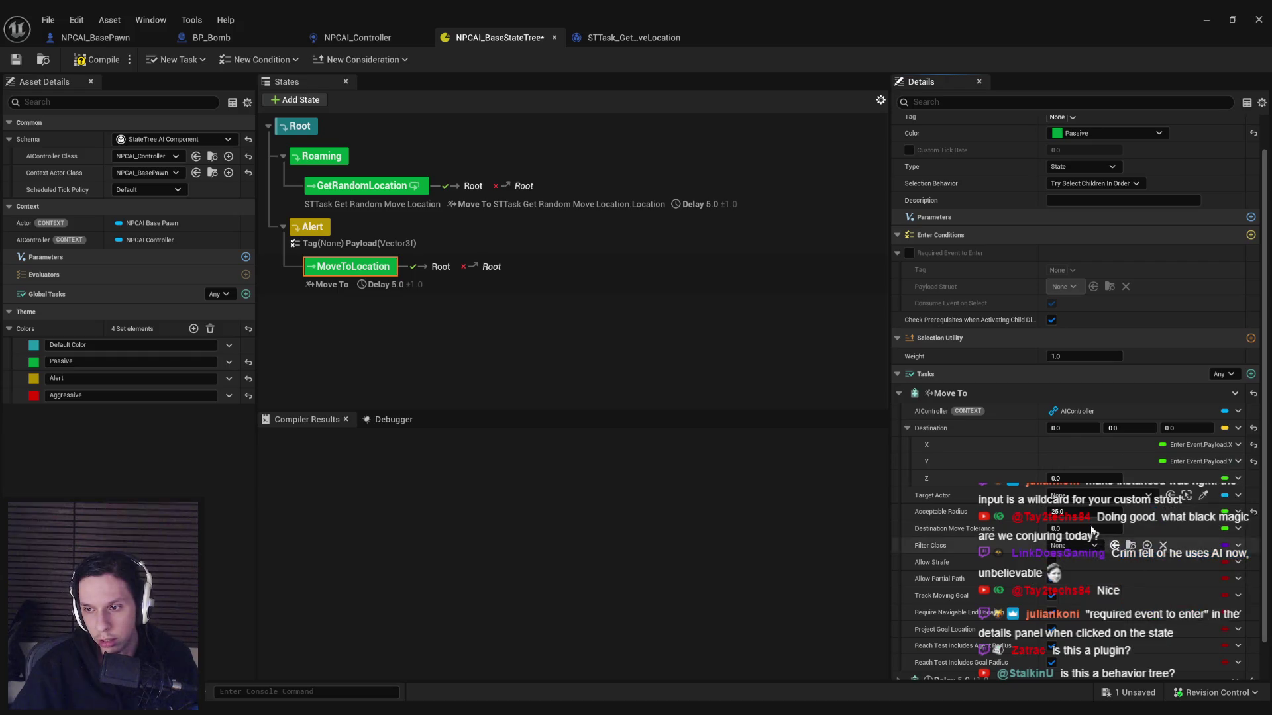
click(1238, 478)
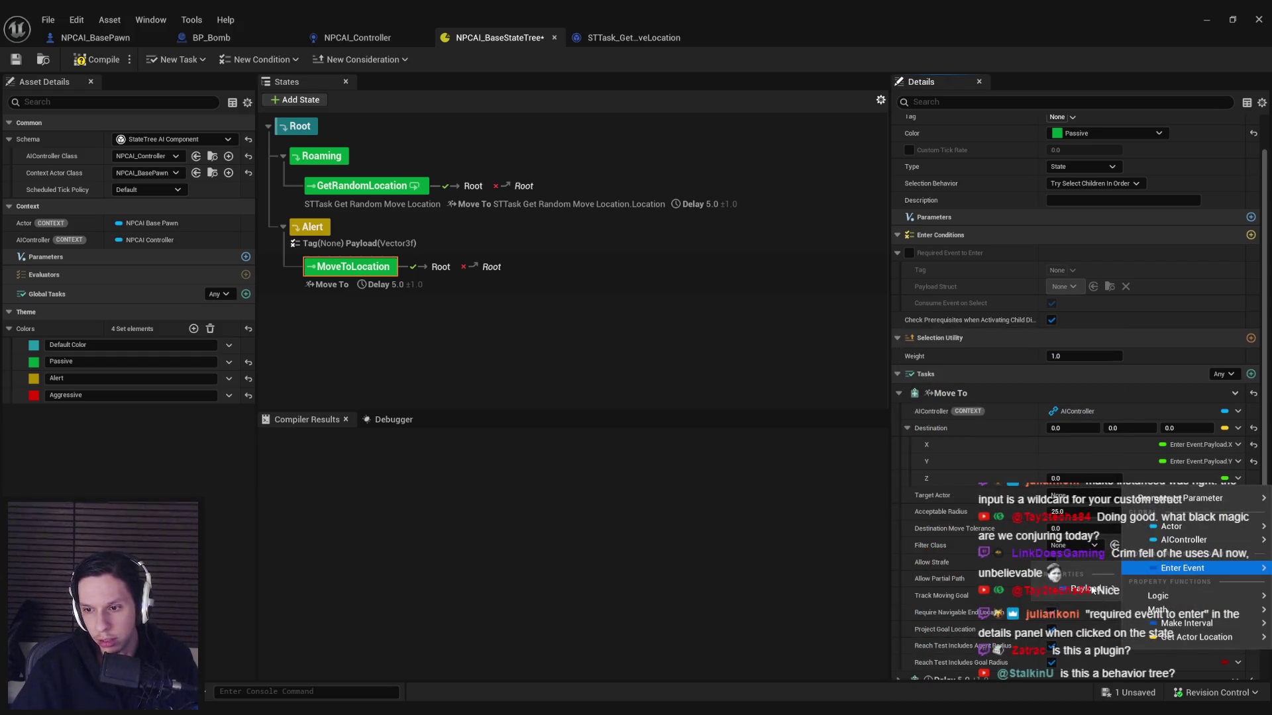
mouse_move(1092, 590)
click(1160, 636)
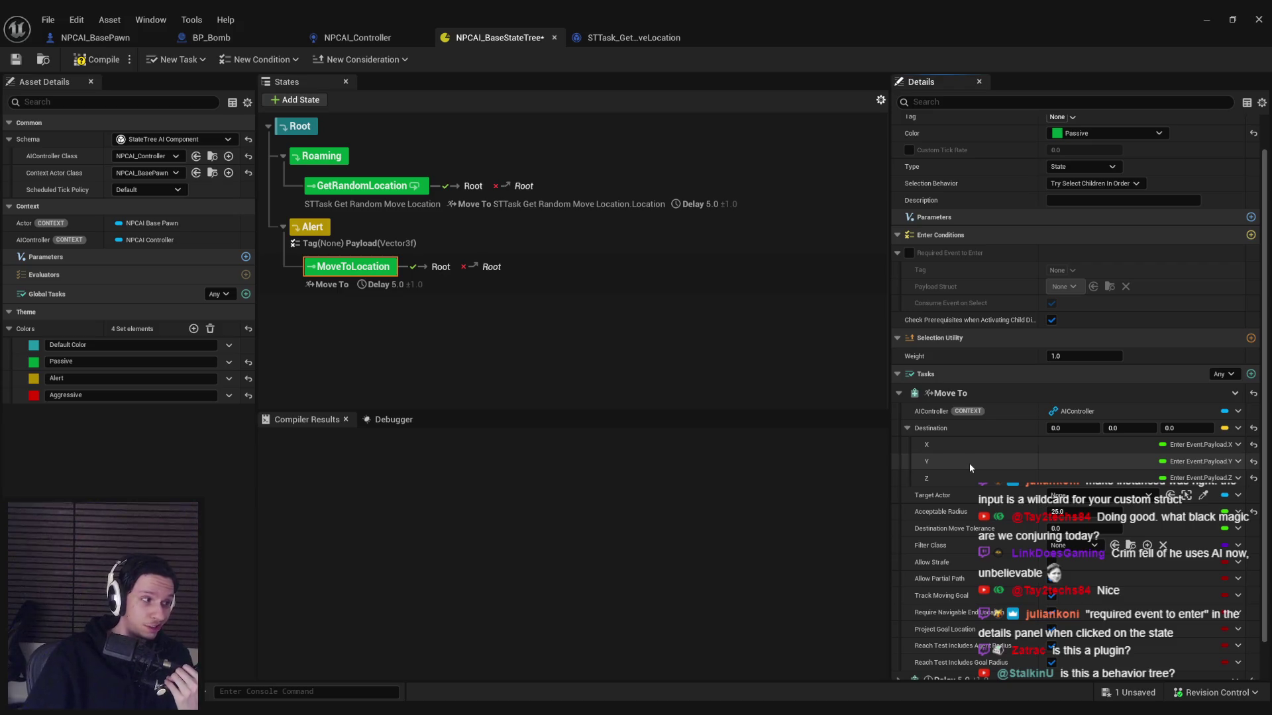
Step: Promote the Move To Destination to a state tree parameter
scroll(908, 434, up, 1)
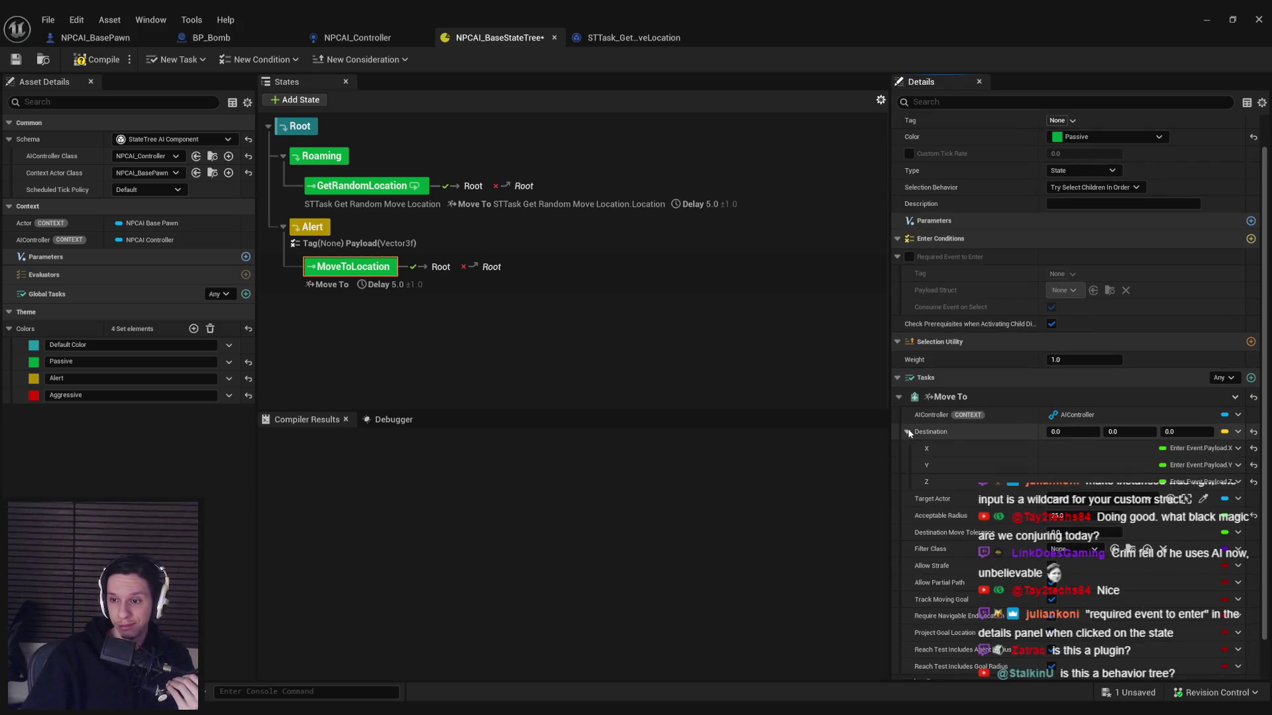
click(1238, 431)
mouse_move(1219, 453)
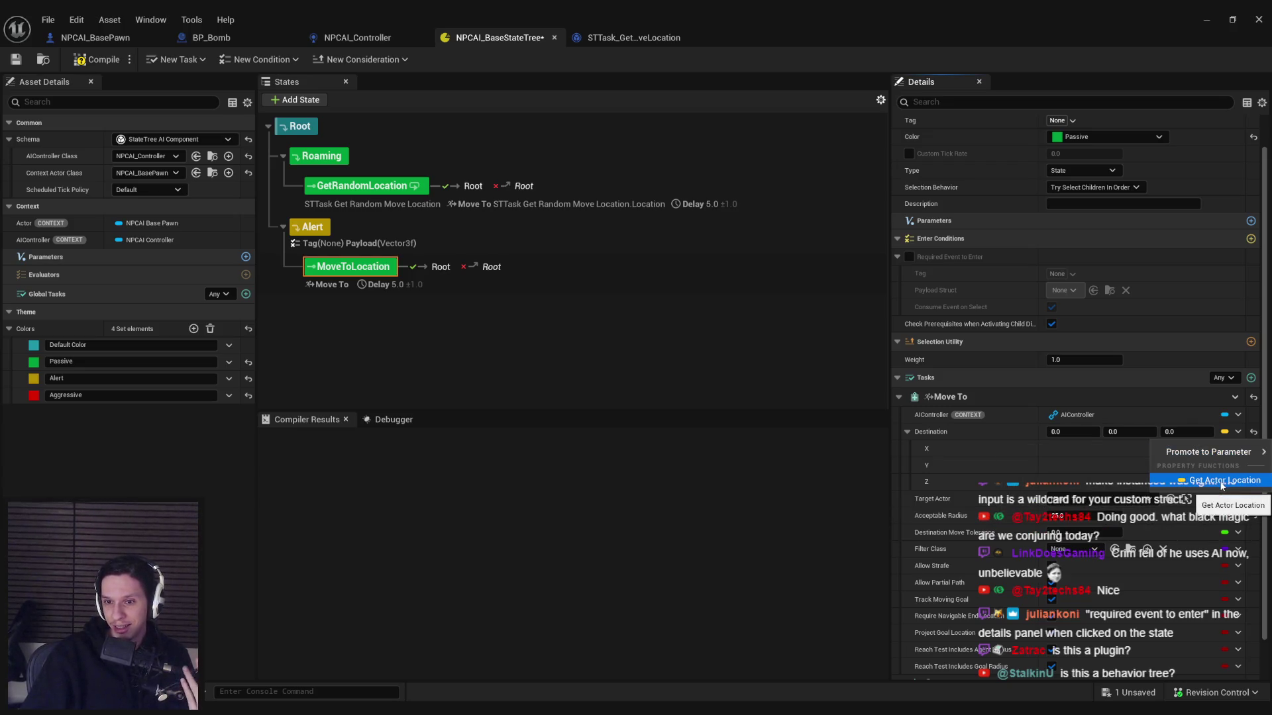
mouse_move(1169, 453)
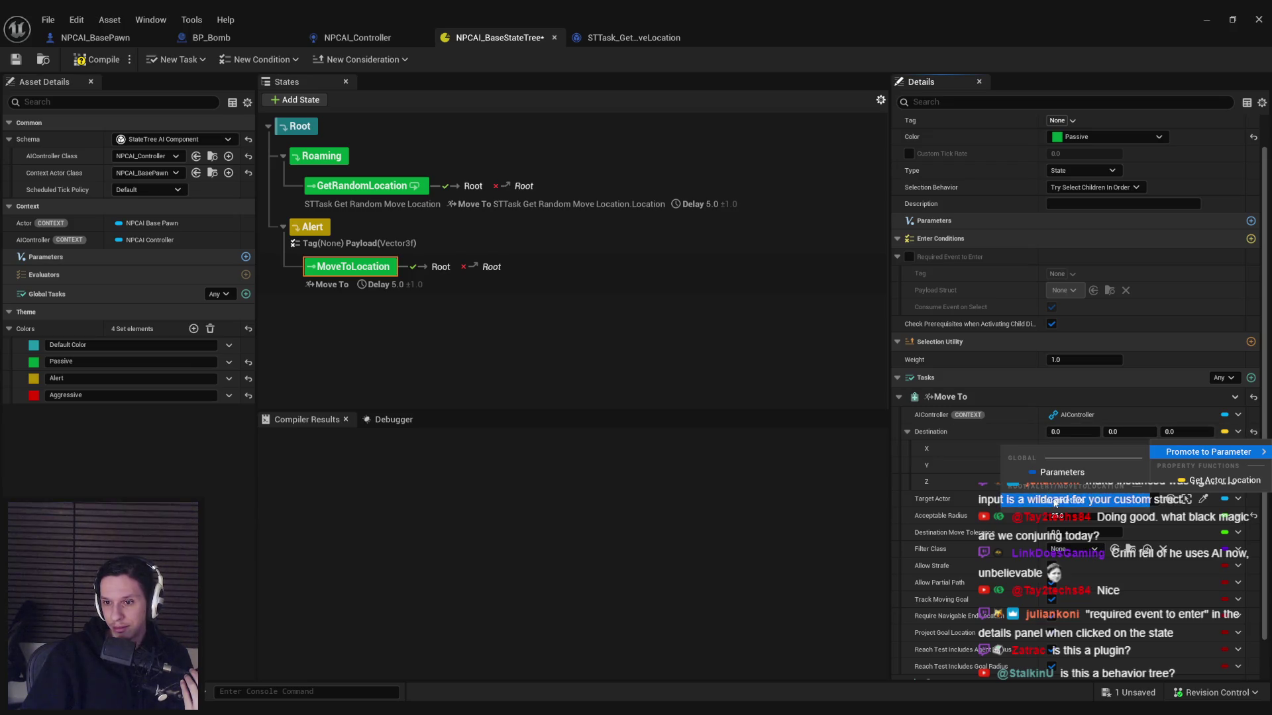
click(1060, 473)
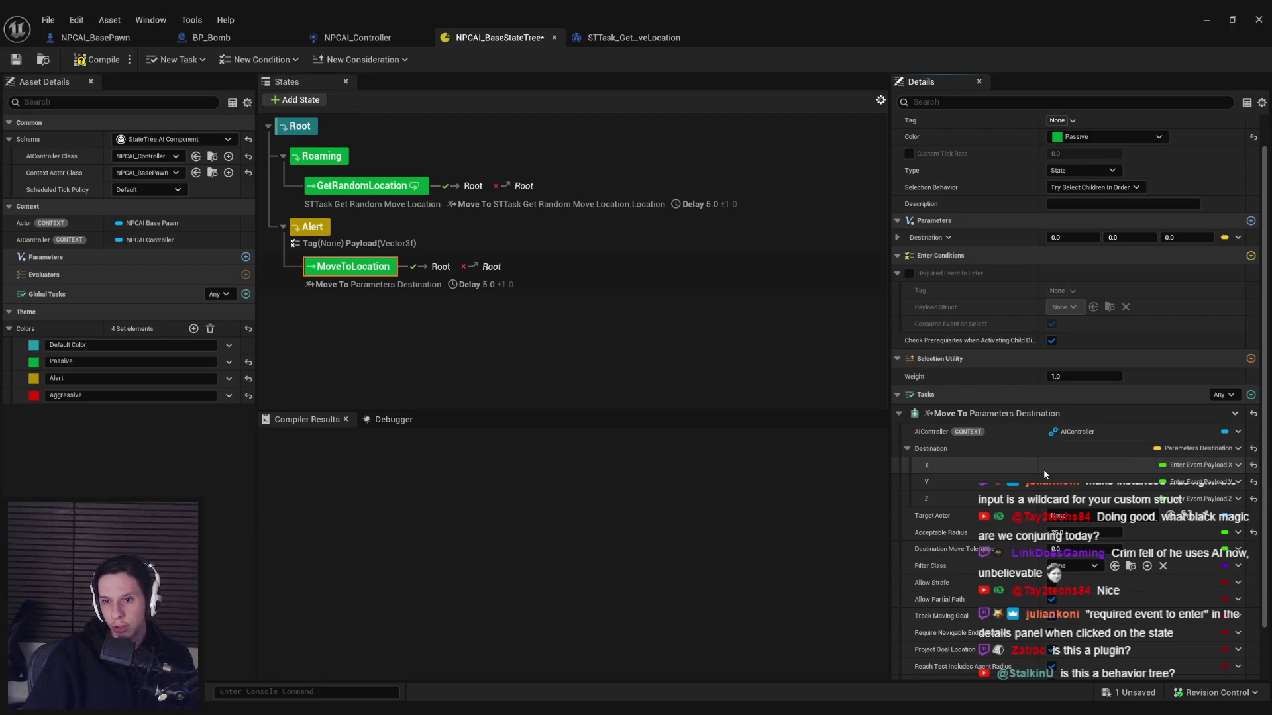
Step: Undo the Promote to Parameter on the Move To Destination
key(ctrl+z)
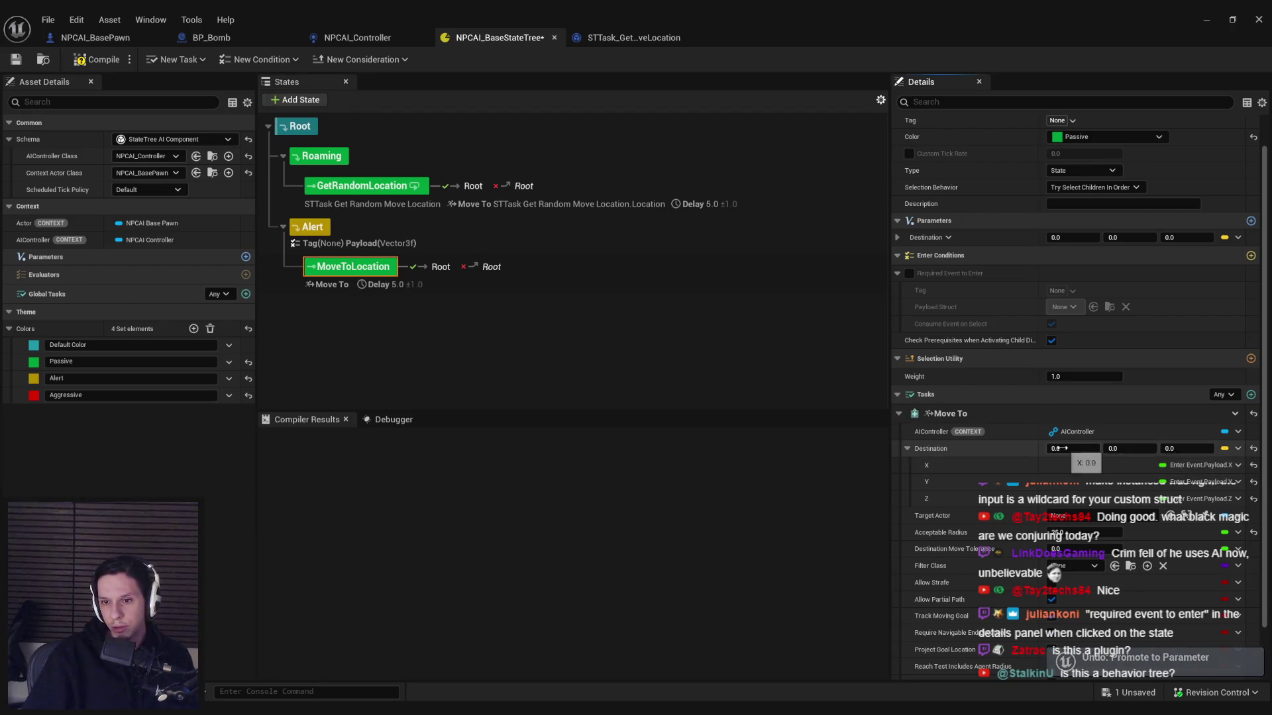
click(1236, 448)
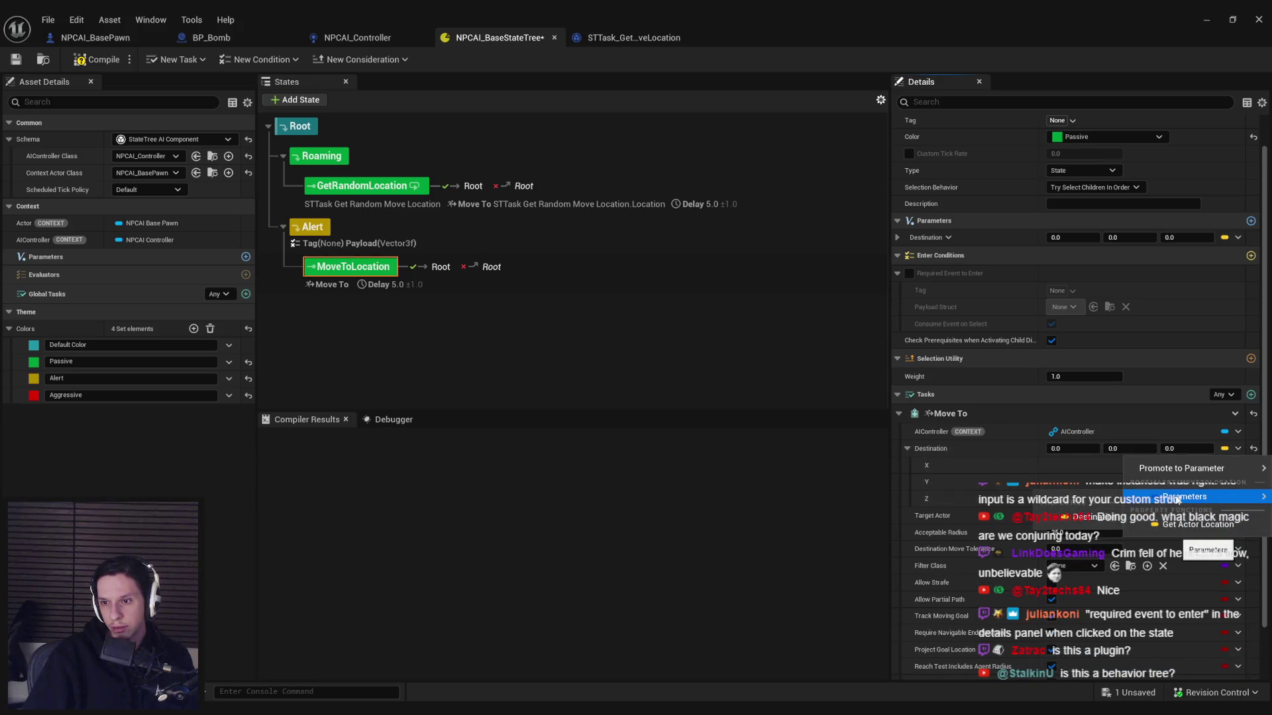
click(968, 456)
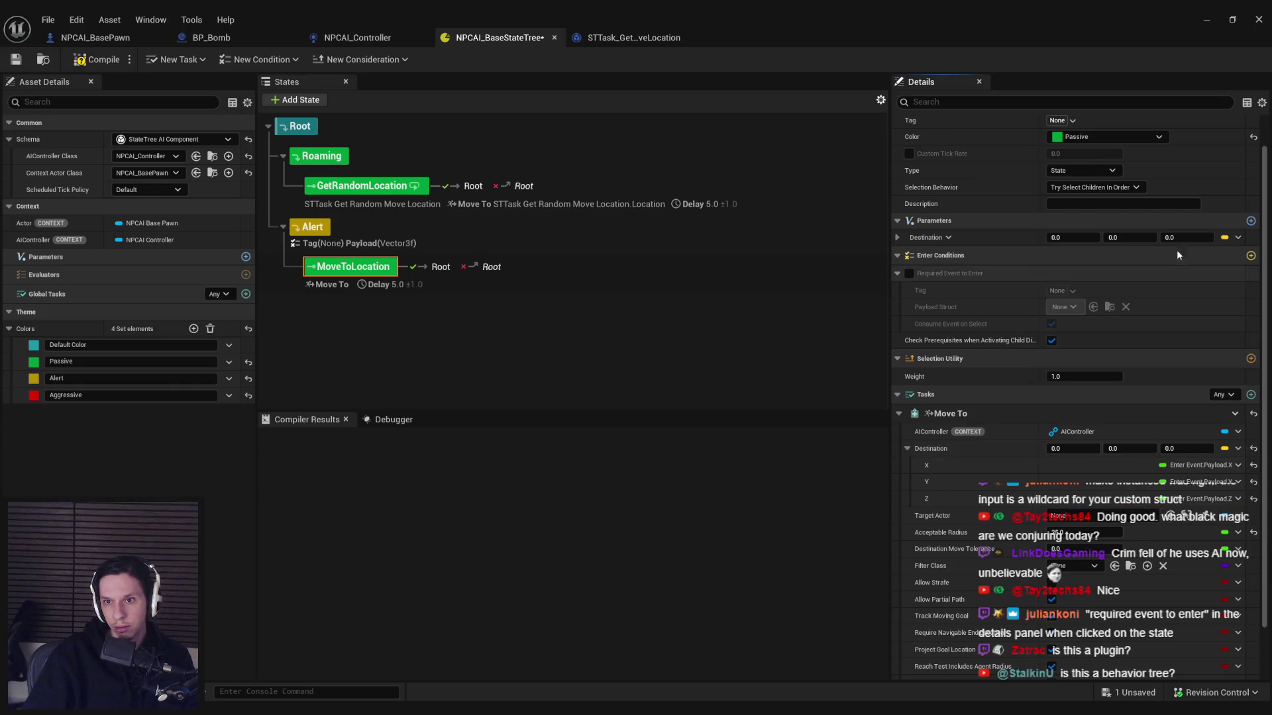
Step: Remove the Destination tree parameter, then compile and save the state tree
click(1238, 237)
click(938, 240)
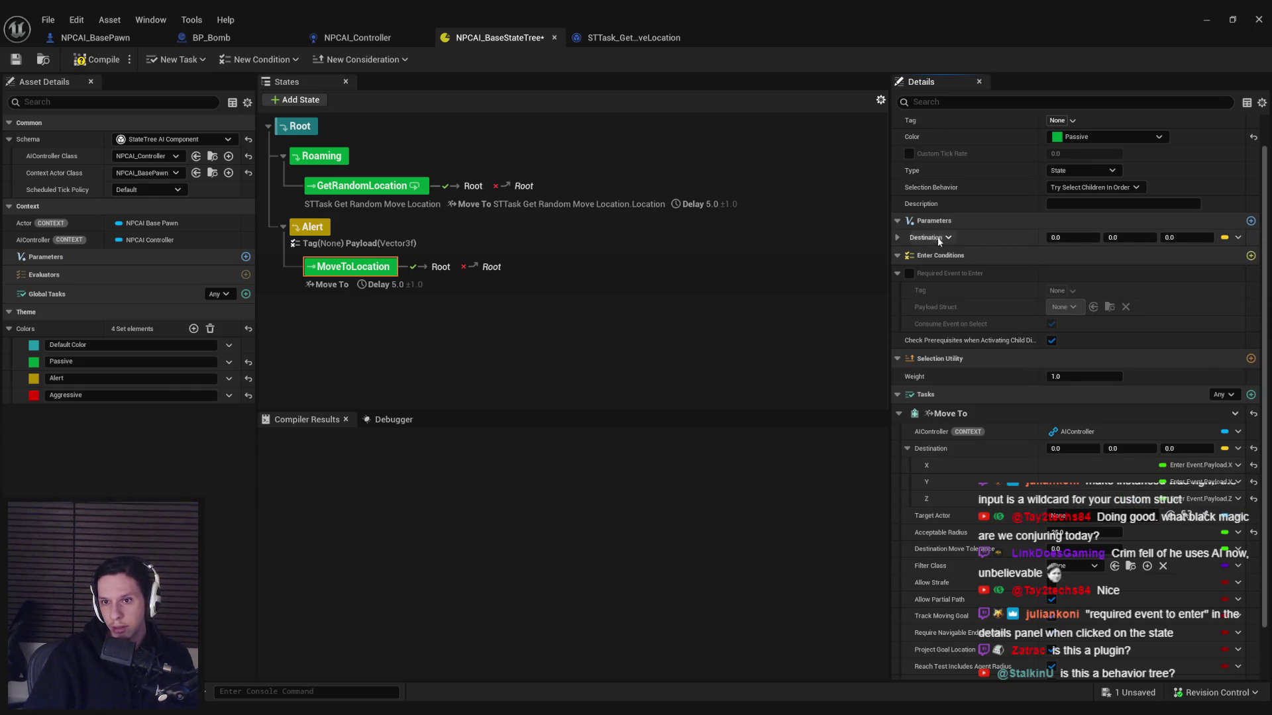
click(897, 237)
click(948, 237)
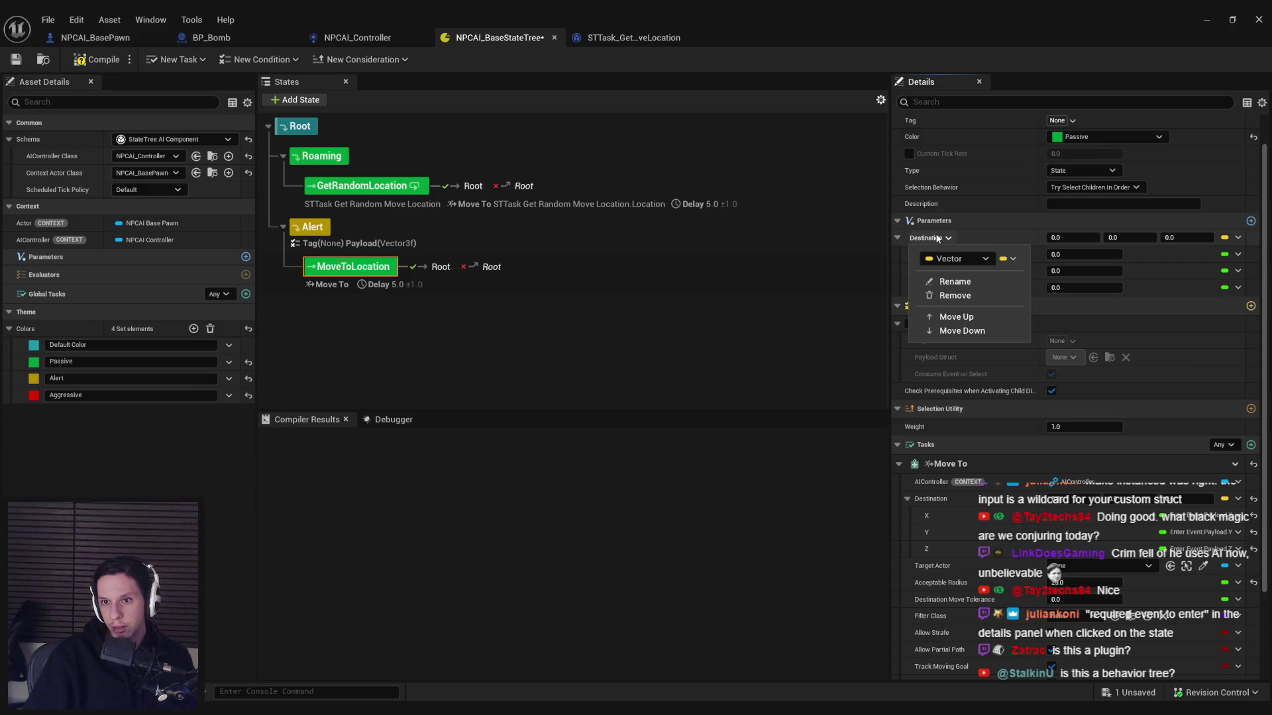
click(956, 296)
click(98, 59)
click(16, 59)
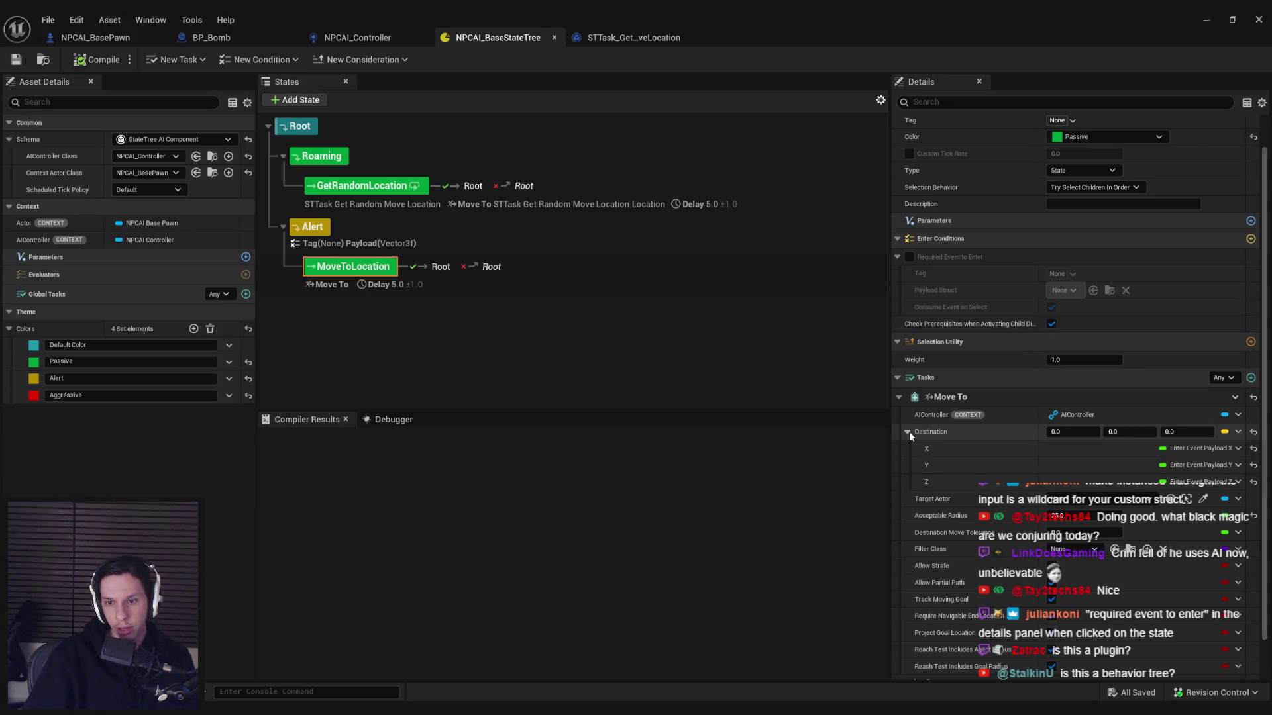
click(312, 227)
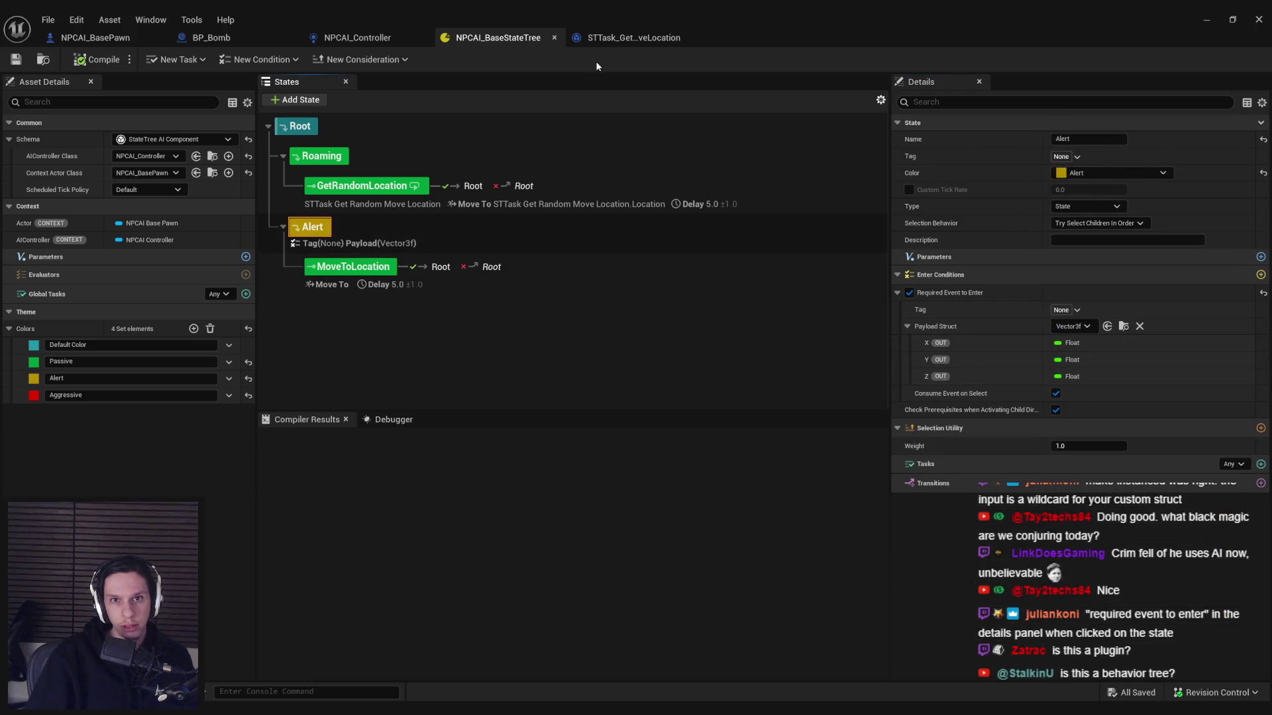
click(351, 38)
Step: Open the event's gameplay tag picker and consult the StateTree tutorial in the browser
click(556, 294)
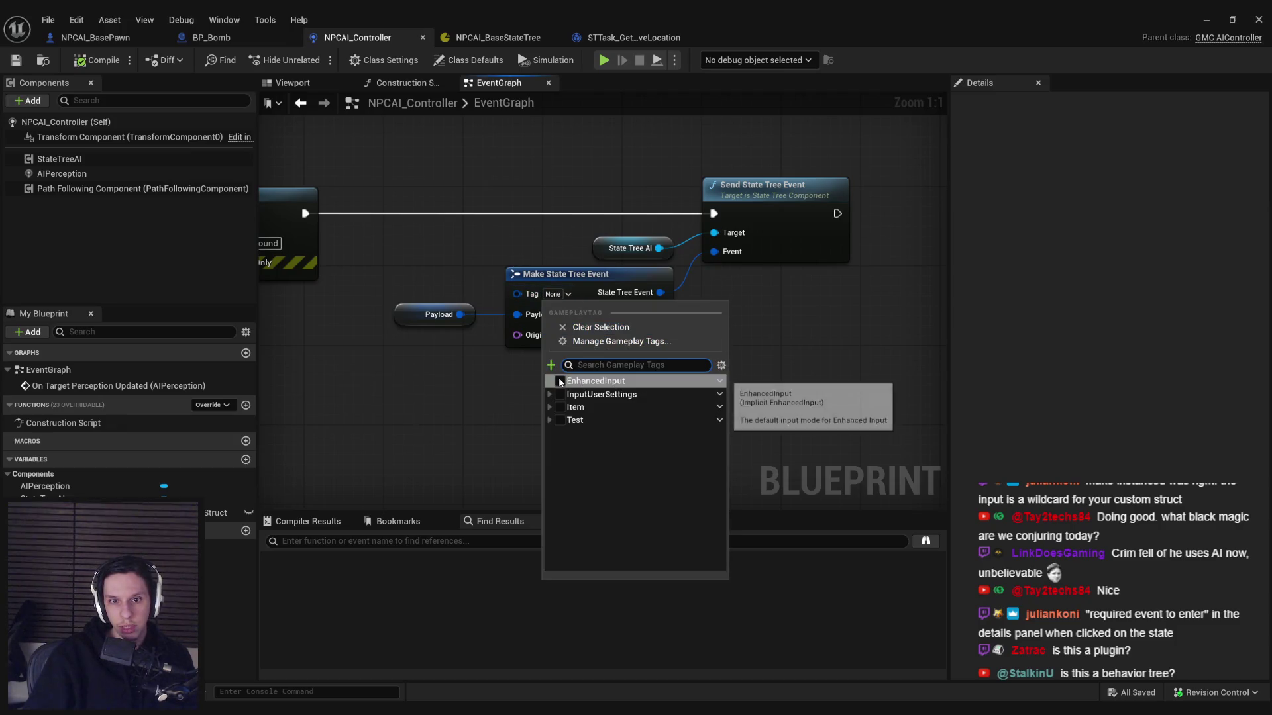
click(551, 365)
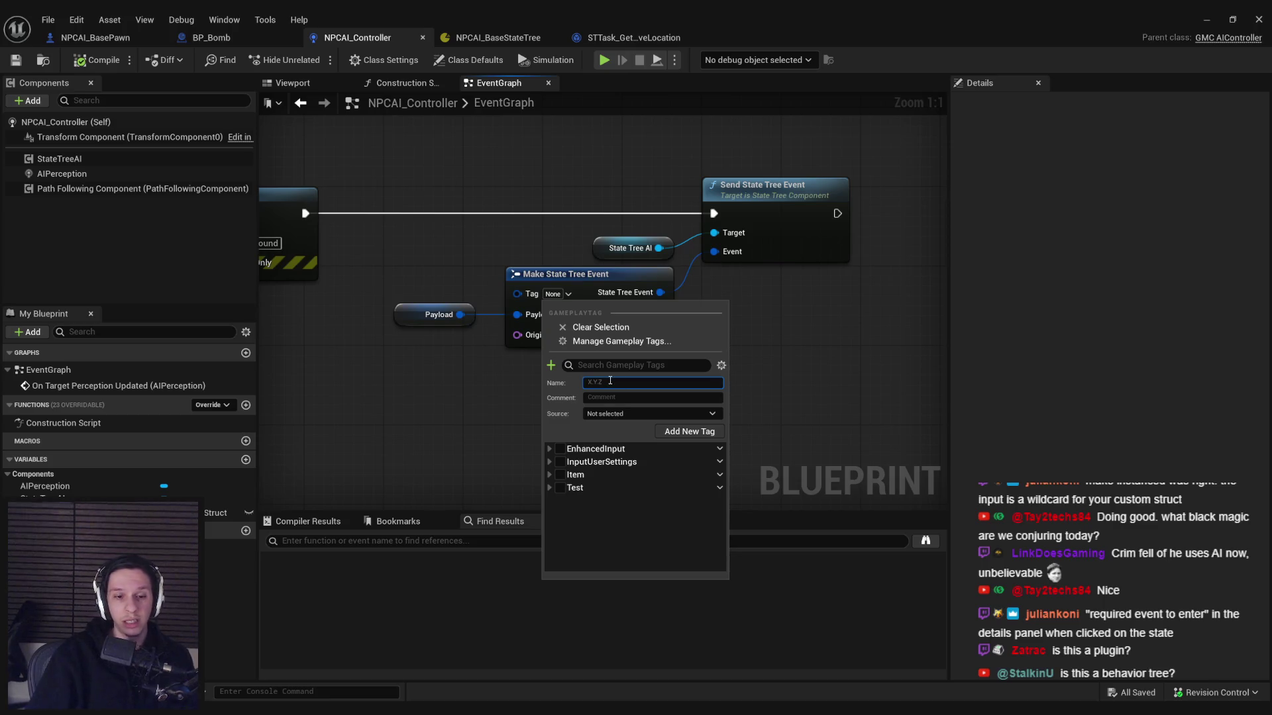
mouse_move(178, 679)
click(331, 656)
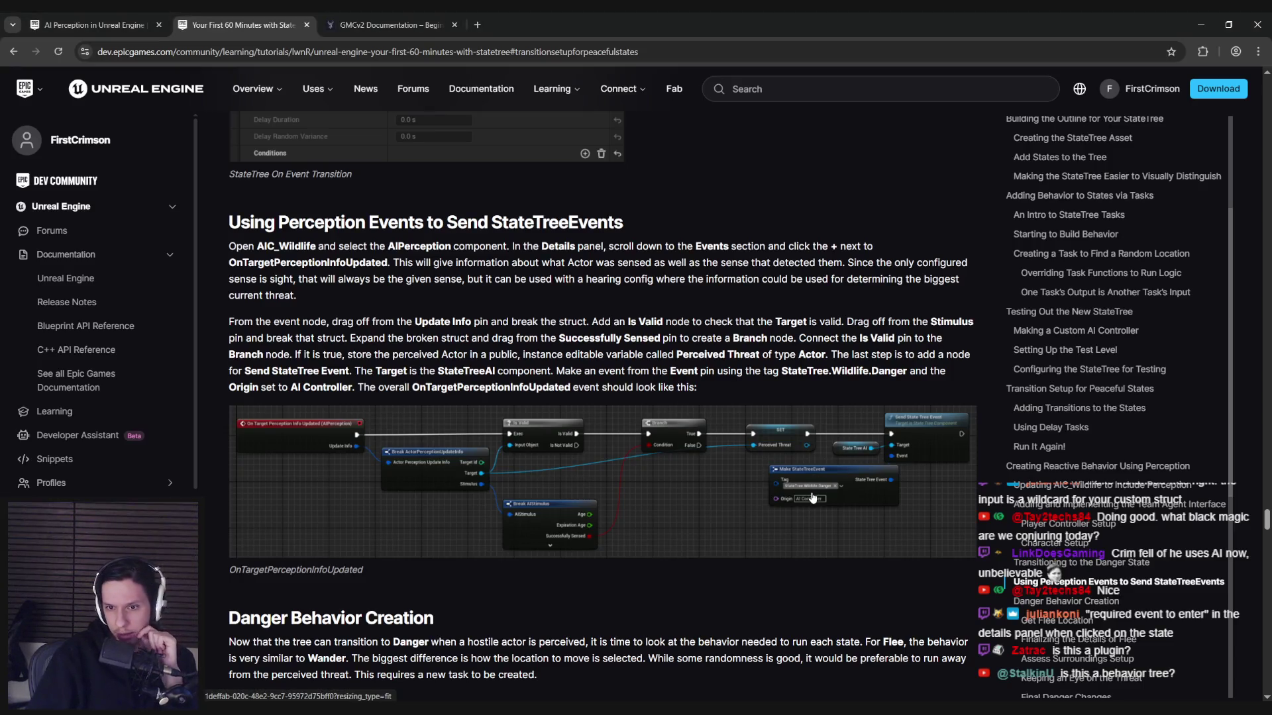
click(499, 676)
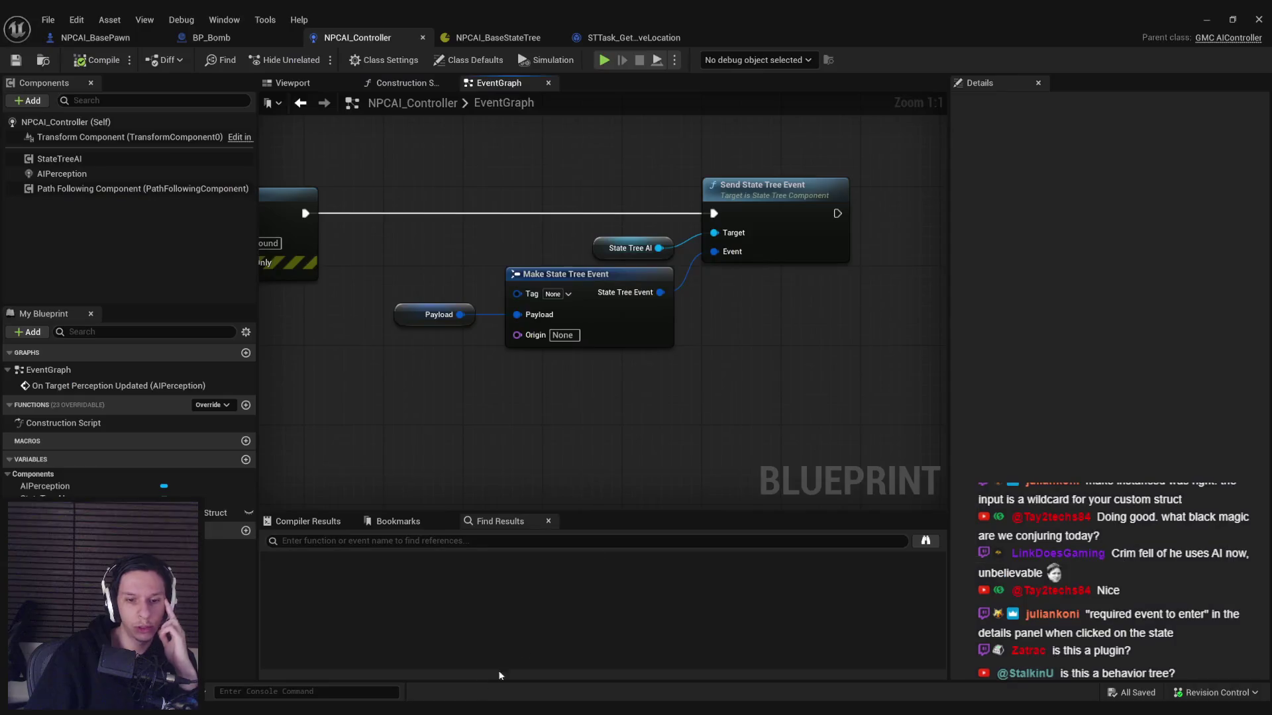
Step: Create the StateTree.Monster.SoundAlerted tag in DefaultGameplayTags.ini and assign it to the event
click(558, 293)
click(550, 365)
text(StateTree.Monster.SoundAlerted)
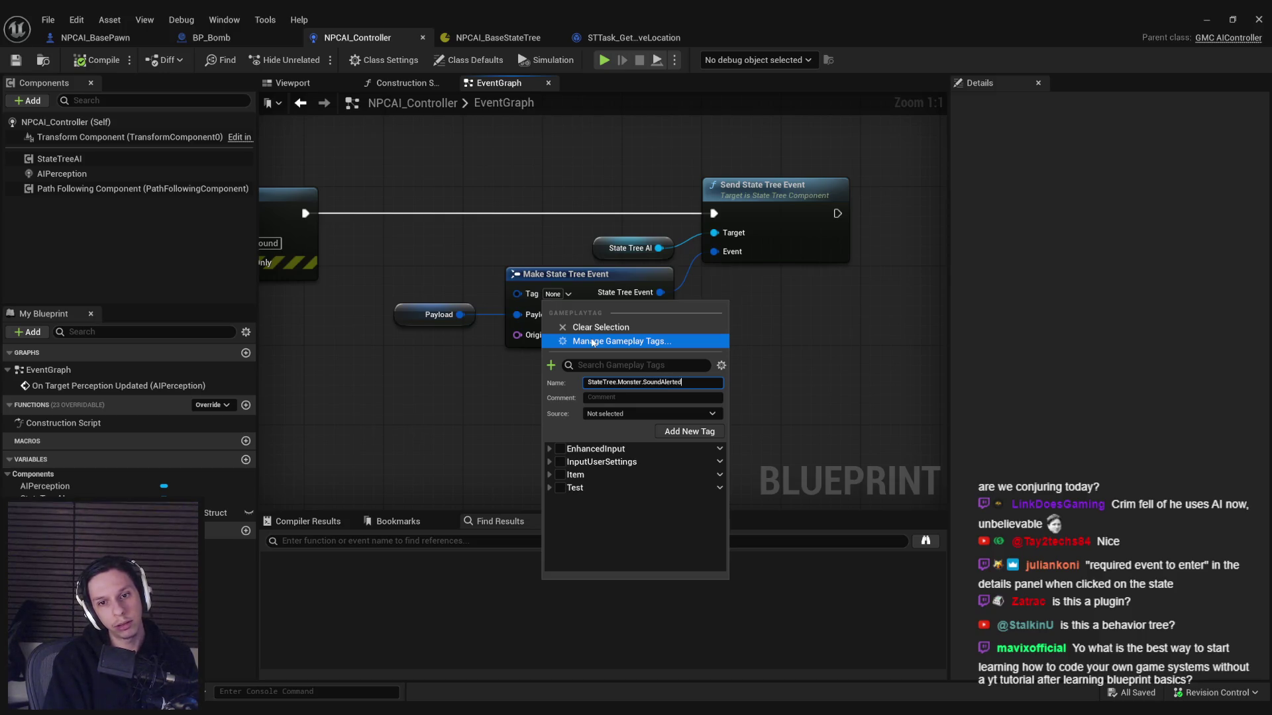
click(681, 432)
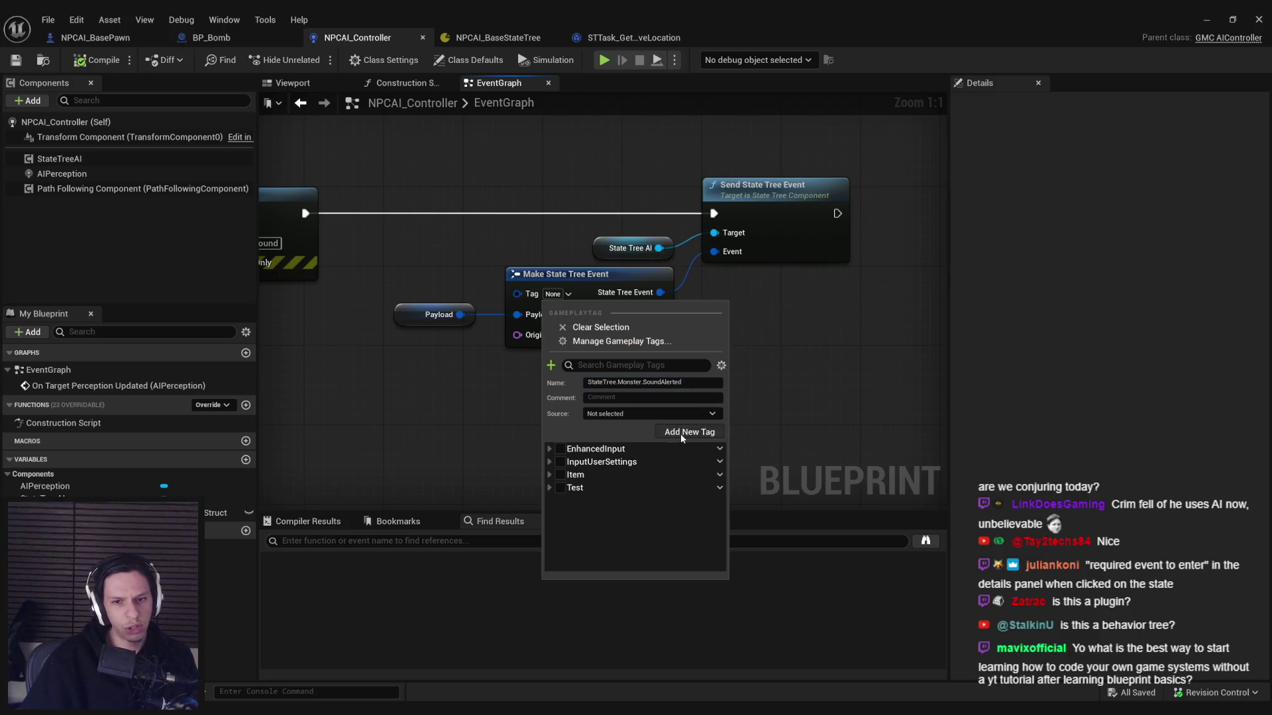
click(620, 412)
click(623, 427)
click(689, 431)
click(573, 514)
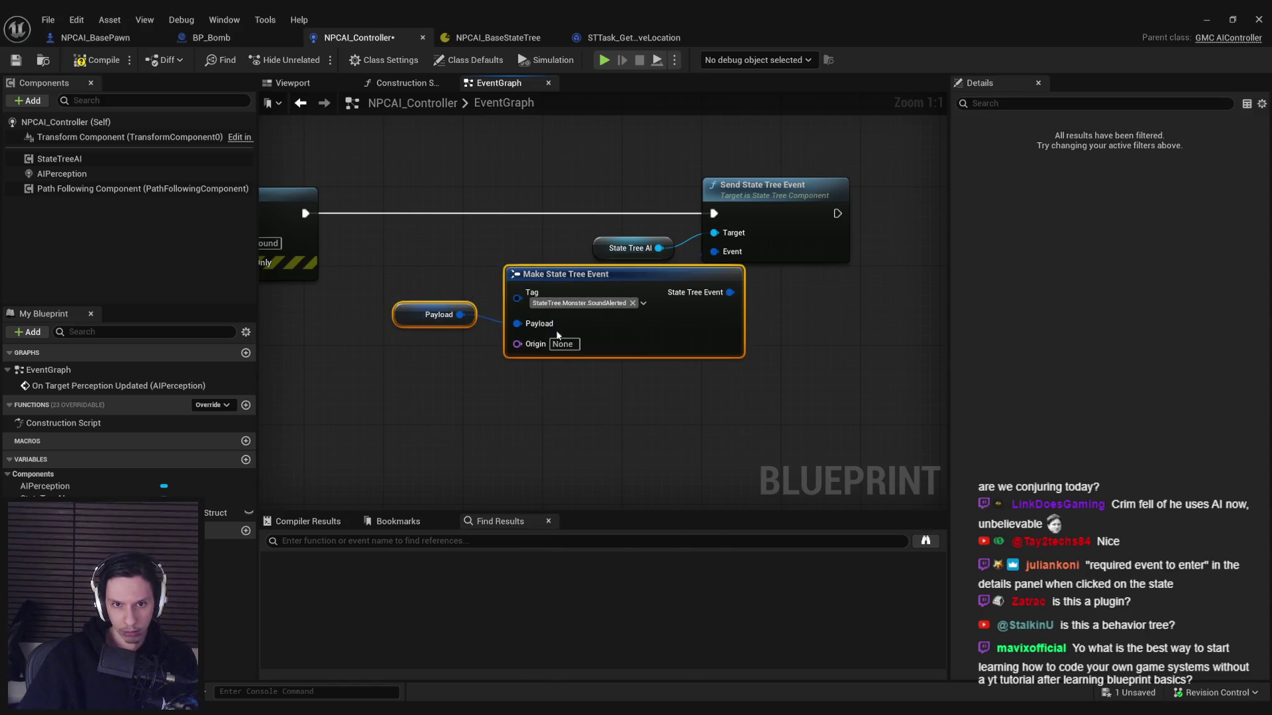
Step: Set the event's Origin to 'AI Controller', then compile and save the controller
drag(557, 335, 485, 335)
click(577, 391)
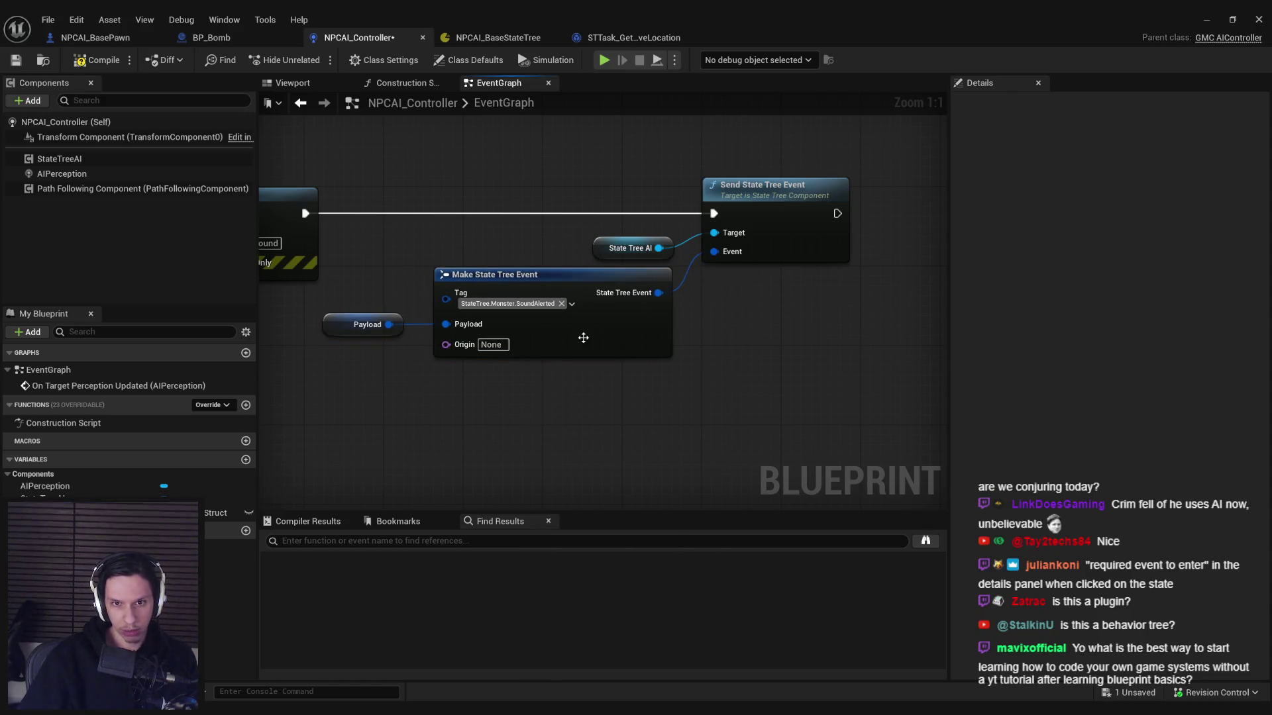
click(493, 345)
text(AI Contro)
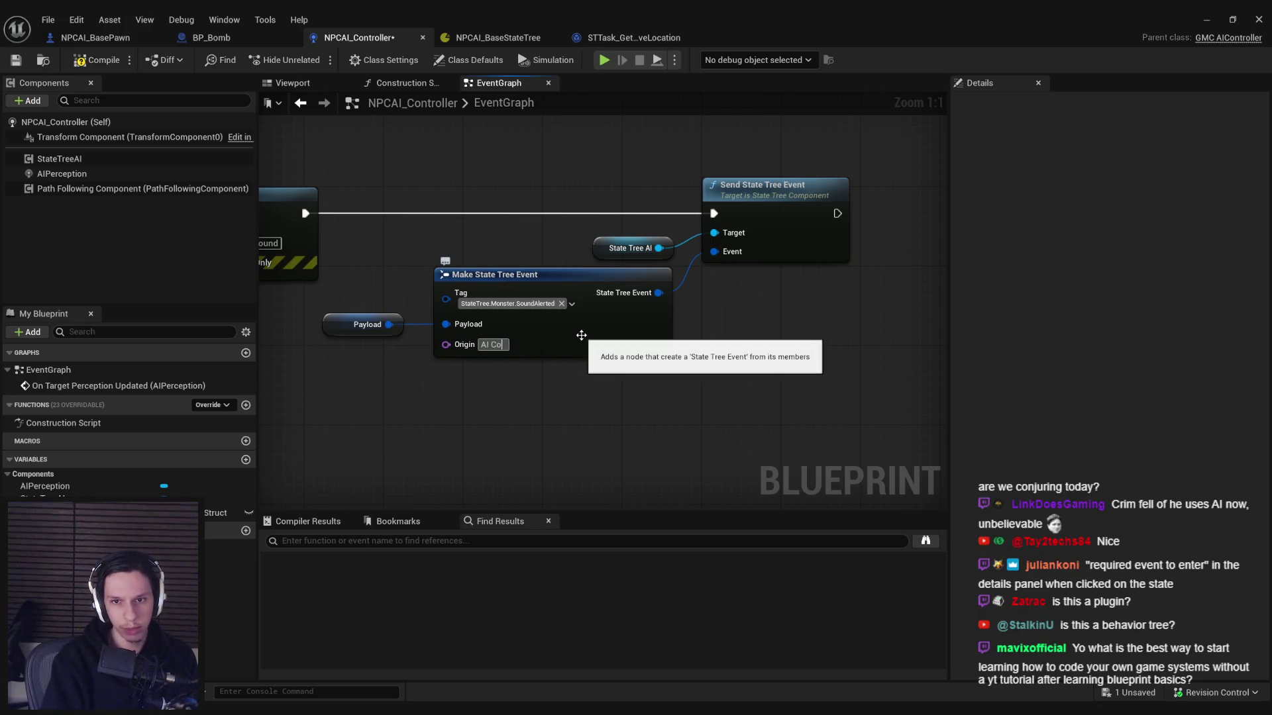
text(ller)
key(Return)
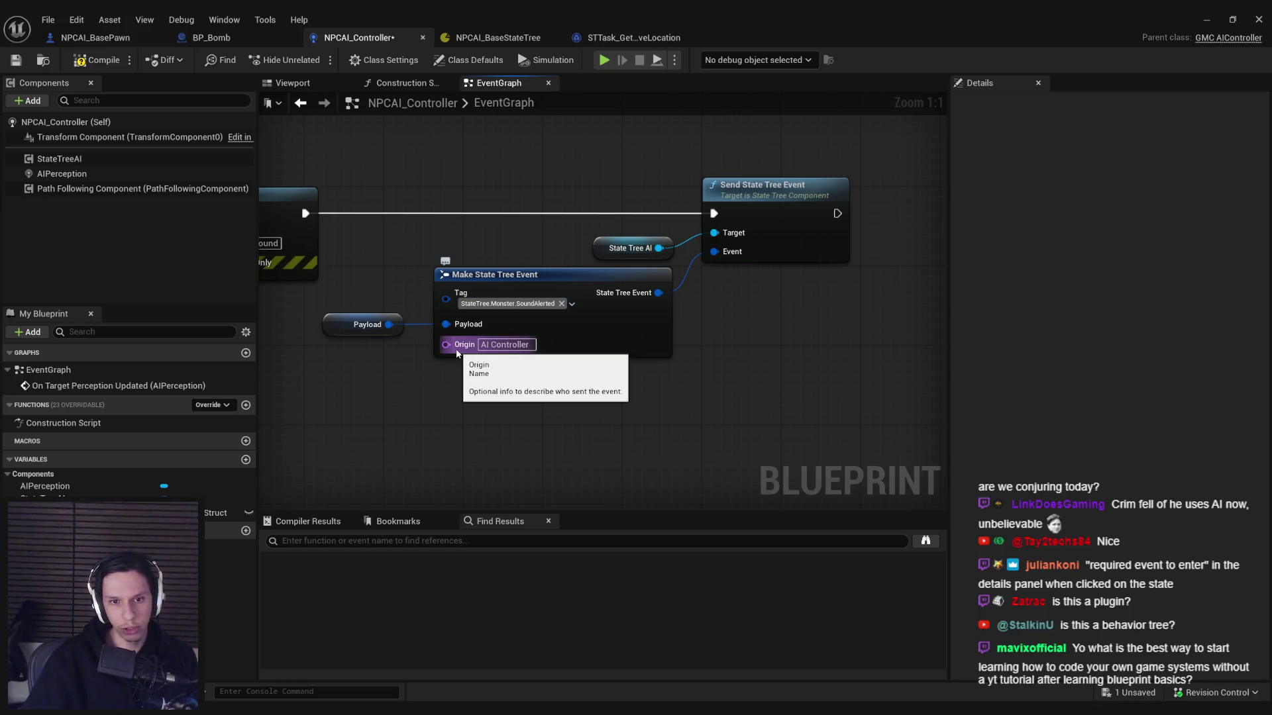
key(F7)
key(ctrl+s)
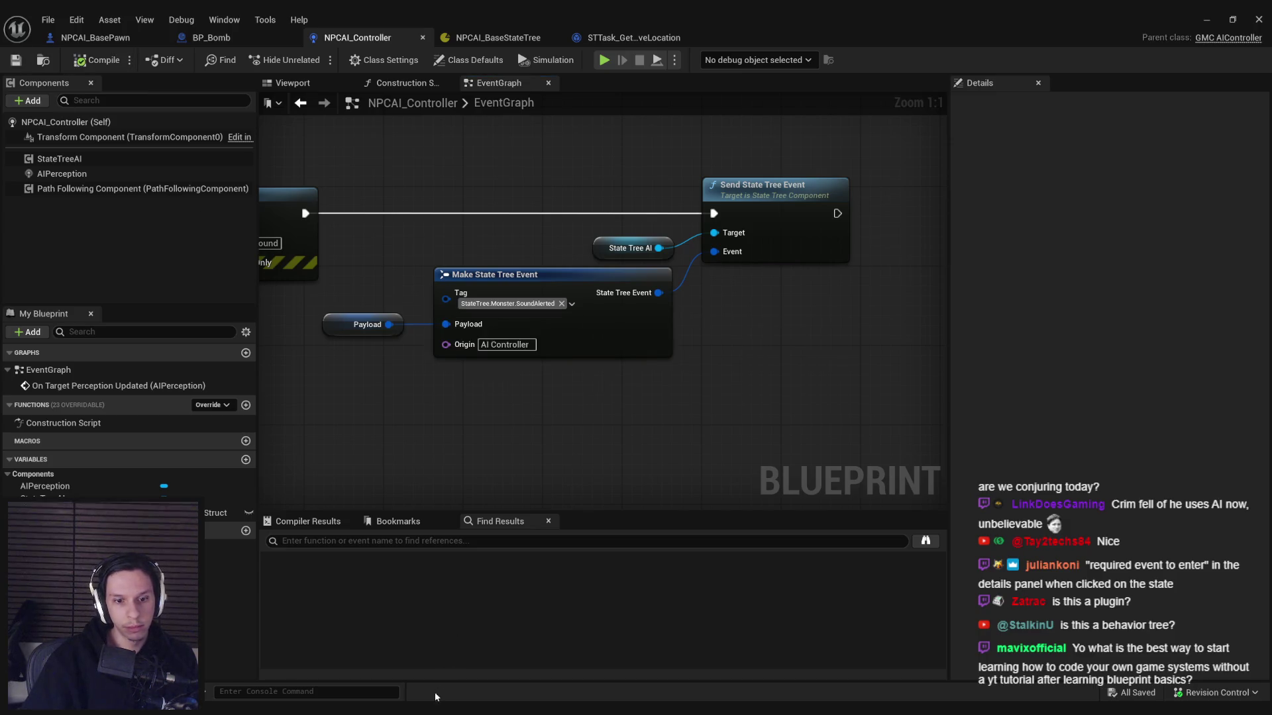
Step: Switch back to the NPCAI_BaseStateTree editor
mouse_move(502, 685)
click(634, 37)
click(498, 37)
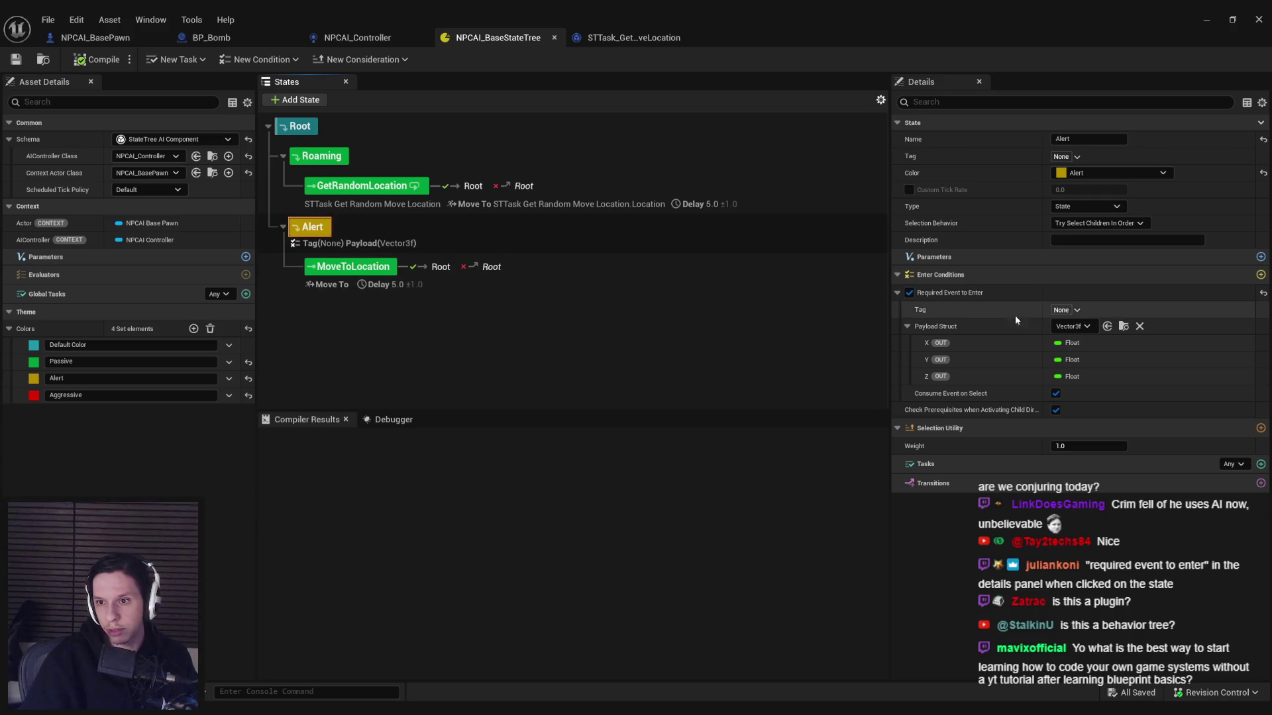
Step: Set Alert's Required Event to Enter tag to StateTree.Monster.SoundAlerted and save
click(1070, 310)
click(1058, 436)
click(1064, 450)
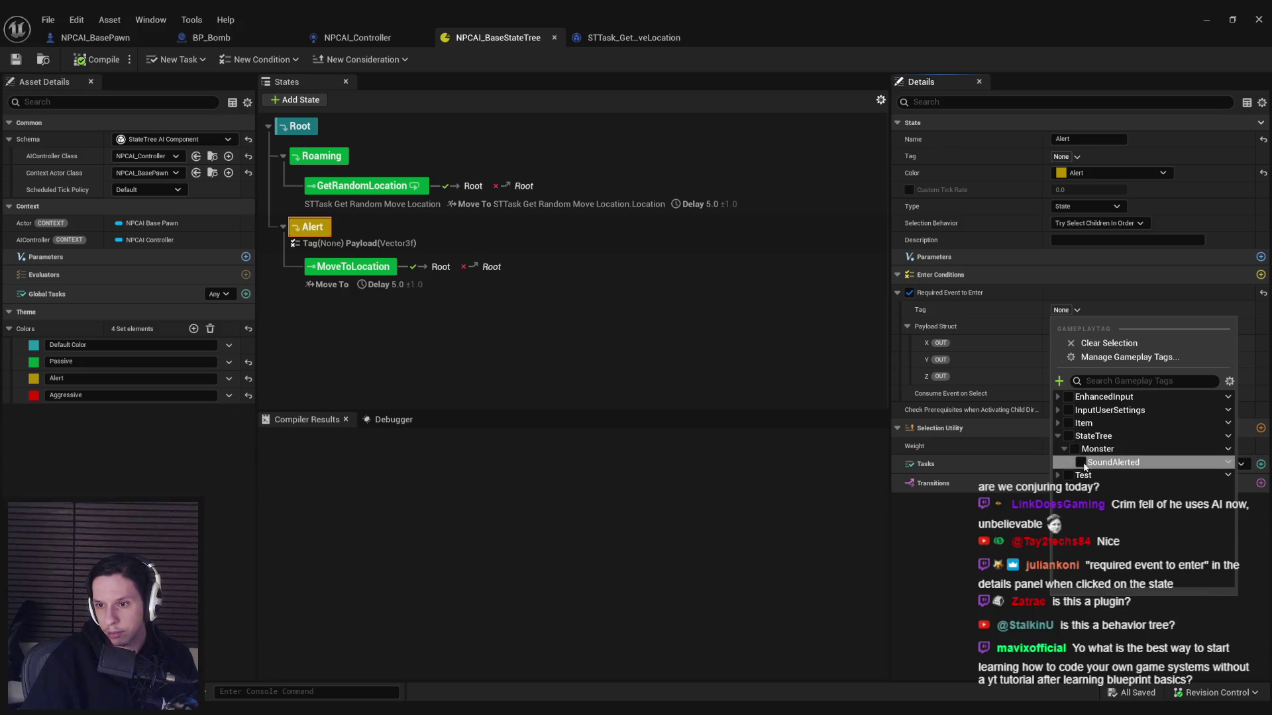
click(1081, 463)
click(974, 406)
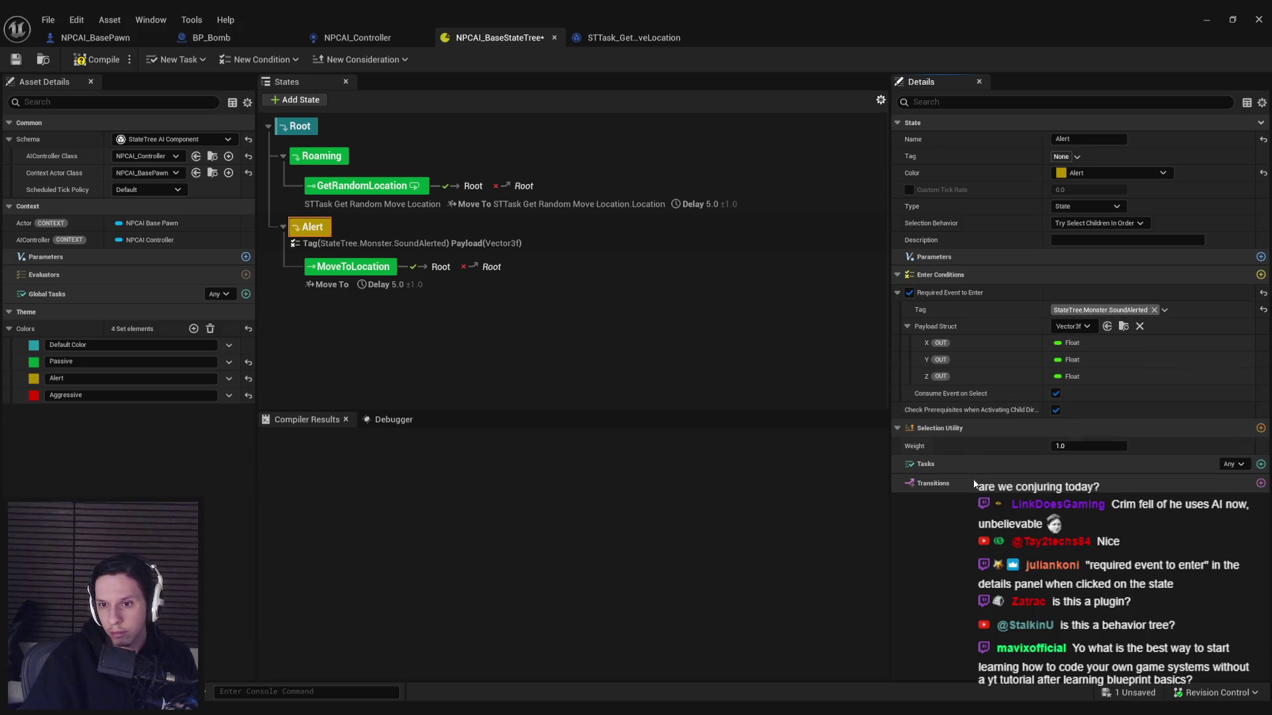
key(ctrl+s)
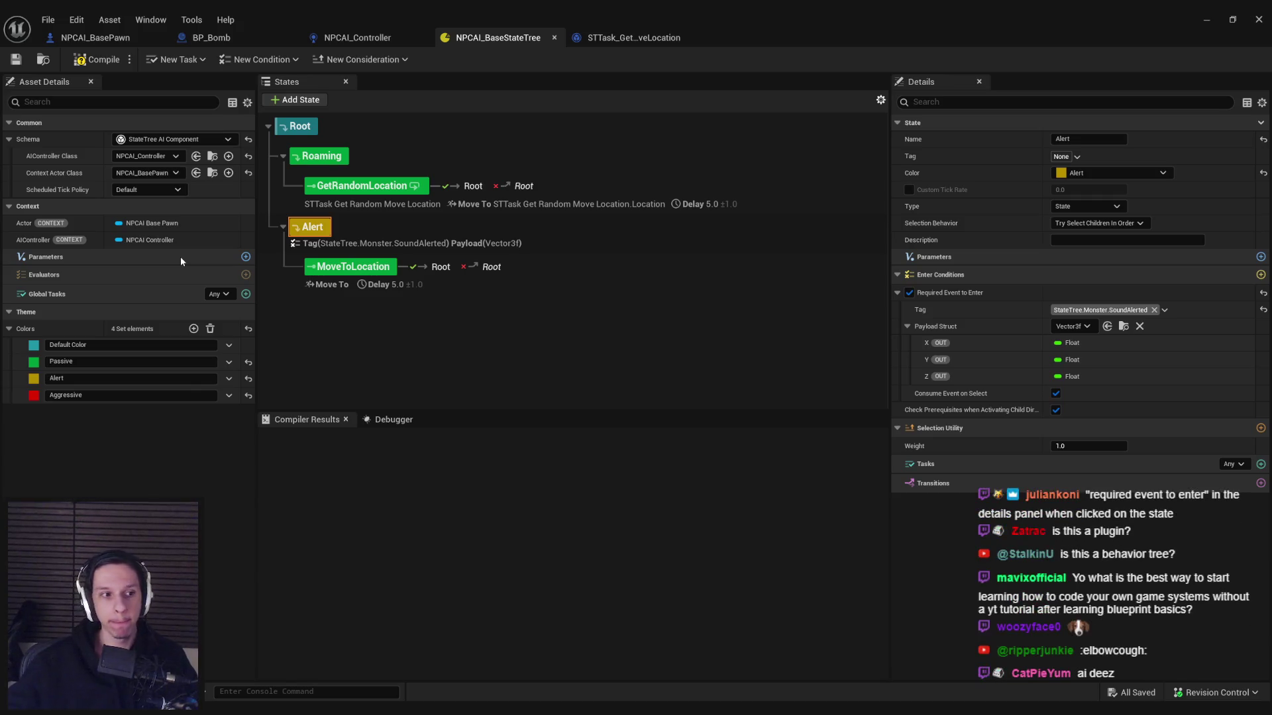
Step: Give the MoveToLocation state the Alert colour
click(354, 267)
click(1113, 173)
click(1086, 219)
Step: Add a Roaming transition triggered On Event with tag StateTree.Monster.SoundAlerted
click(319, 157)
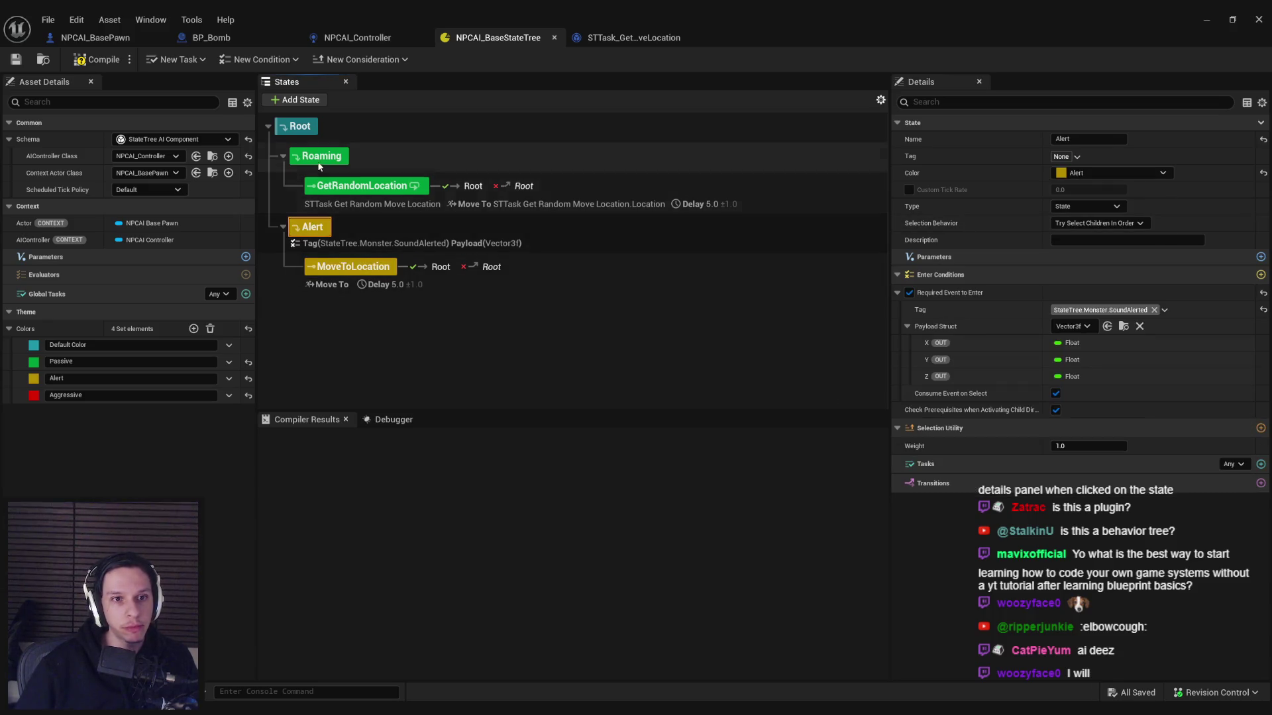
right_click(318, 161)
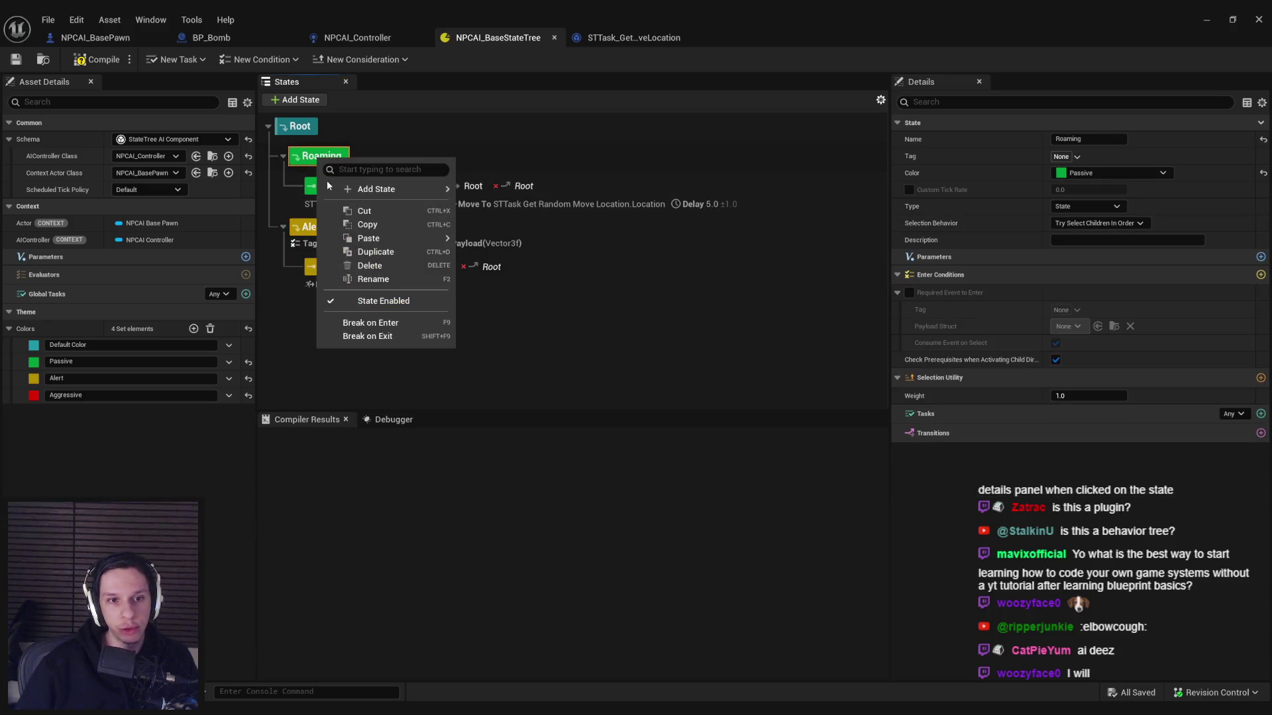
click(1260, 433)
click(1099, 467)
click(1101, 476)
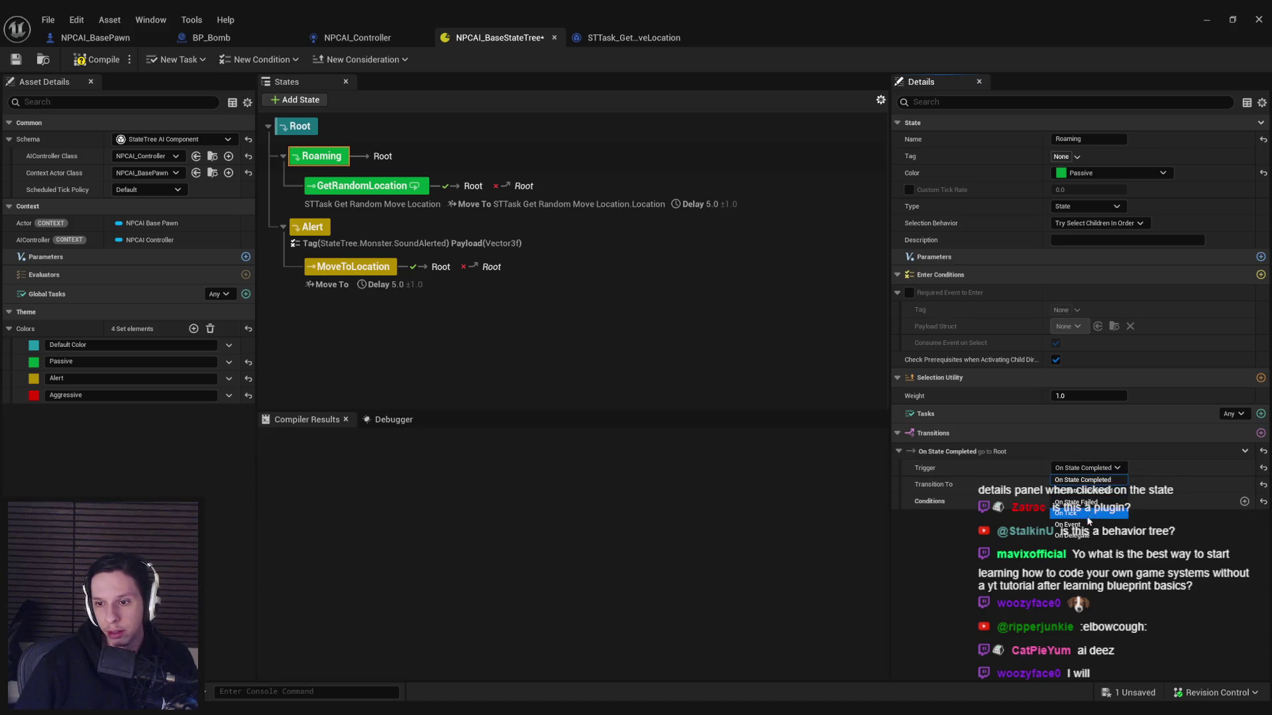
click(907, 484)
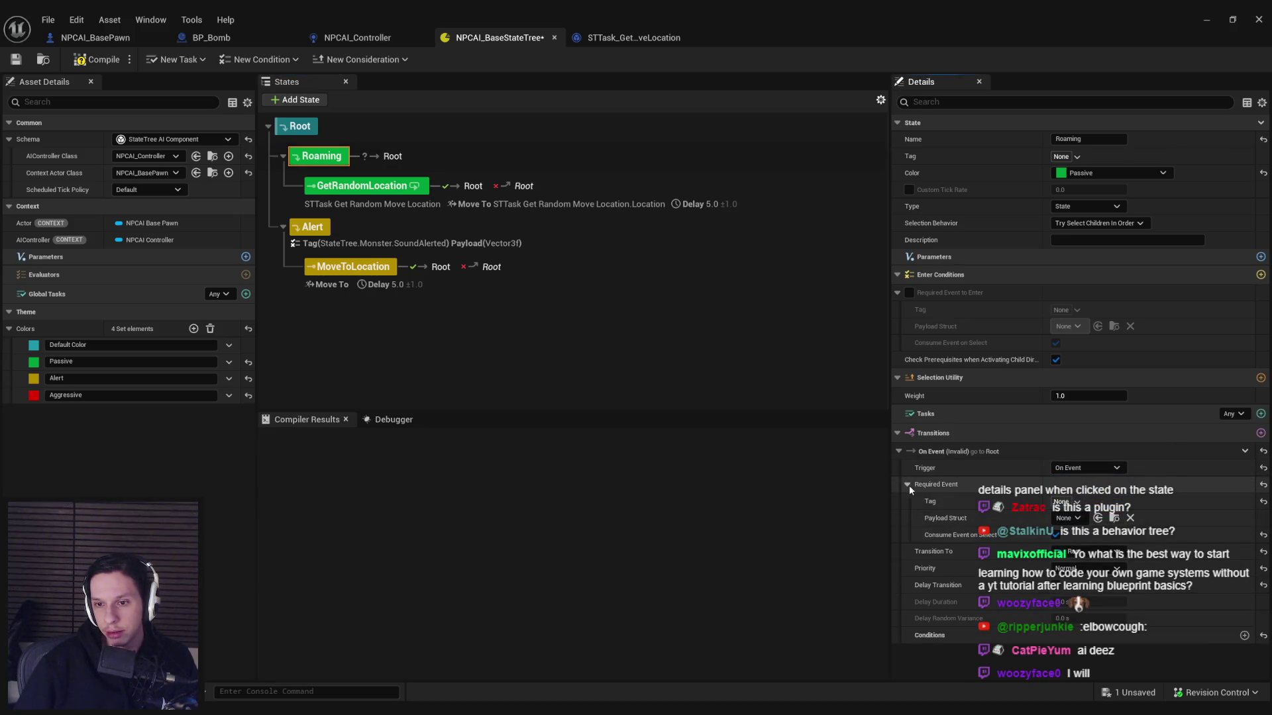
click(1073, 502)
click(1058, 335)
click(1064, 348)
click(1081, 362)
click(964, 516)
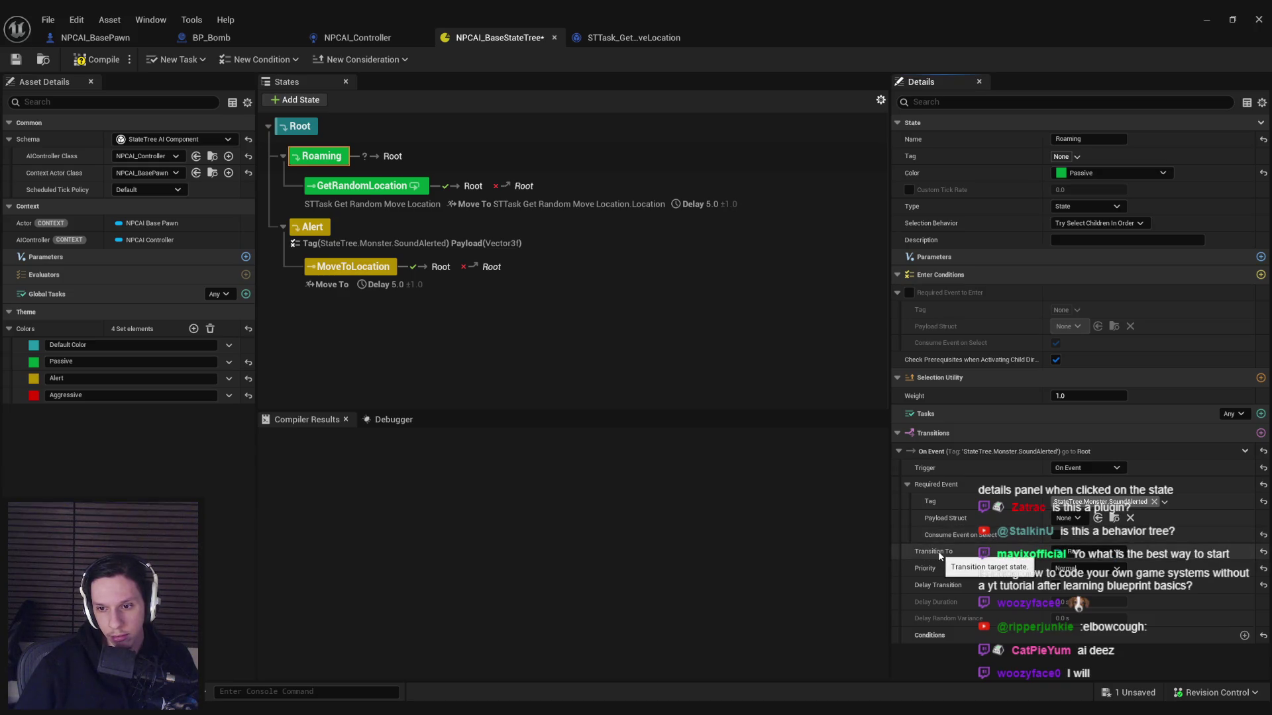
Step: Point the transition to Alert with Critical priority and save
click(1089, 553)
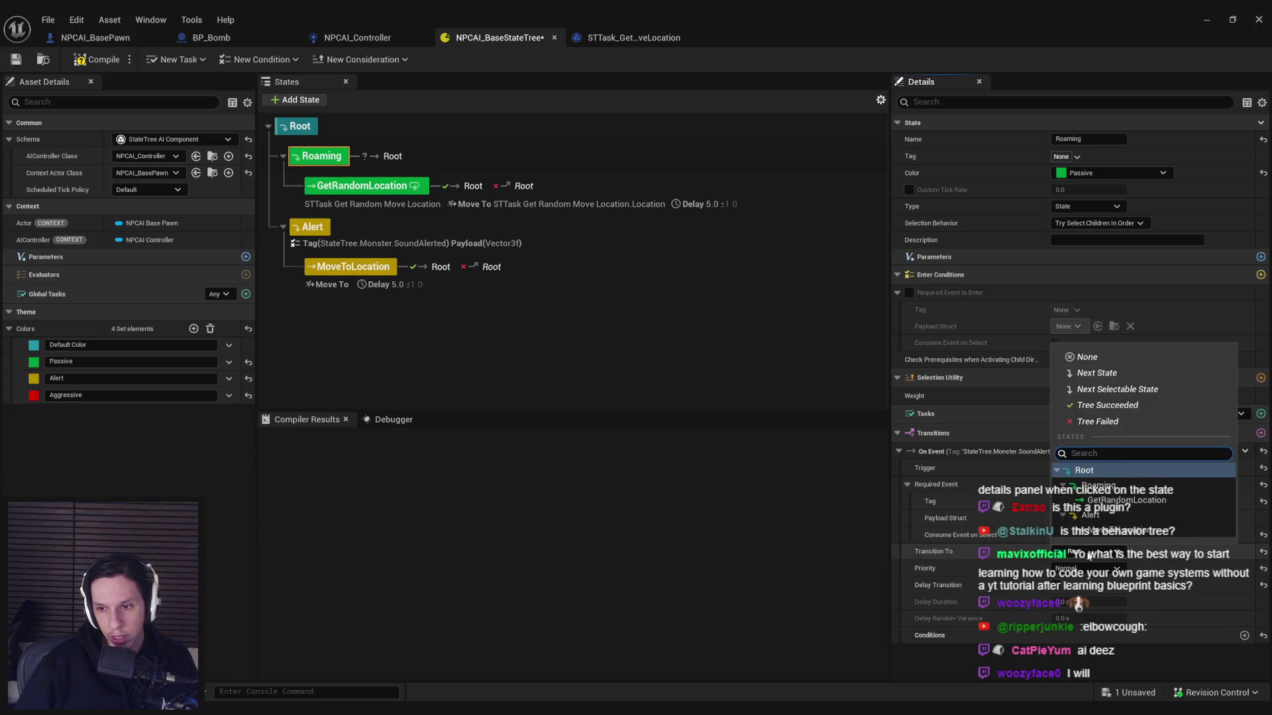
click(1097, 512)
click(1086, 568)
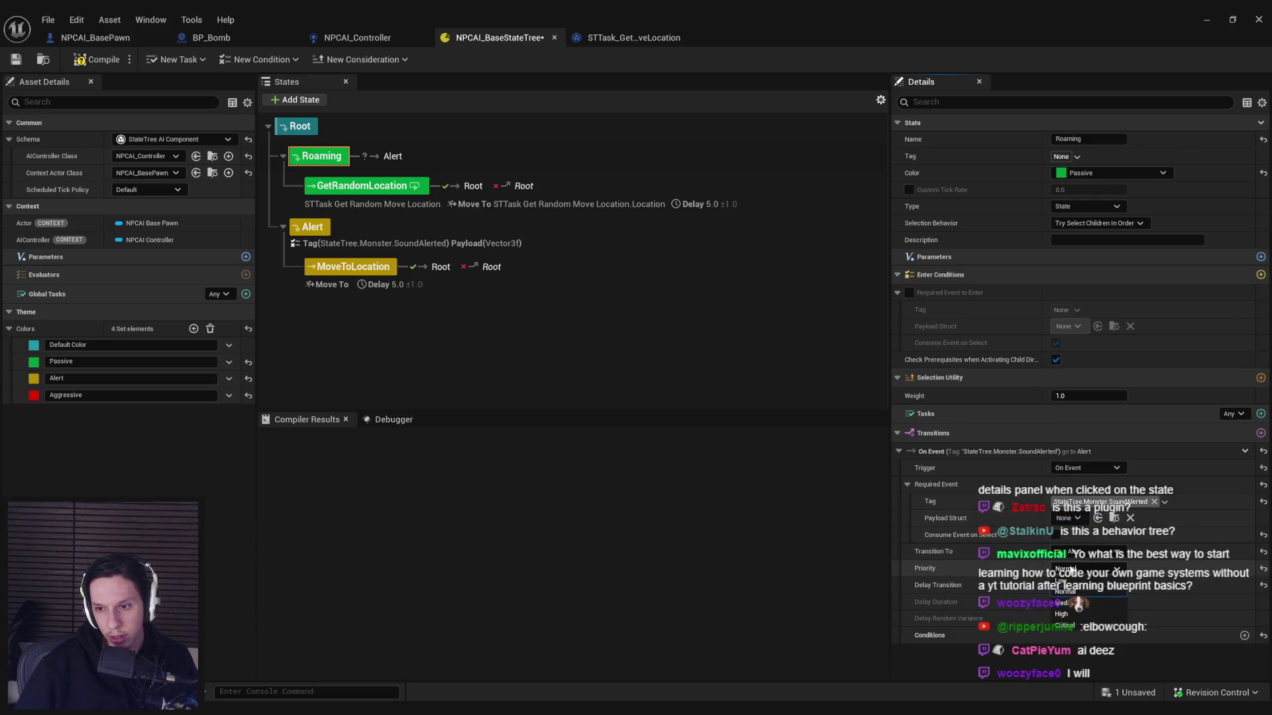
click(1073, 625)
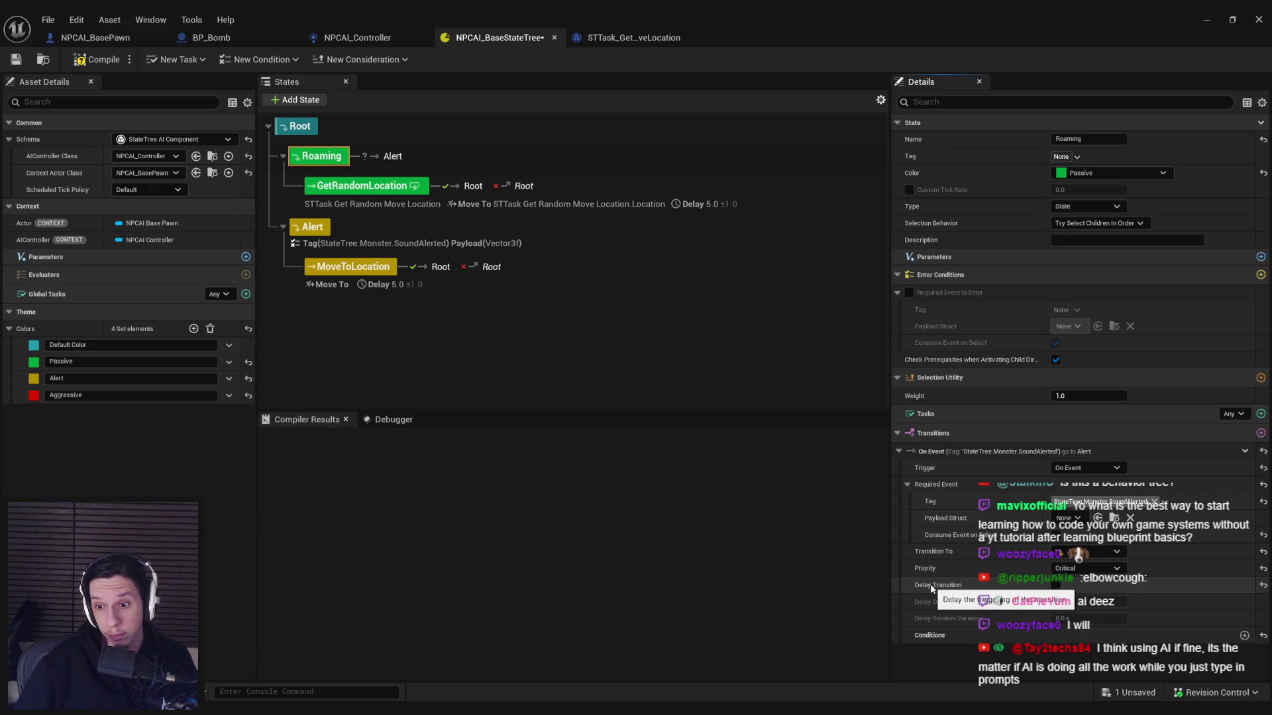
key(ctrl+s)
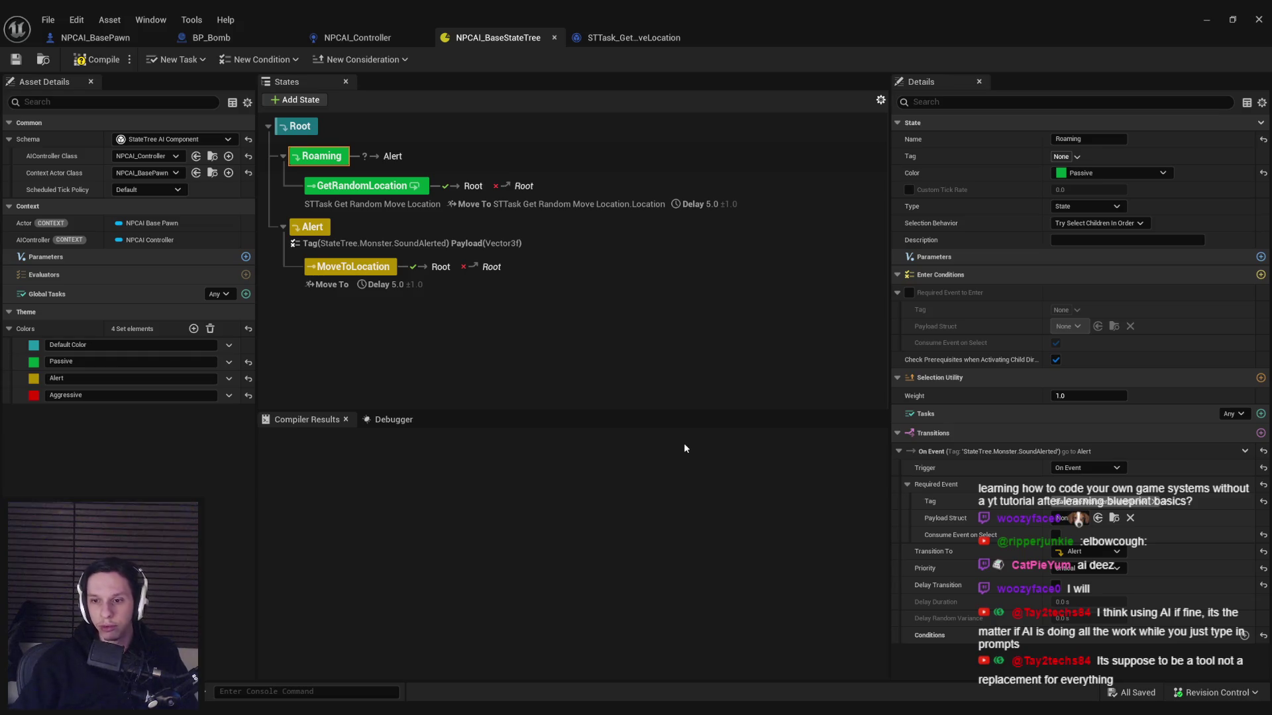
Step: Review the Alert and MoveToLocation states, minimize the StateTree window, and start Play in Editor
click(311, 226)
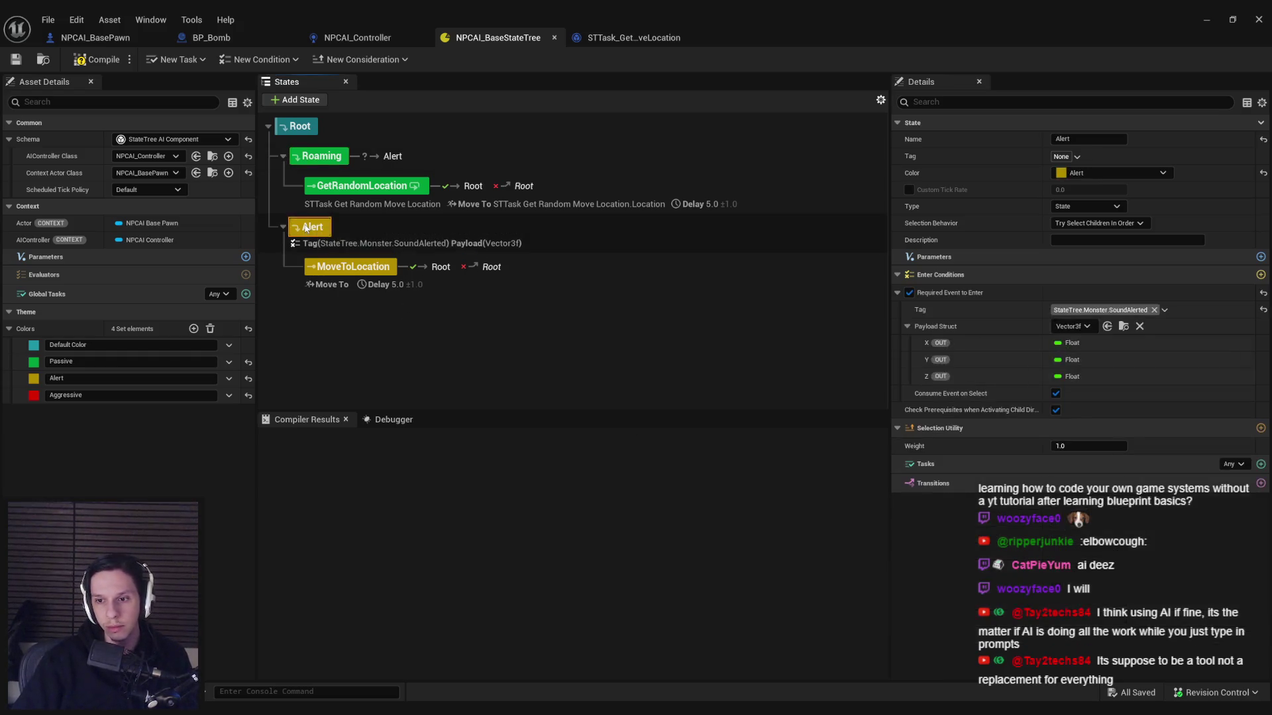
click(346, 266)
click(311, 227)
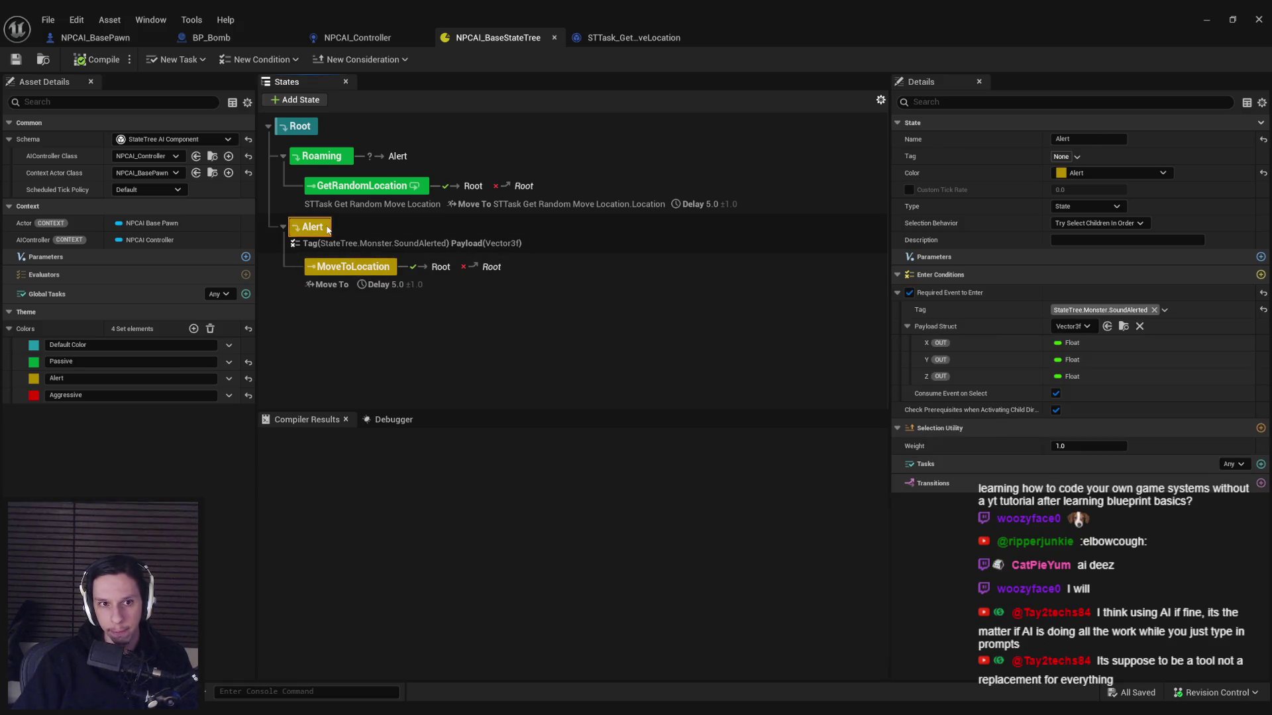
click(342, 275)
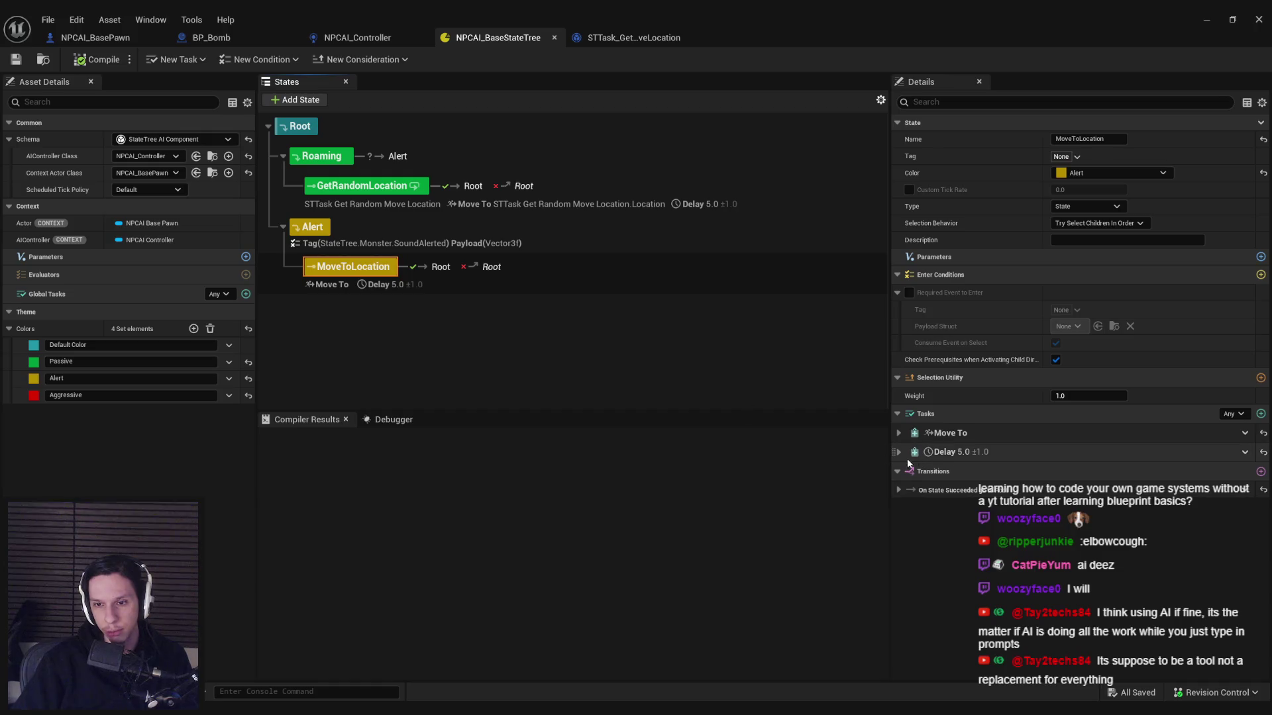
click(595, 340)
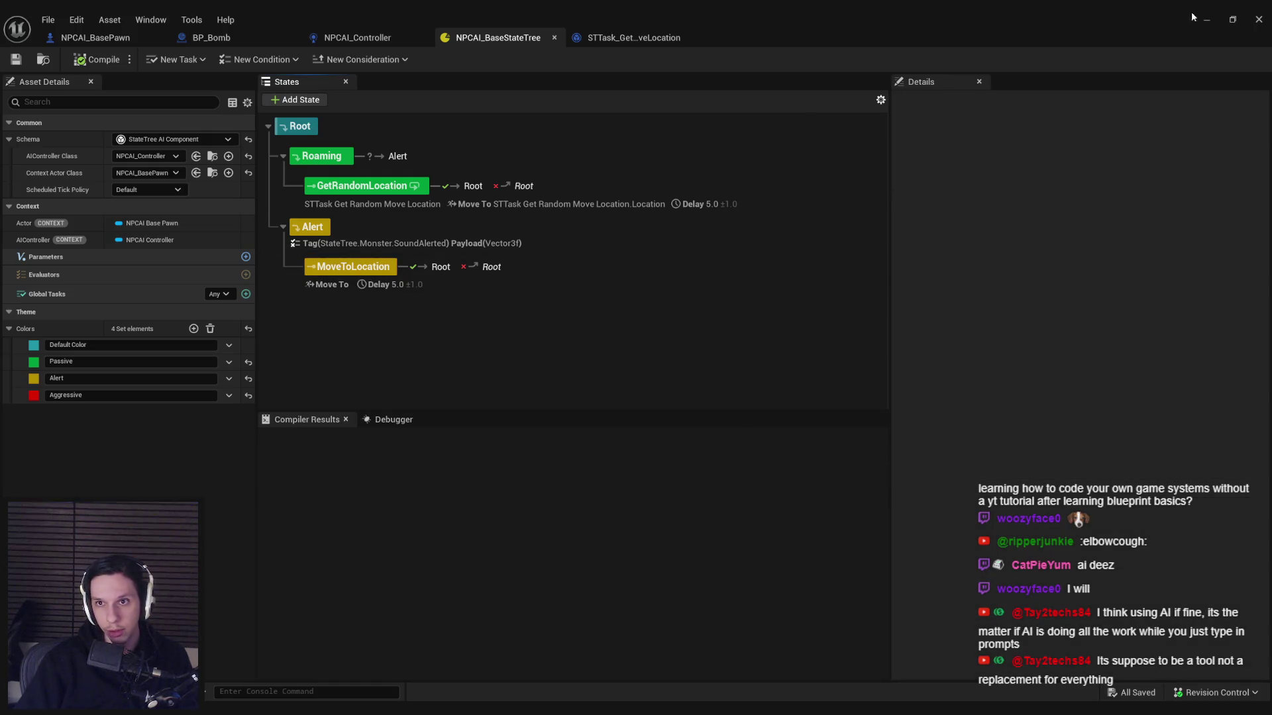
click(1206, 19)
click(312, 60)
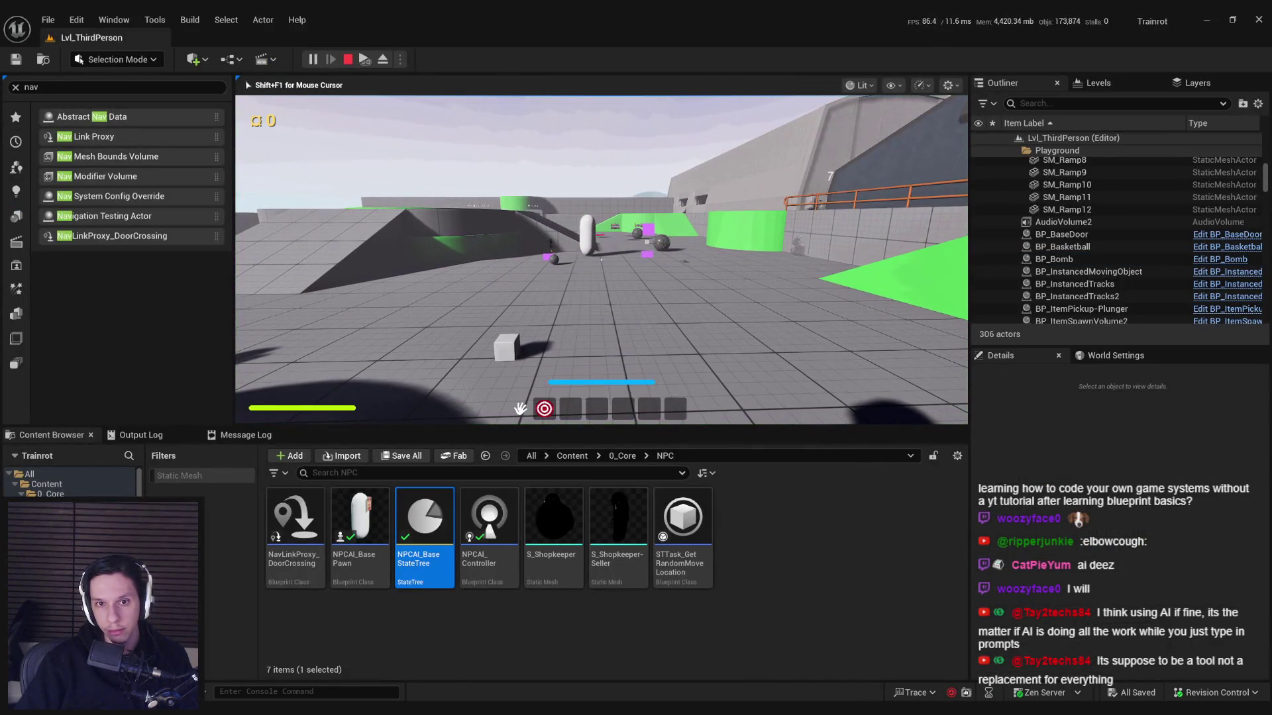
Step: Walk forward to trigger the bomb sound, stop, frame BP_Bomb, and return to the state tree
mouse_move(601, 260)
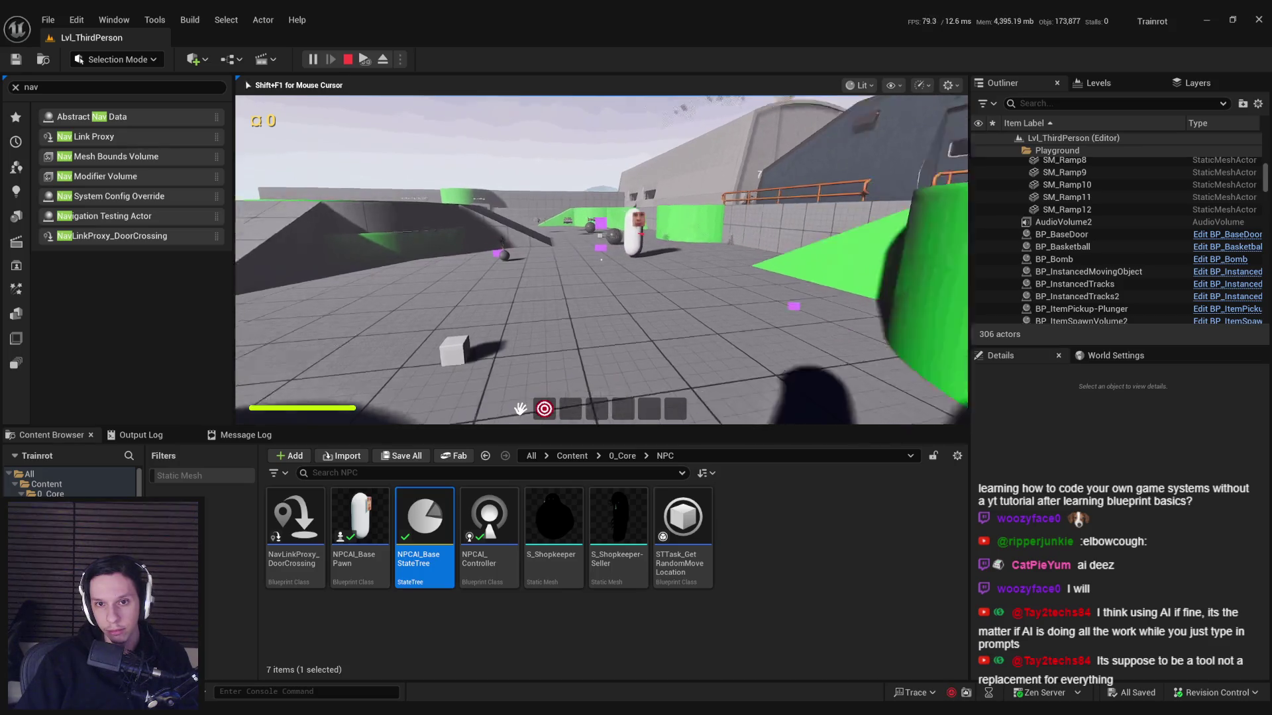
key(w)
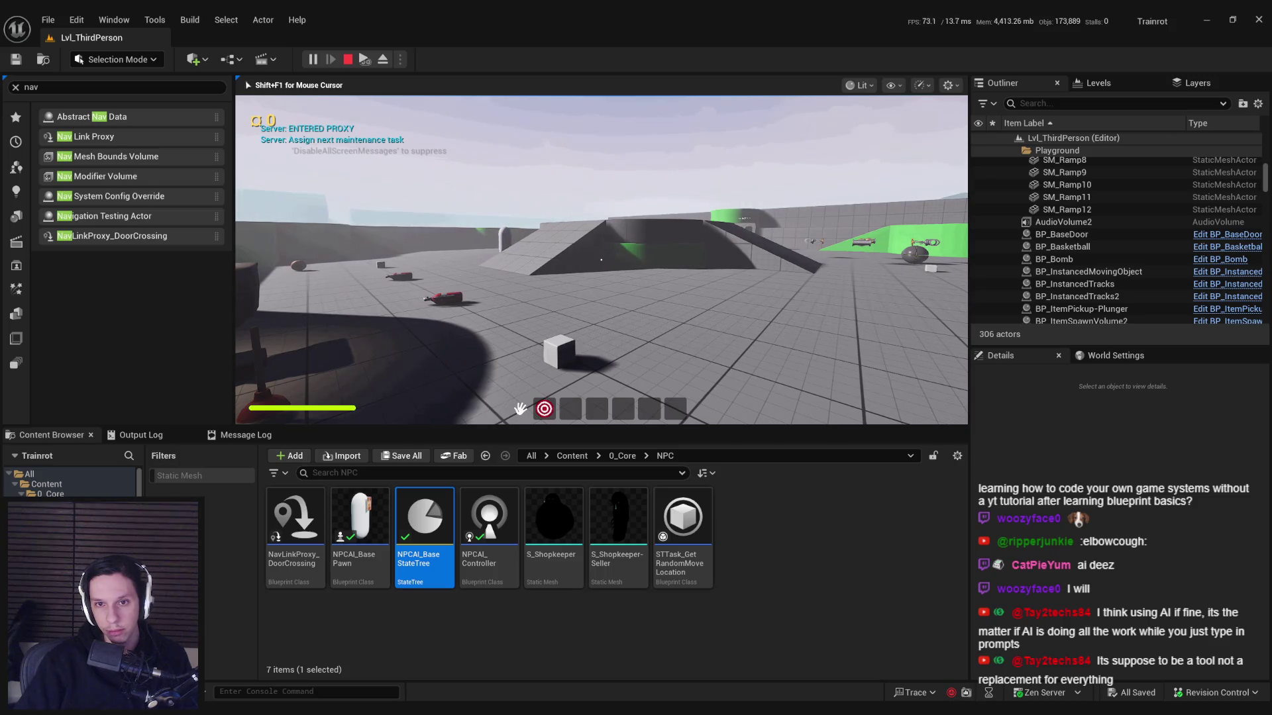
key(Escape)
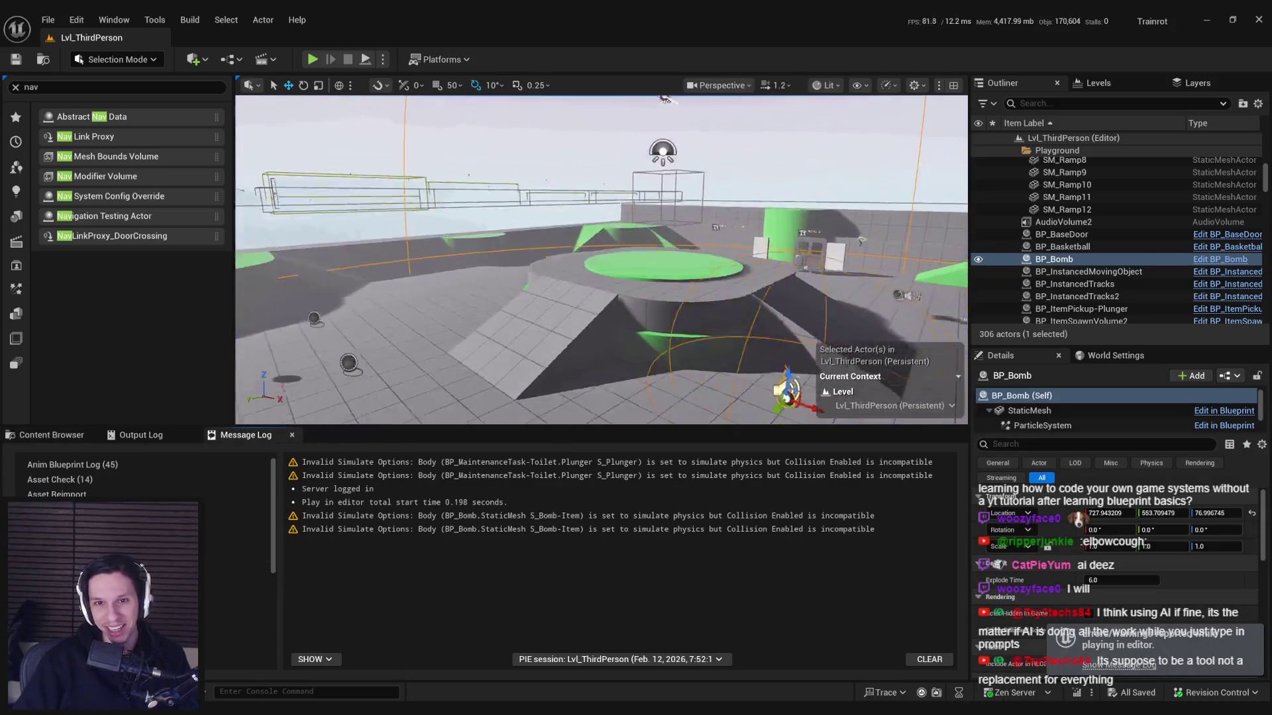
key(f)
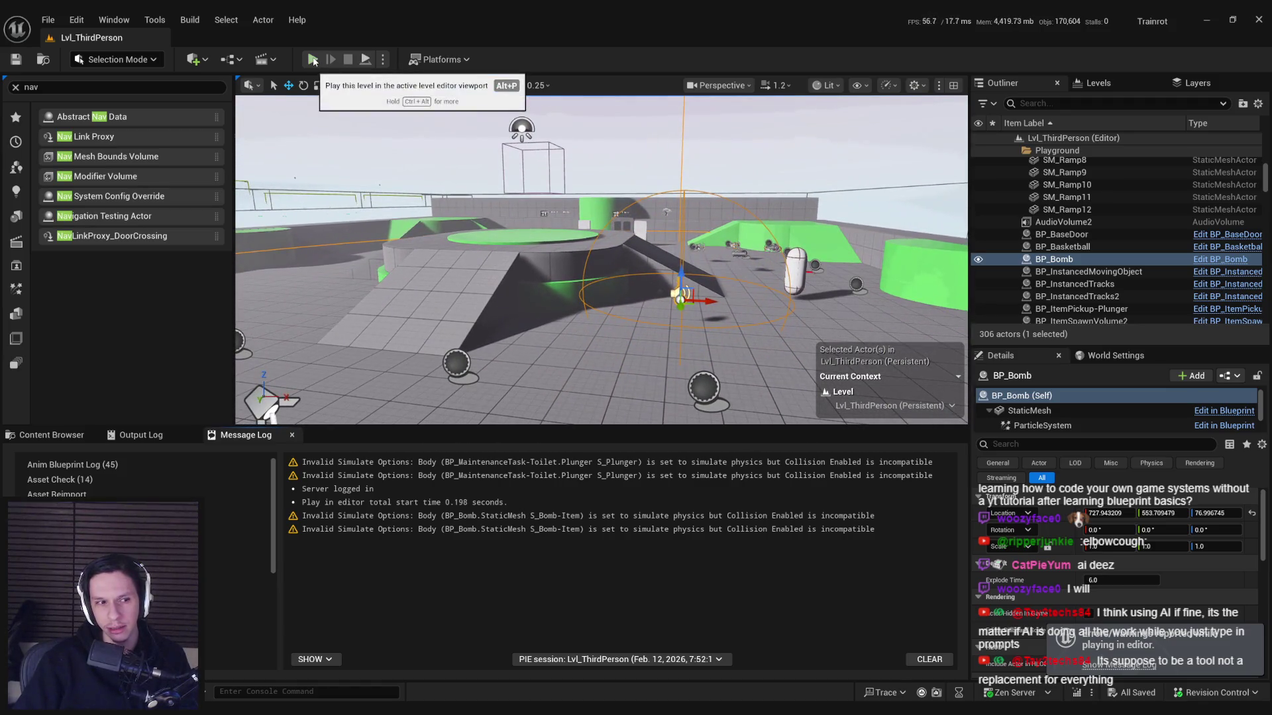
key(alt+Tab)
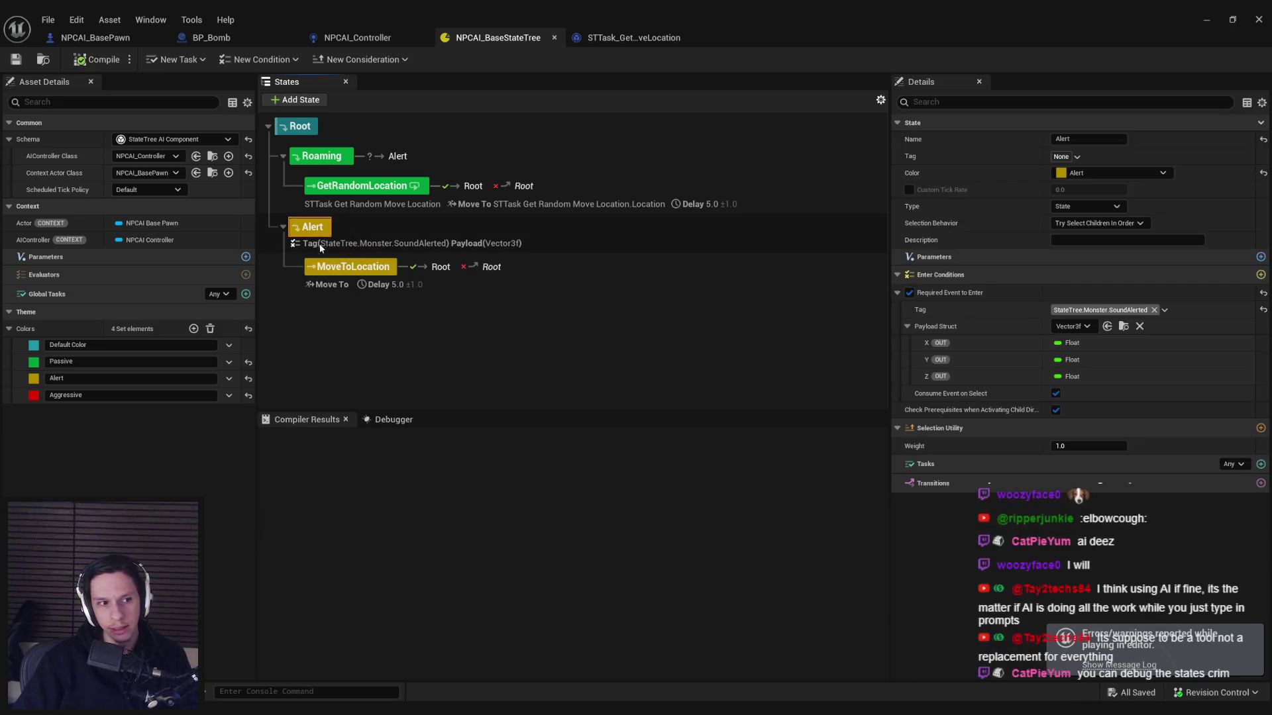
Step: Play in editor with the gameplay debugger shown, walk forward, then stop
click(329, 282)
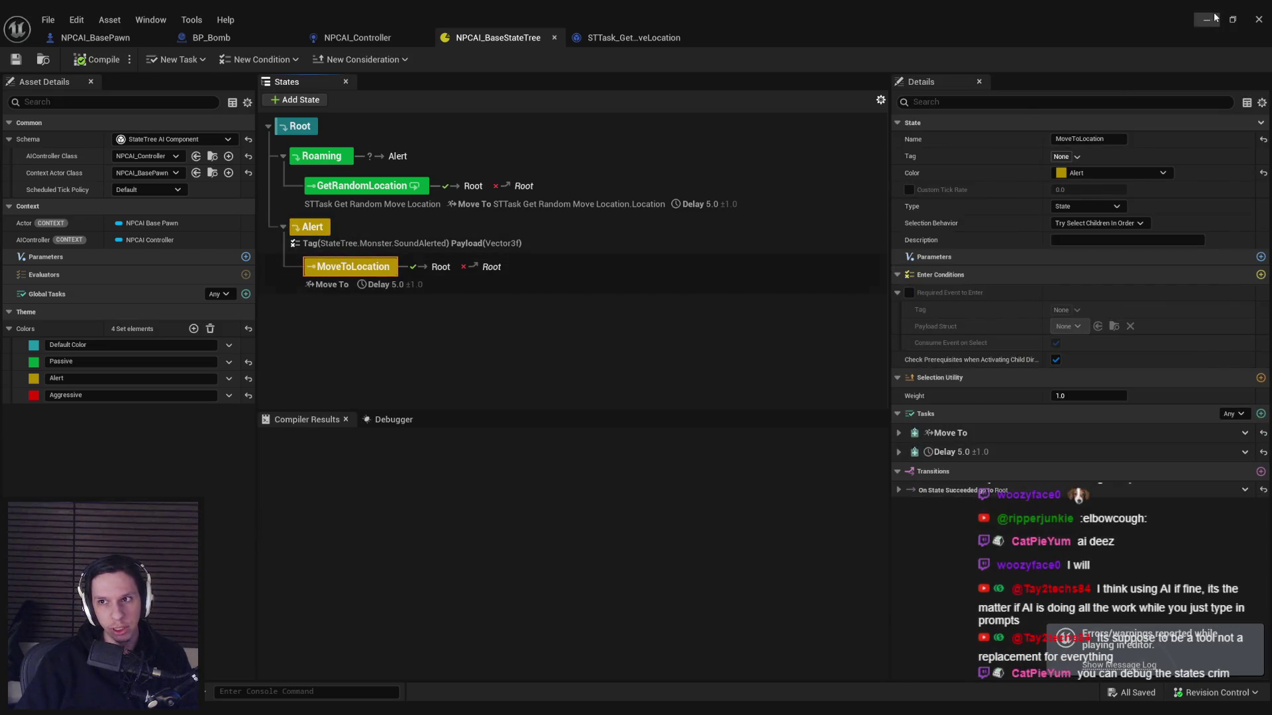
click(1207, 19)
key(alt+p)
key(F11)
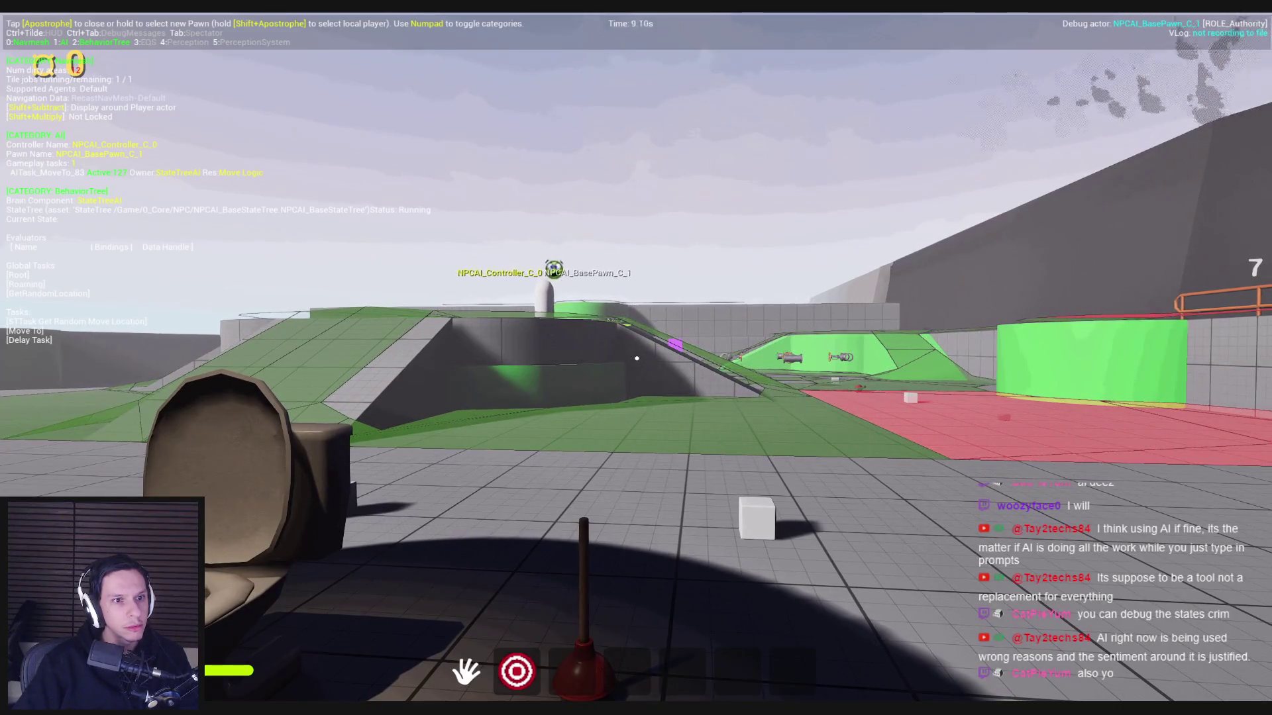
key(w)
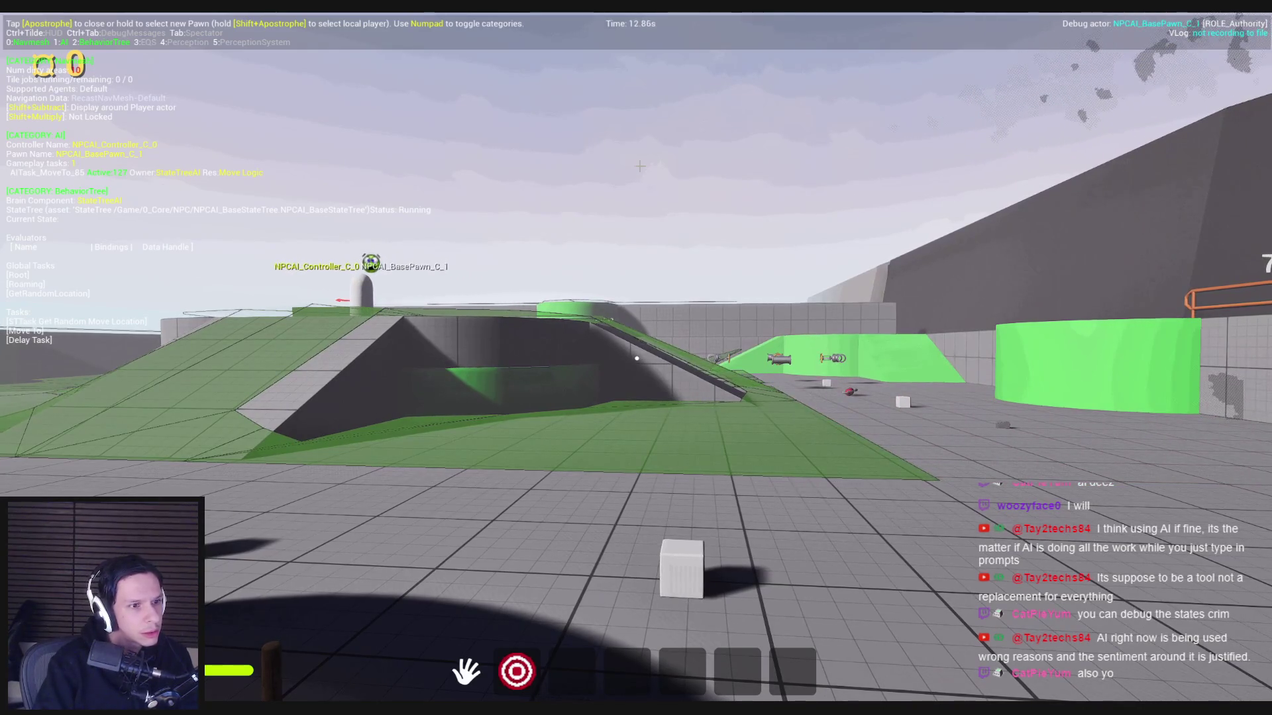
key(Escape)
Step: Replay, walk up the ramp toward the NPC, stop, and return to NPCAI_BaseStateTree
key(alt+p)
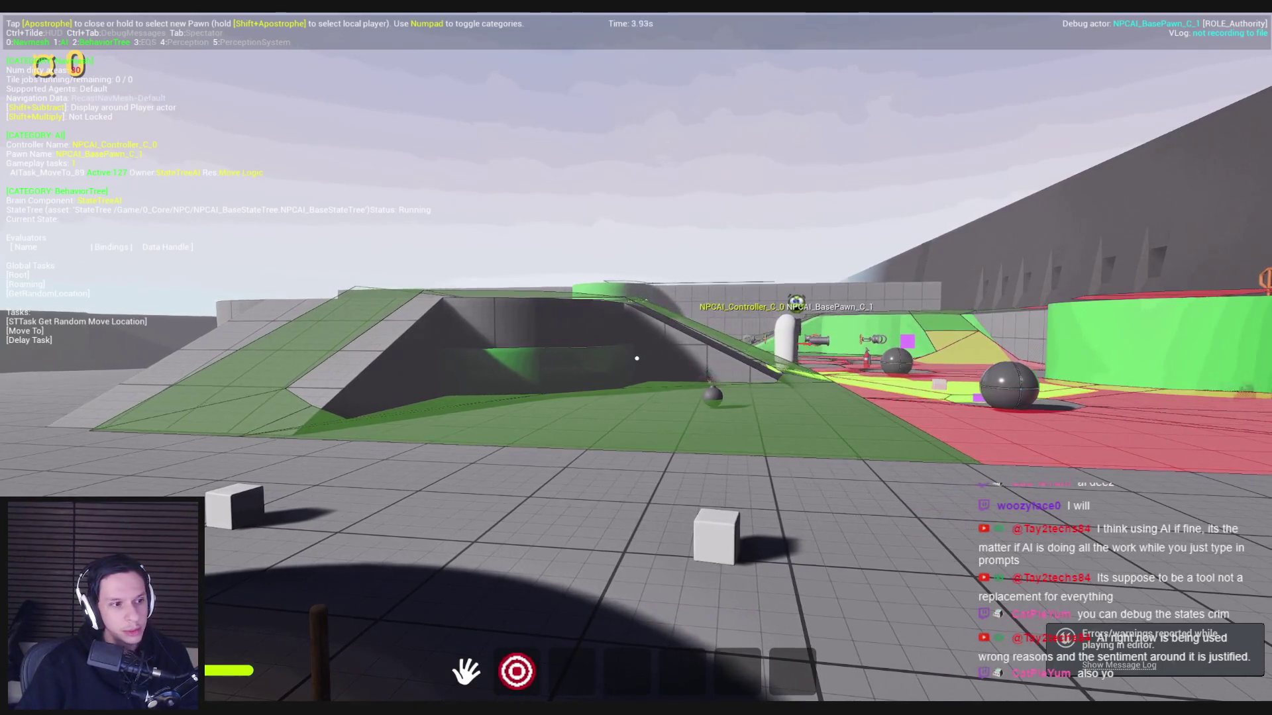
mouse_move(637, 359)
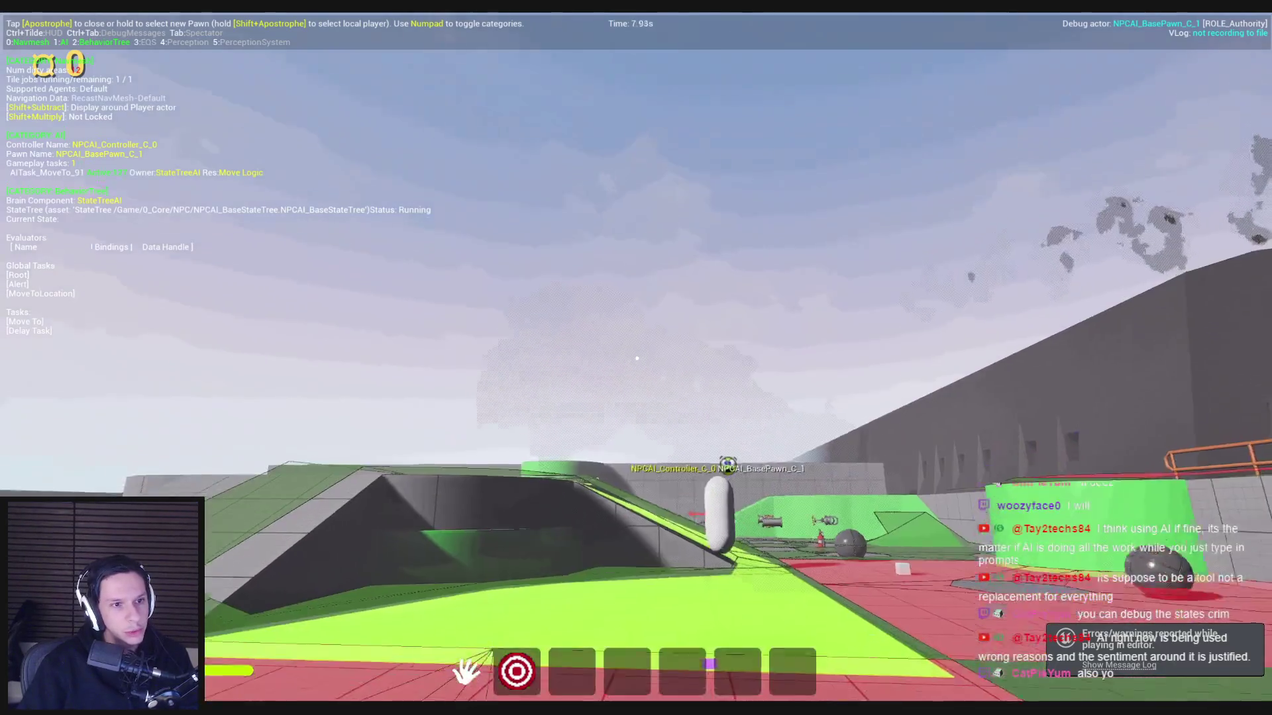
key(shift+w)
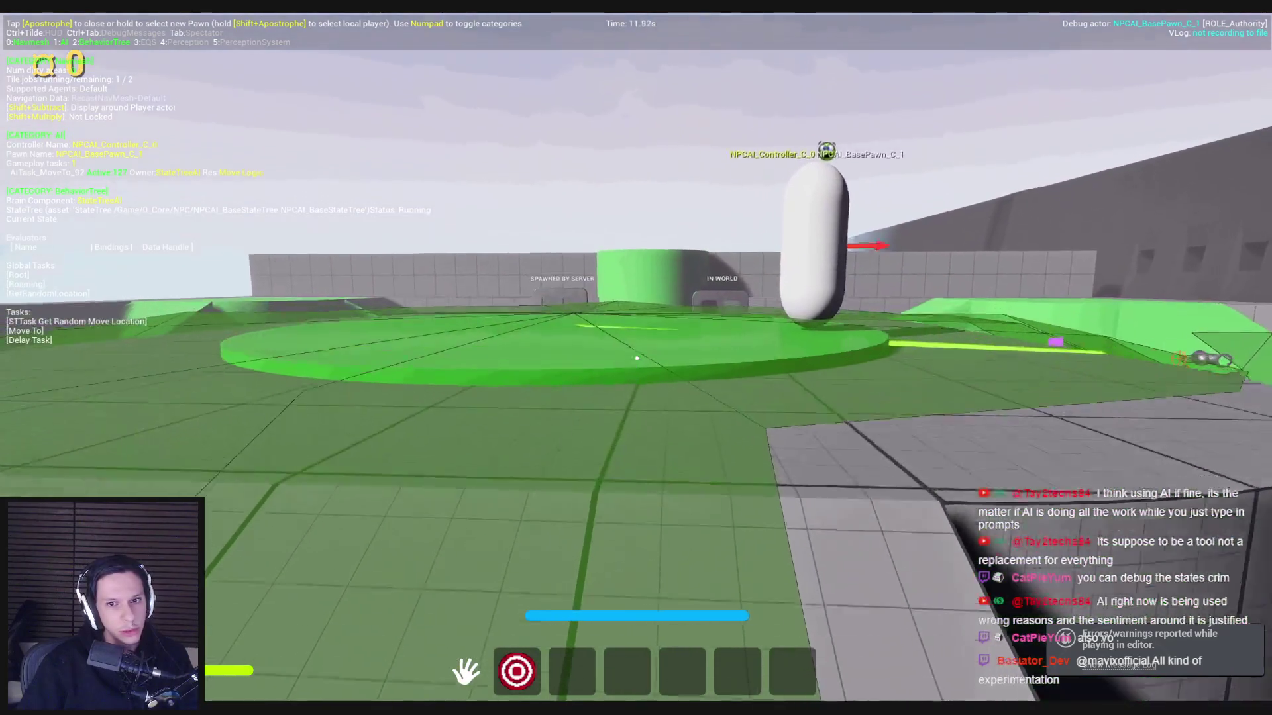
key(Escape)
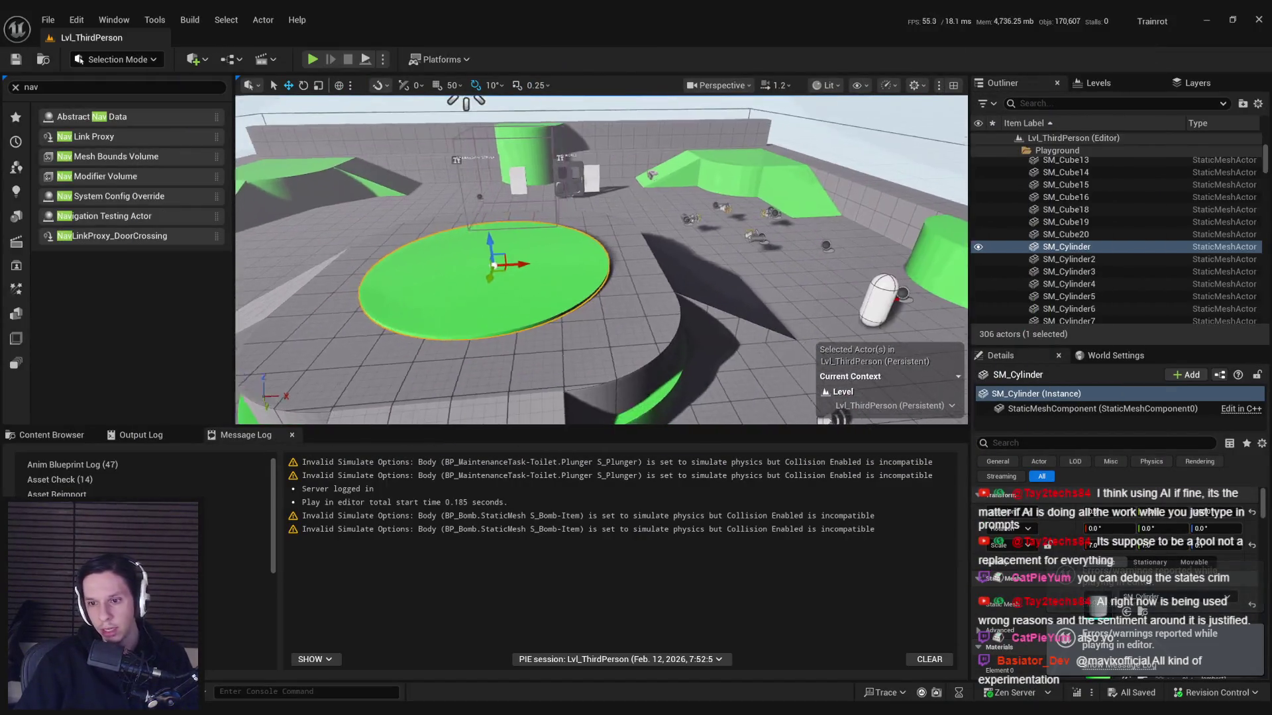
key(alt+Tab)
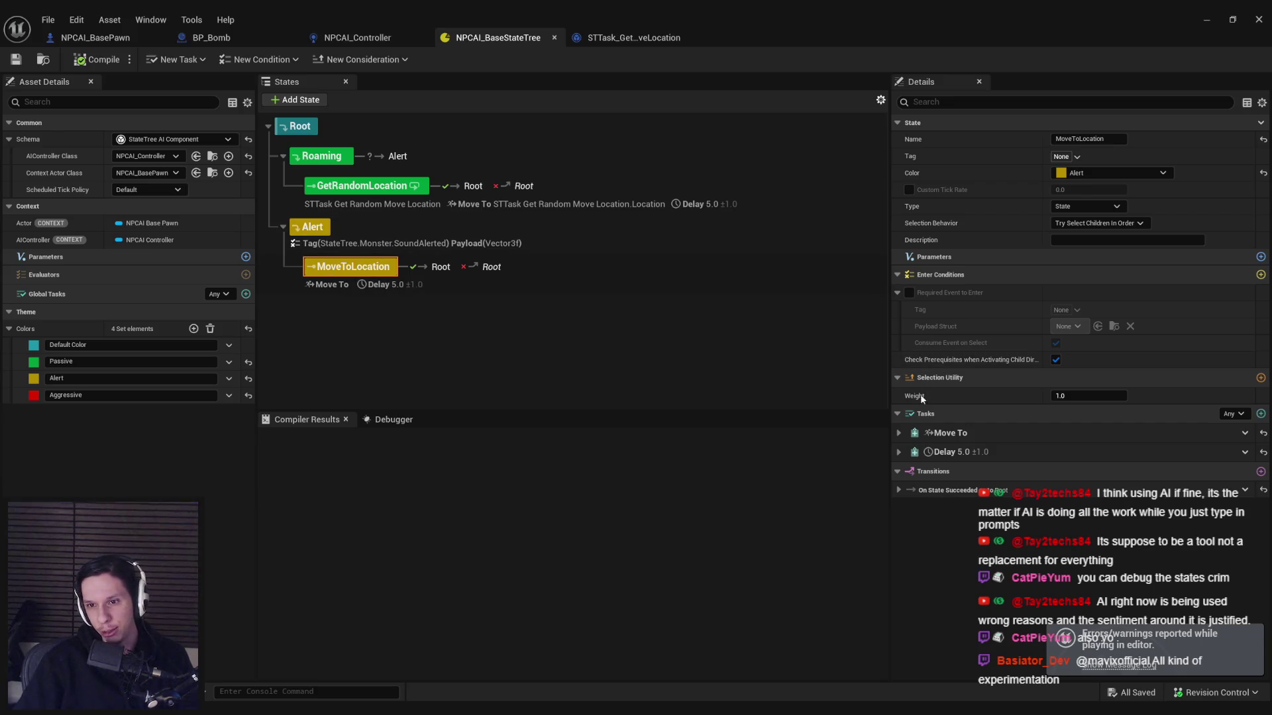
Step: Bind the Move To Destination to GetActorLocation
click(898, 433)
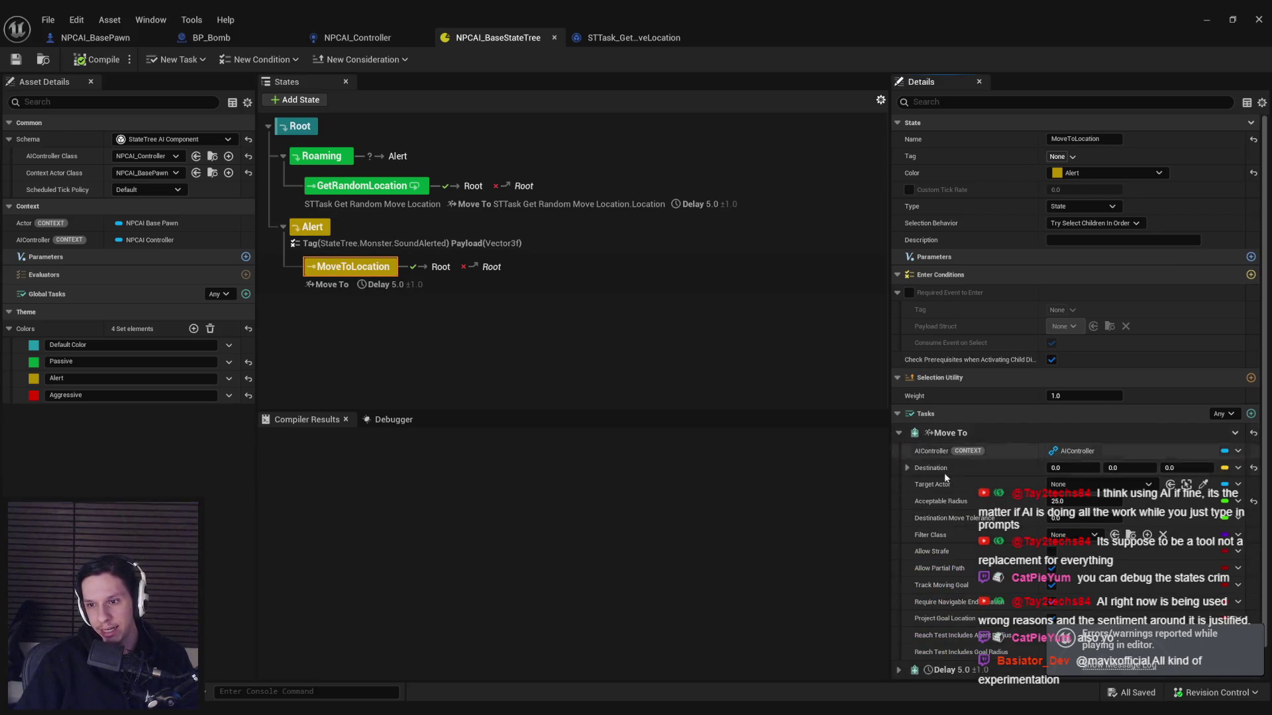
click(906, 468)
click(1236, 468)
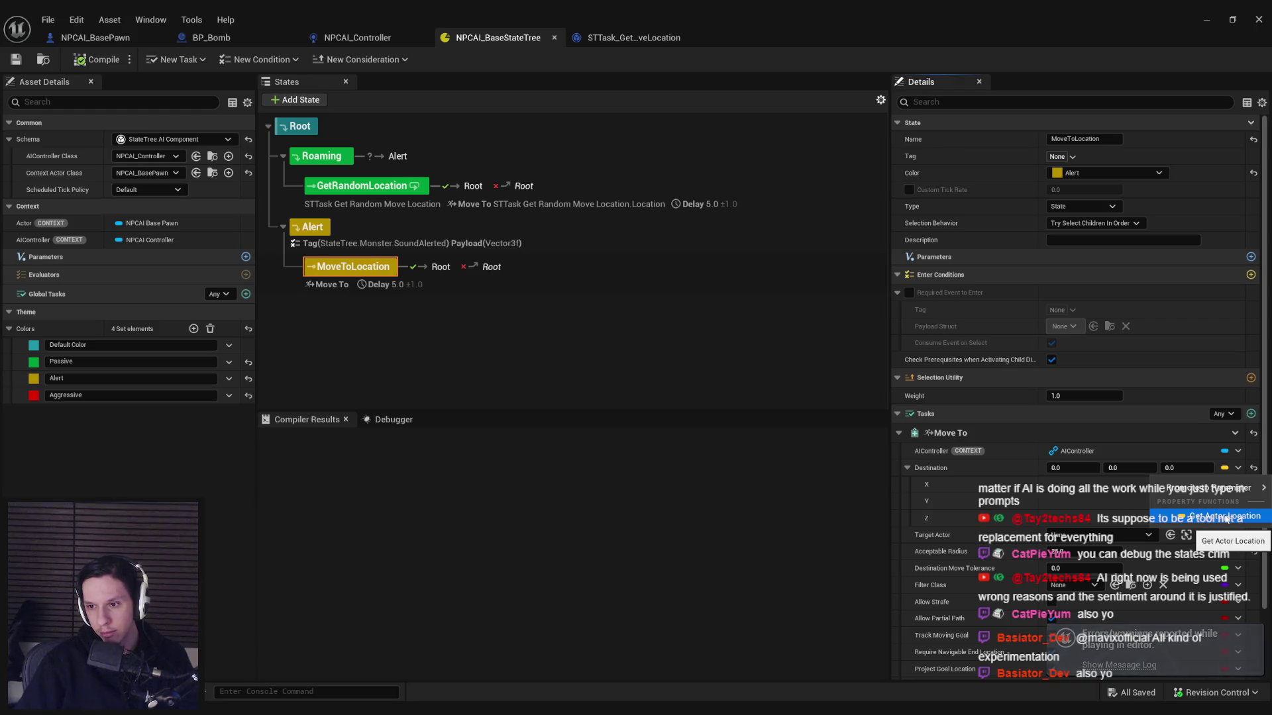
click(1226, 517)
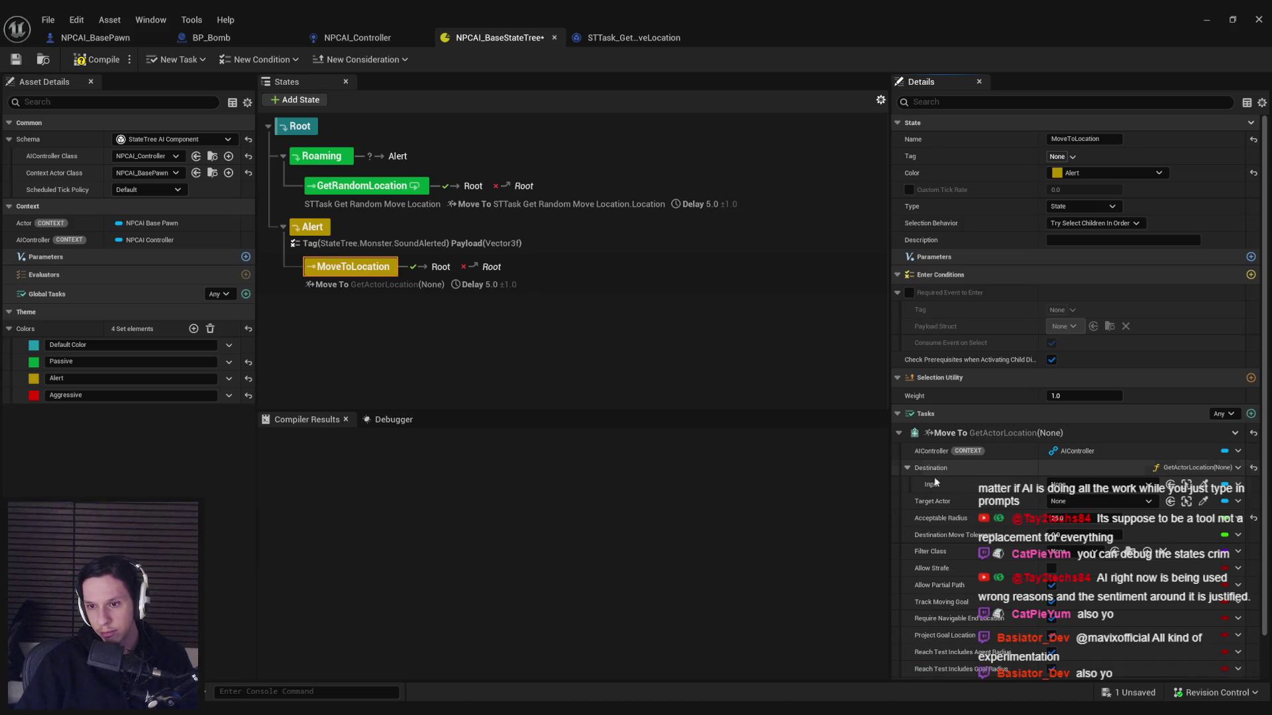
Step: Undo the GetActorLocation binding and check the Alert state's event requirements
click(1071, 496)
key(Escape)
key(ctrl+z)
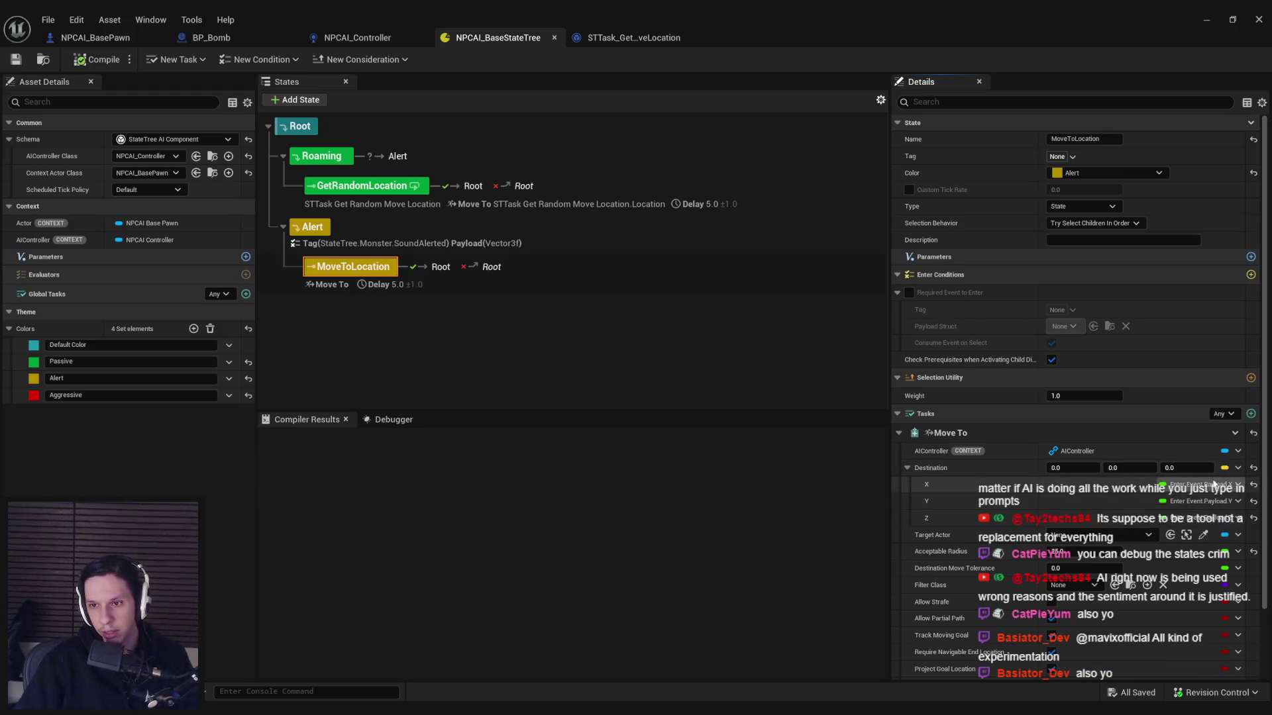
click(311, 227)
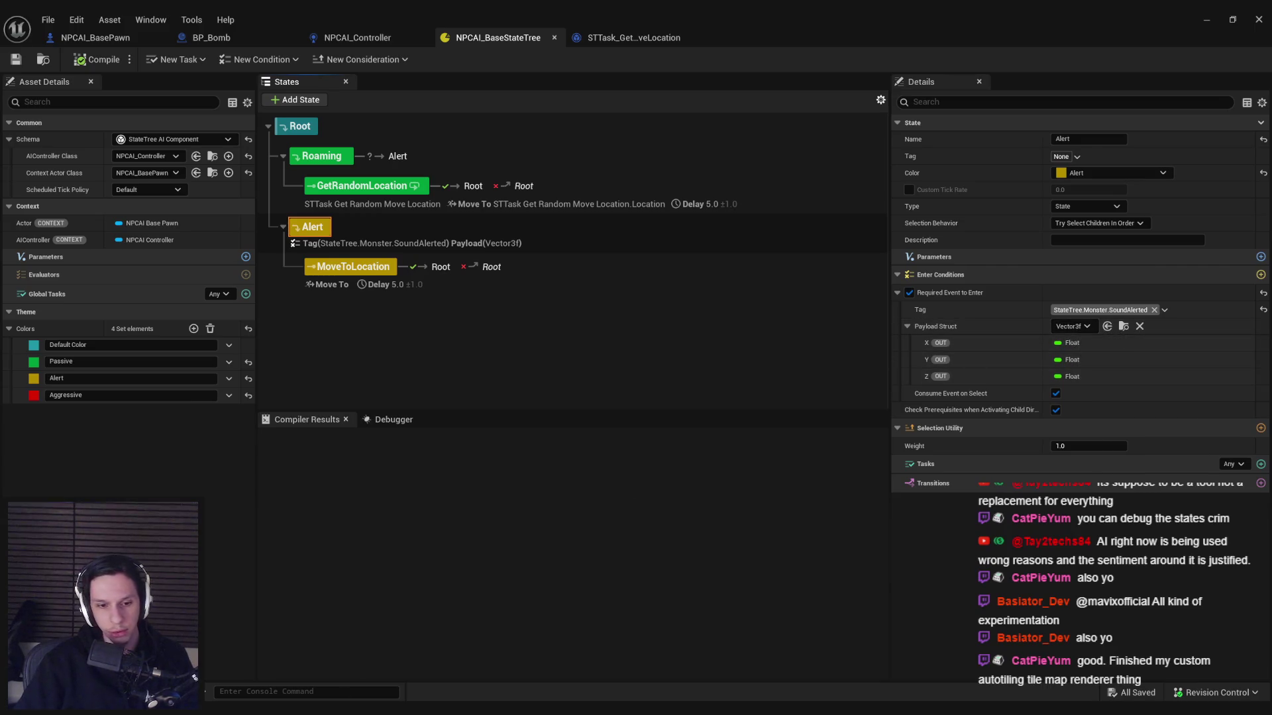
click(357, 38)
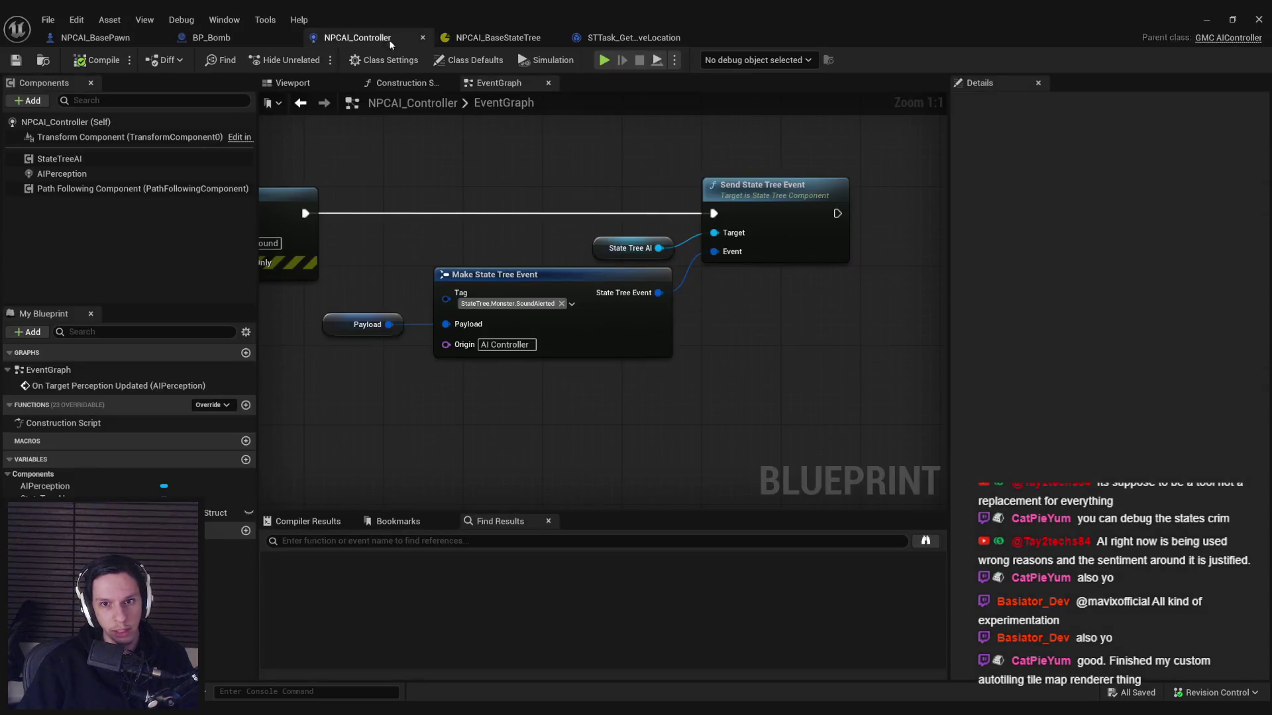
Step: Change the Payload variable's default struct from Vector 3f to Get Actor Location
click(369, 324)
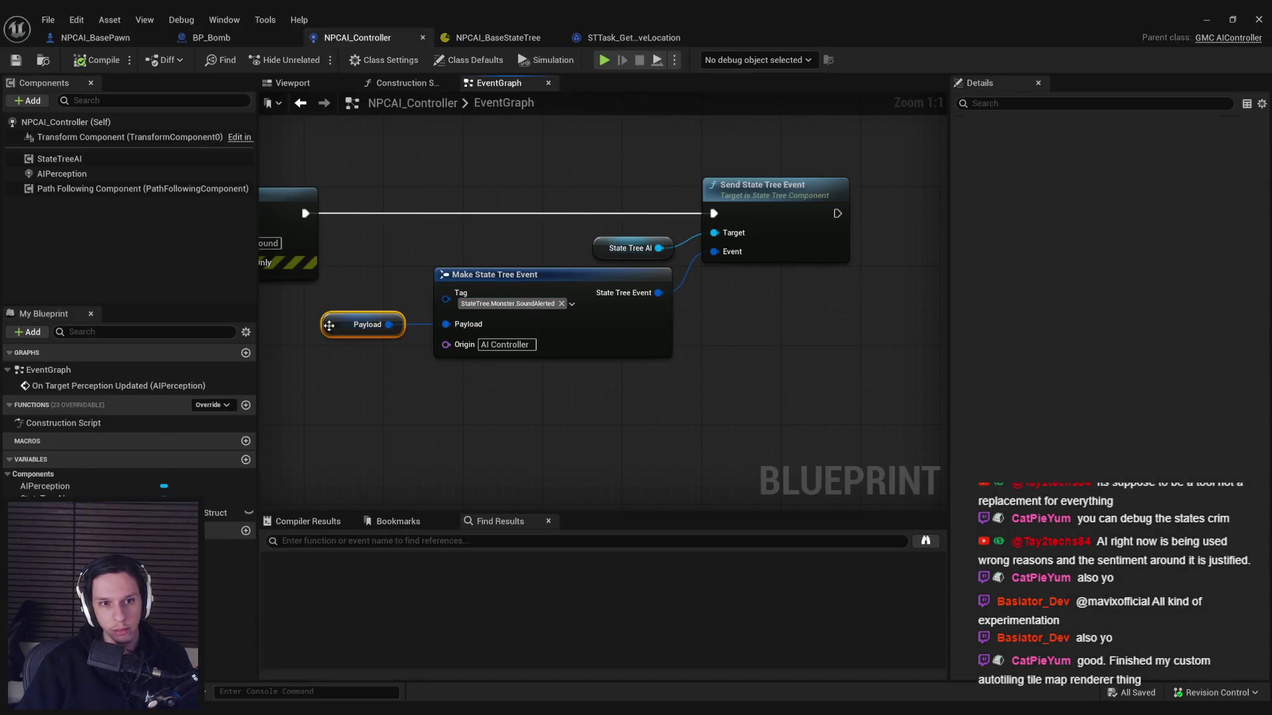
click(1153, 341)
text(vector)
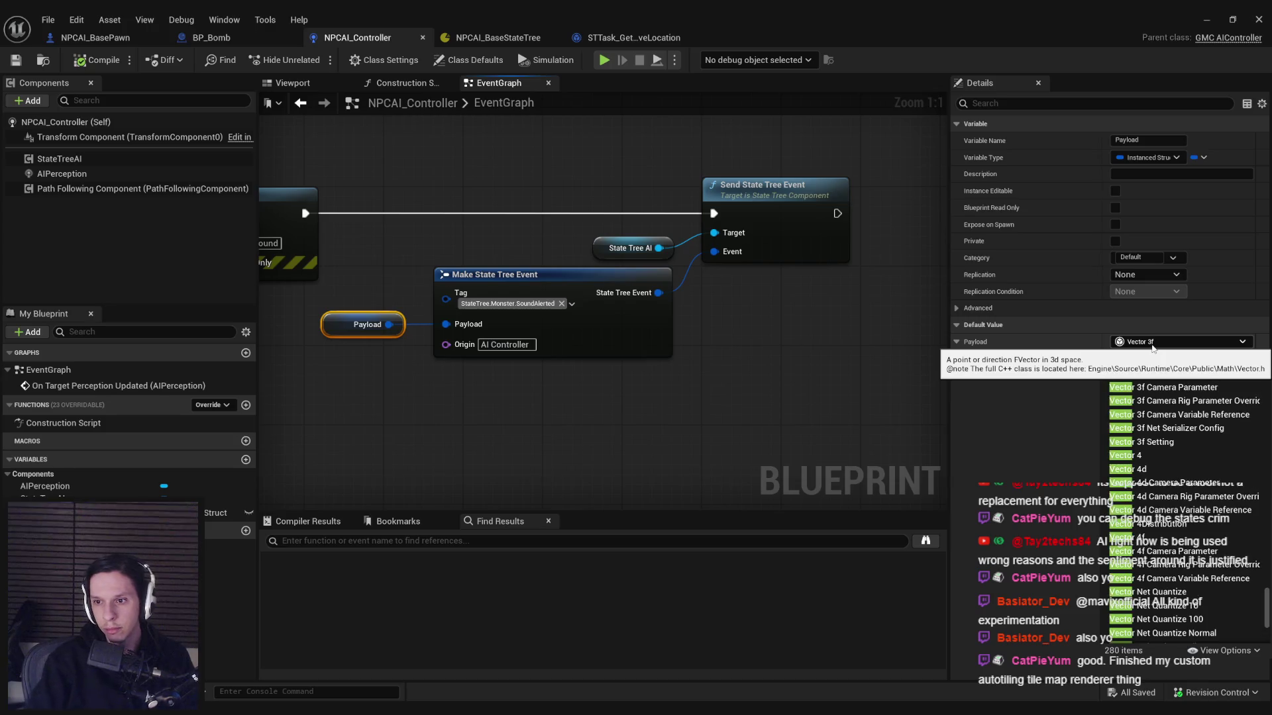
scroll(1180, 497, up, 3)
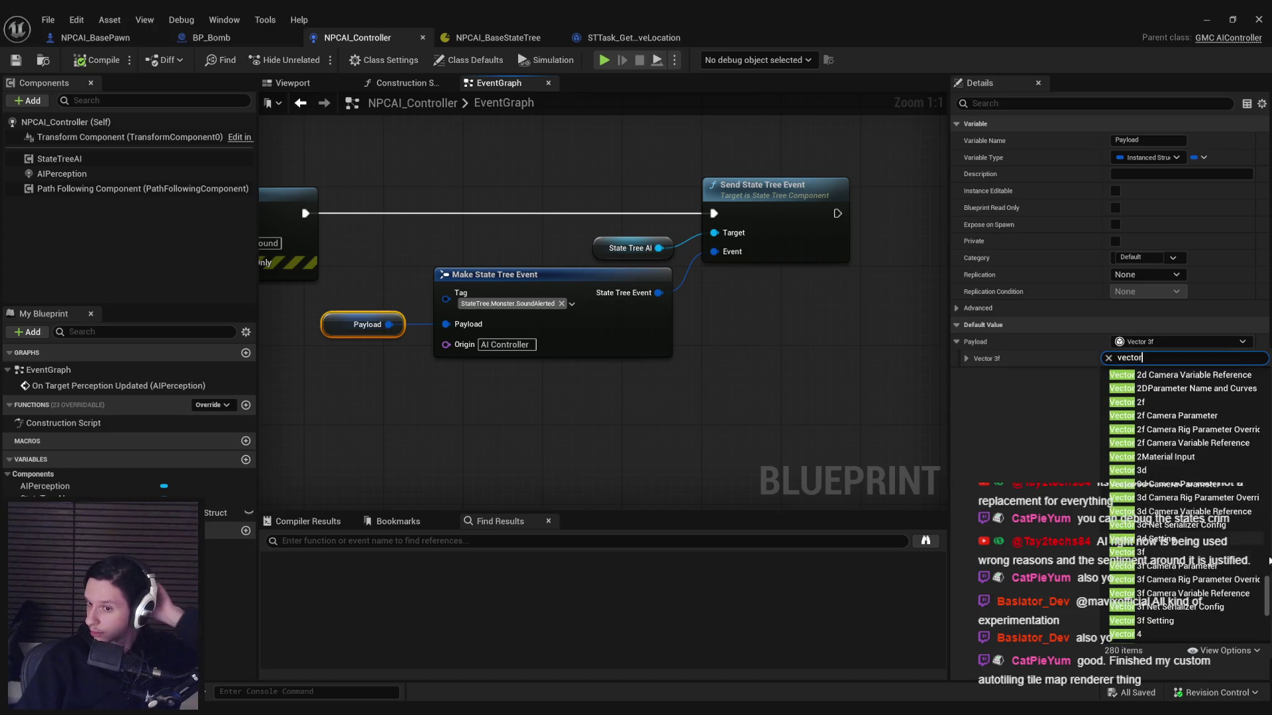
mouse_move(1269, 588)
mouse_down()
mouse_move(1268, 628)
mouse_move(1258, 570)
mouse_up()
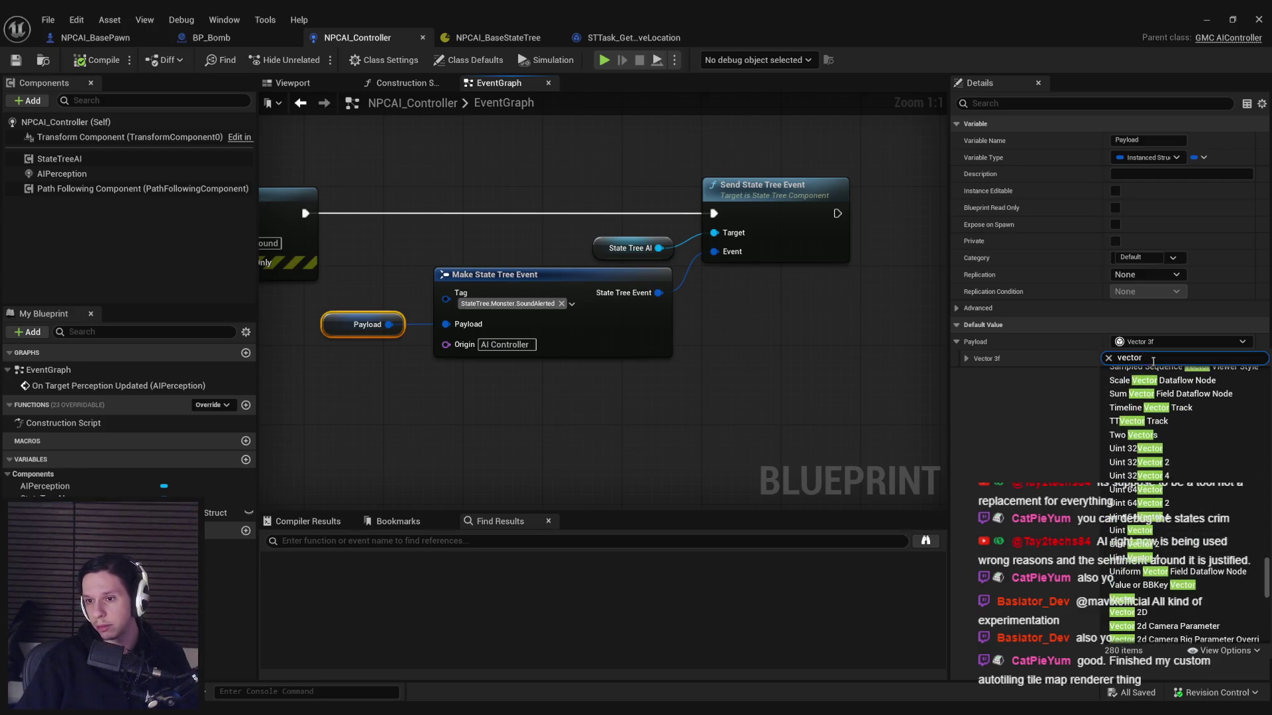
drag(1269, 588, 1269, 561)
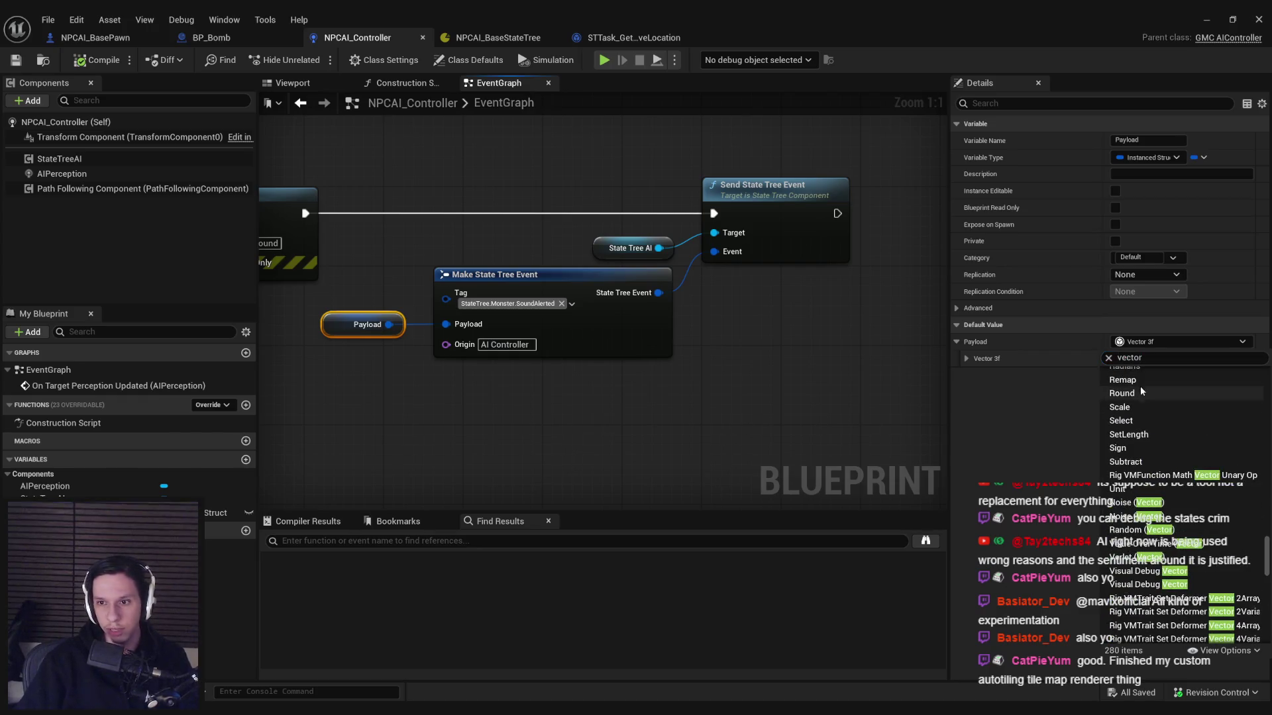
text(location)
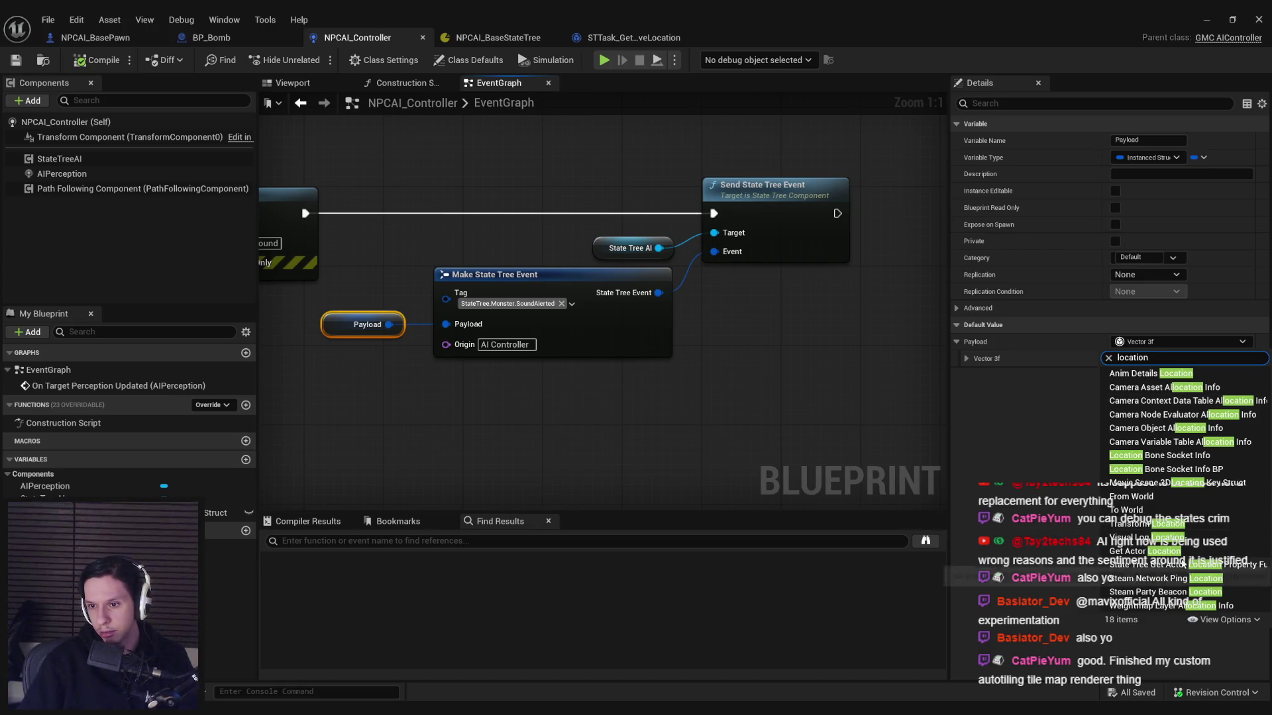
click(1165, 551)
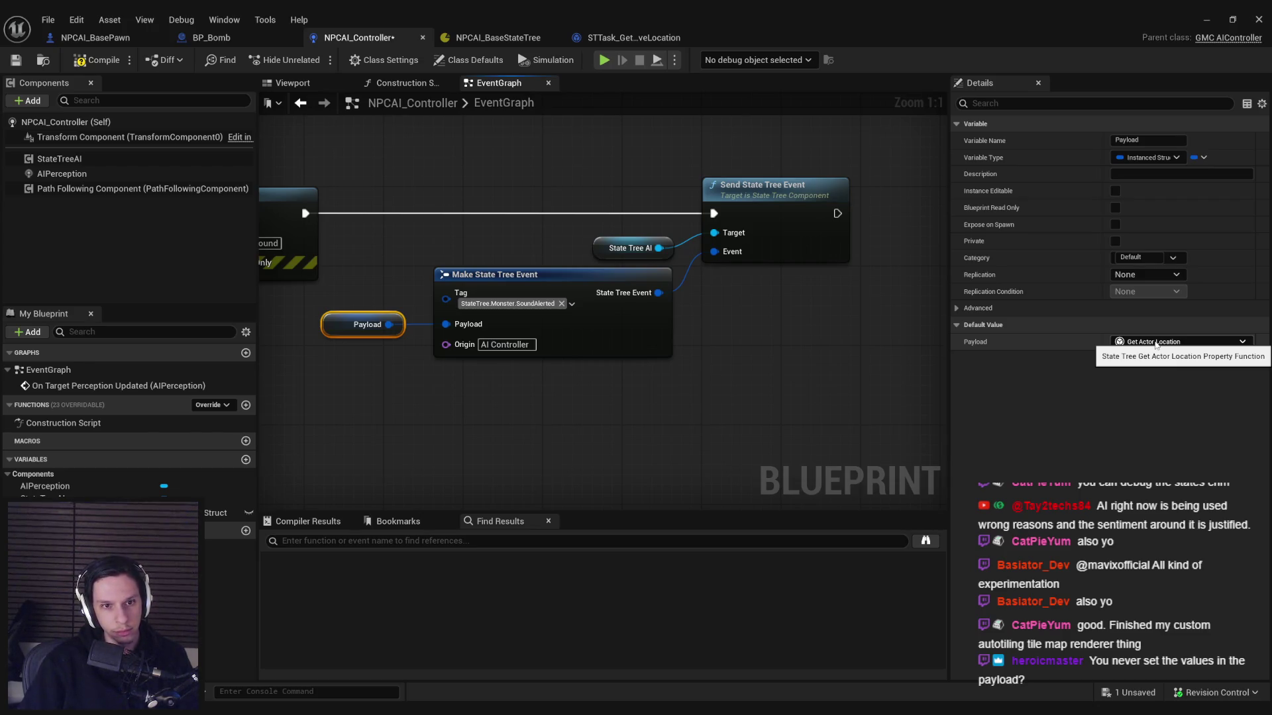
click(809, 396)
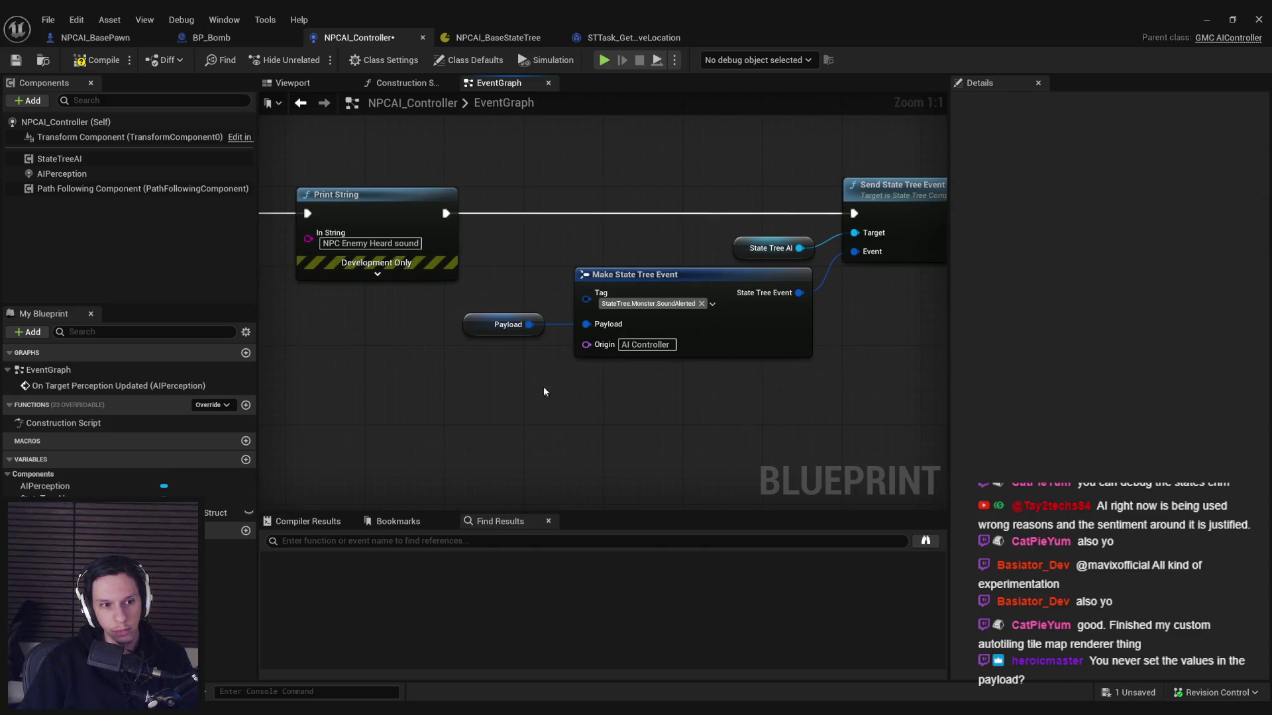
Step: Undo the payload struct change and shift the Payload and Make State Tree Event nodes right
click(467, 325)
key(ctrl+z)
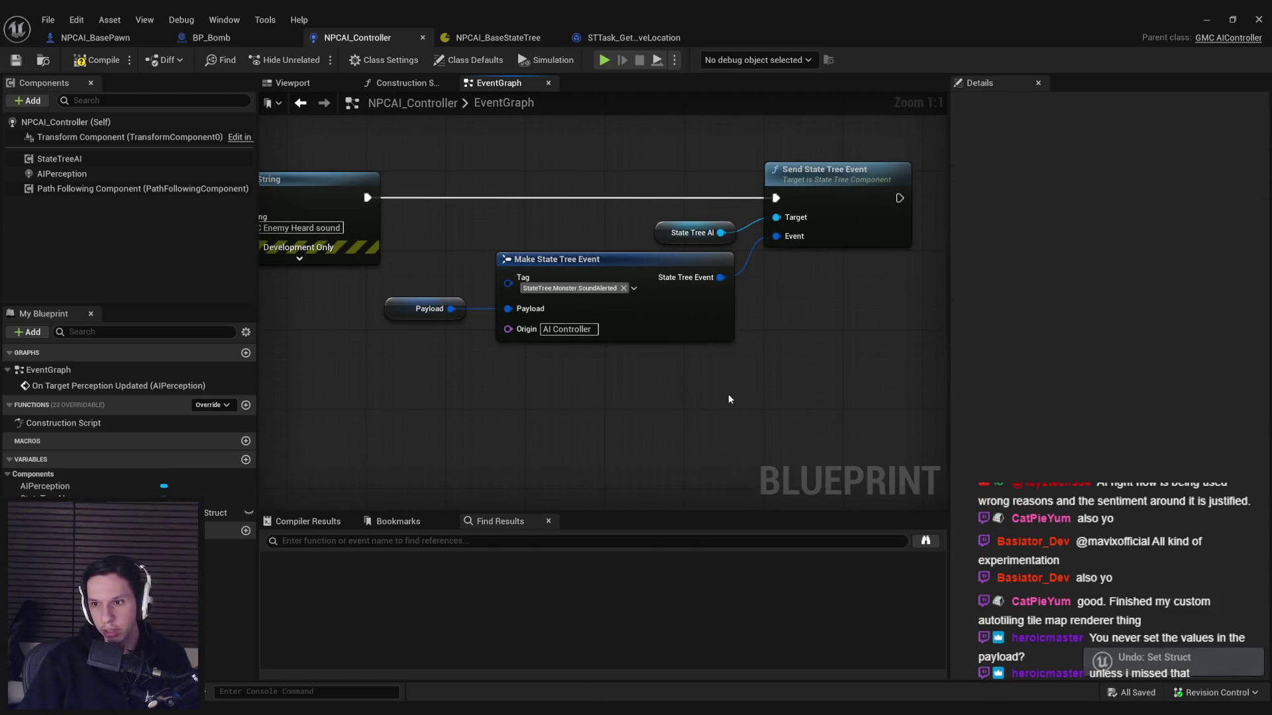
click(390, 302)
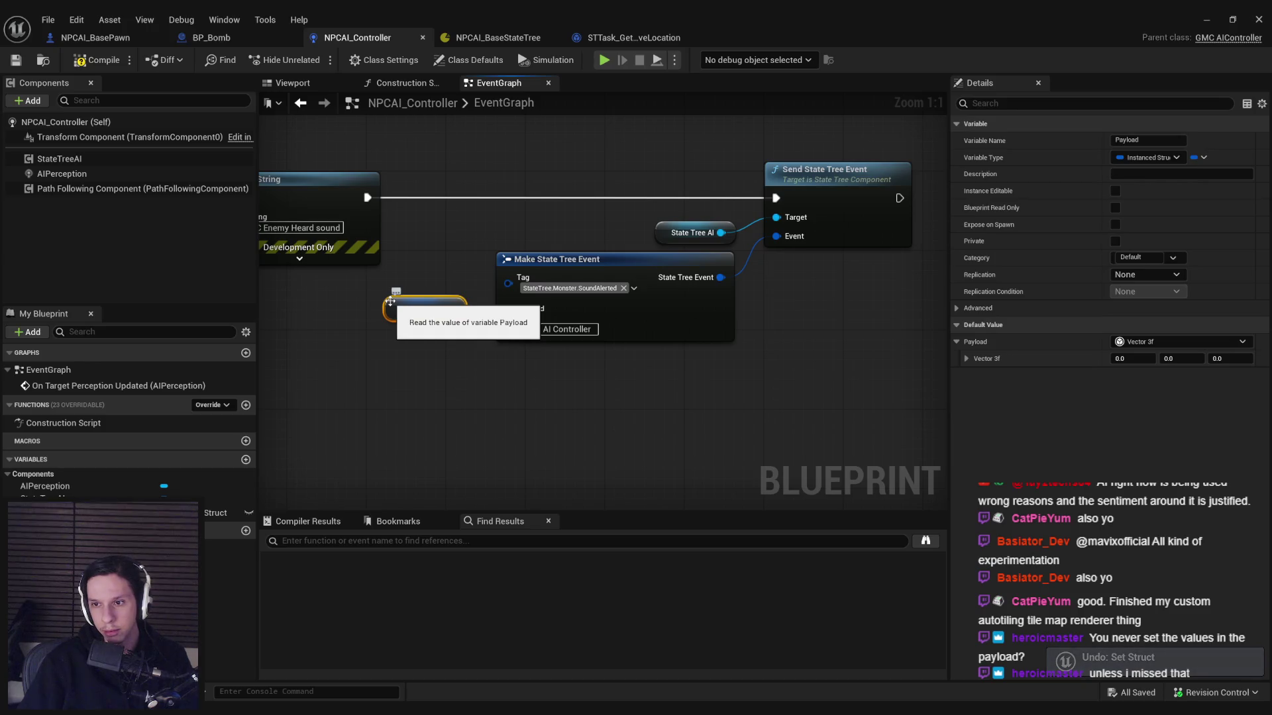
scroll(451, 294, down, 3)
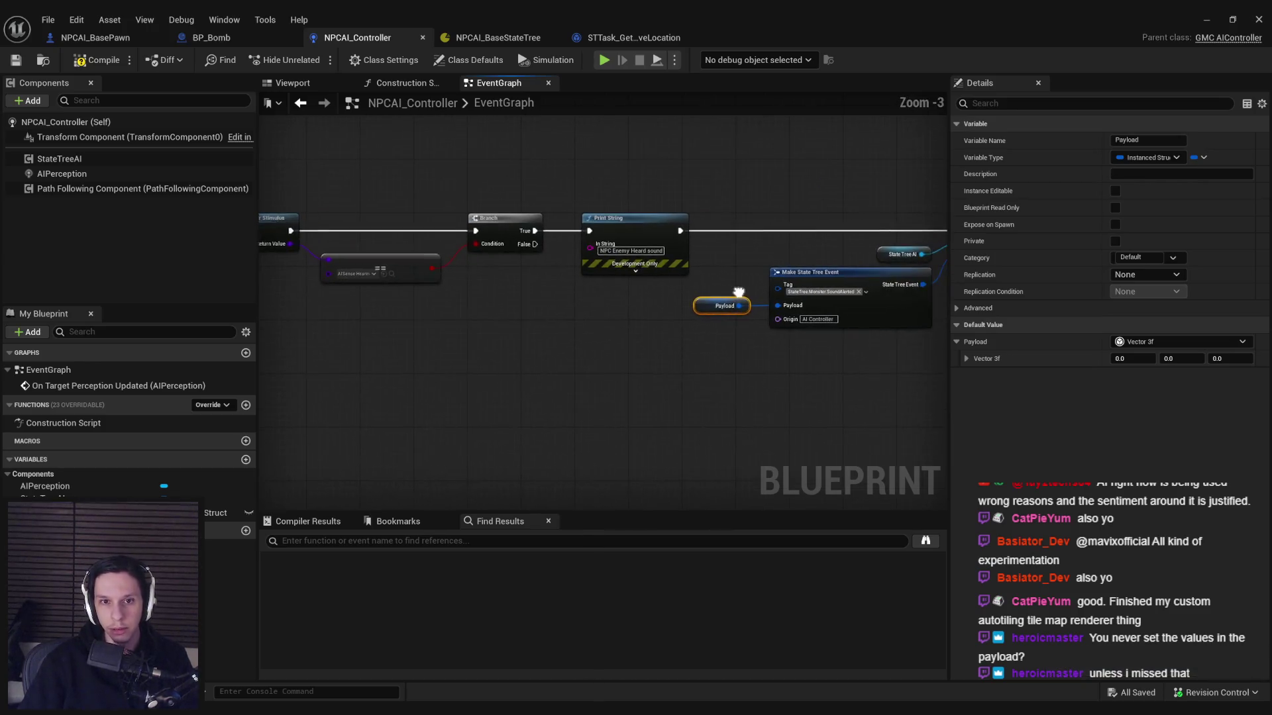
mouse_move(362, 243)
mouse_down()
mouse_move(543, 378)
mouse_move(675, 371)
mouse_up()
drag(634, 281, 817, 285)
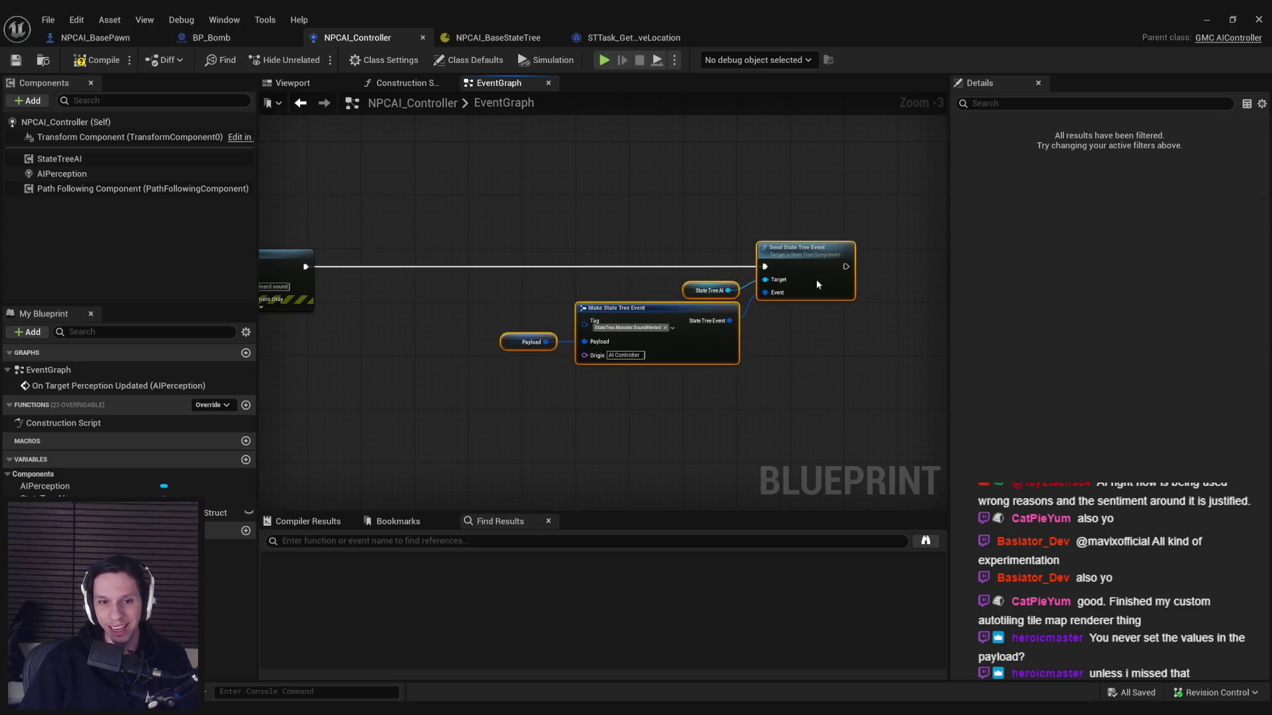
drag(535, 311, 704, 322)
click(596, 424)
Step: Place a Get Payload node and add a Set Instanced Struct Value node fed by it
mouse_move(60, 514)
mouse_down()
mouse_move(298, 468)
mouse_move(496, 343)
mouse_move(567, 342)
mouse_up()
click(521, 366)
scroll(516, 351, up, 3)
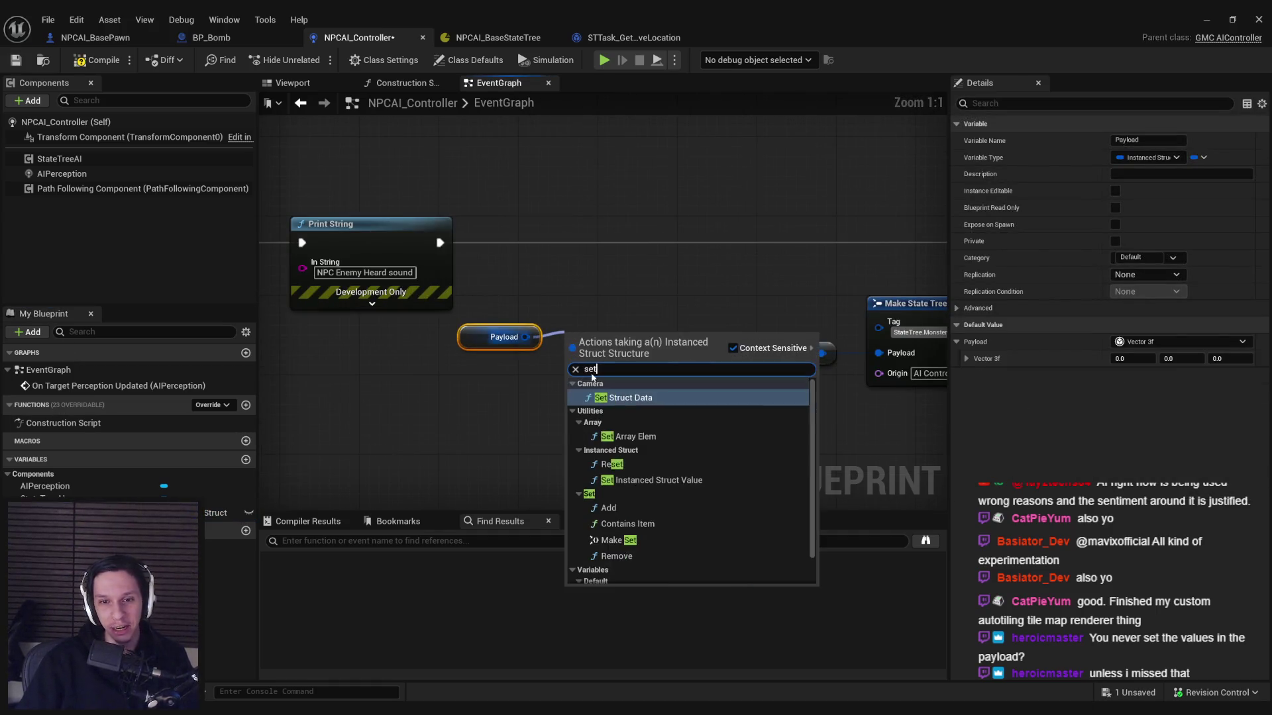
text(set)
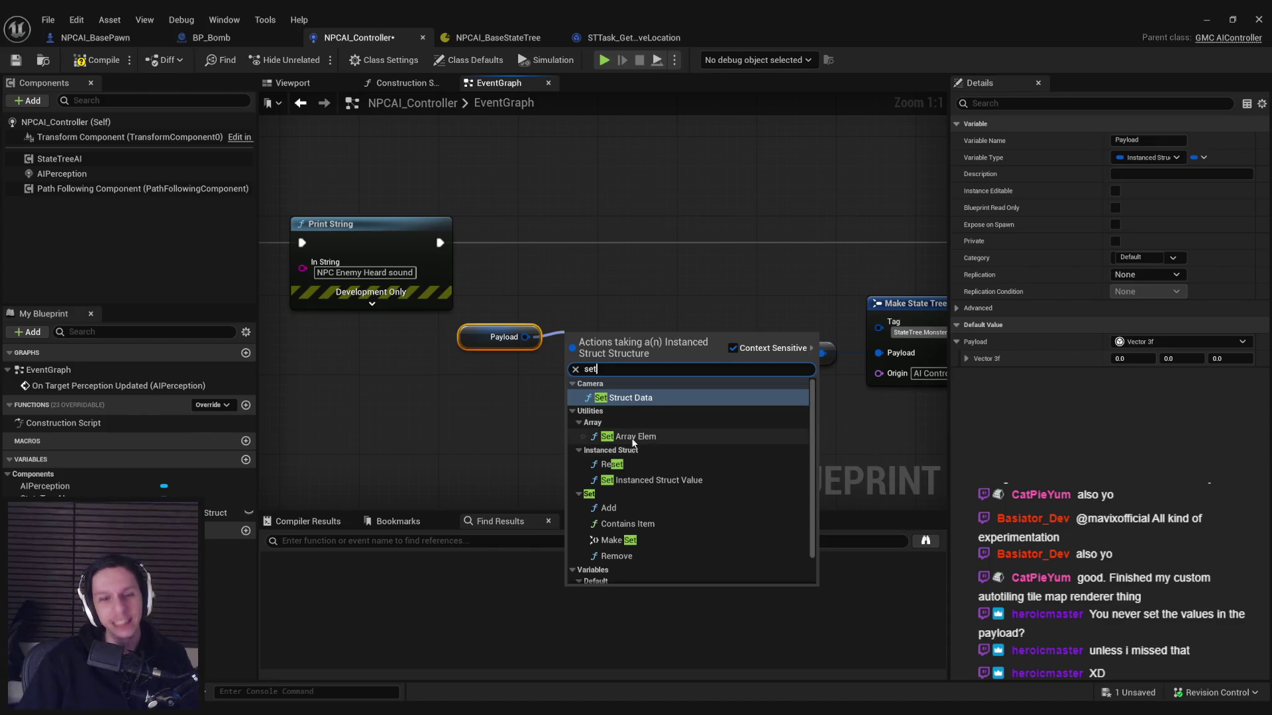
scroll(624, 430, down, 2)
click(626, 446)
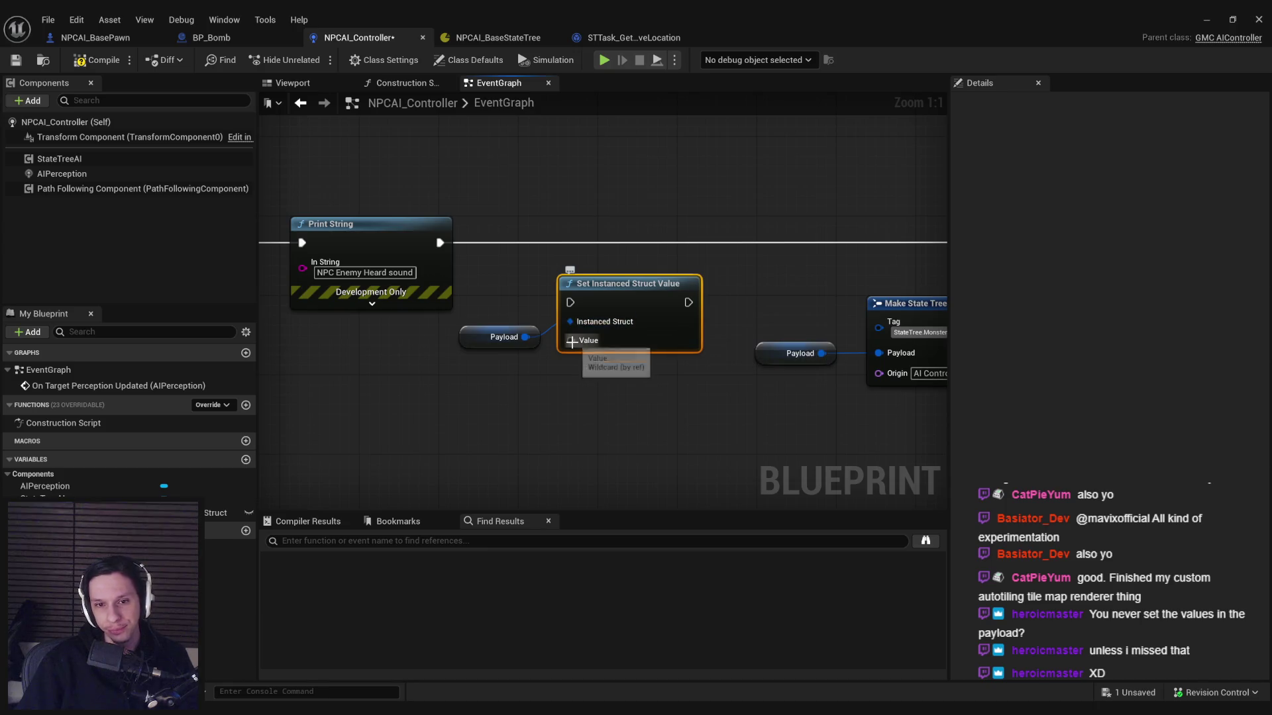
click(566, 324)
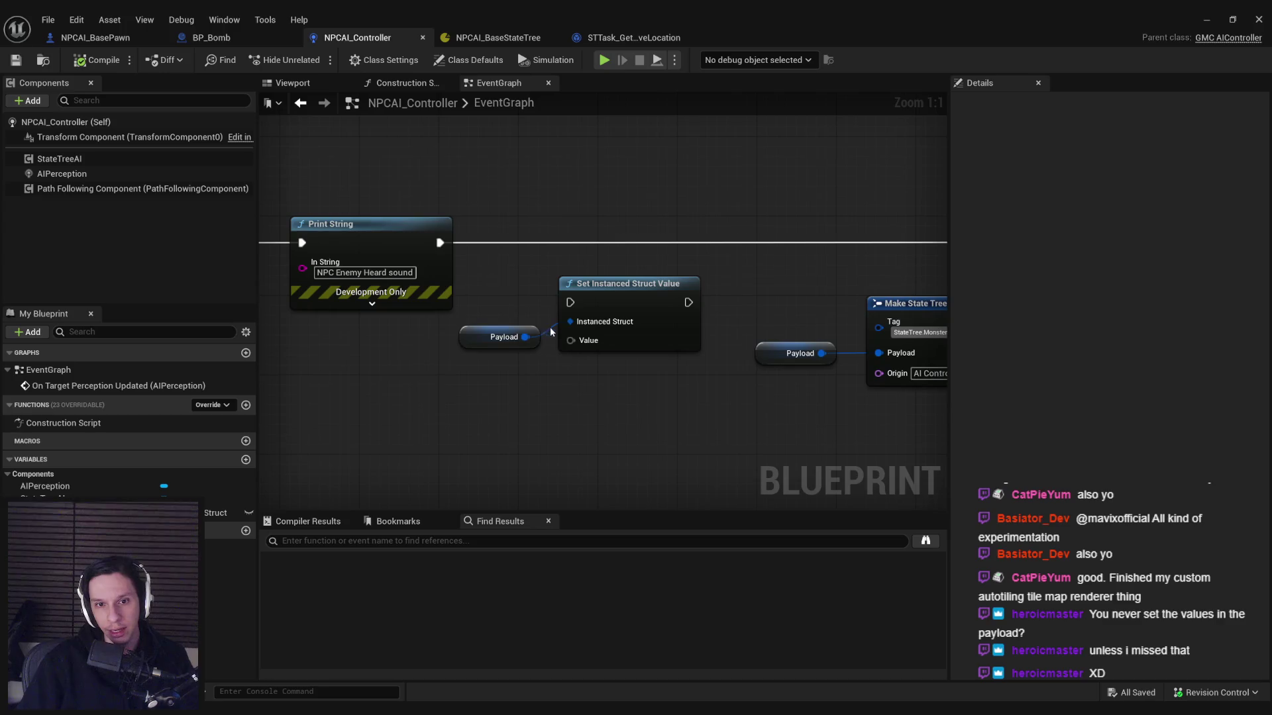
Step: Add a SET Payload node from the Payload getter and inspect its default vector fields
click(515, 344)
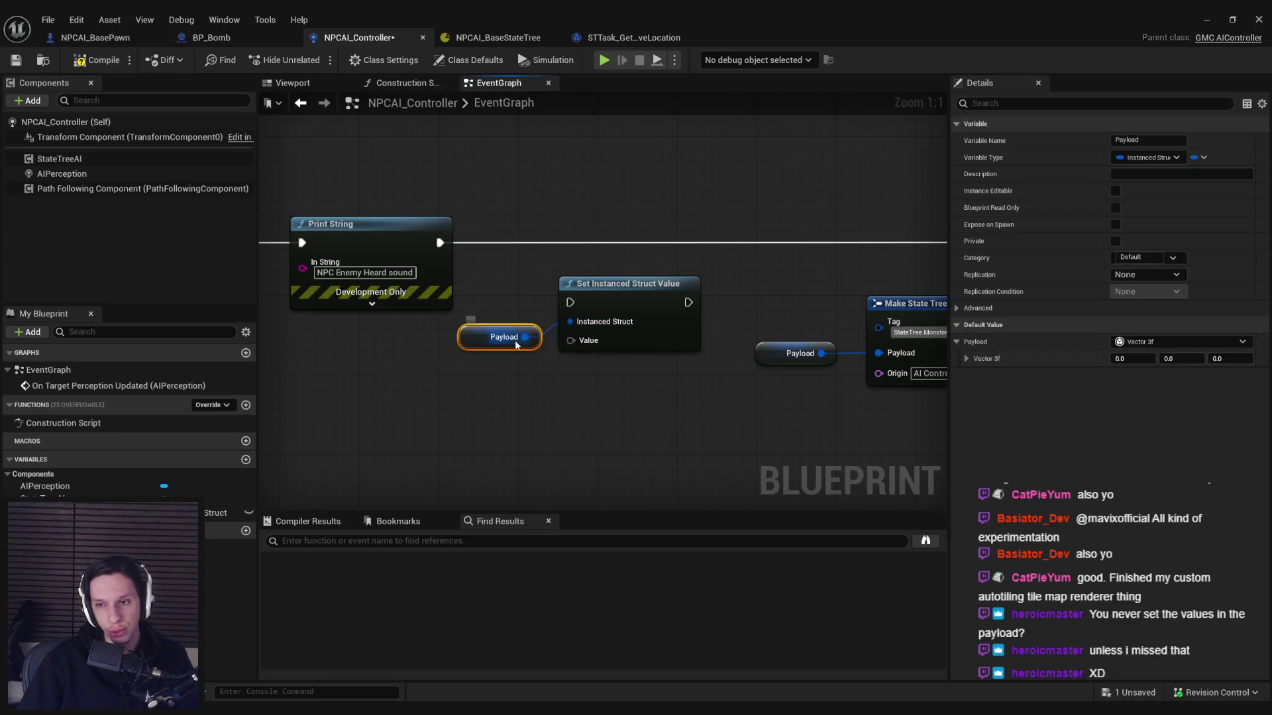
drag(525, 337, 587, 381)
text(set ve)
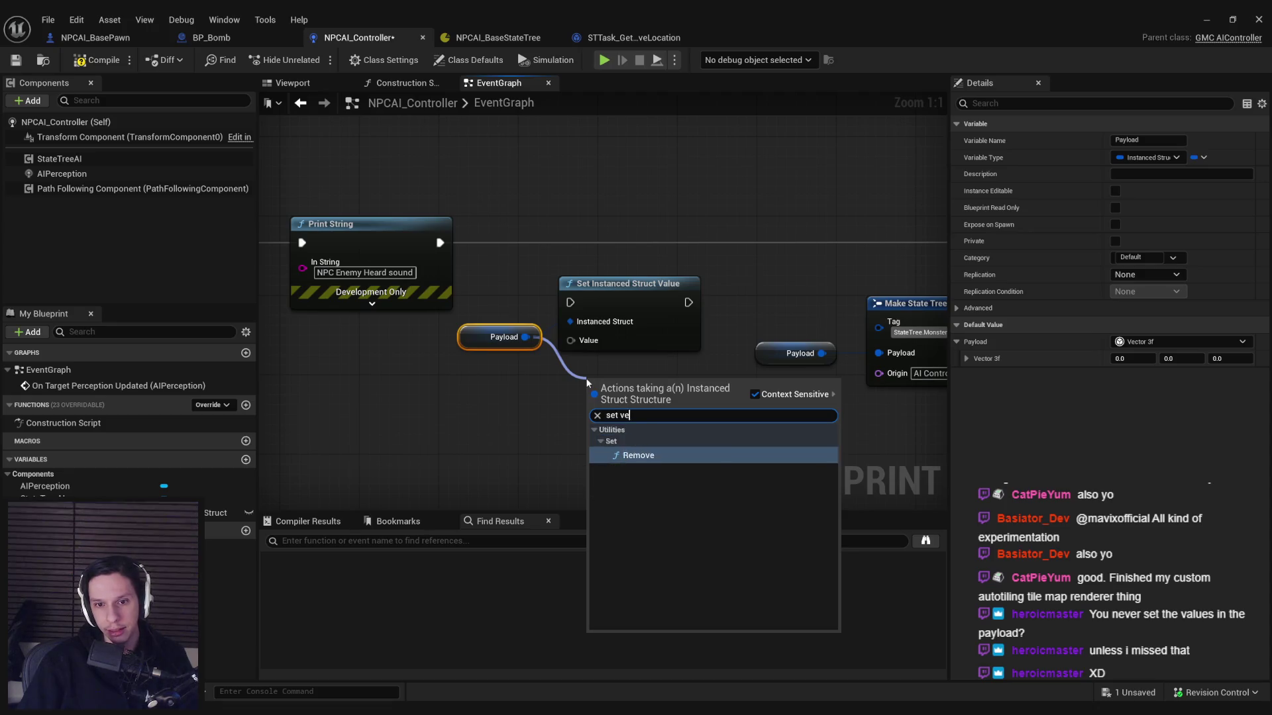
click(550, 381)
drag(524, 337, 592, 385)
text(set)
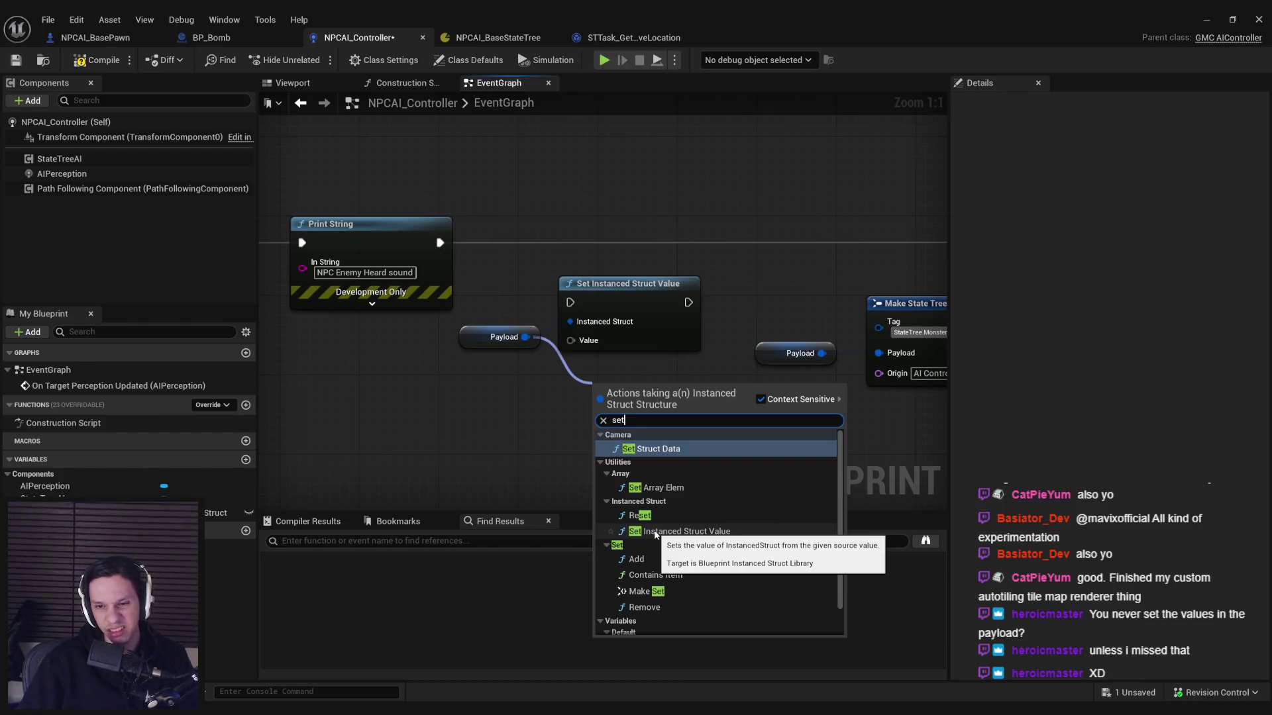
click(649, 608)
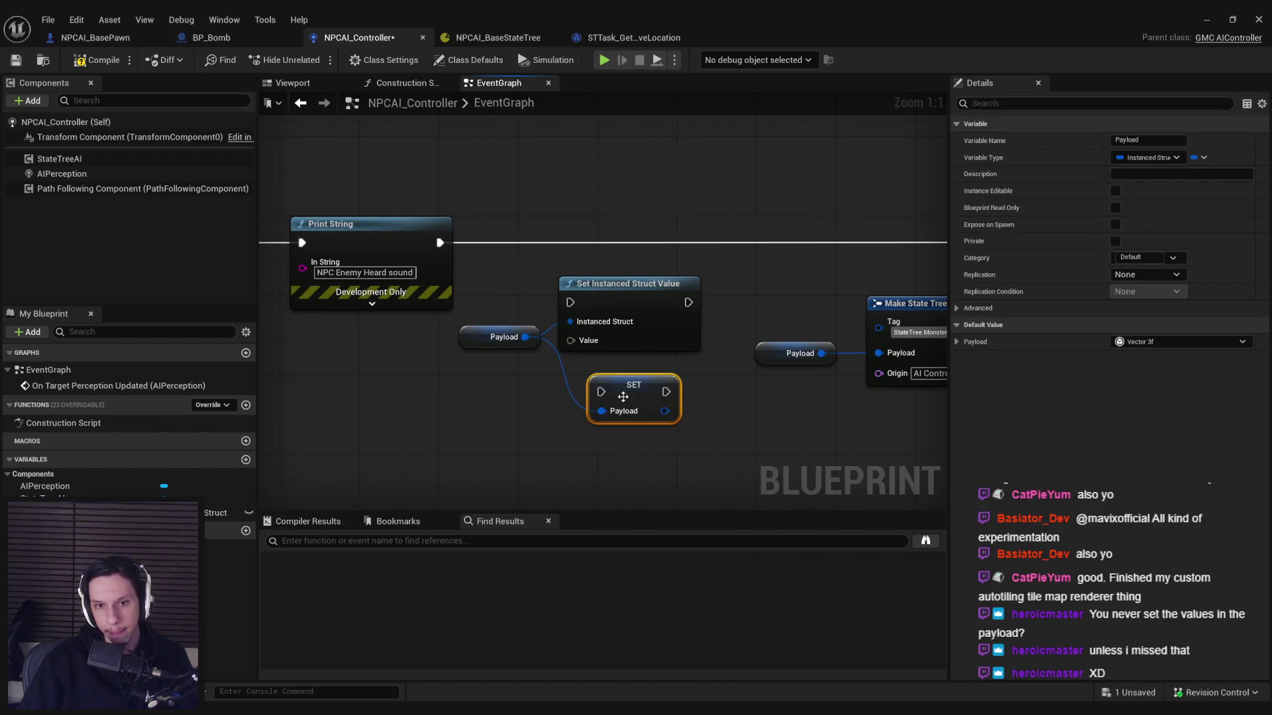
click(955, 341)
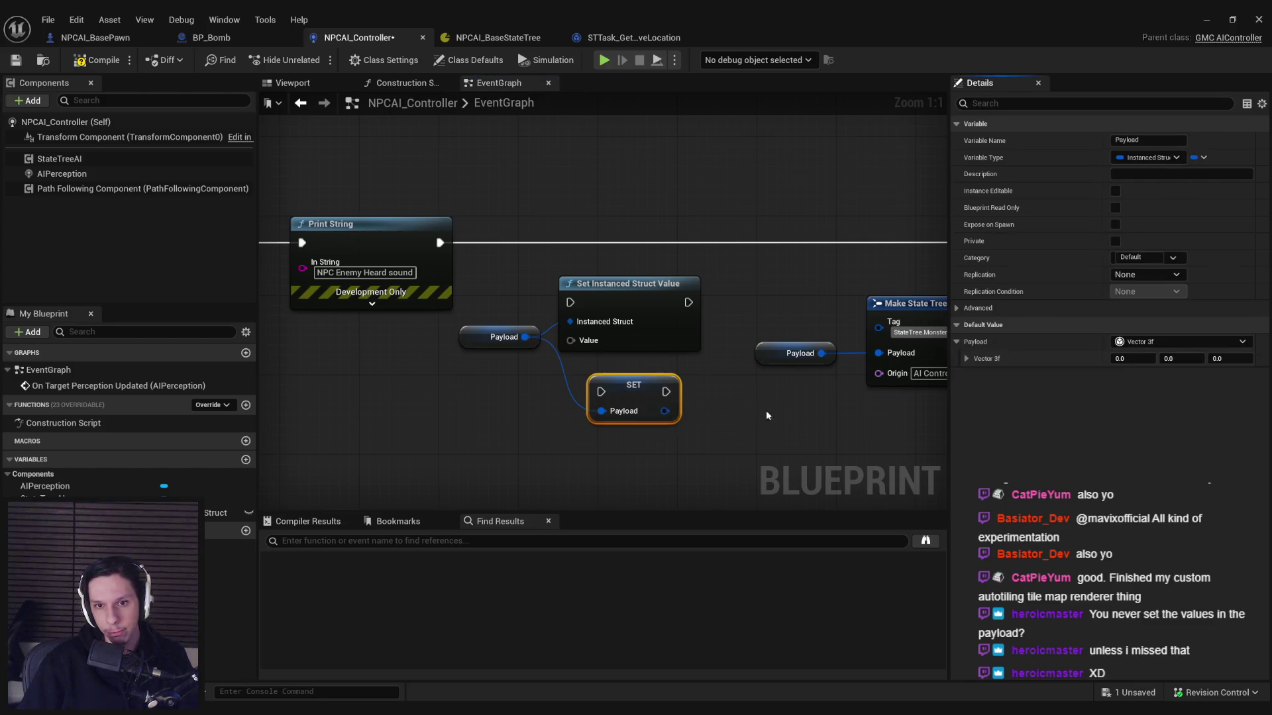
right_click(604, 412)
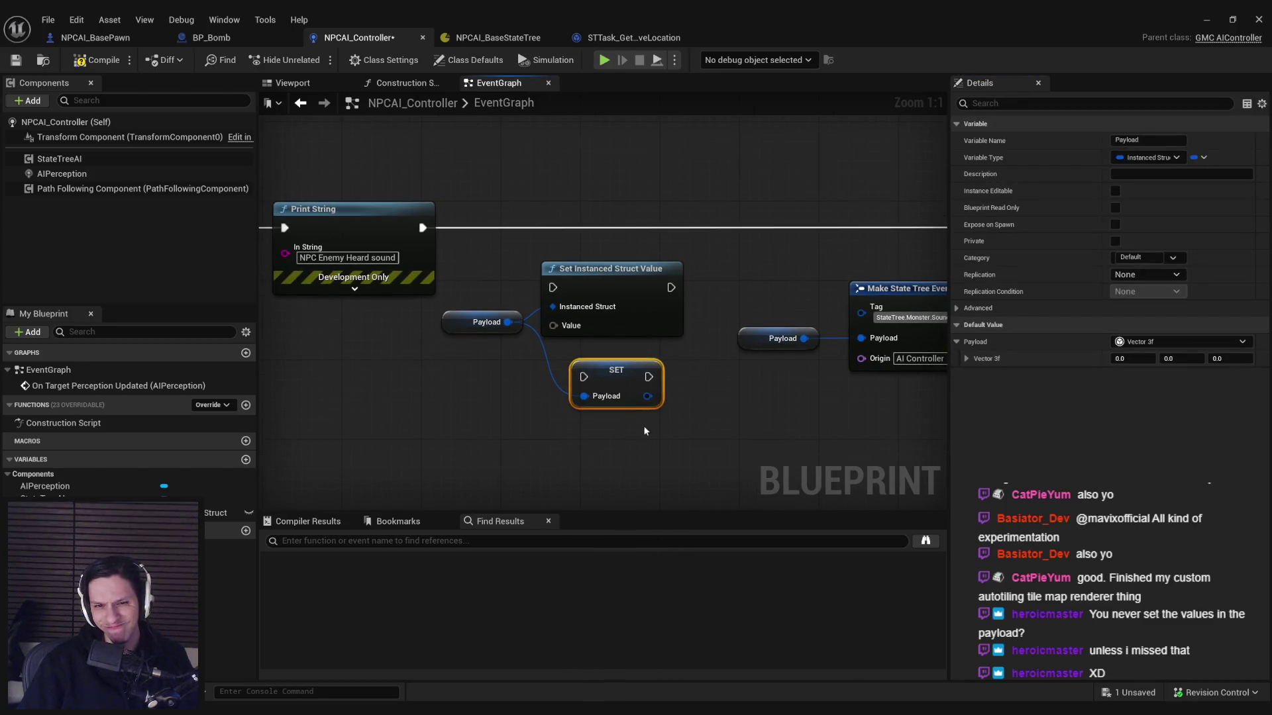
Step: Delete the SET Payload node from the graph
click(613, 291)
click(761, 340)
click(705, 353)
click(611, 376)
key(Delete)
alt+click(554, 307)
Step: Try a String To Float Vector node on the Value input via 'vector 3f', then remove it
drag(553, 325, 487, 394)
text(vector 3f)
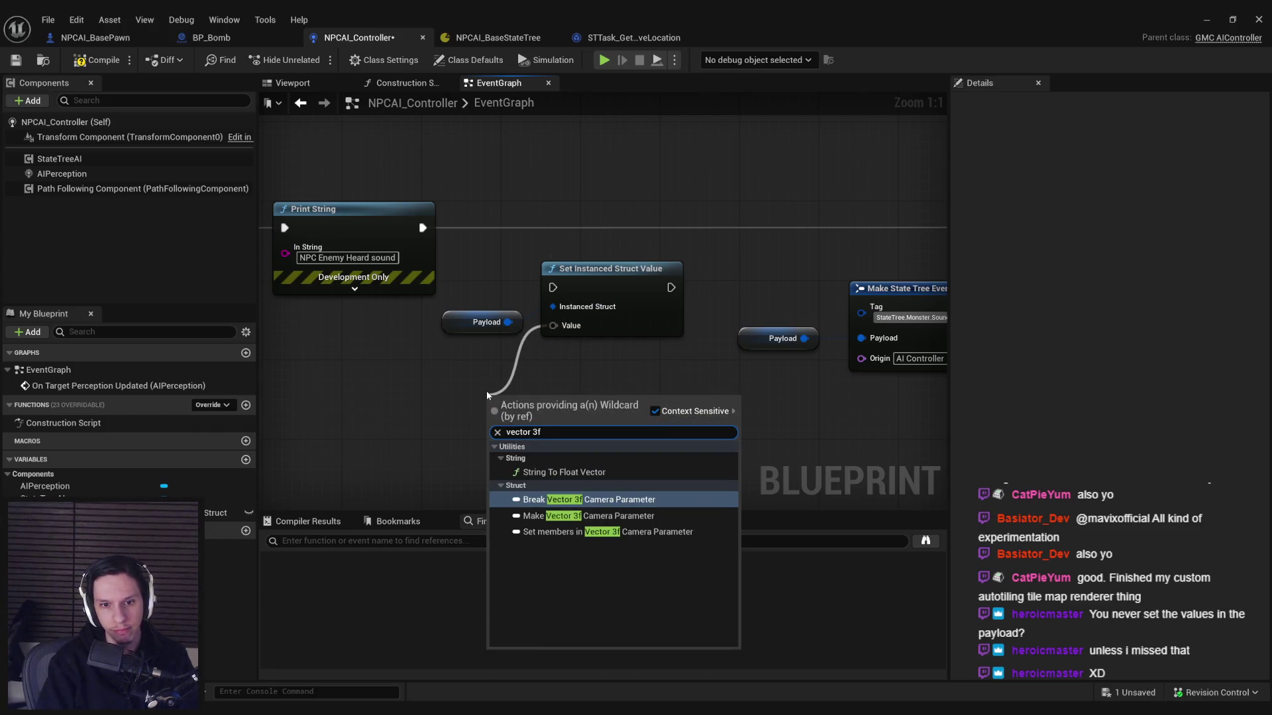
key(Up)
key(Up)
key(Return)
key(Delete)
Step: Search for a Get Actor Location node to feed the Value input
drag(556, 324, 476, 410)
text(get actor location)
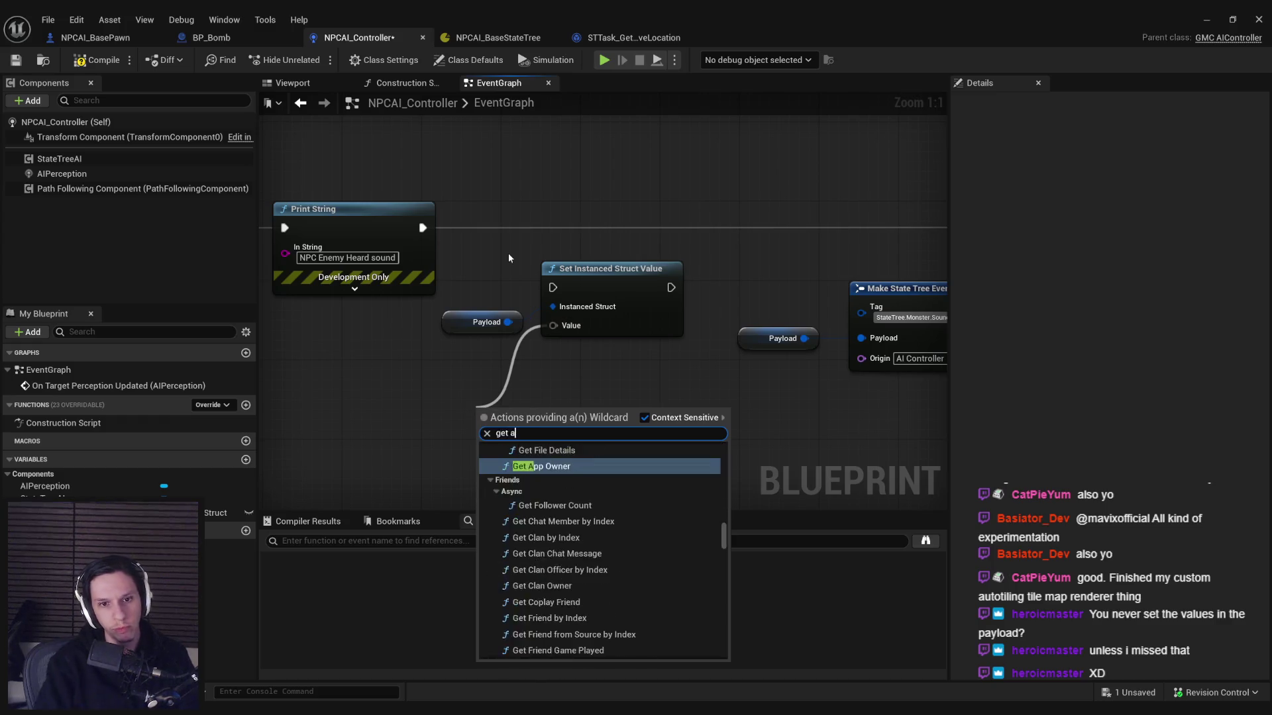
key(Escape)
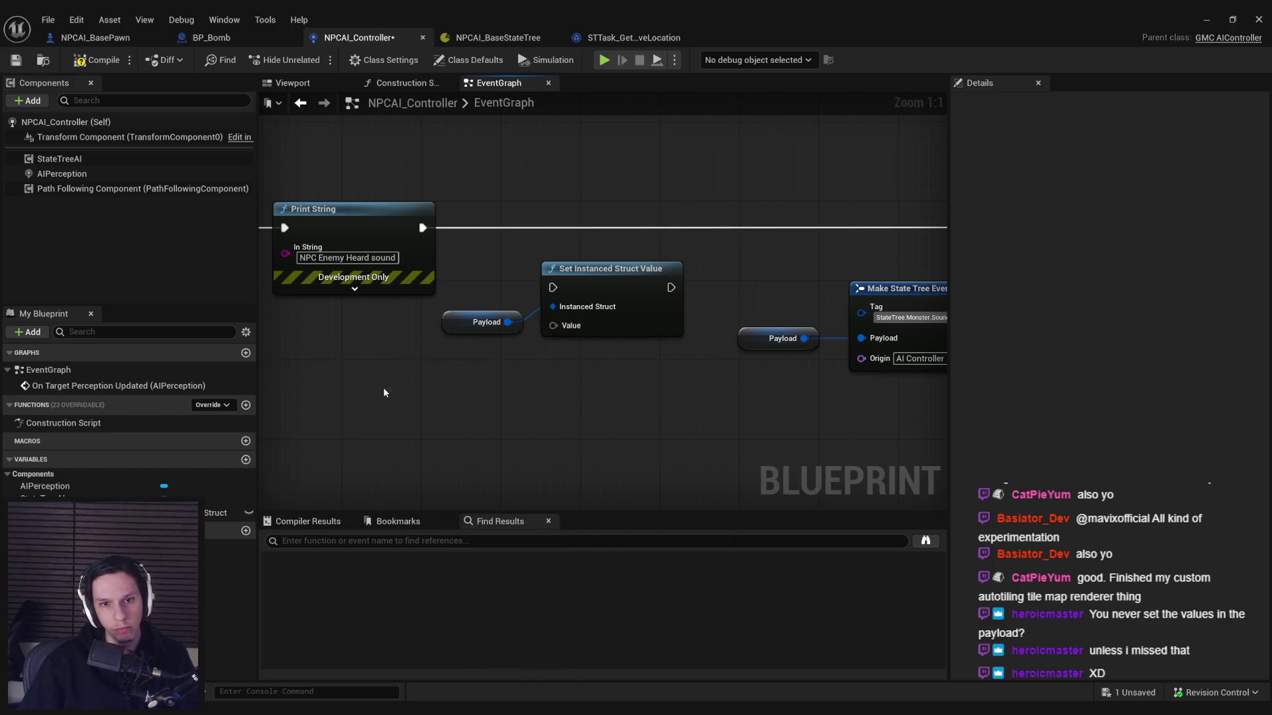
right_click(384, 392)
text(get actor locatio)
key(Escape)
right_click(384, 392)
text(g)
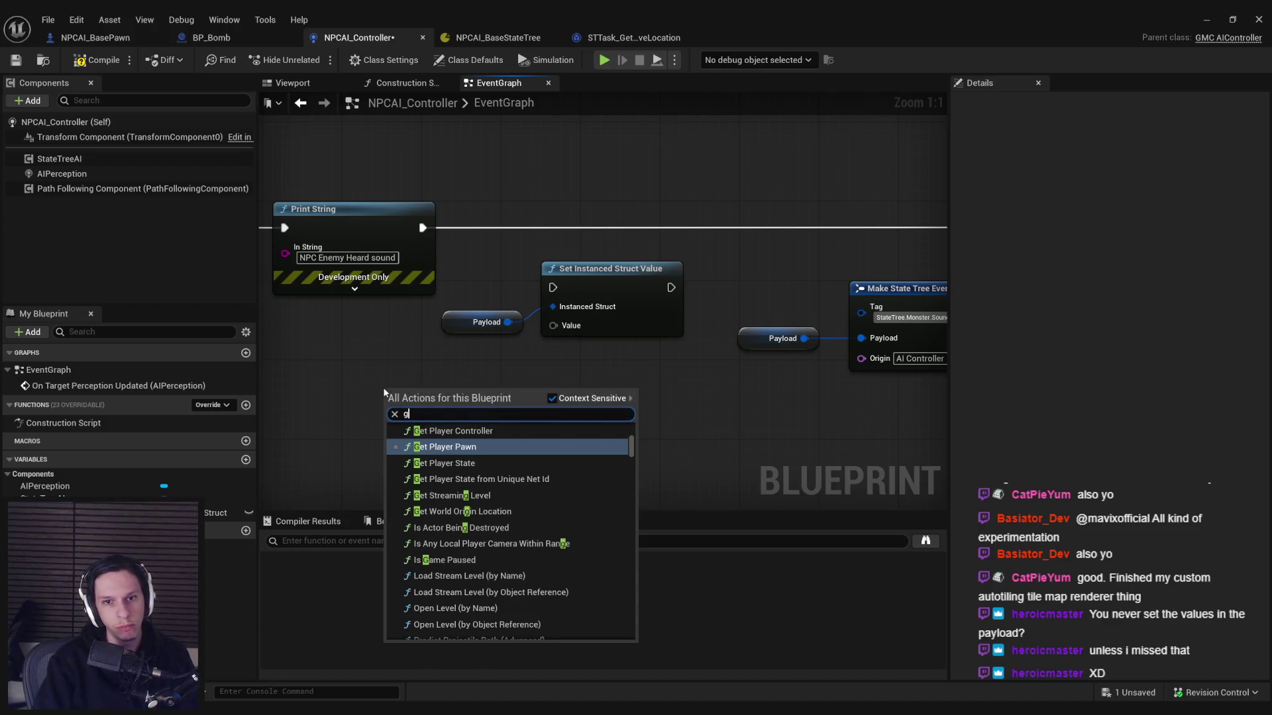
key(Escape)
scroll(685, 378, down, 2)
Step: Add a Break AIStimulus node from the perception Stimulus and place it beside the payload nodes
mouse_move(685, 377)
mouse_down()
mouse_move(910, 355)
mouse_move(738, 348)
mouse_up()
drag(412, 271, 661, 398)
click(718, 455)
click(346, 415)
drag(346, 416, 465, 379)
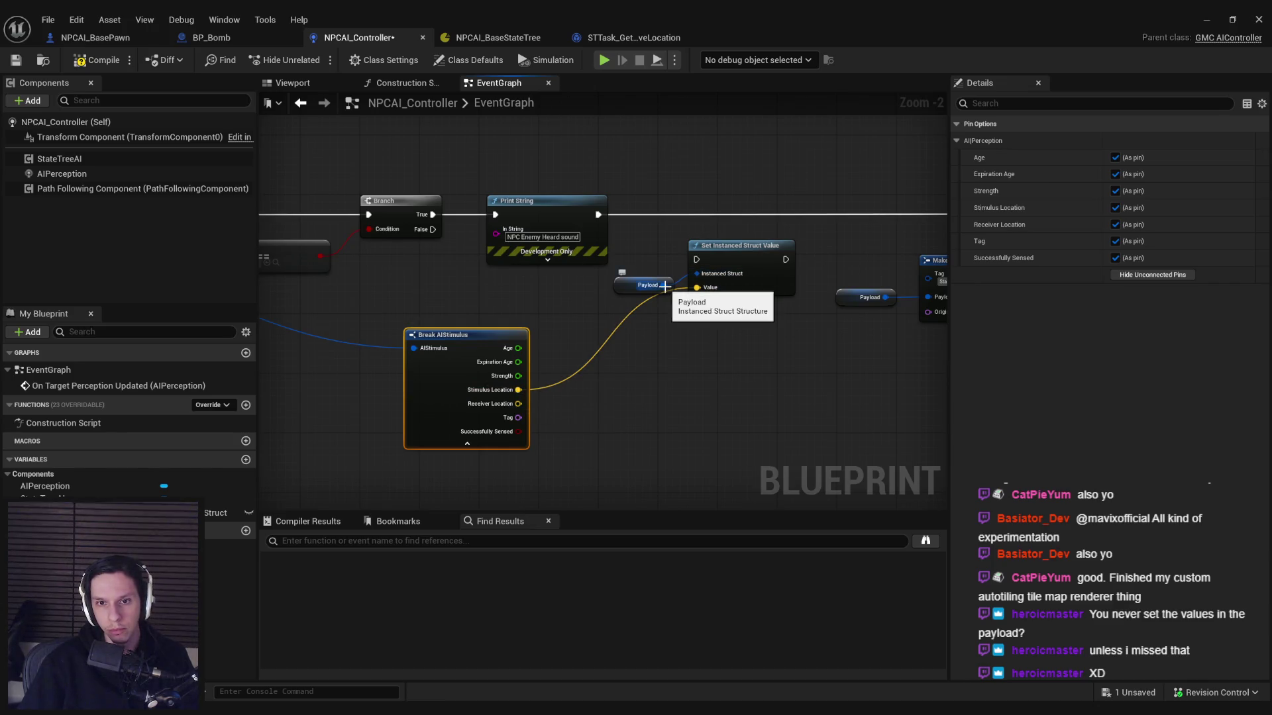
drag(445, 402, 519, 372)
Step: Chain Set Instanced Struct Value after Print String and before Send State Tree Event
mouse_move(652, 244)
mouse_down()
mouse_move(721, 291)
mouse_move(727, 215)
mouse_up()
drag(598, 217, 598, 216)
click(416, 344)
click(1153, 276)
drag(451, 297, 467, 296)
click(713, 216)
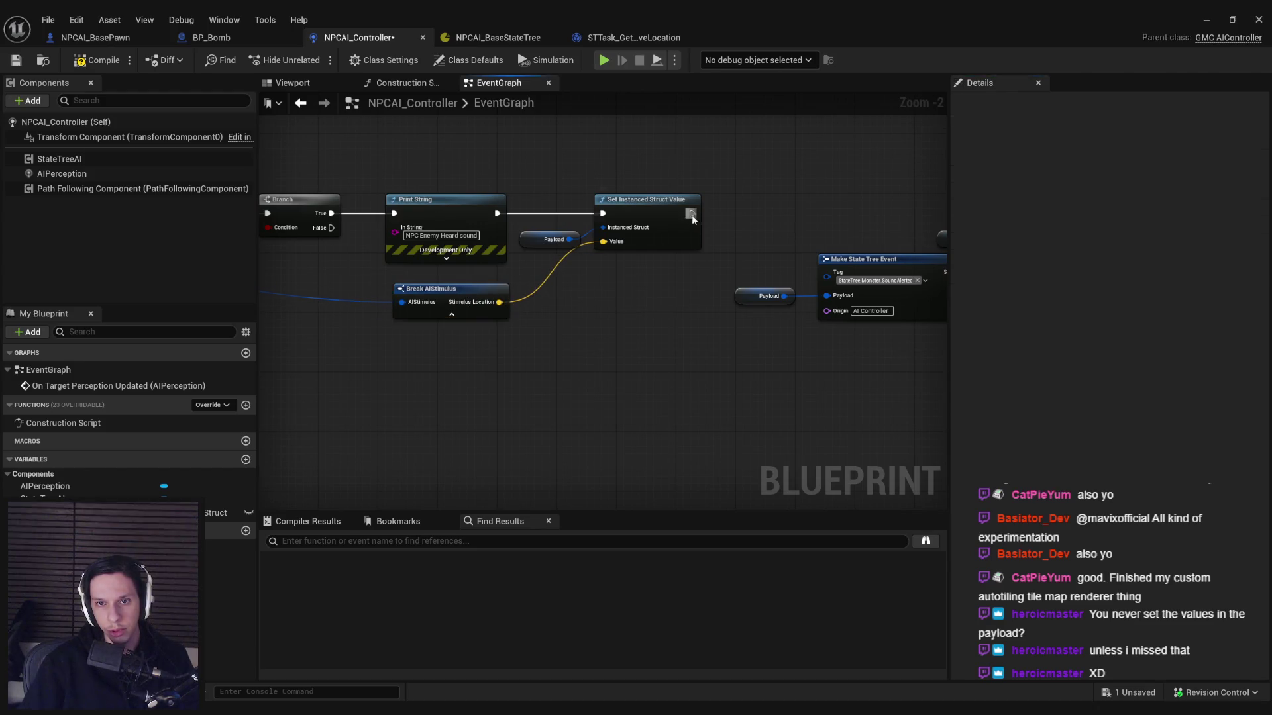
drag(691, 217, 856, 218)
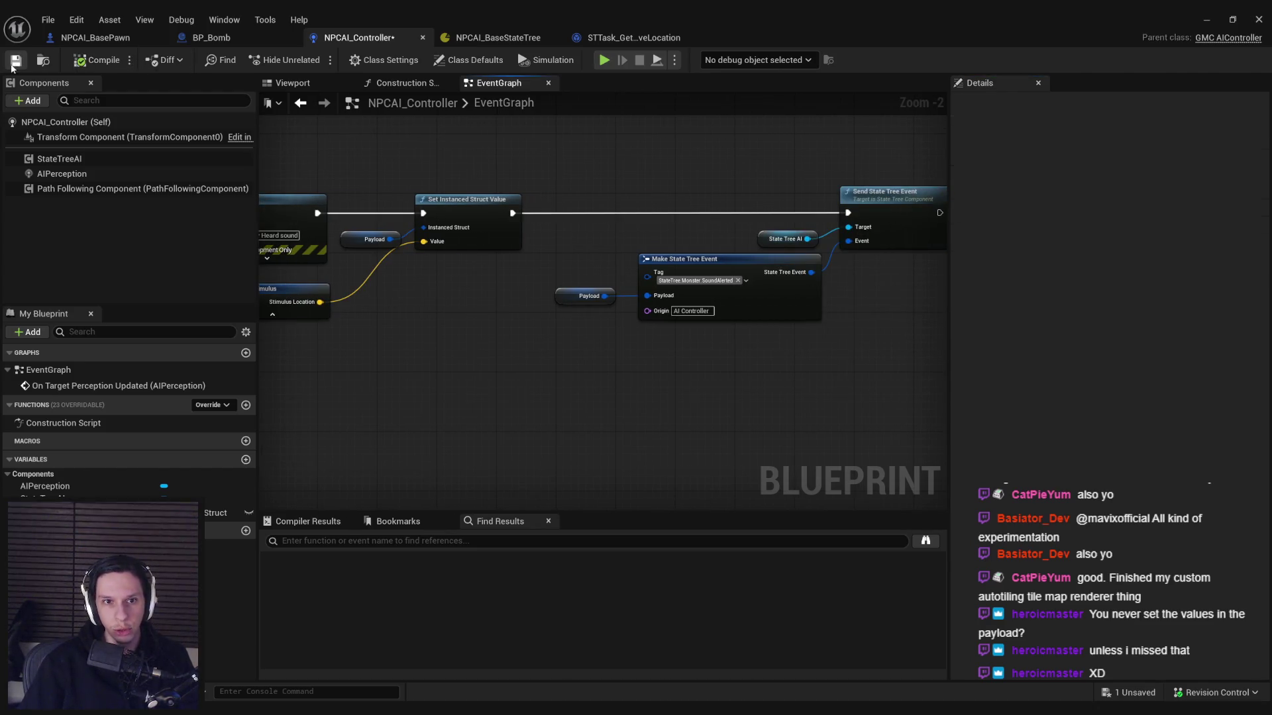
click(1205, 20)
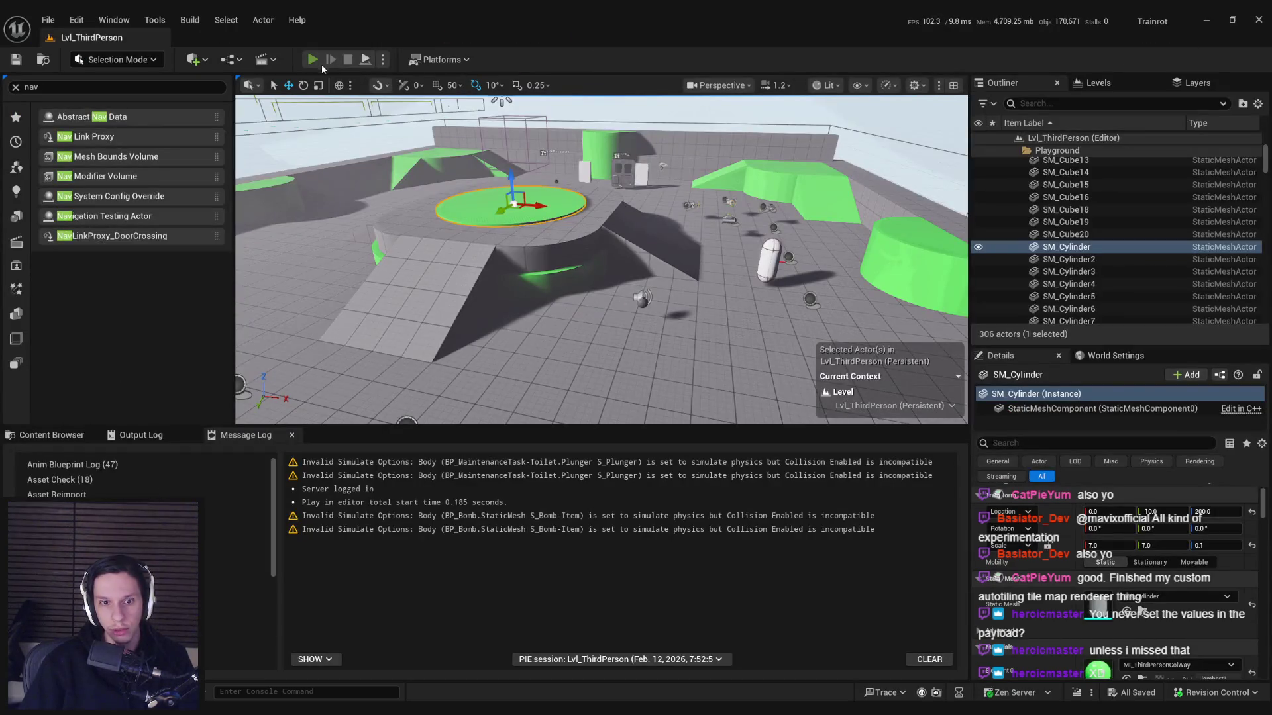
Step: Play-test fullscreen with the AI gameplay debugger overlay, restart with Alt+P, then stop the session
click(320, 64)
key(F11)
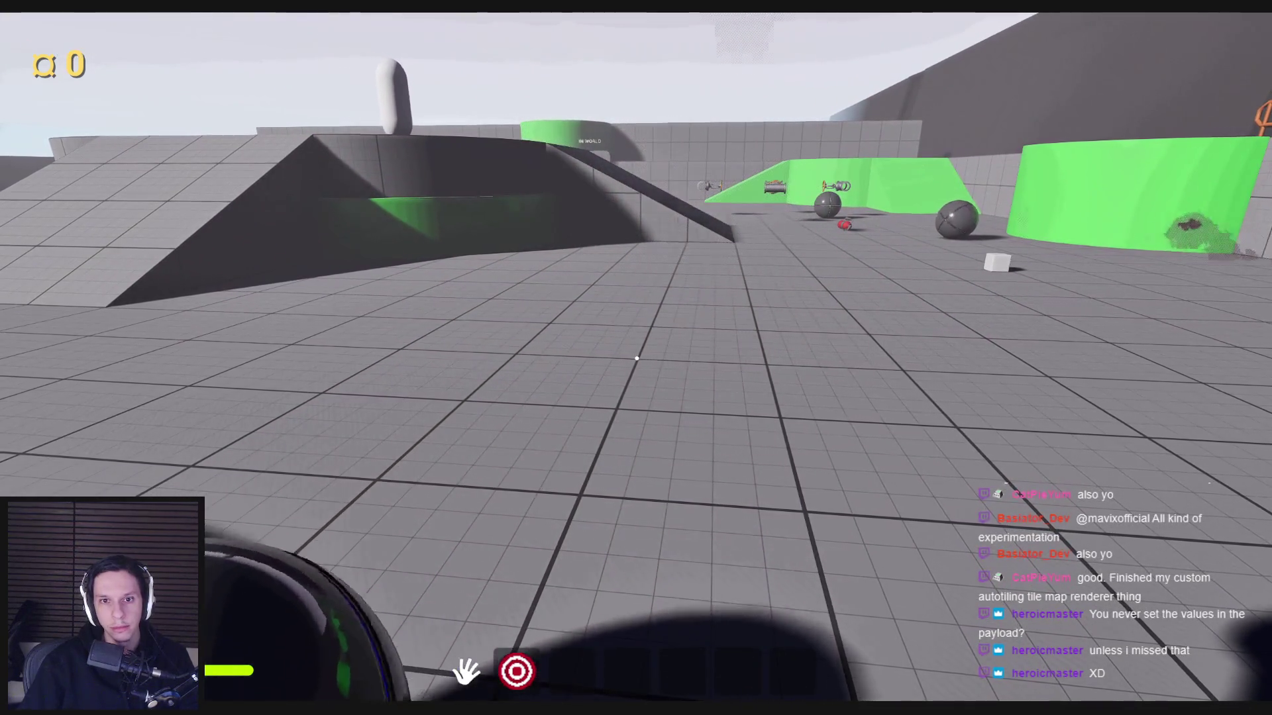
key(apostrophe)
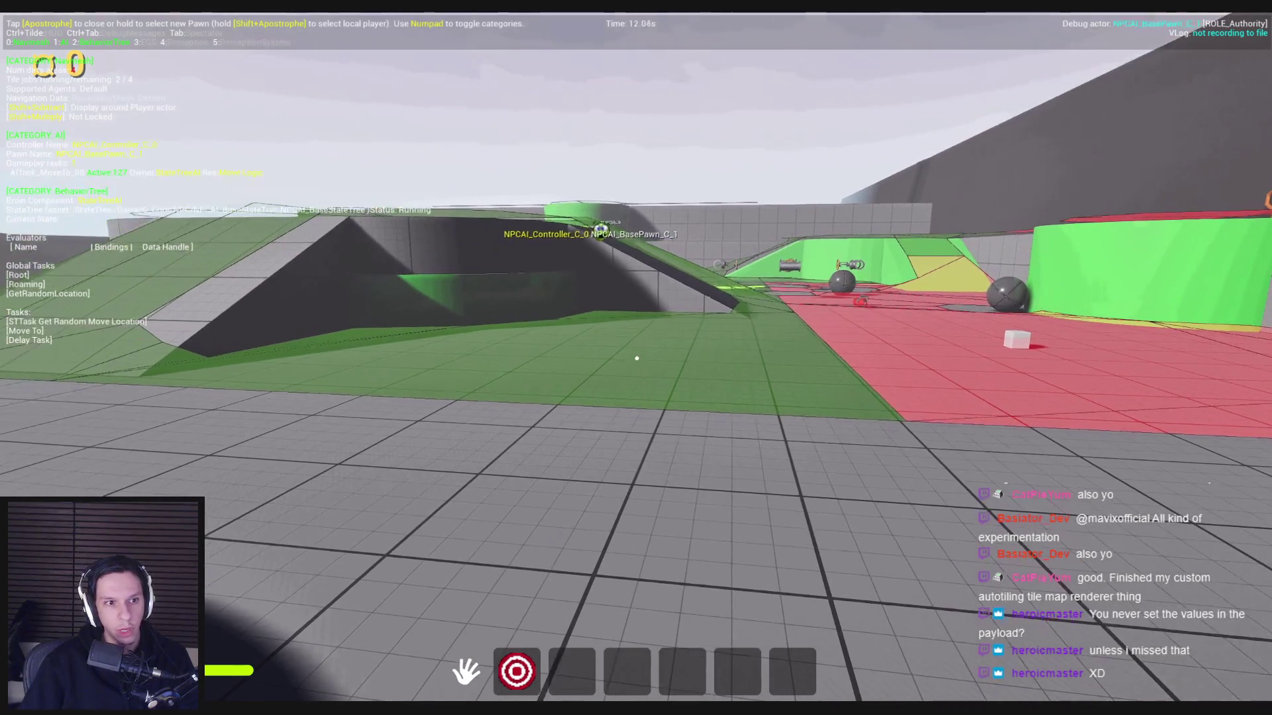
mouse_move(637, 358)
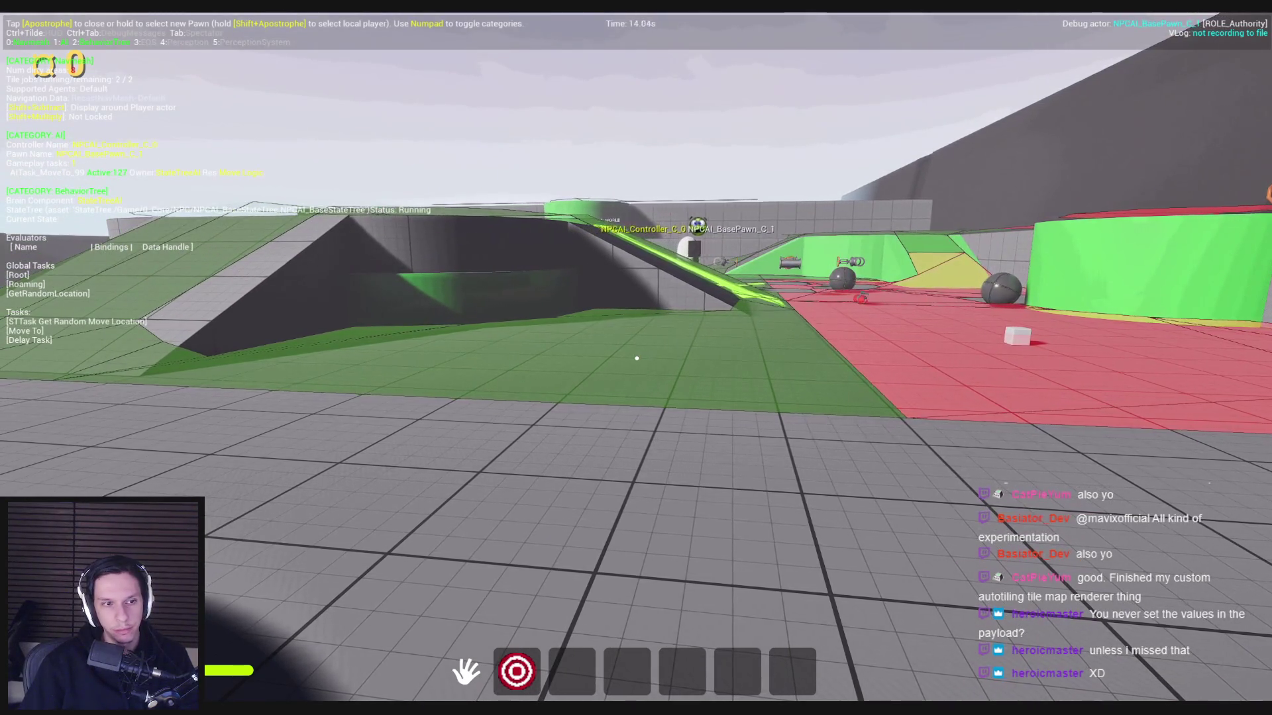
key(Escape)
key(alt+p)
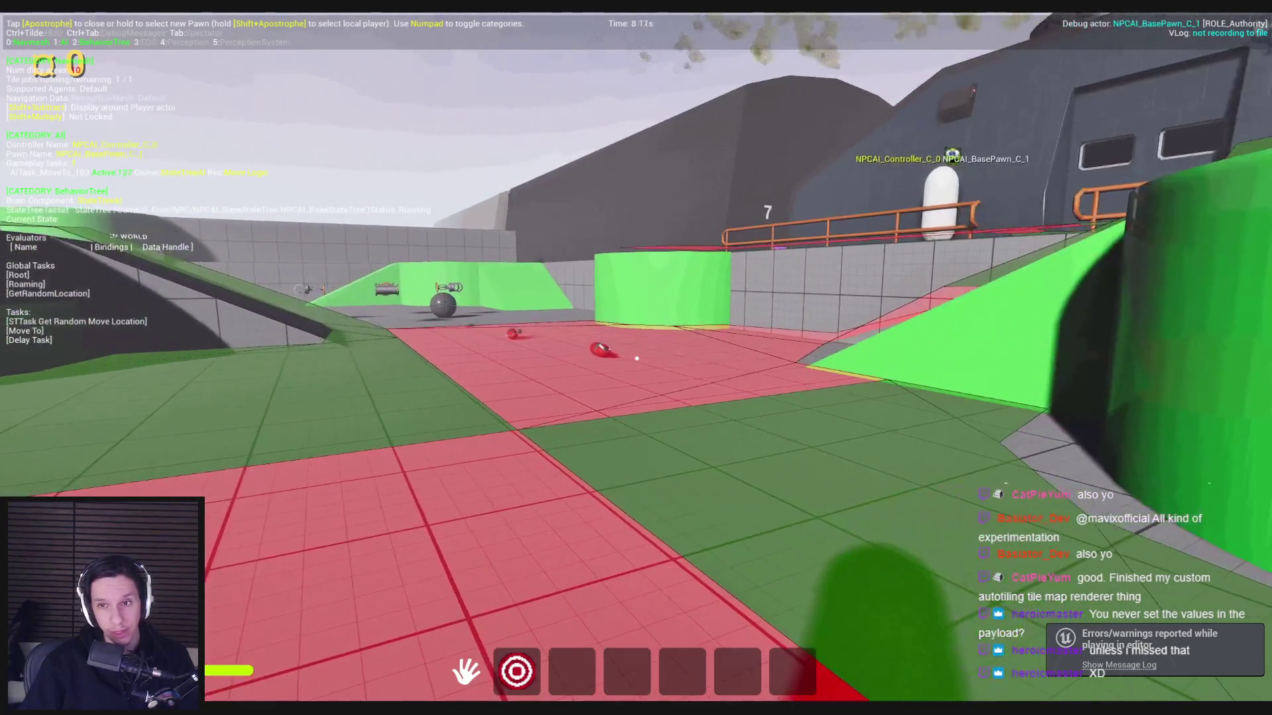
key(Escape)
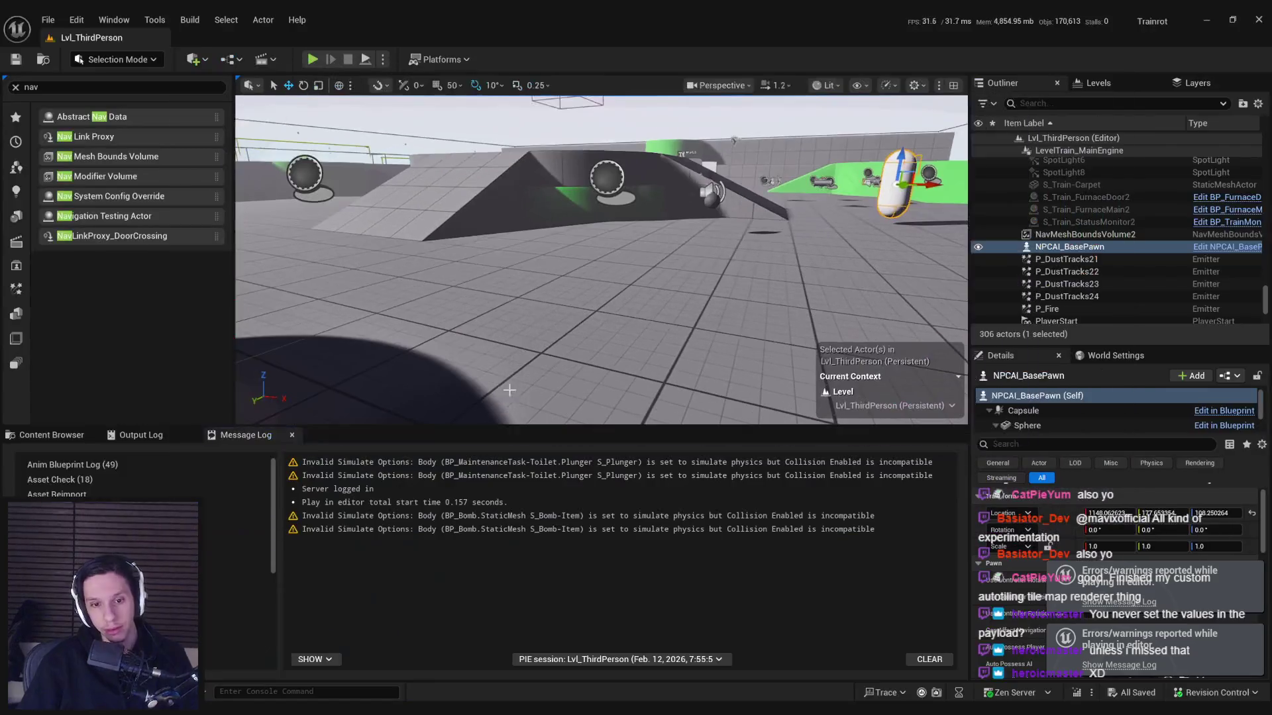
Step: Review the NPCAI_Controller event graph's Set Instanced Struct Value and Make State Tree Event nodes
mouse_move(468, 690)
click(530, 653)
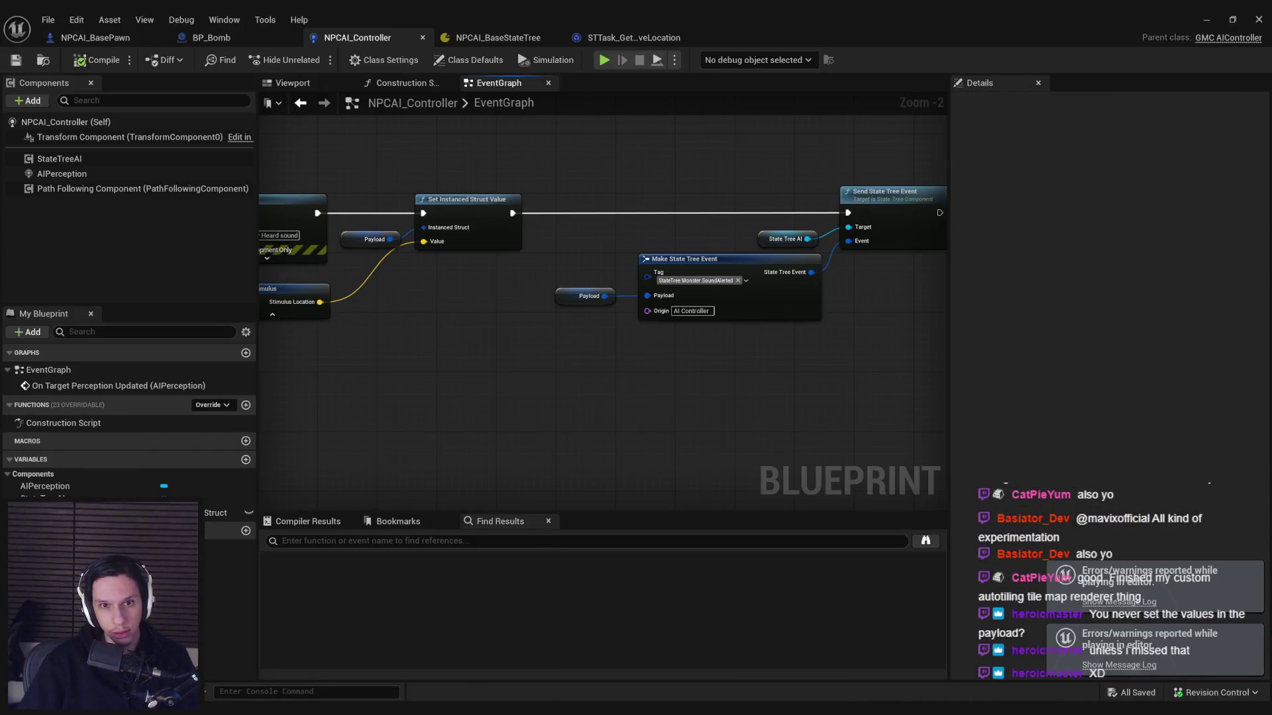
scroll(771, 199, up, 2)
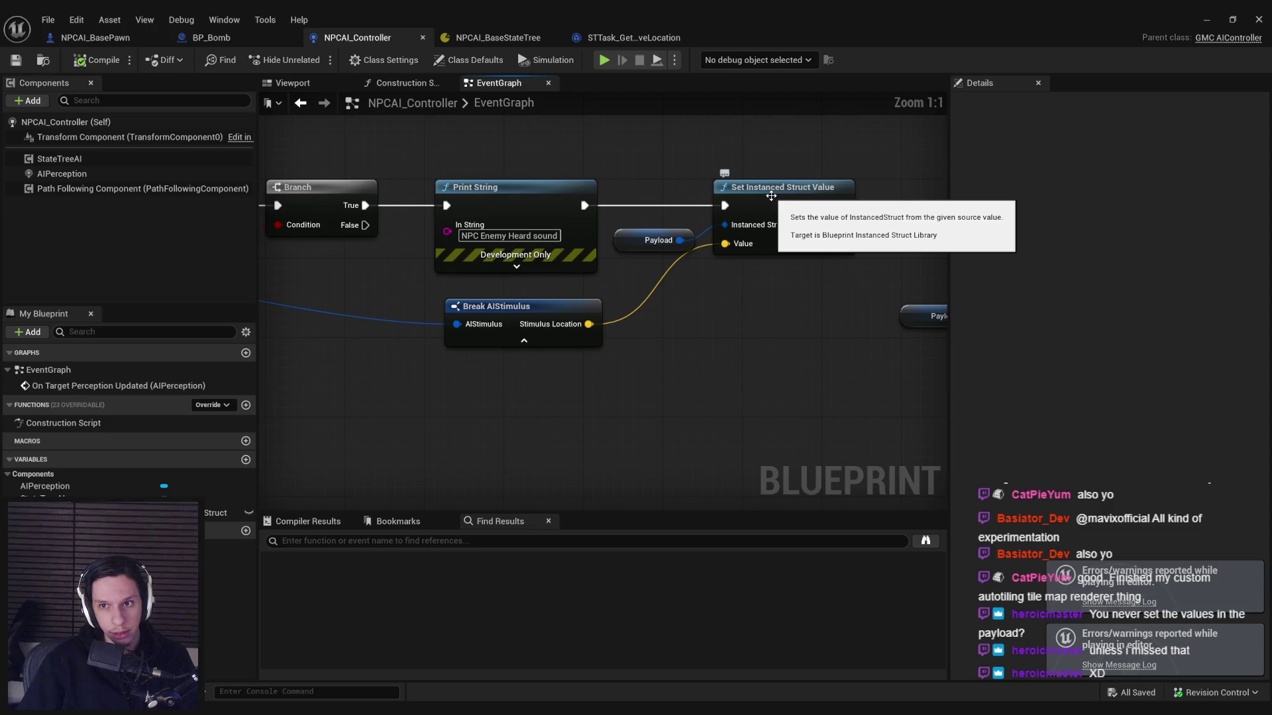
scroll(771, 196, down, 1)
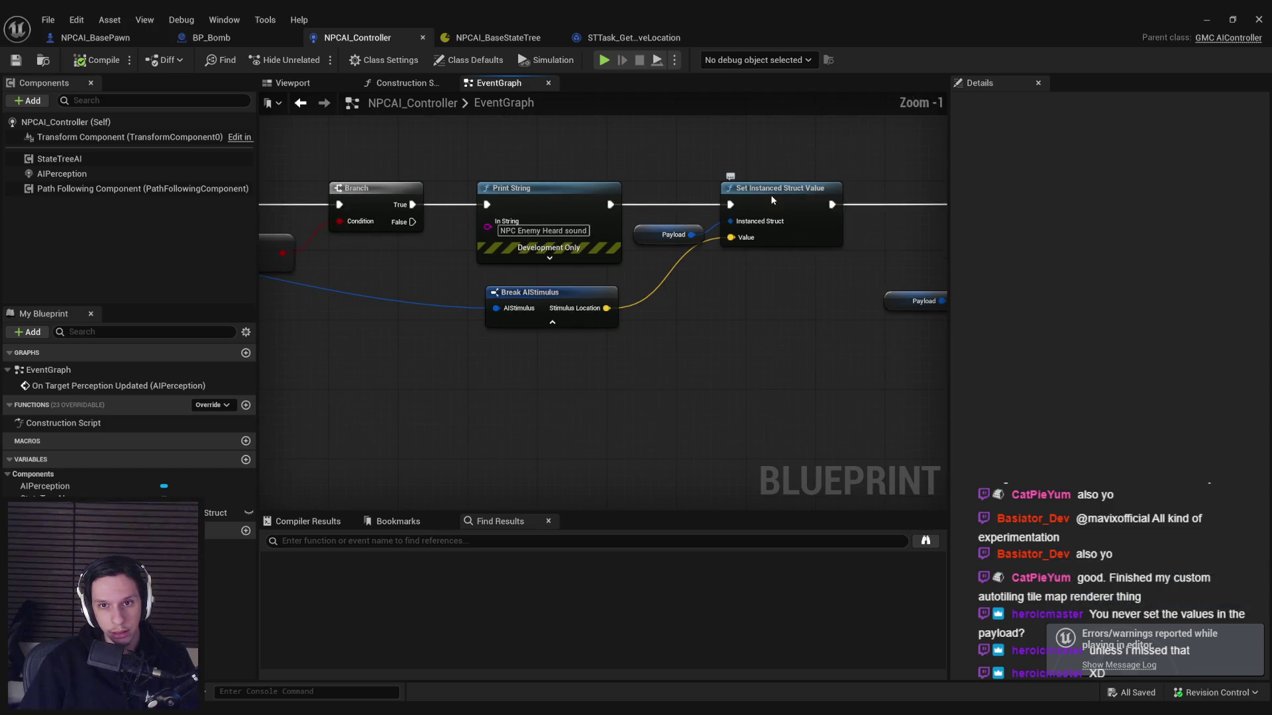
right_click(771, 196)
click(729, 225)
drag(729, 225, 528, 273)
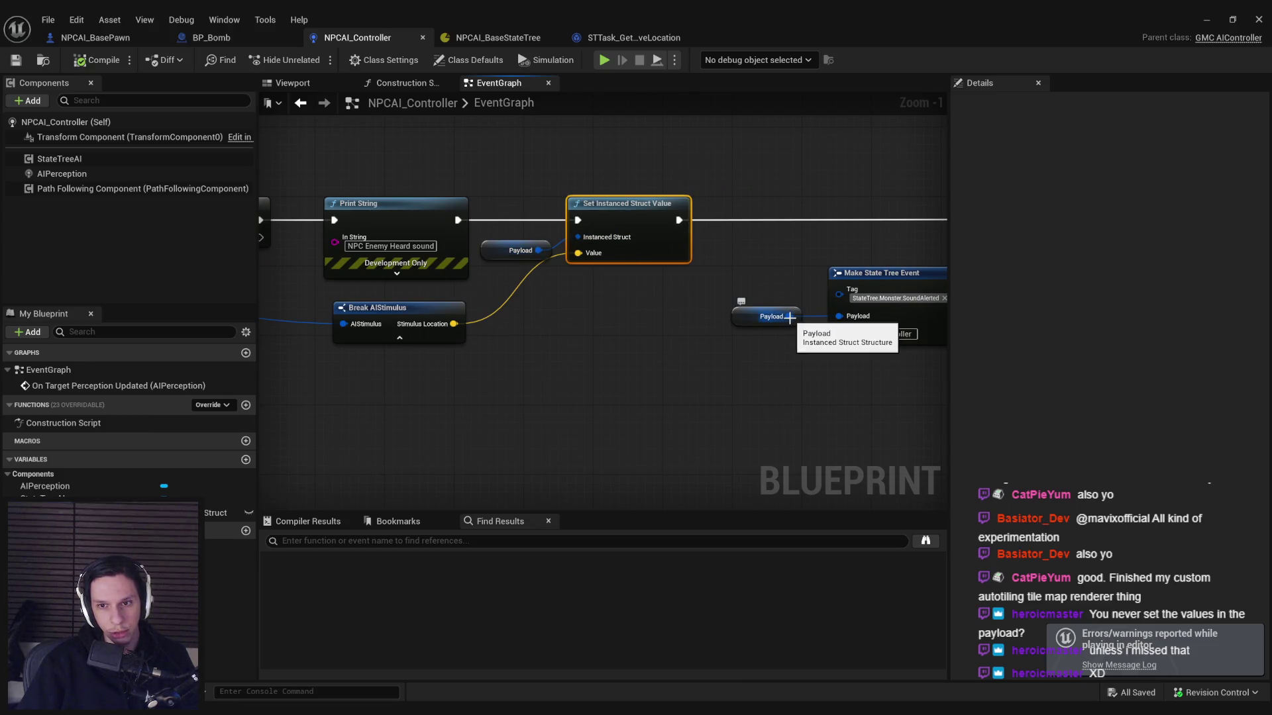
Step: Switch to the NPCAI_BaseStateTree asset after briefly viewing STTask_GetRandomMoveLocation
click(506, 40)
click(652, 39)
click(497, 37)
Step: Check that MoveToLocation's Move To Destination is bound to the event payload
click(388, 270)
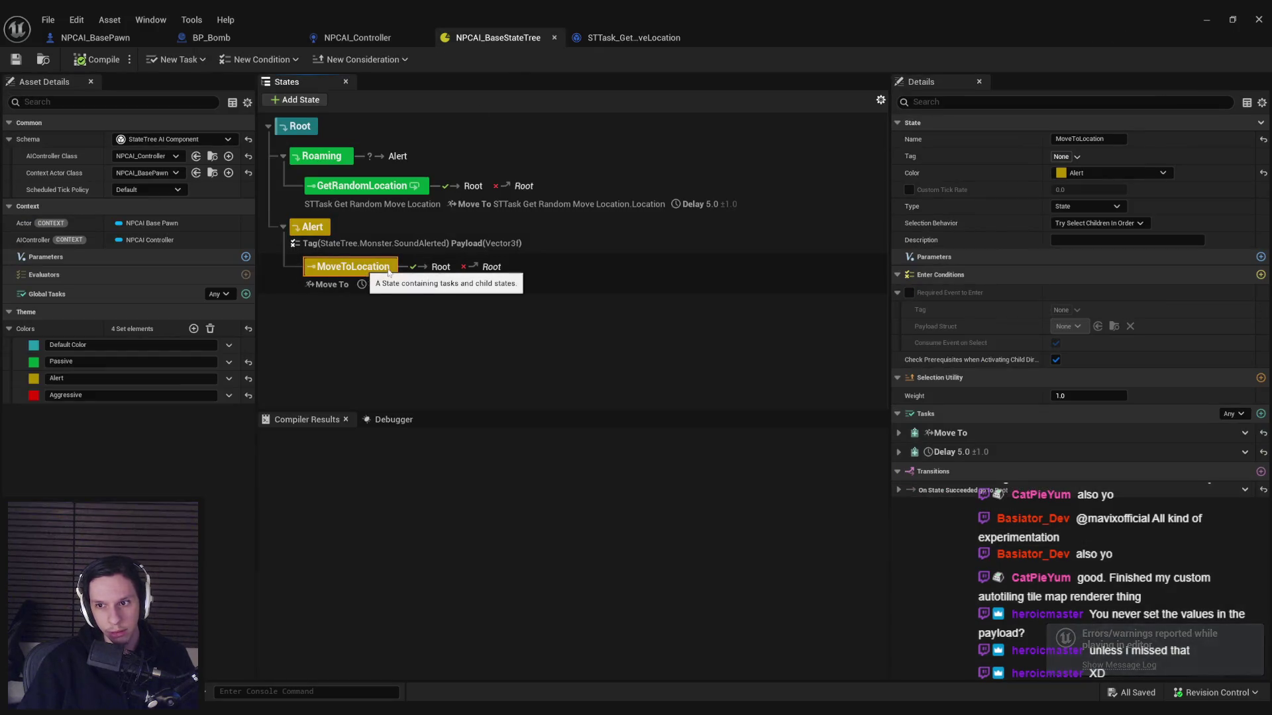
click(899, 432)
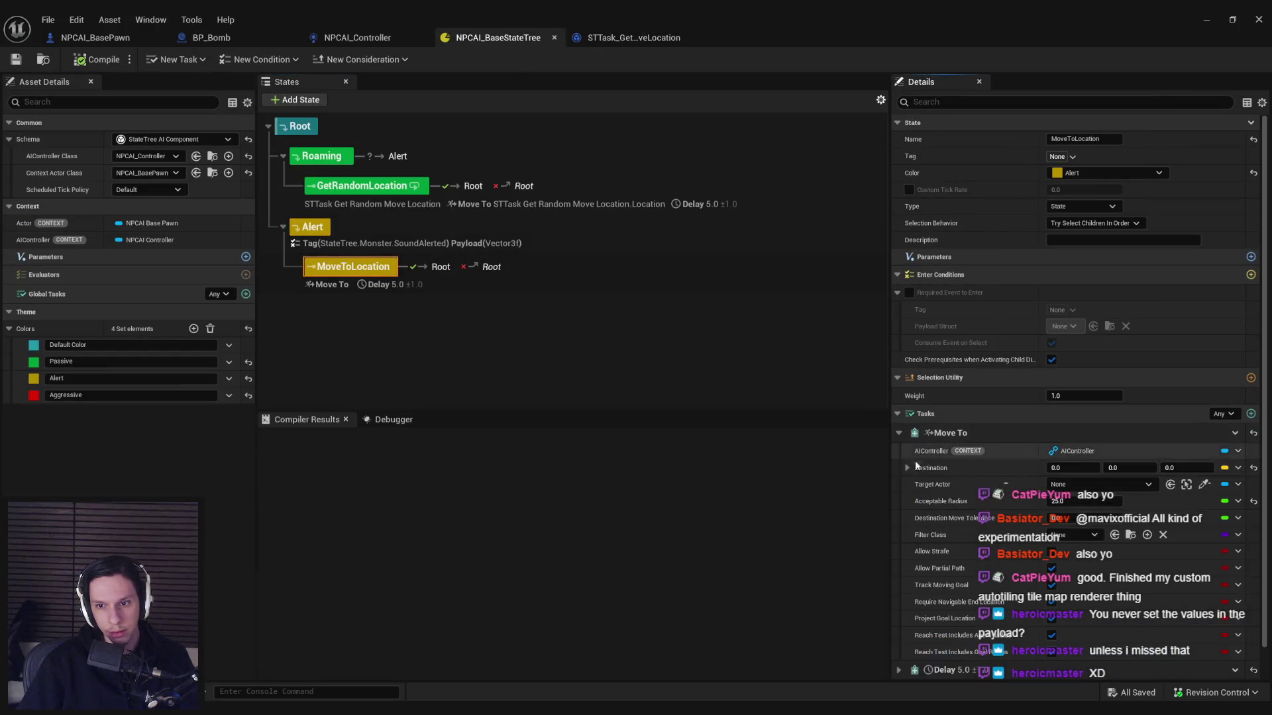
click(907, 468)
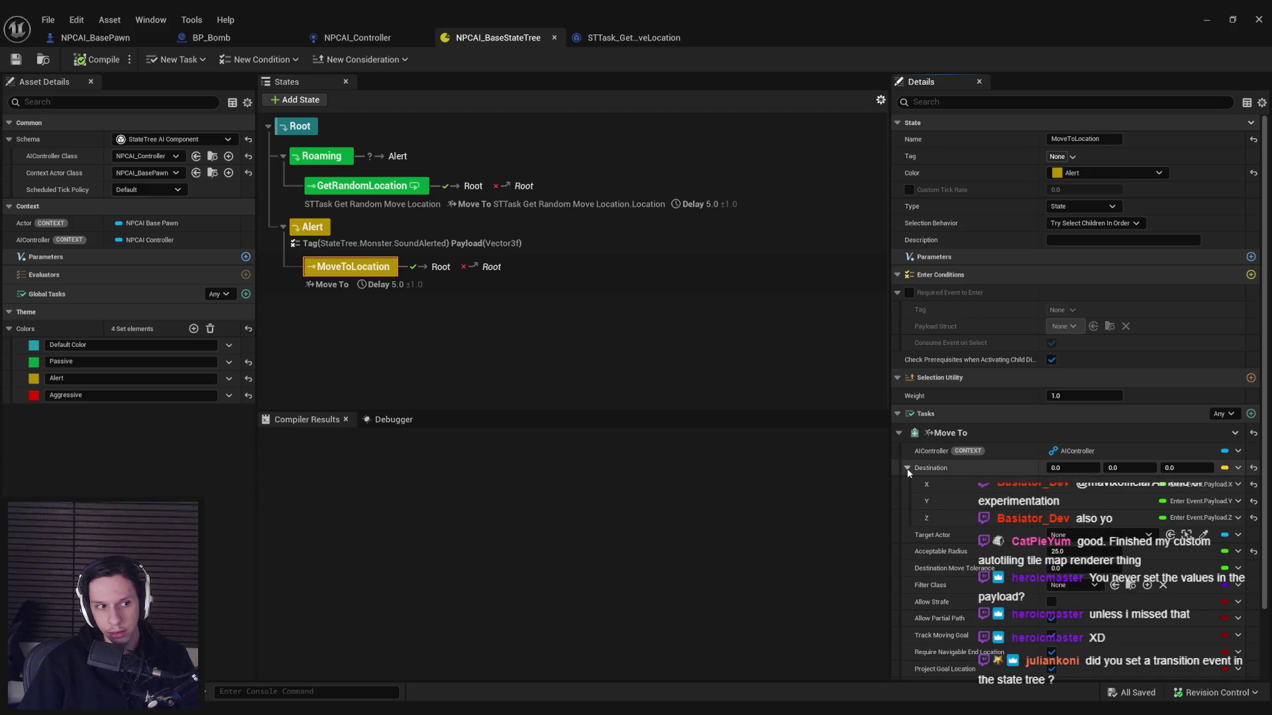
Step: Check Roaming's On Event transition requires SoundAlerted, then return to NPCAI_Controller
click(322, 157)
click(898, 451)
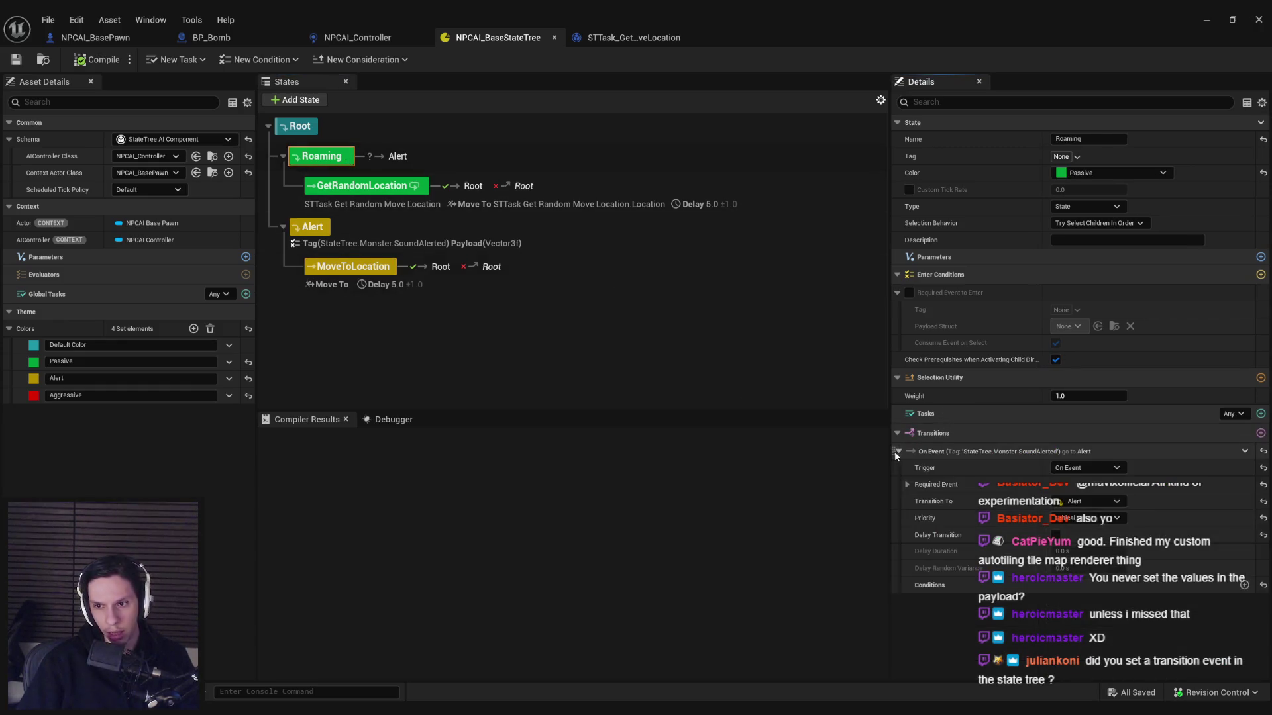
click(907, 484)
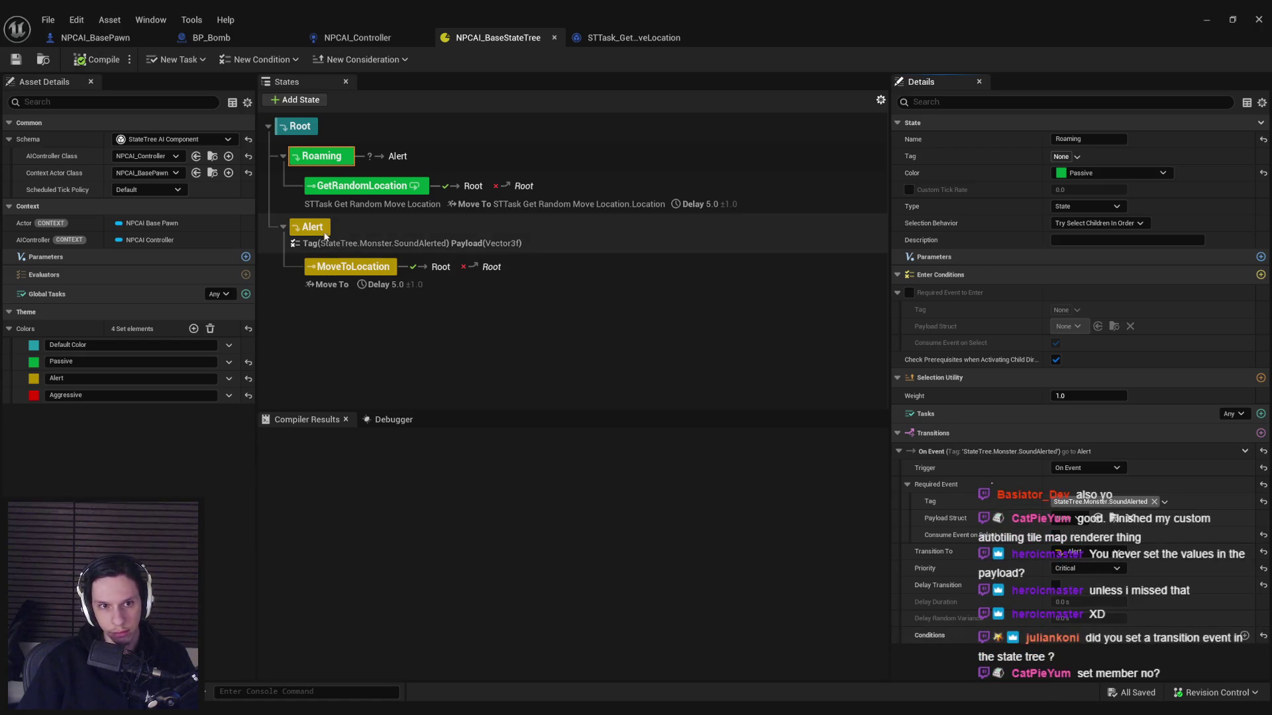
click(357, 38)
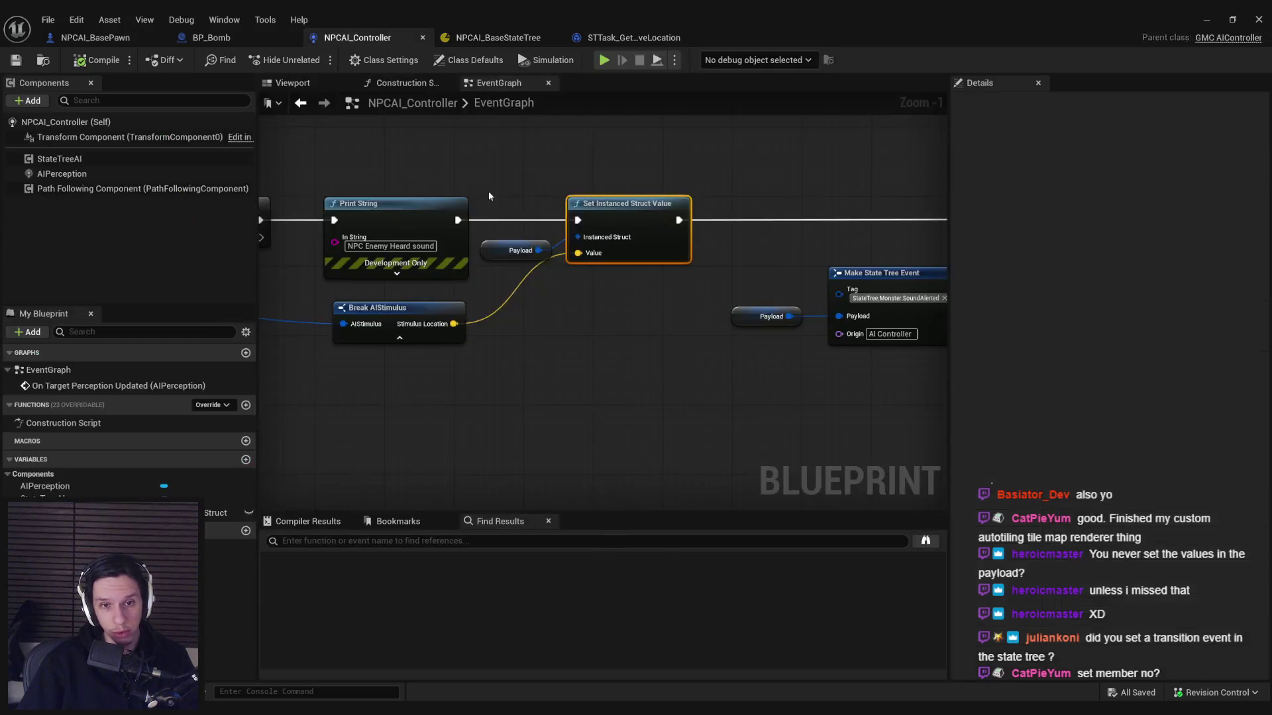
Step: Set the controller's Payload variable type to Vector 3d
drag(539, 251, 585, 293)
text(set mem)
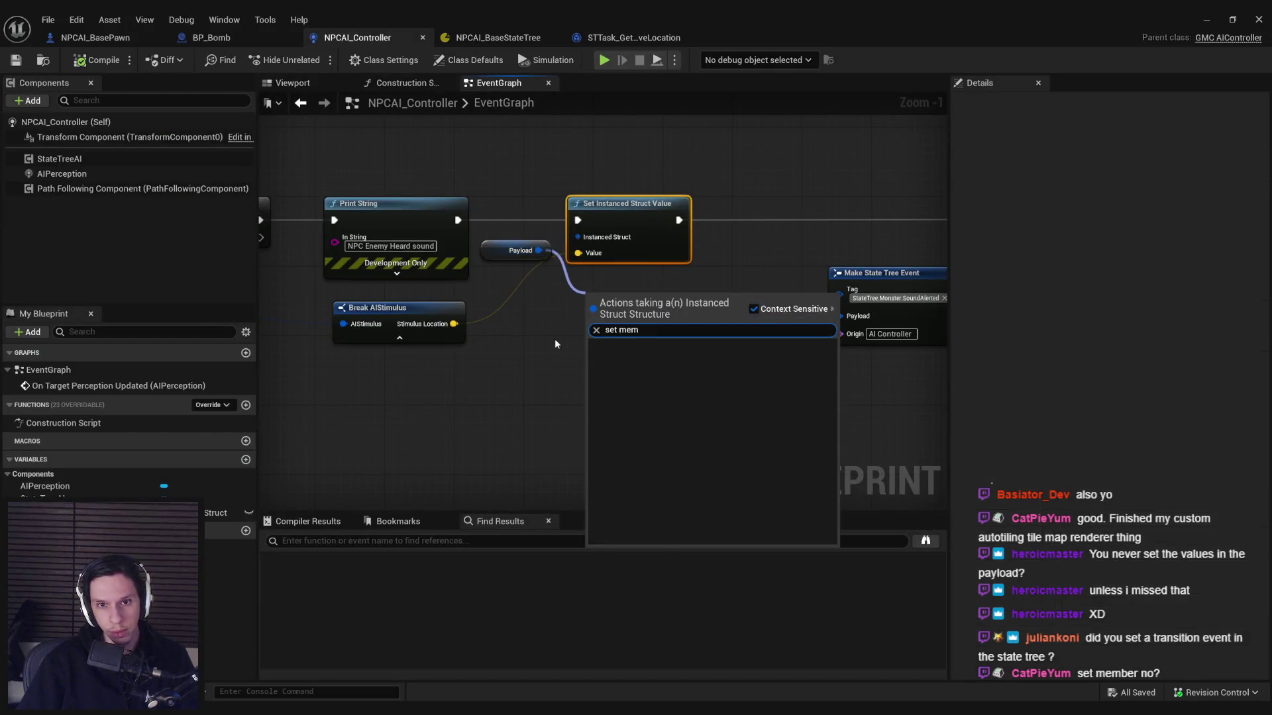
click(554, 343)
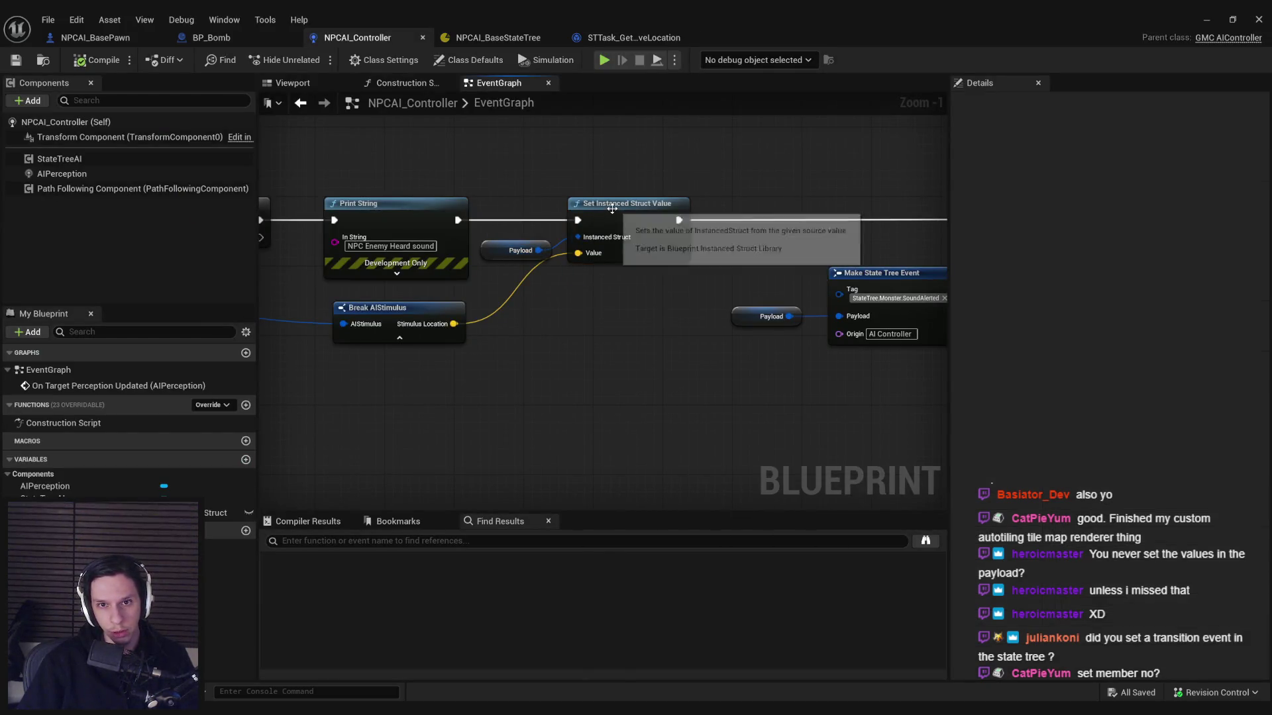
click(510, 254)
click(1153, 341)
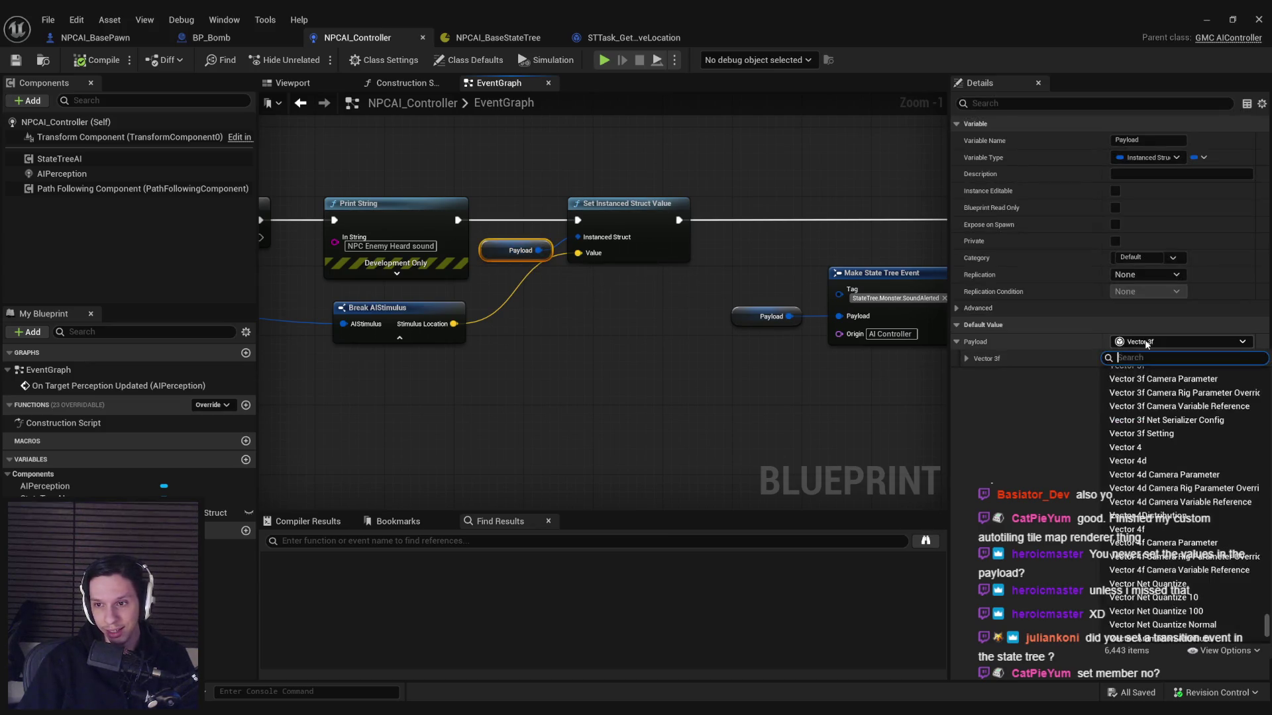
text(vect)
scroll(1151, 495, up, 3)
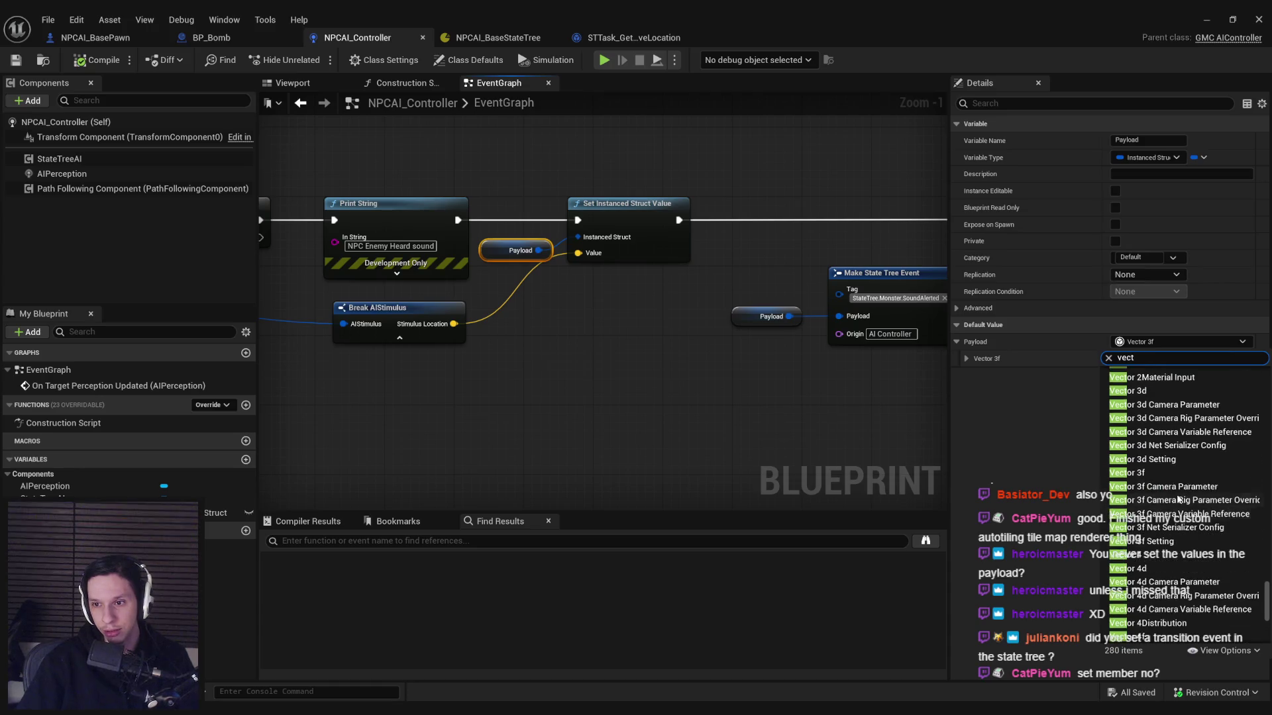
scroll(1140, 492, up, 3)
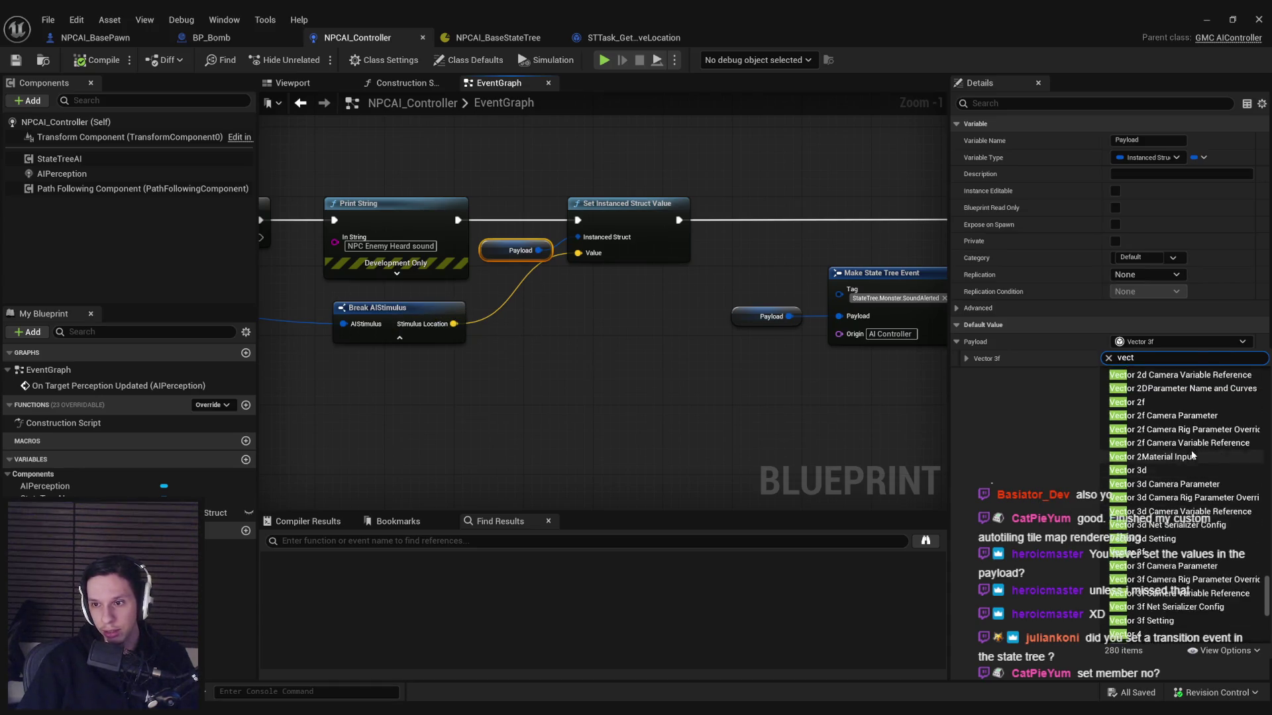
click(1140, 491)
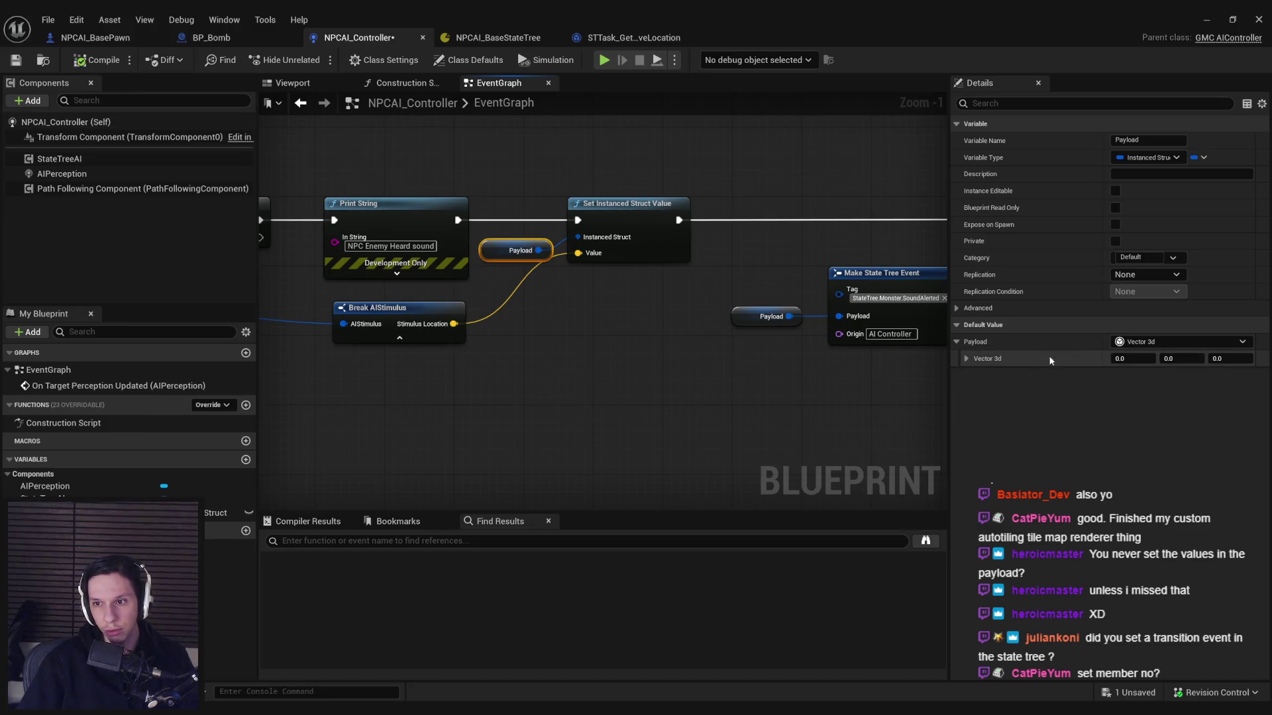
click(966, 359)
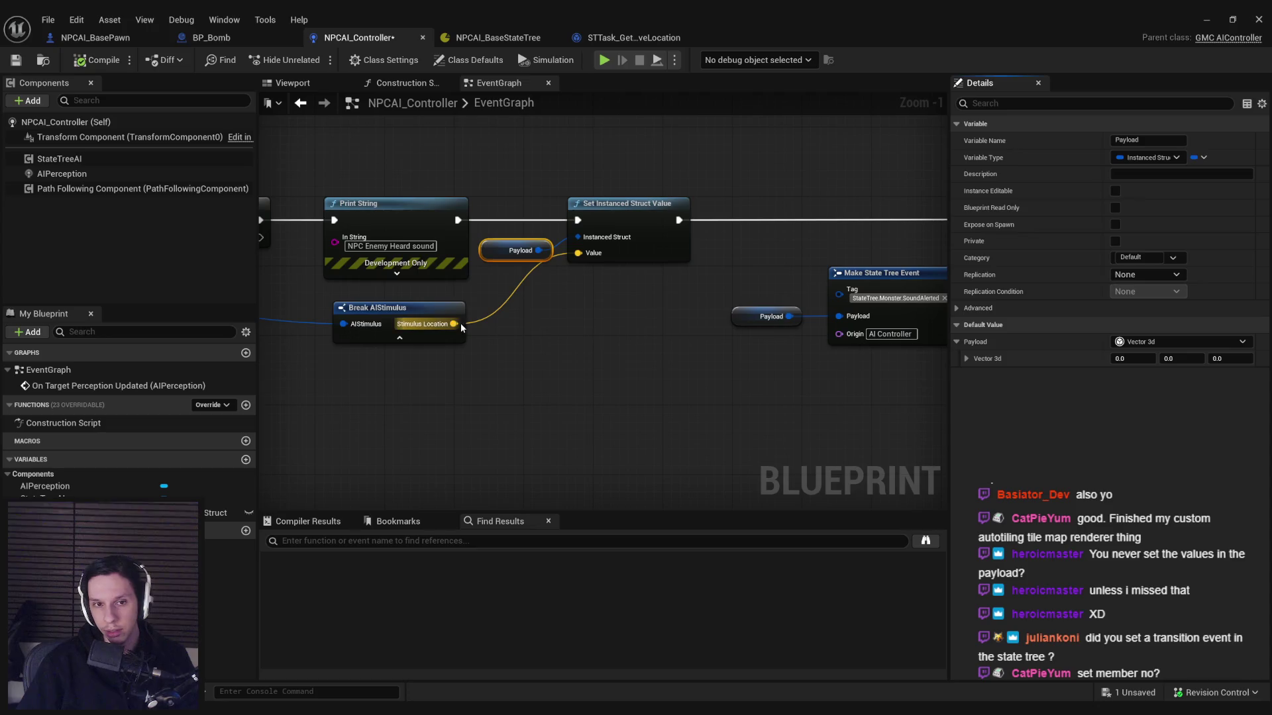
Step: Explore actions for the stimulus location and review the payload vector types without changing them
drag(453, 324, 578, 323)
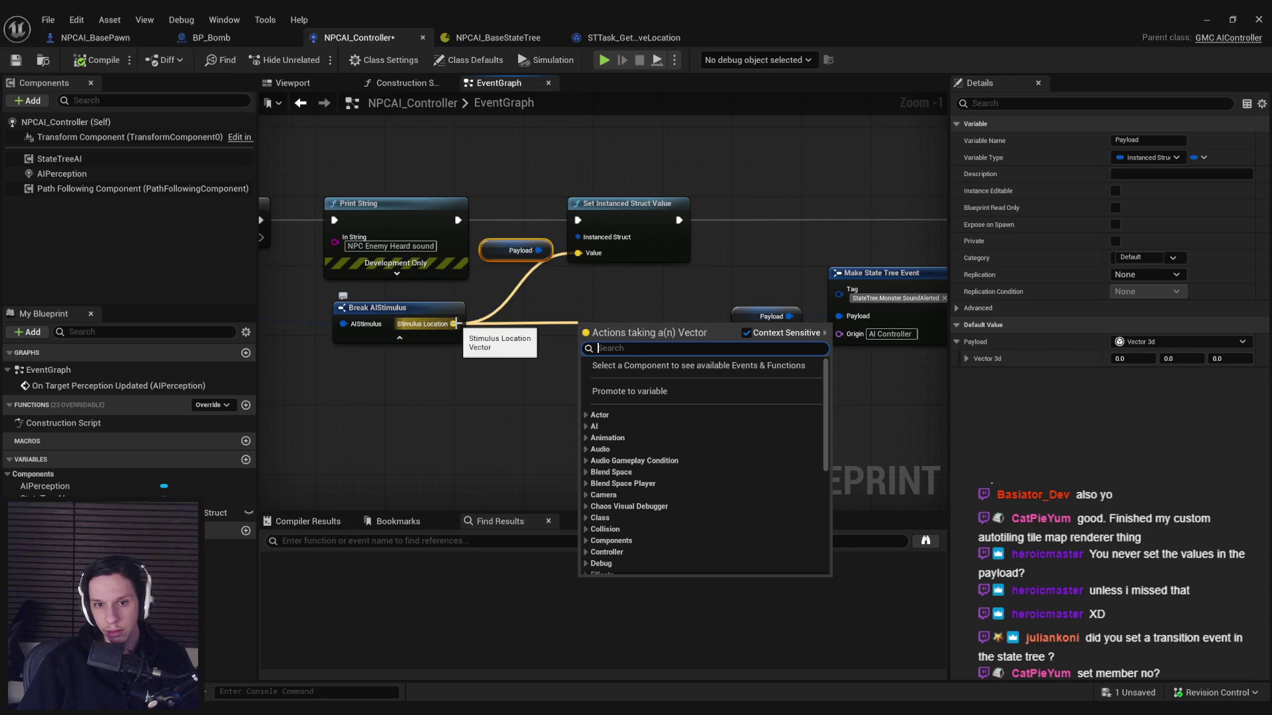
click(1157, 345)
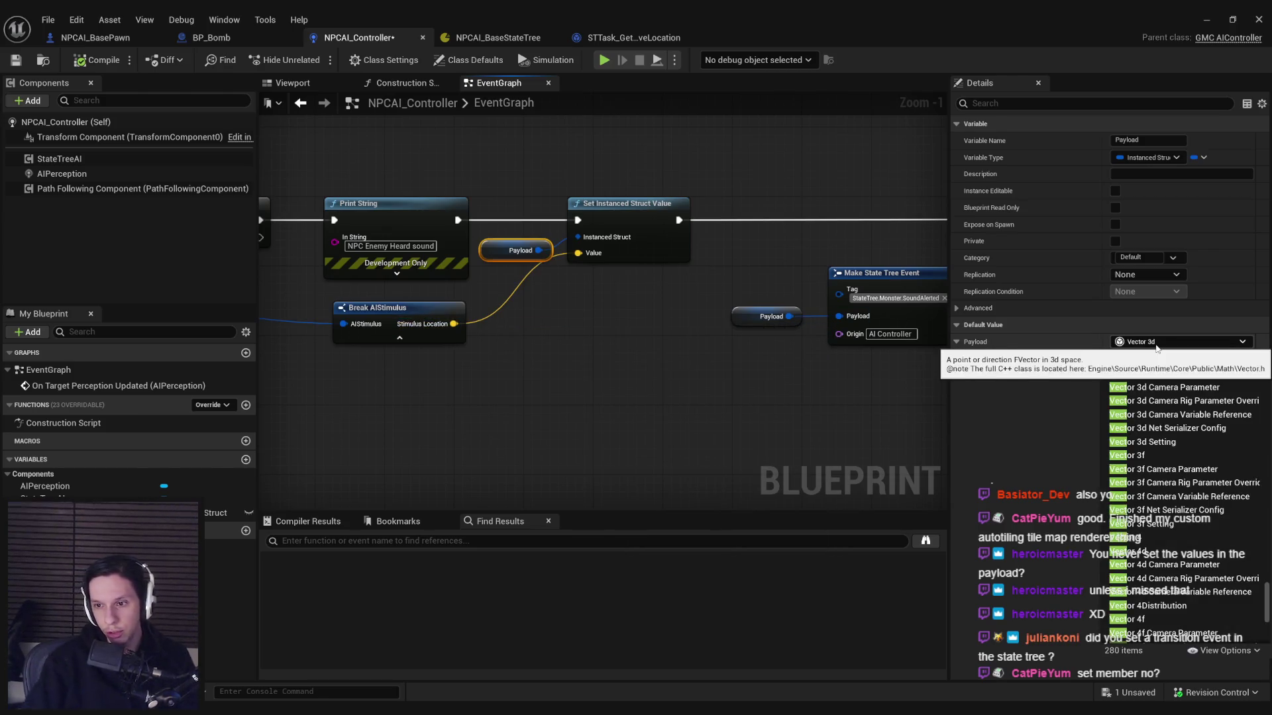
text(vector)
scroll(1267, 600, down, 5)
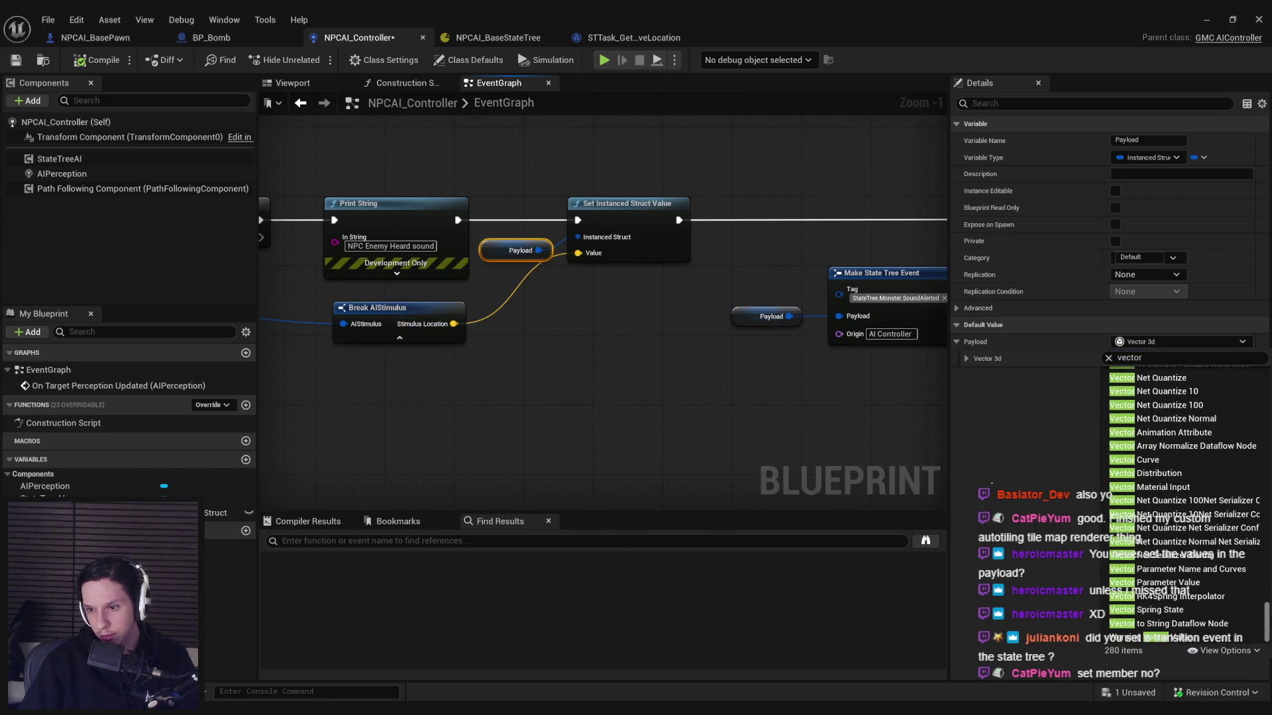
drag(1269, 615, 1268, 583)
key(Escape)
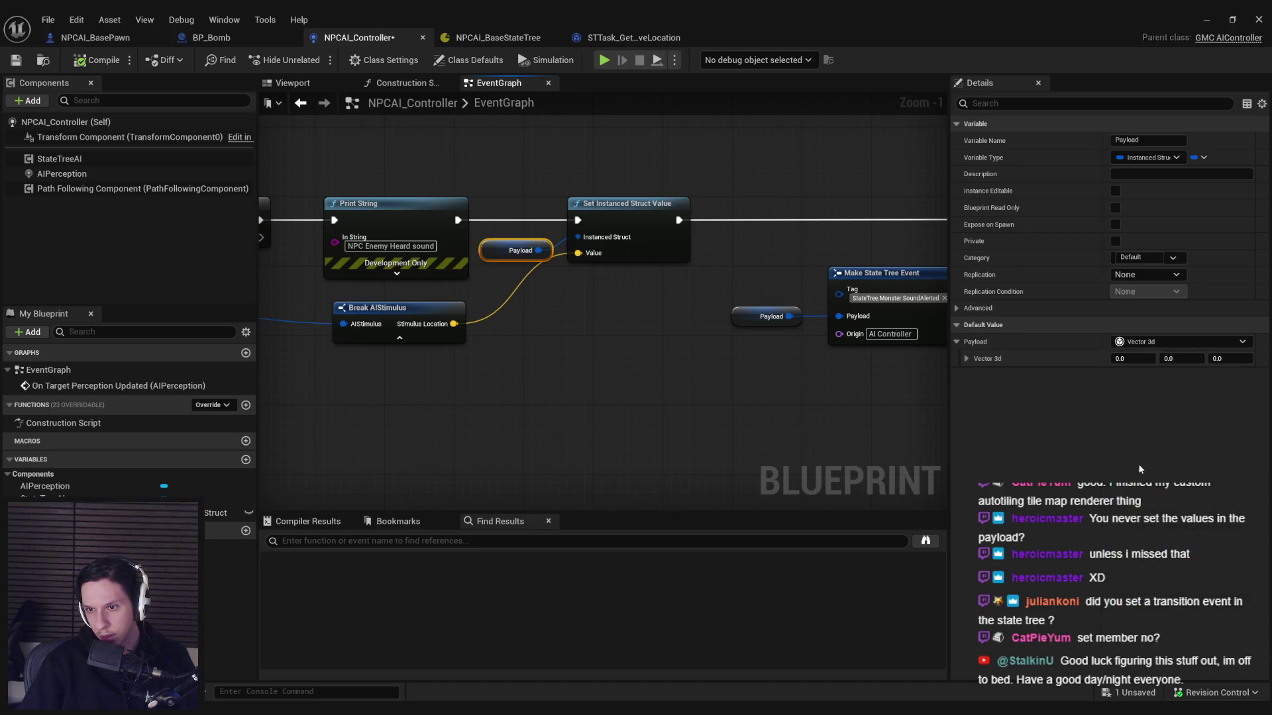
click(568, 347)
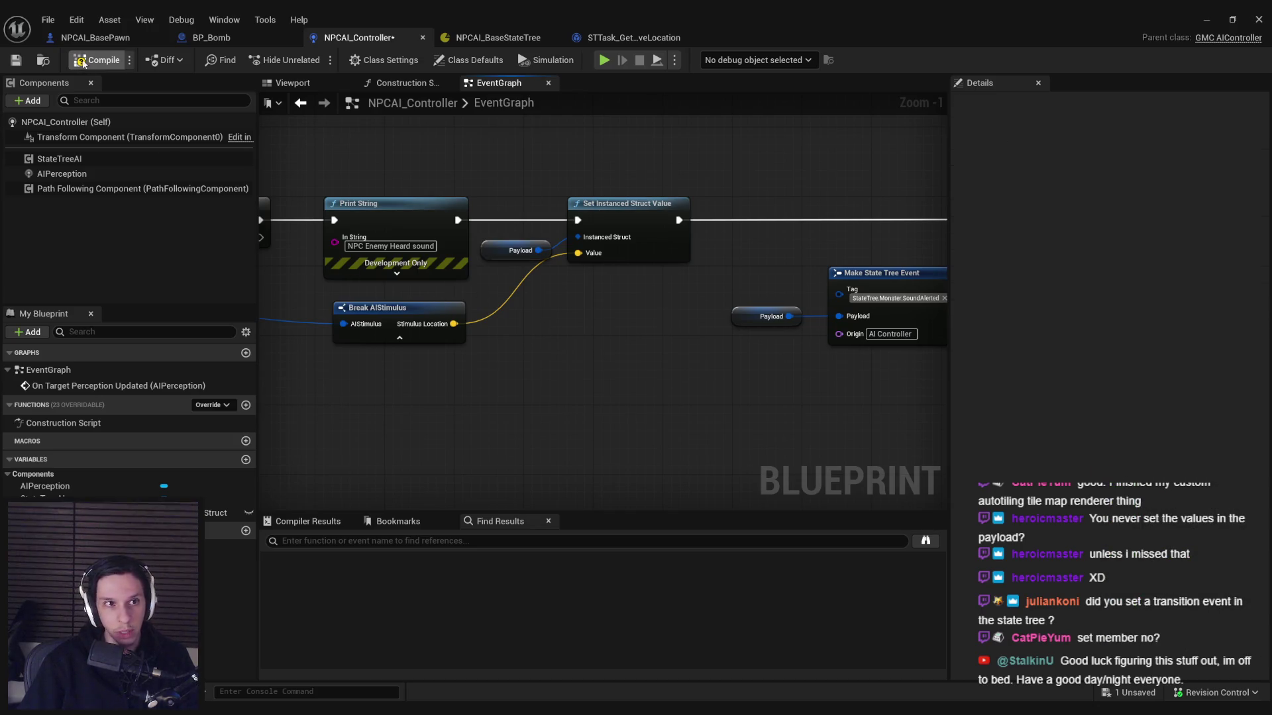
Step: Change the Alert state's event Payload Struct from Vector3f to Vector and save the state tree
click(515, 39)
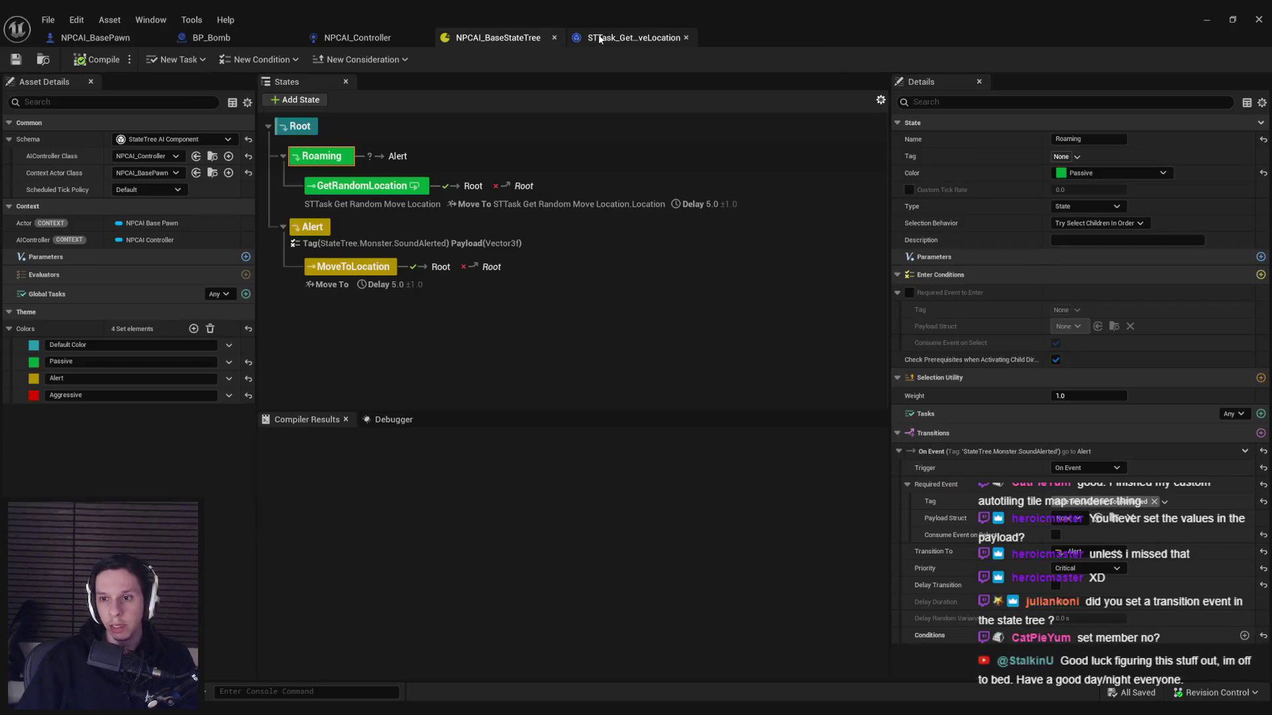
click(312, 226)
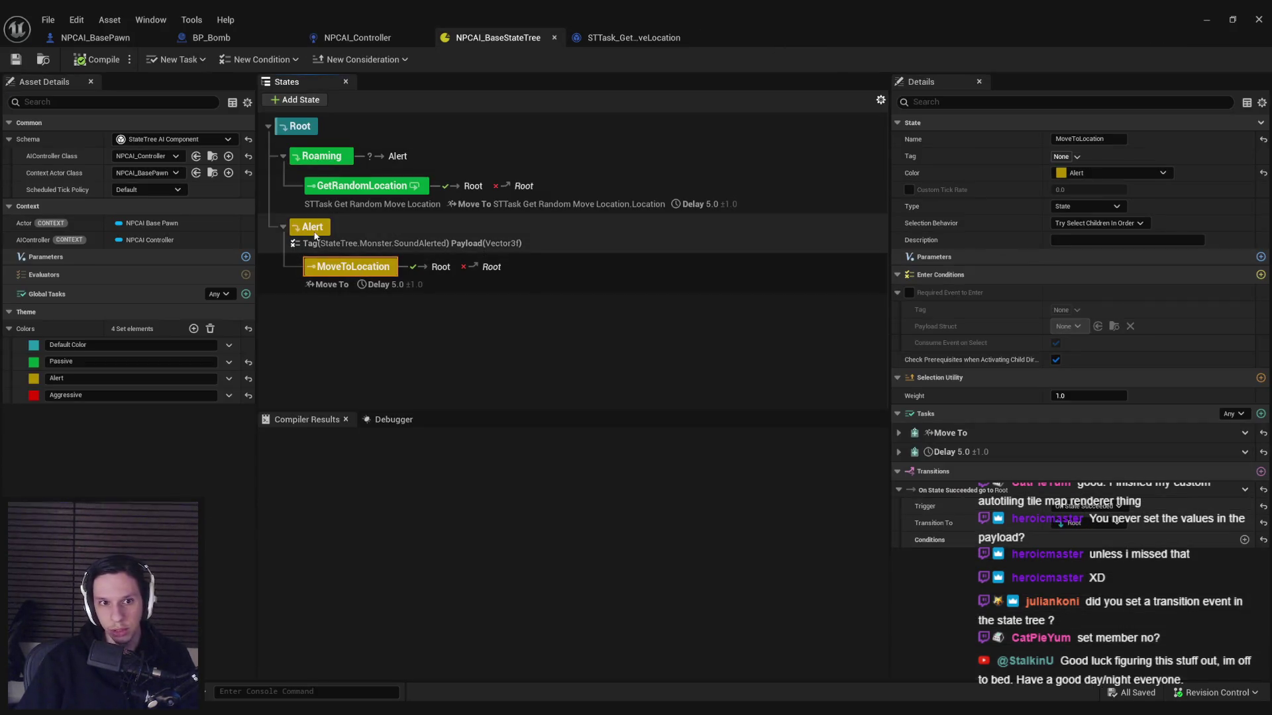
click(1073, 327)
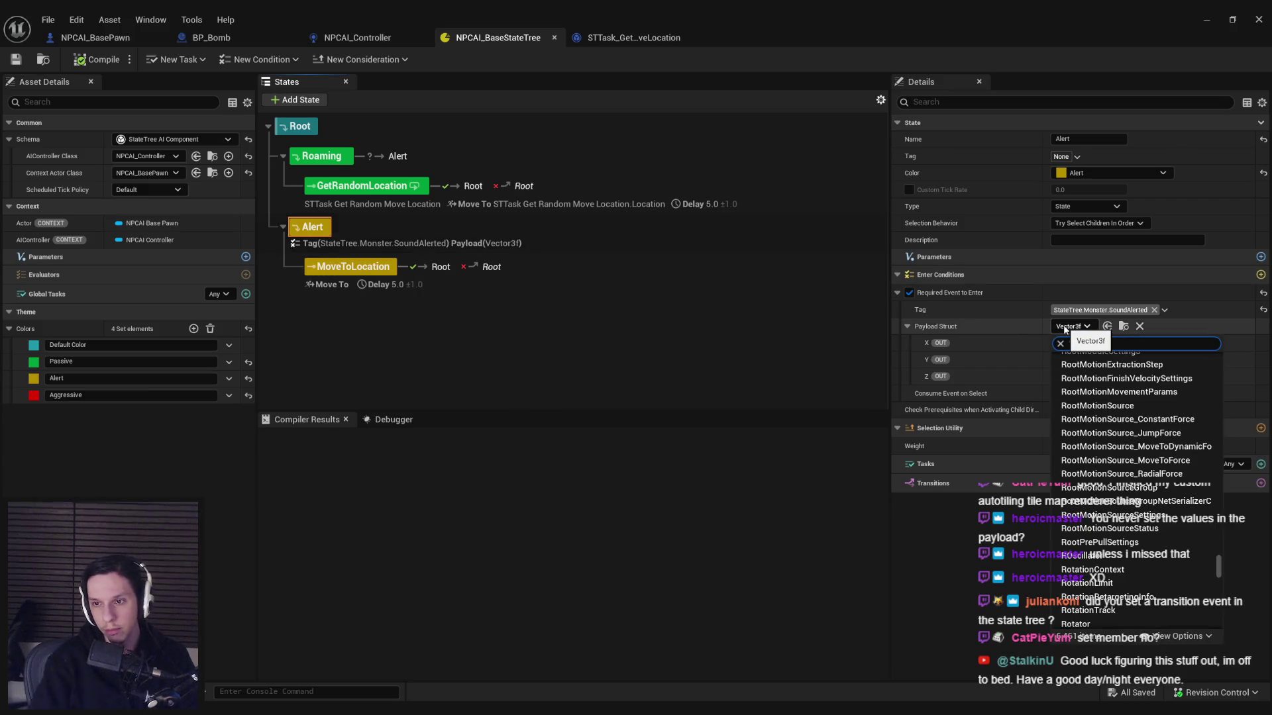
text(vector)
scroll(1219, 578, down, 5)
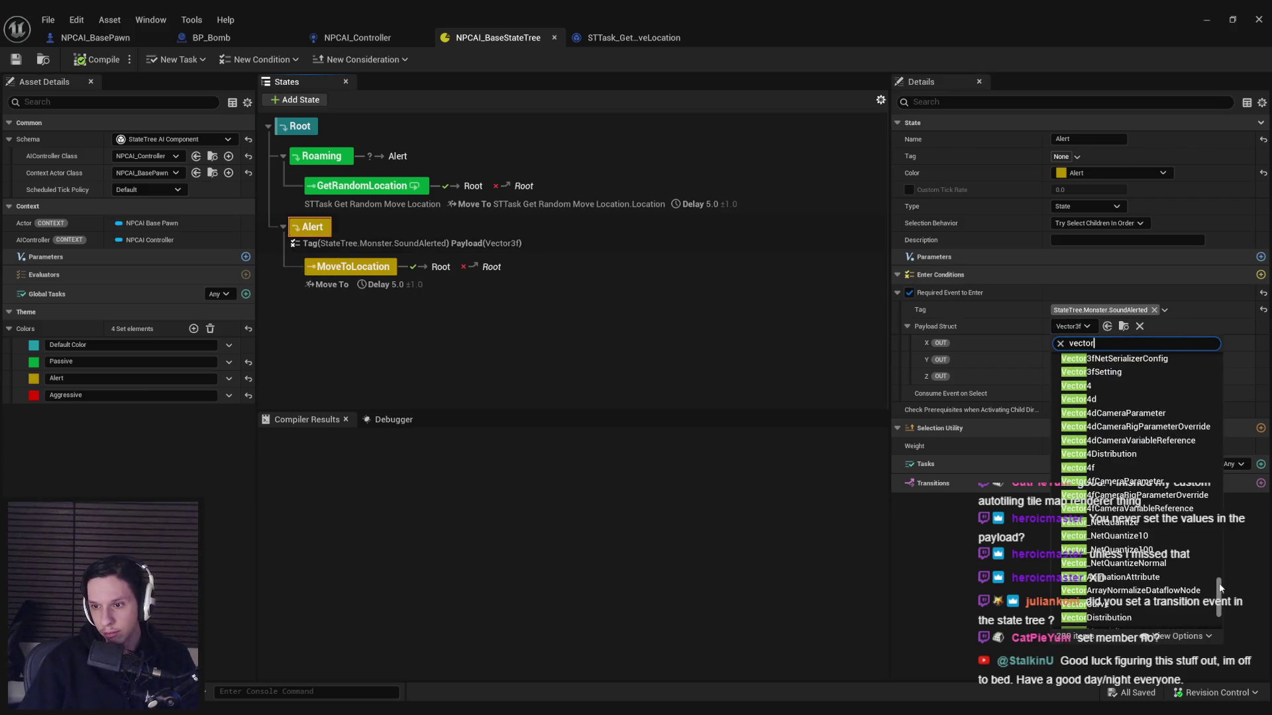
drag(1219, 579, 1216, 563)
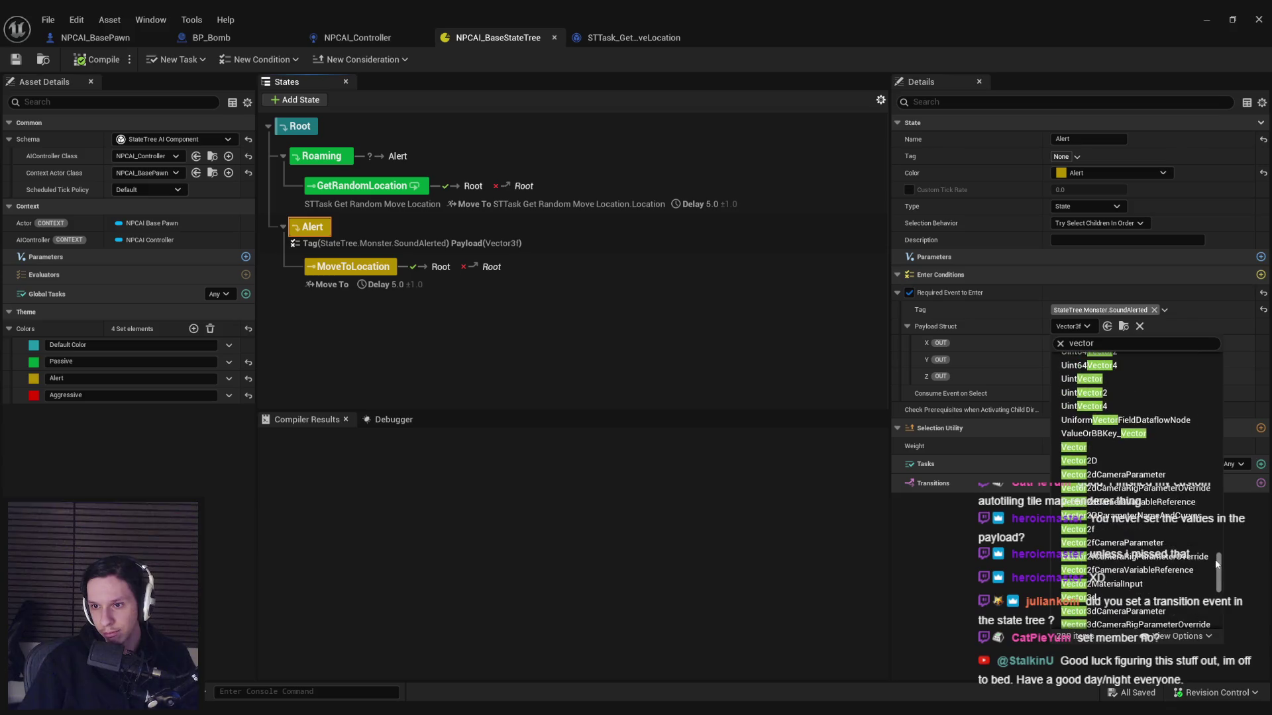
click(1074, 448)
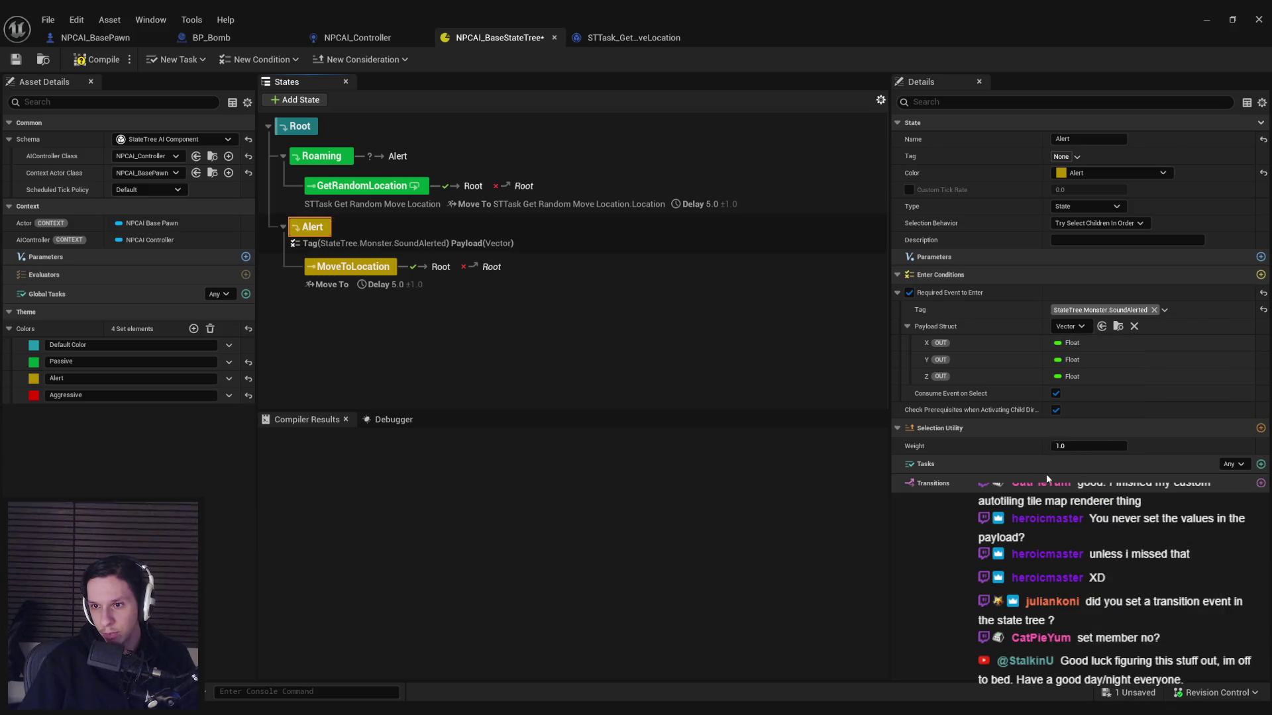
click(9, 62)
Step: Bind MoveToLocation's Move To destination to the entering event's payload
click(351, 267)
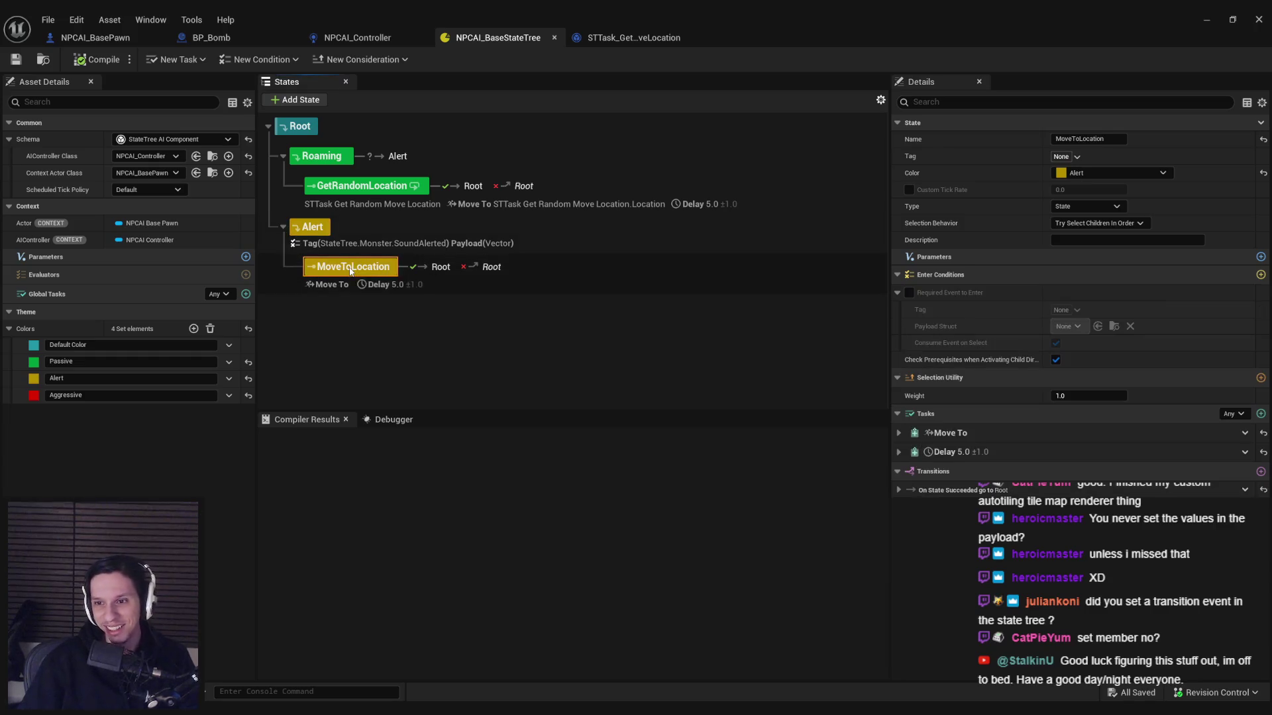
click(898, 433)
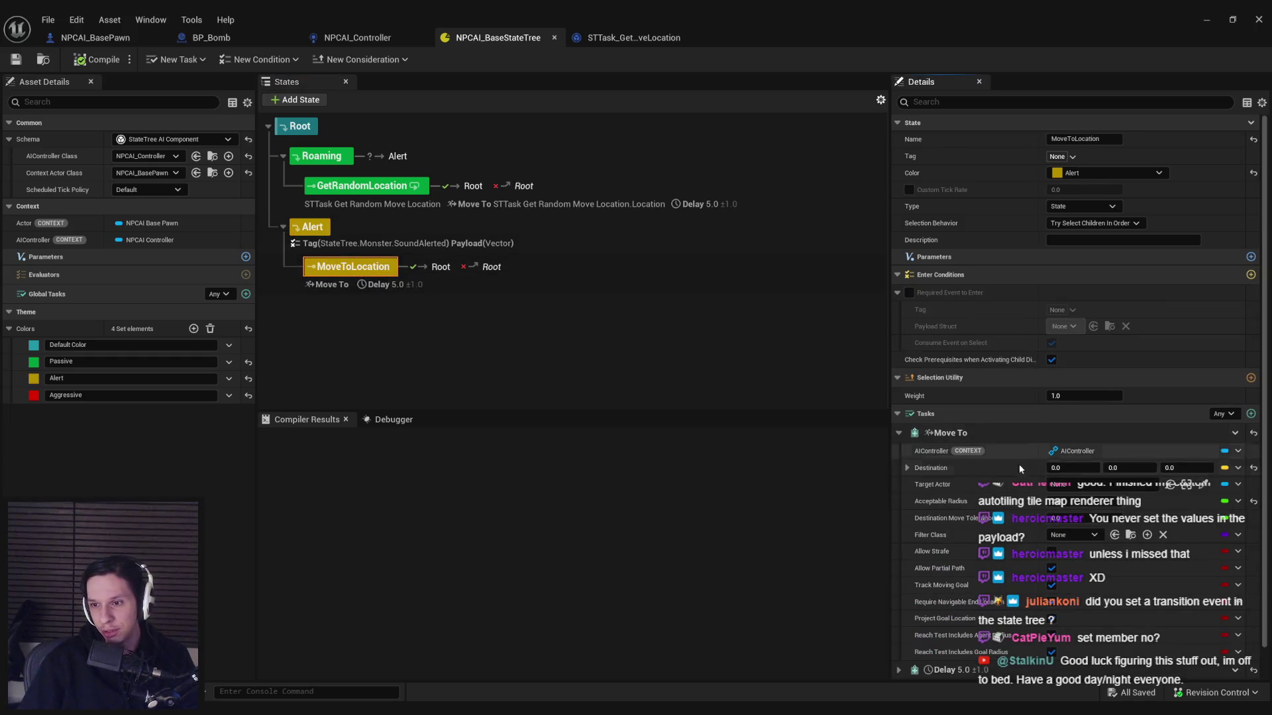
click(1238, 468)
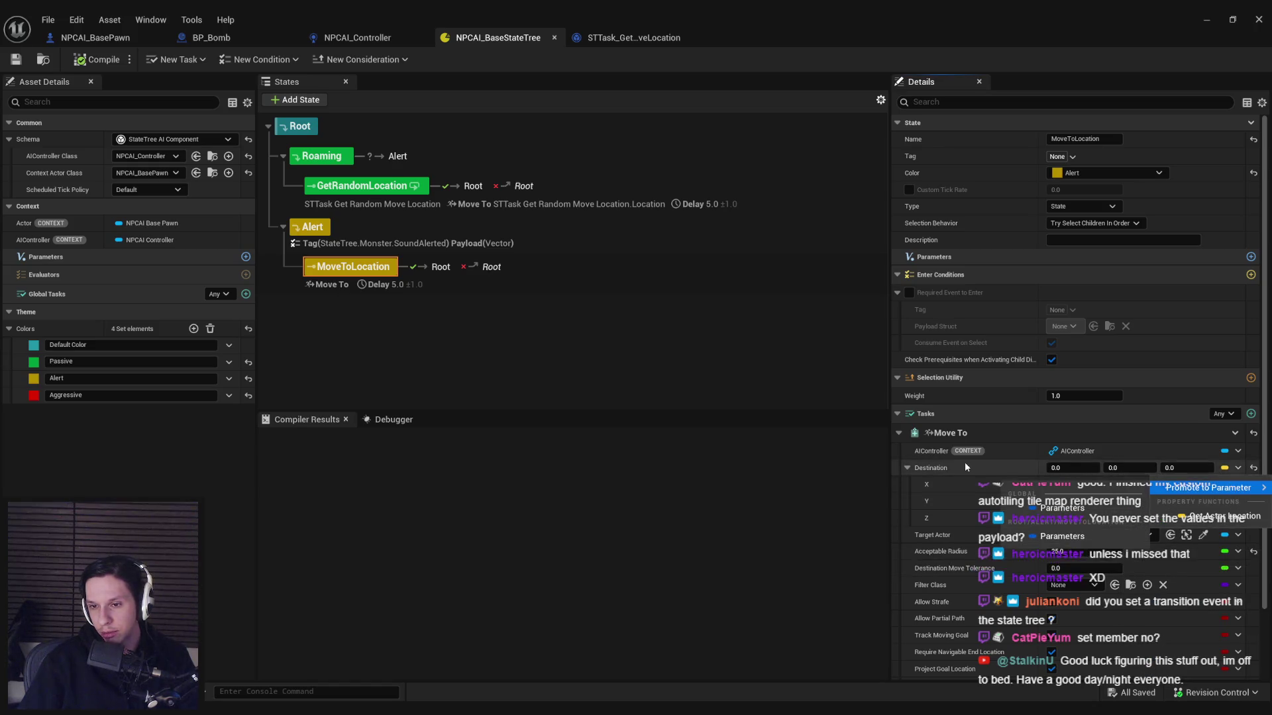
click(1238, 468)
click(1237, 484)
mouse_move(1225, 601)
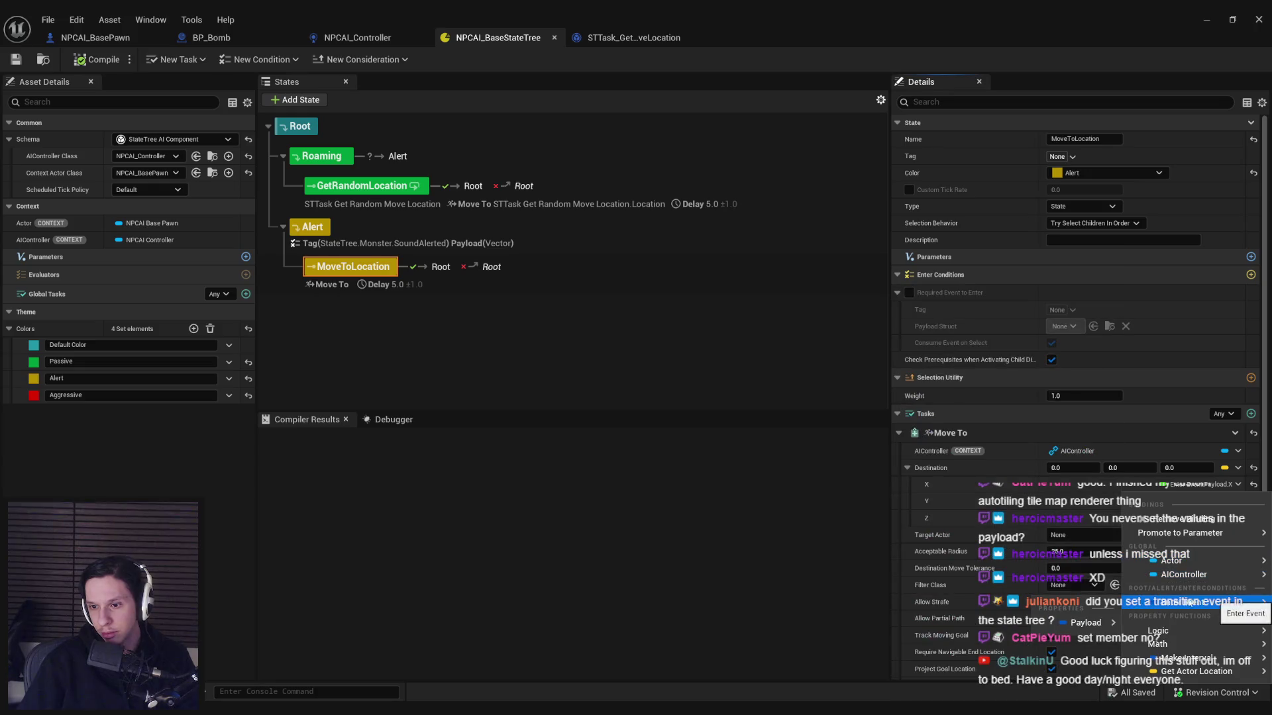
click(1002, 487)
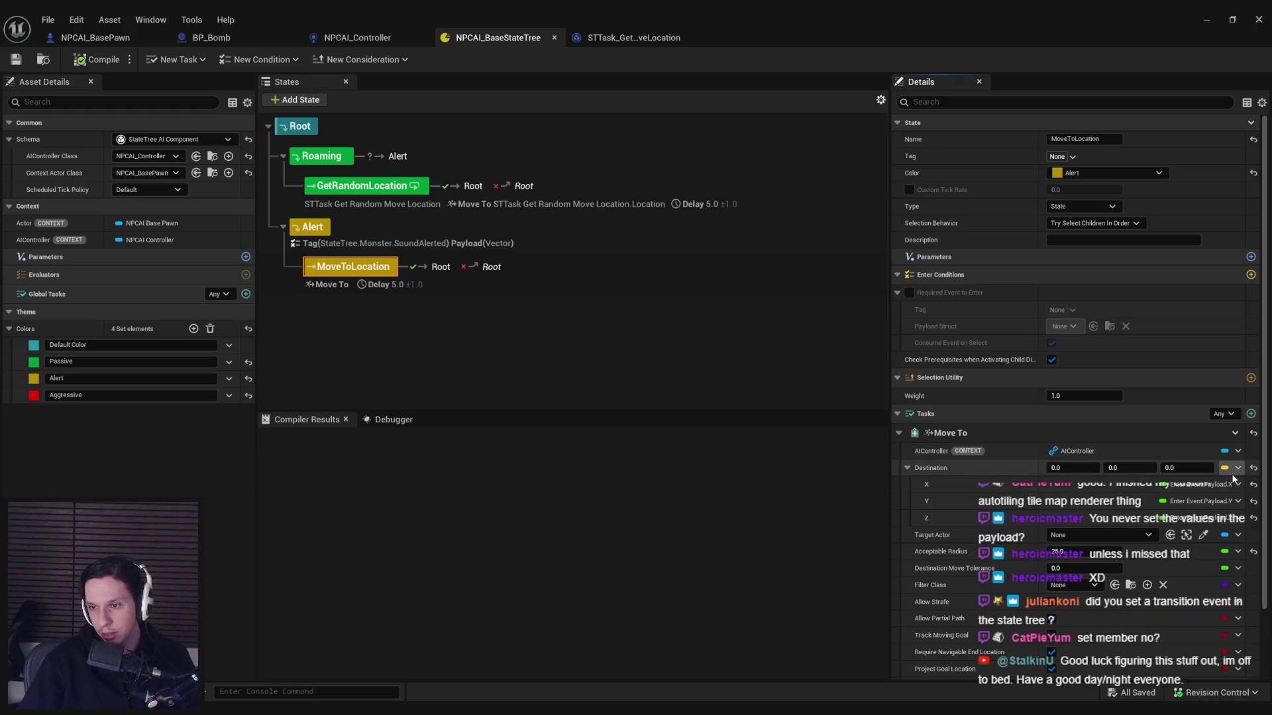
click(110, 61)
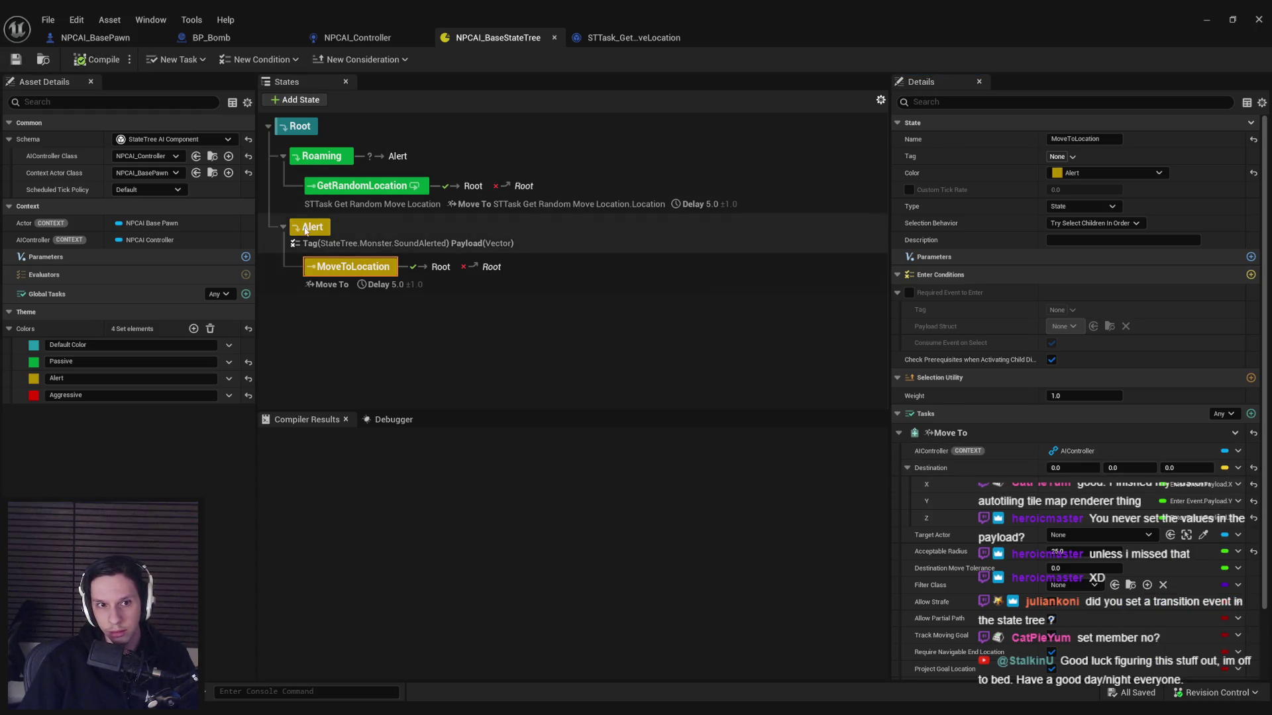
Step: Reset the Alert state's payload type to Vector
click(312, 226)
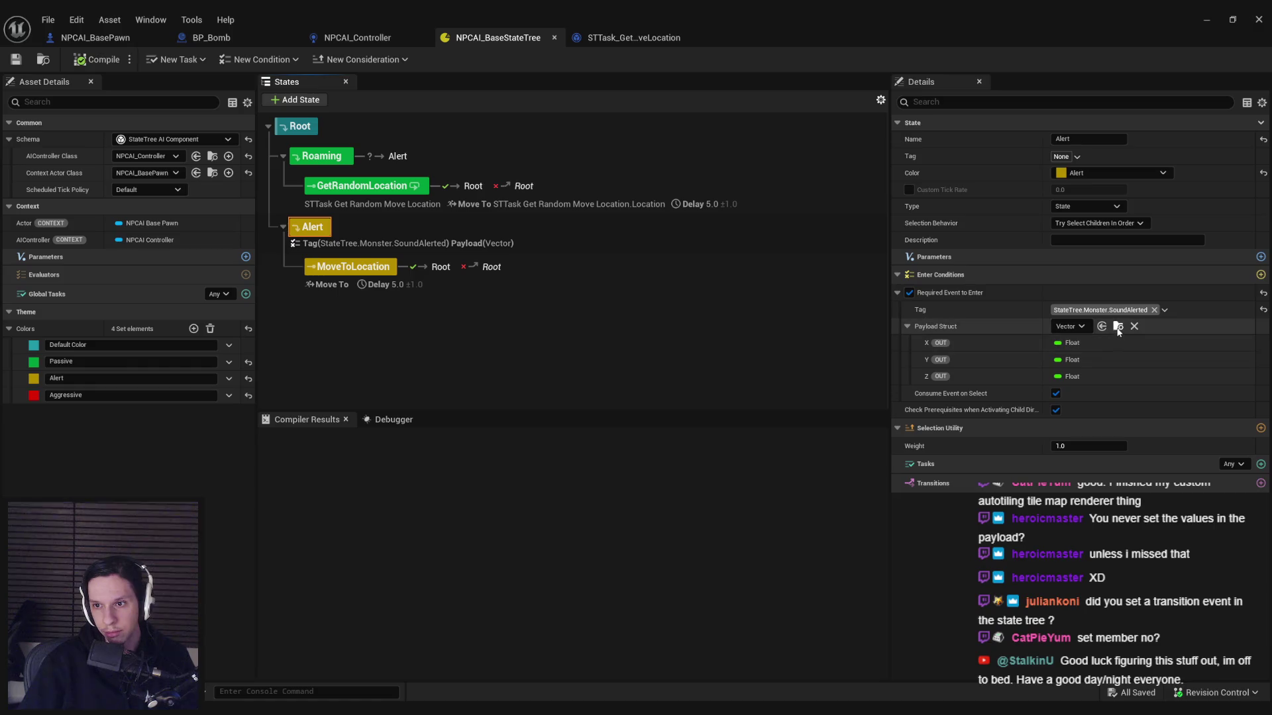
click(1134, 327)
click(1066, 326)
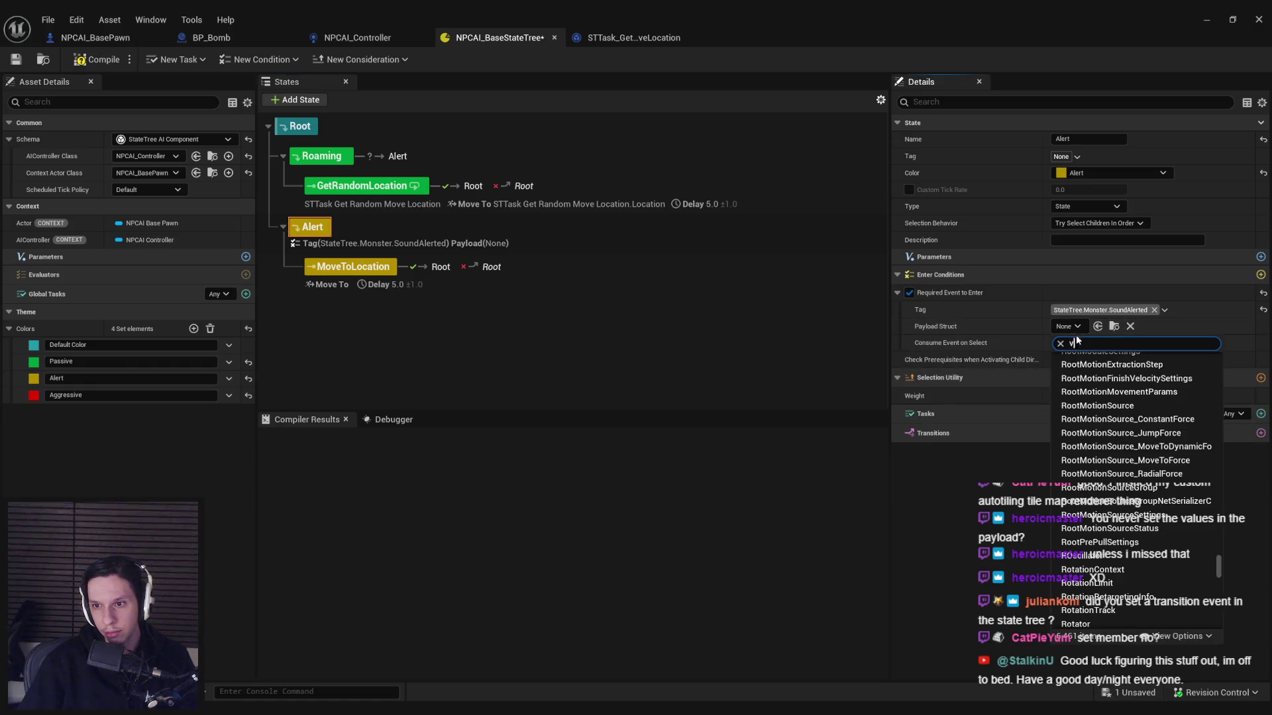
text(vector)
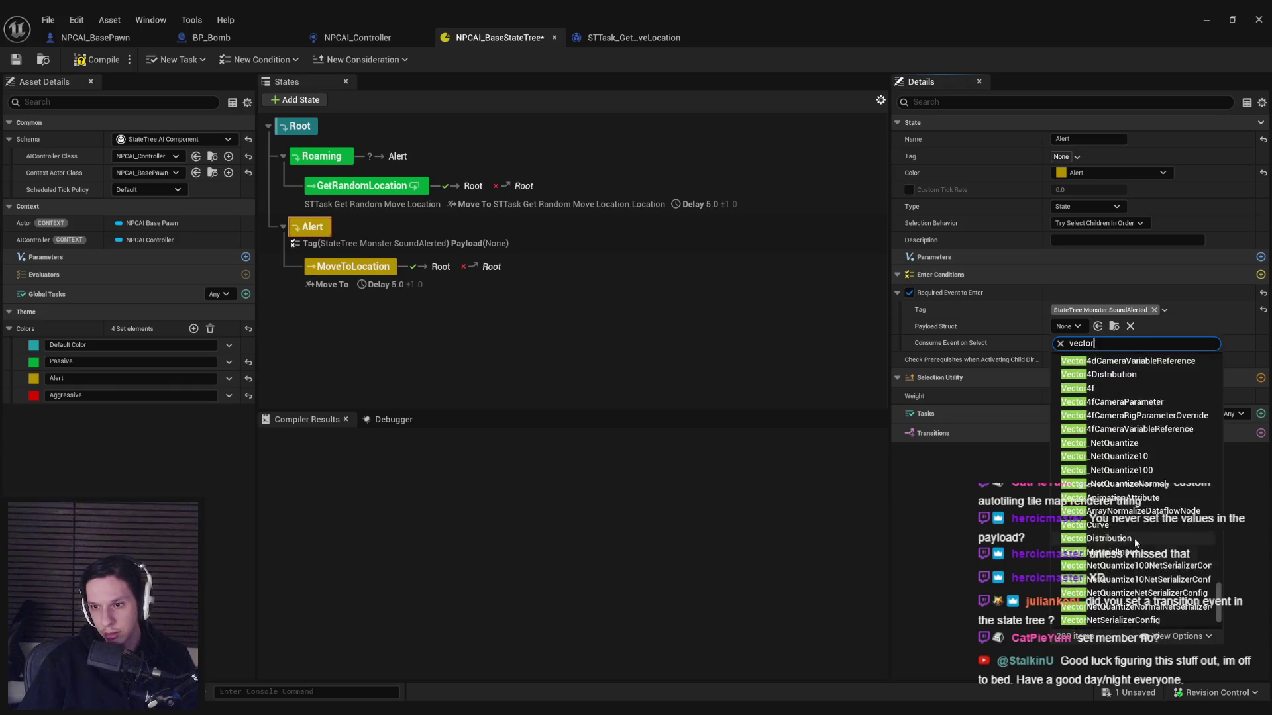
scroll(1222, 580, up, 3)
click(1093, 393)
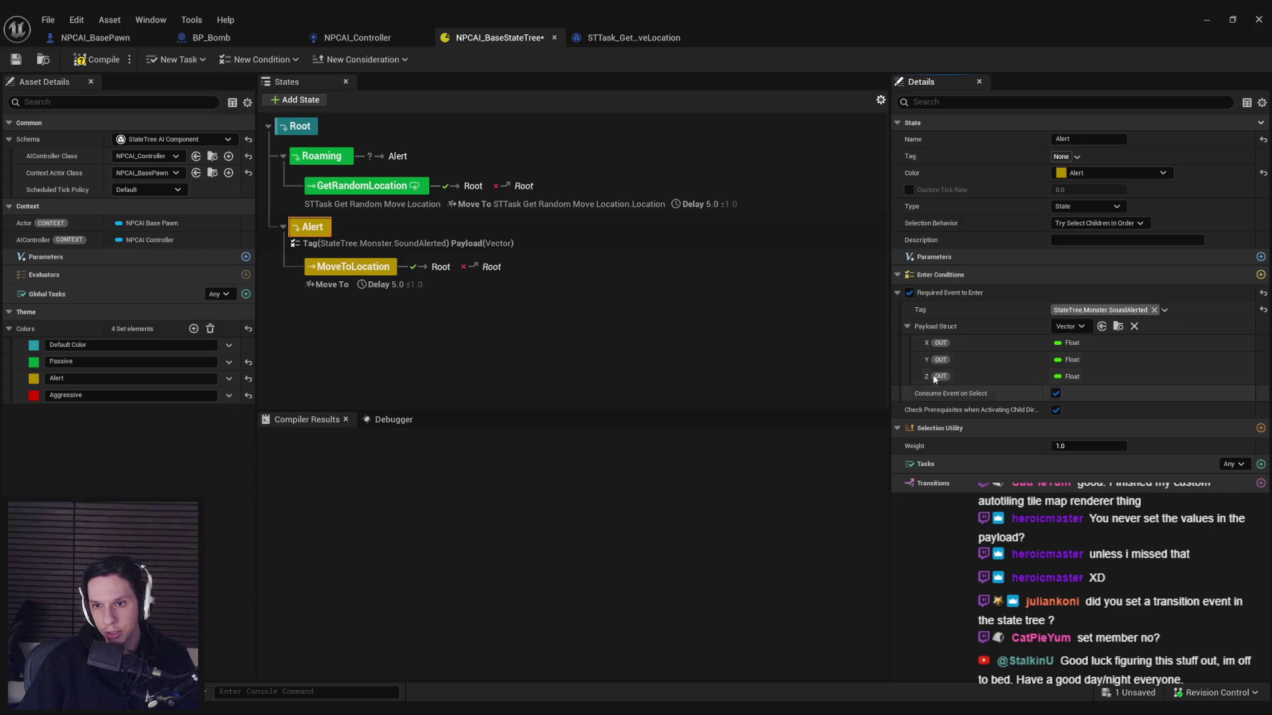
Step: Bind the Move To destination X to the enter-event payload's X
click(354, 268)
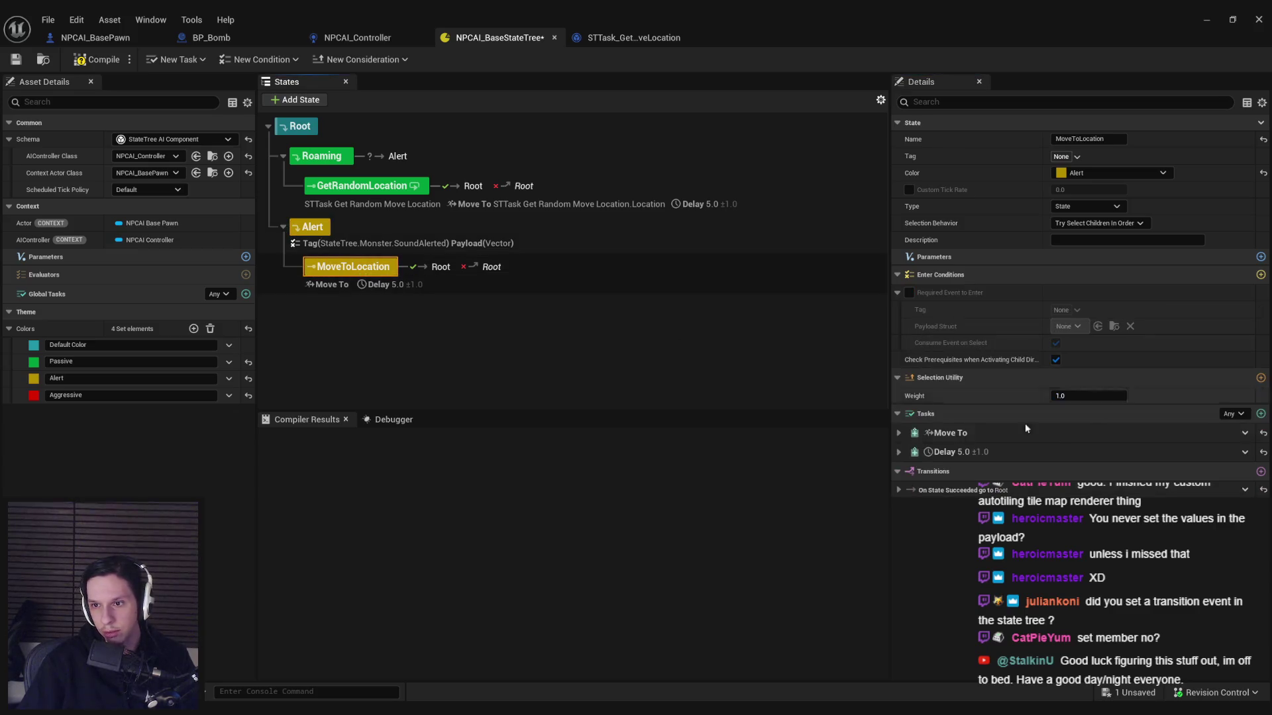
click(903, 433)
click(906, 468)
click(1237, 485)
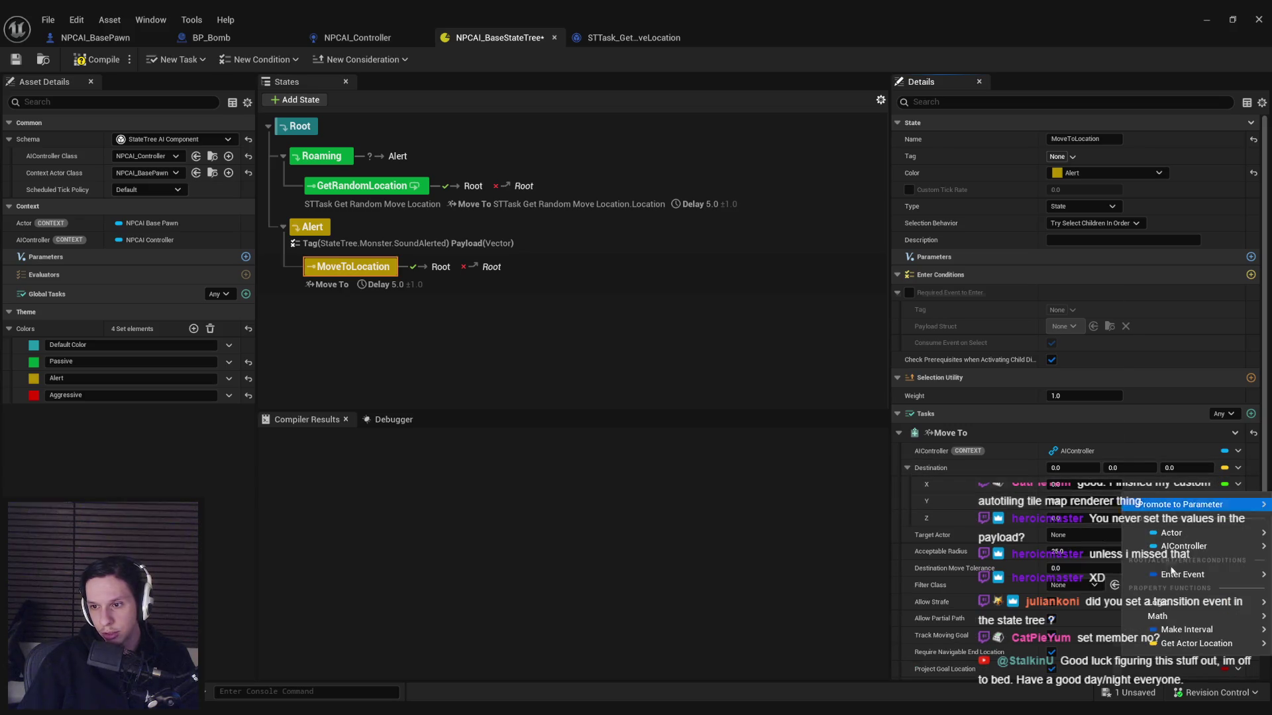
mouse_move(1169, 578)
click(1238, 468)
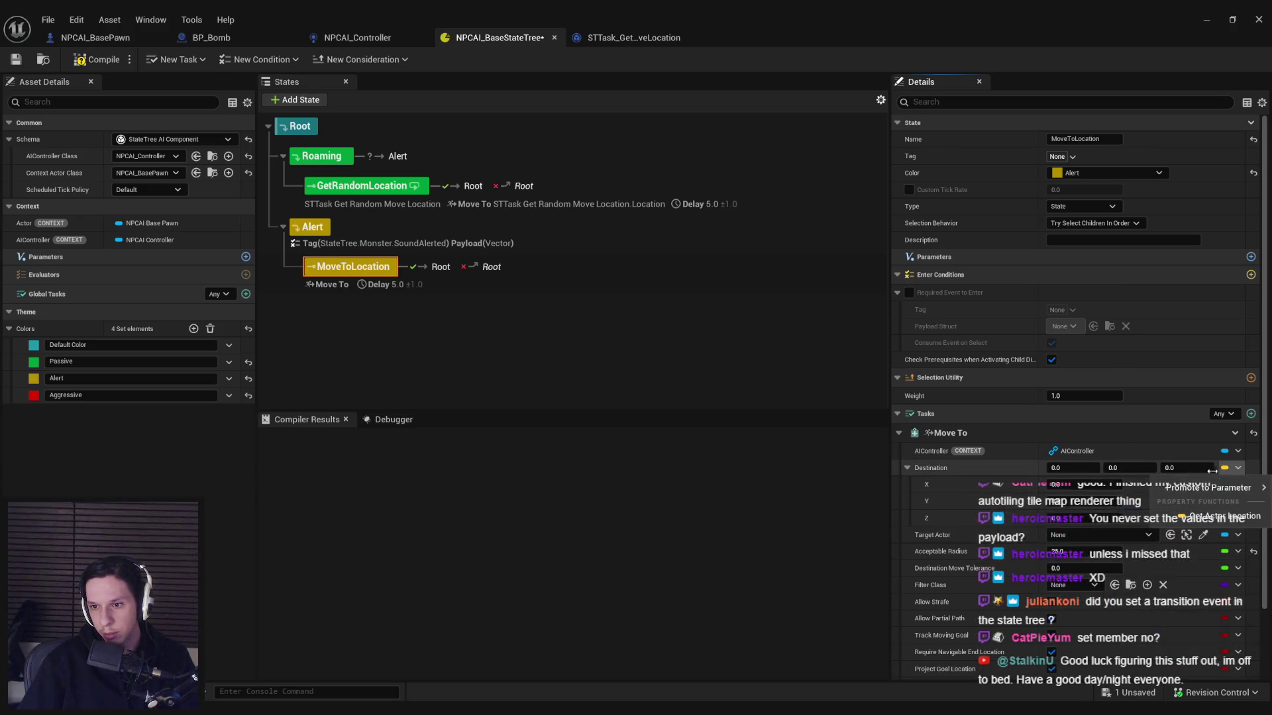
click(946, 467)
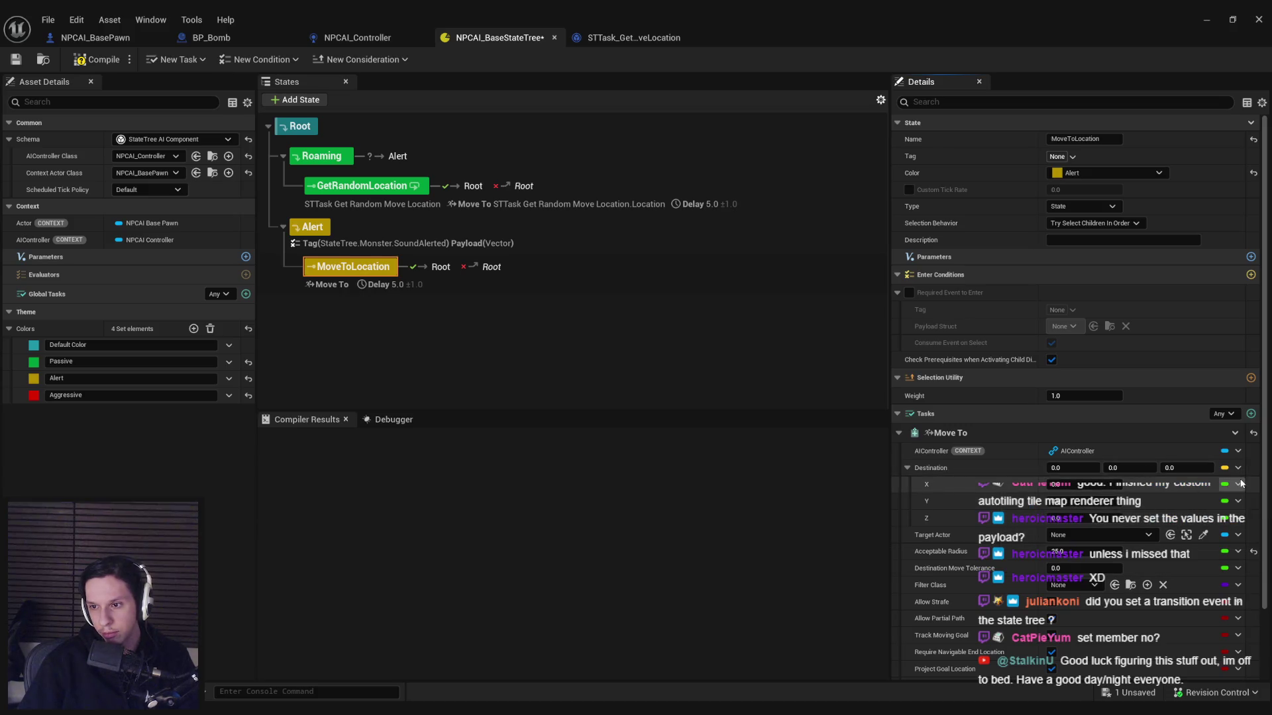
click(1238, 484)
mouse_move(1174, 574)
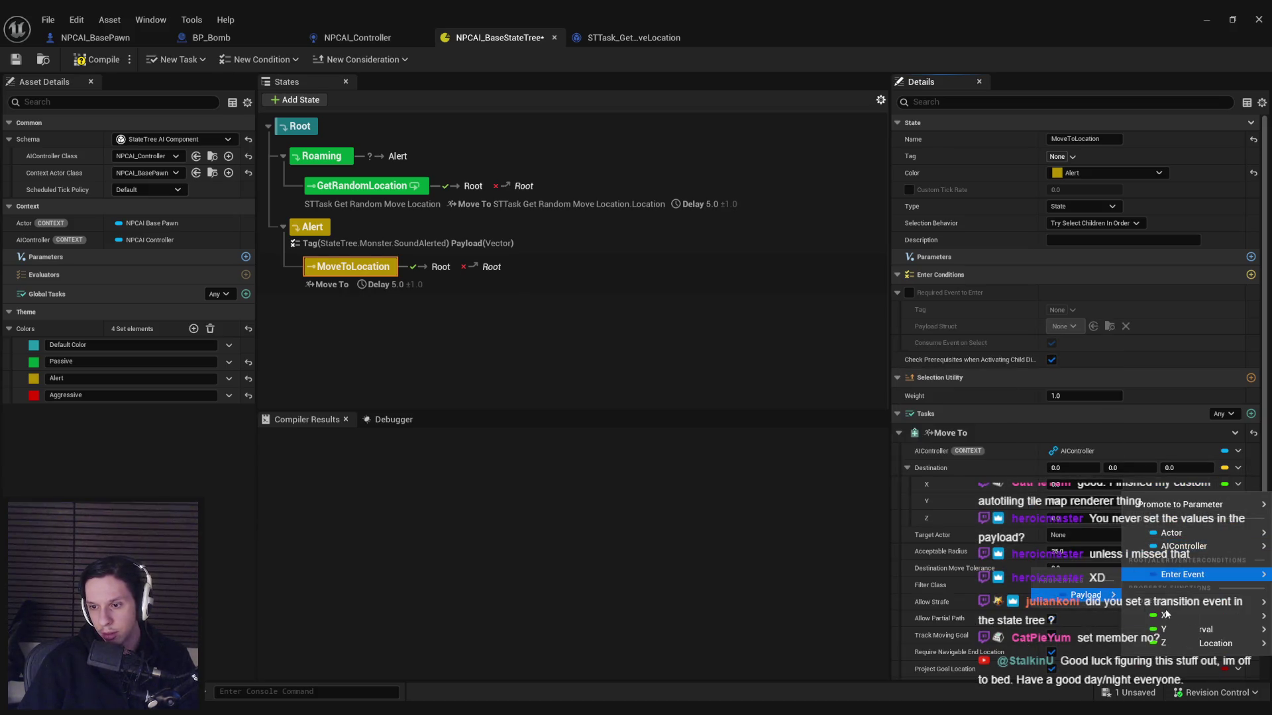
click(1167, 615)
Step: Bind destination Y and Z to the payload's Y and Z
click(1238, 501)
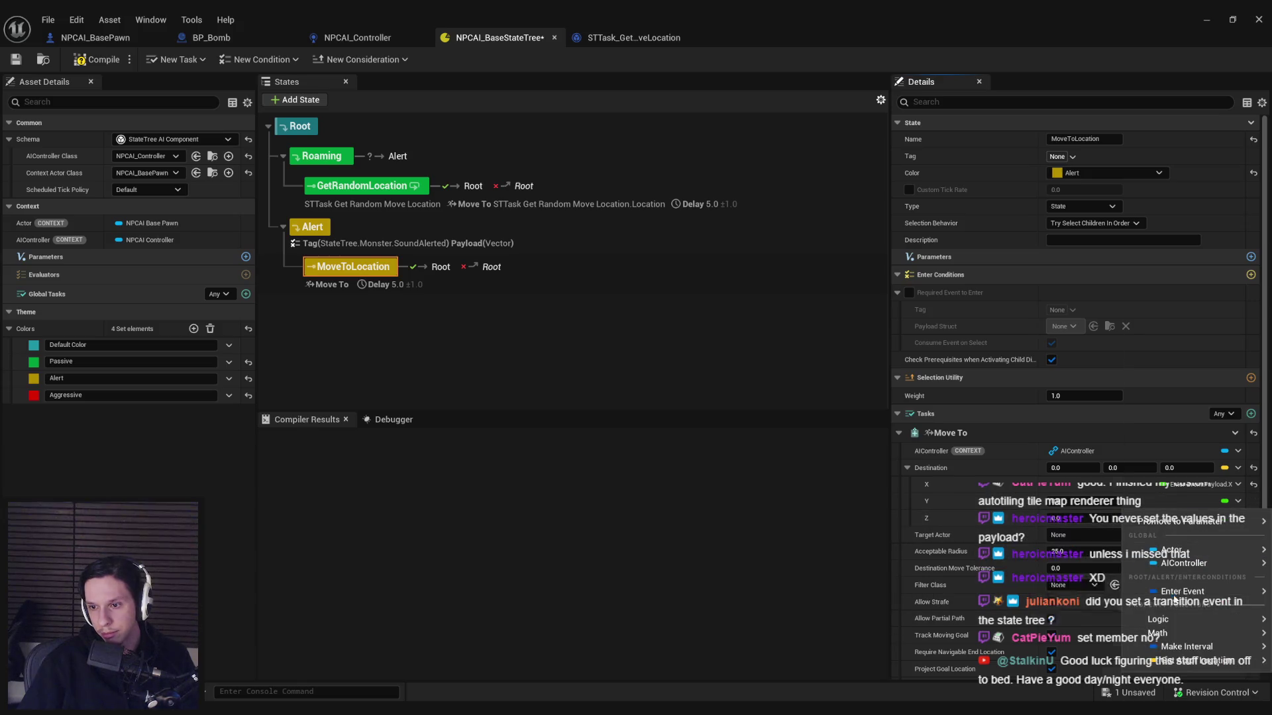
mouse_move(1175, 596)
click(1164, 647)
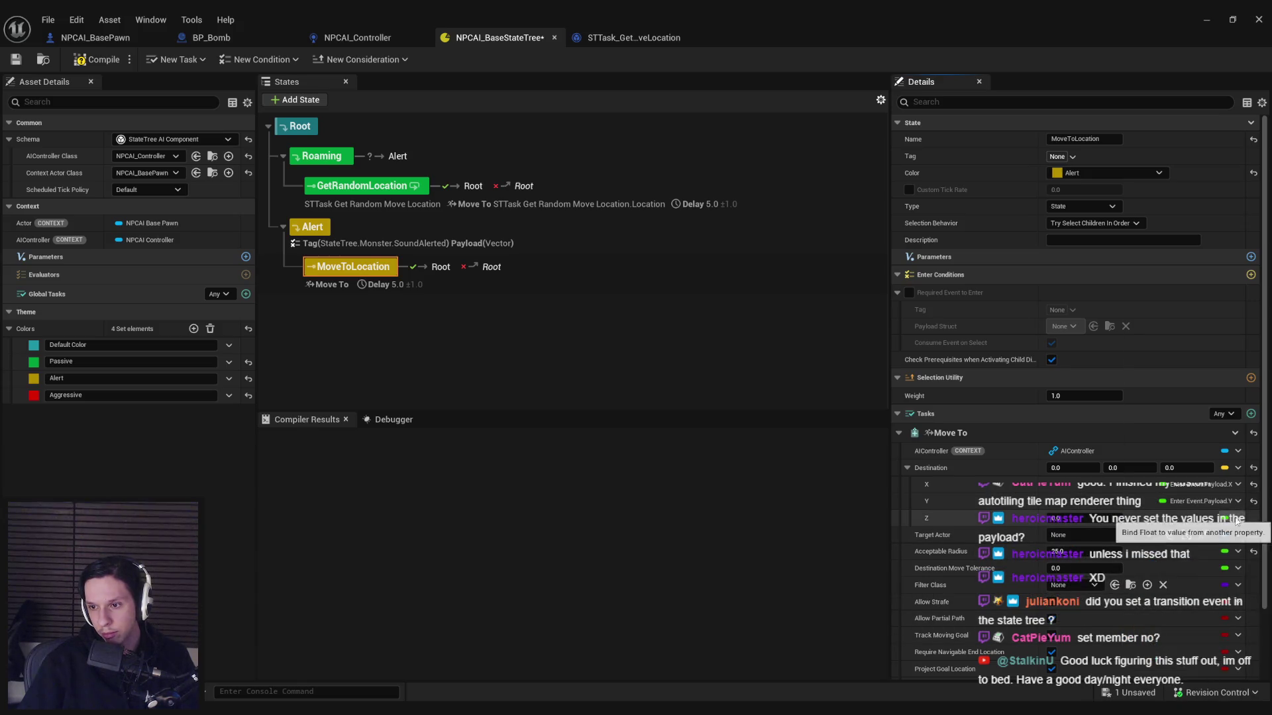
click(1237, 519)
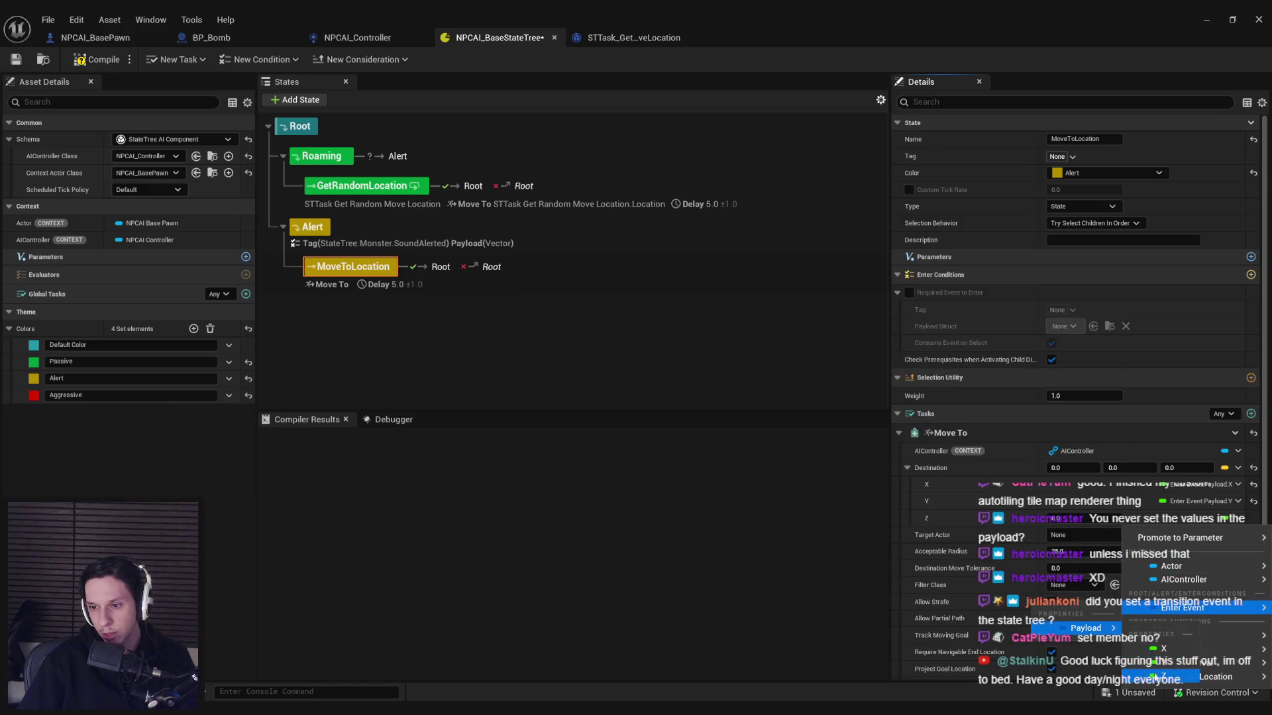
click(1159, 676)
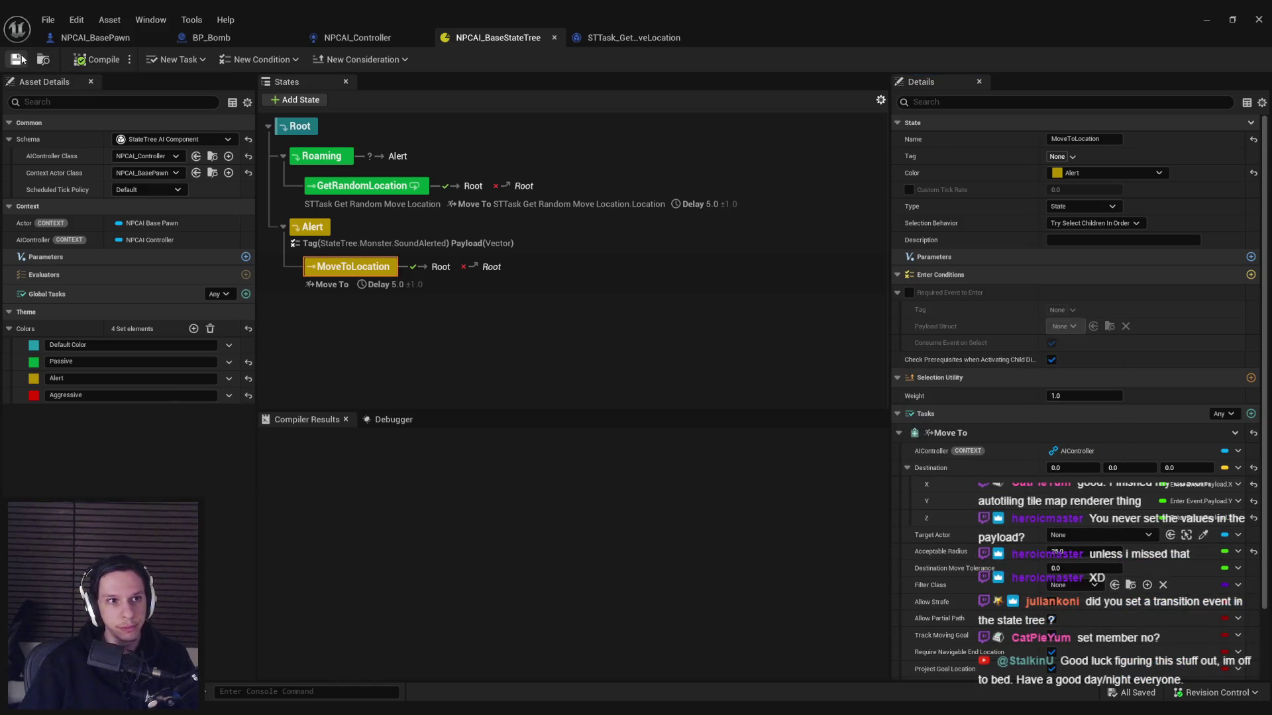
Step: Playtest the level with the gameplay debugger shown and throw a bomb to alert the NPC
click(1202, 22)
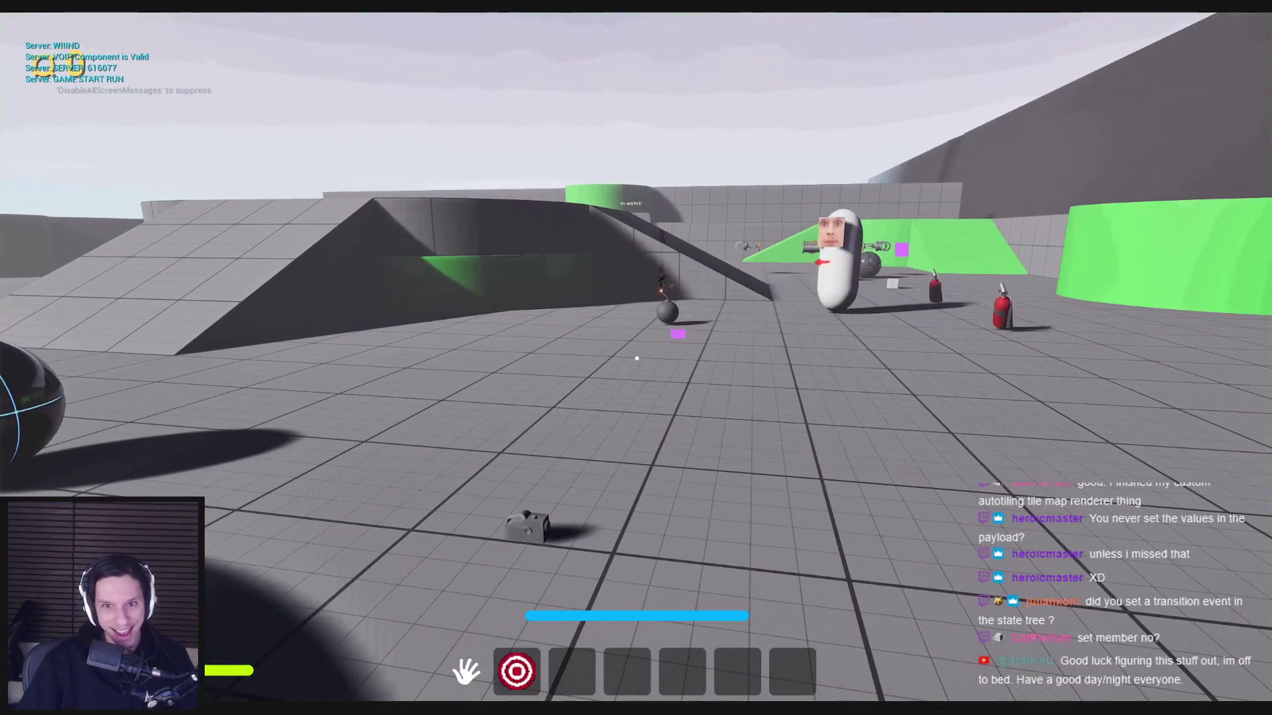
key(apostrophe)
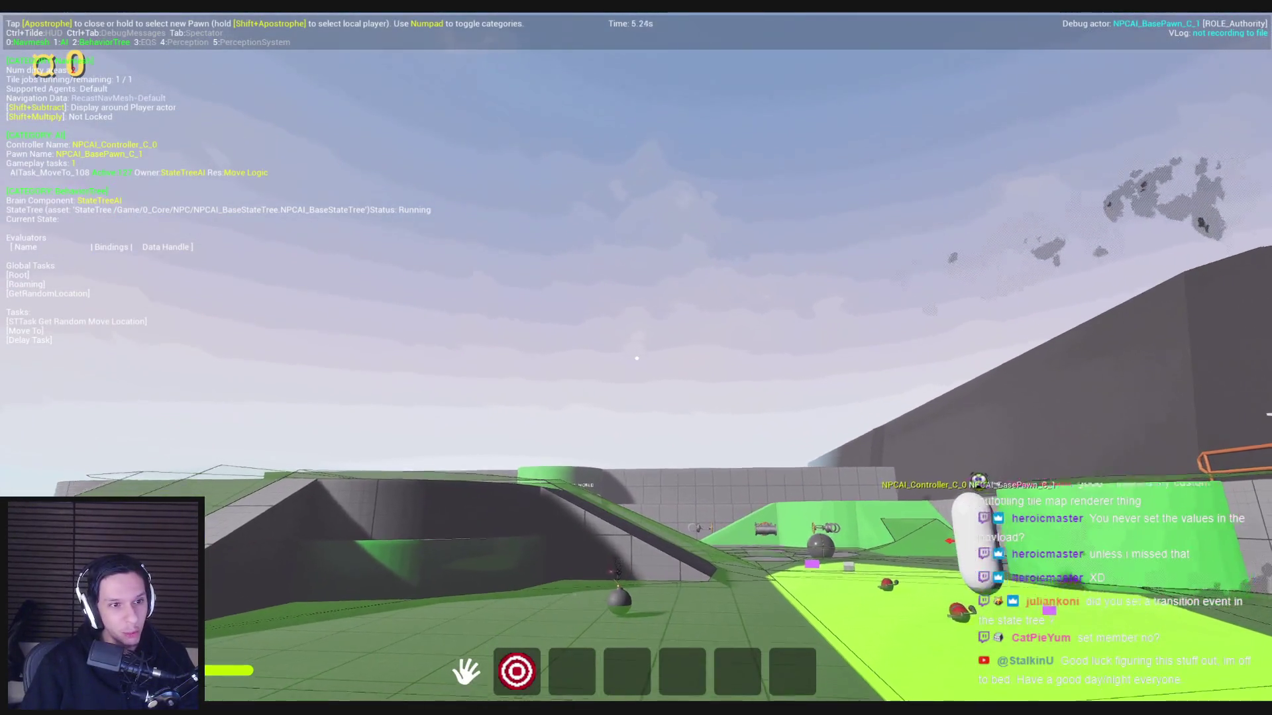
click(636, 359)
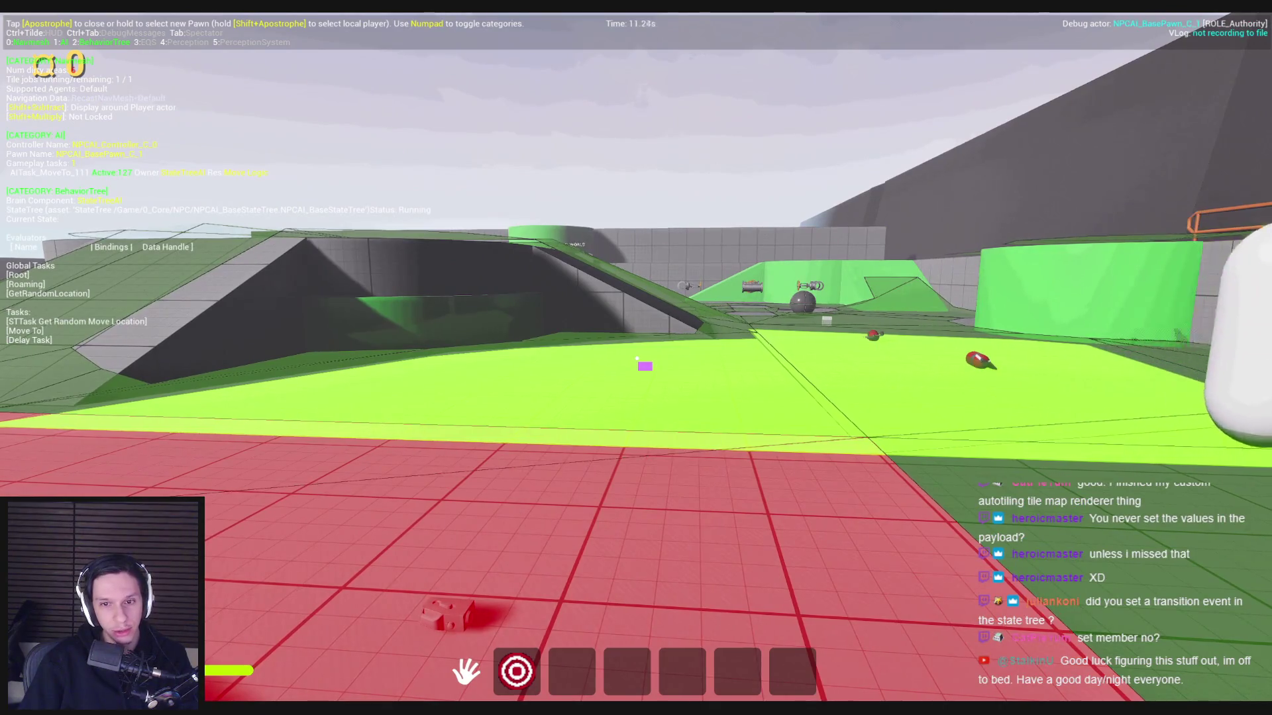
key(apostrophe)
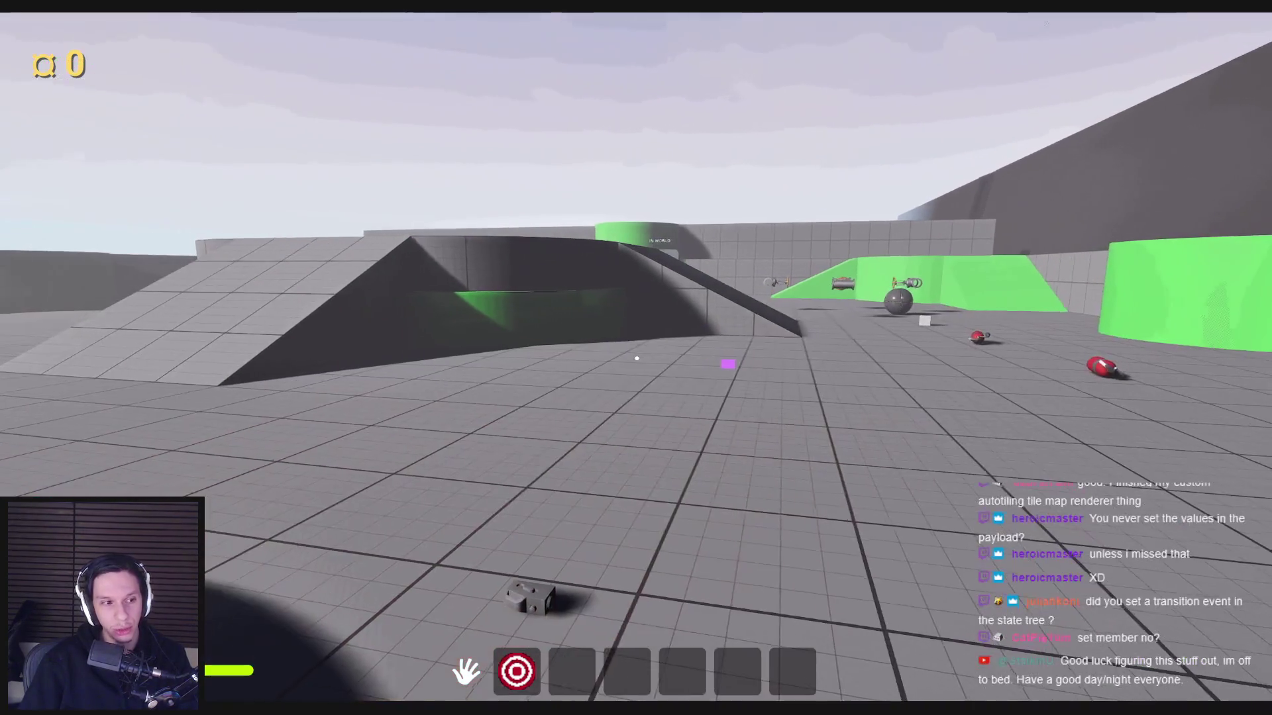
key(Escape)
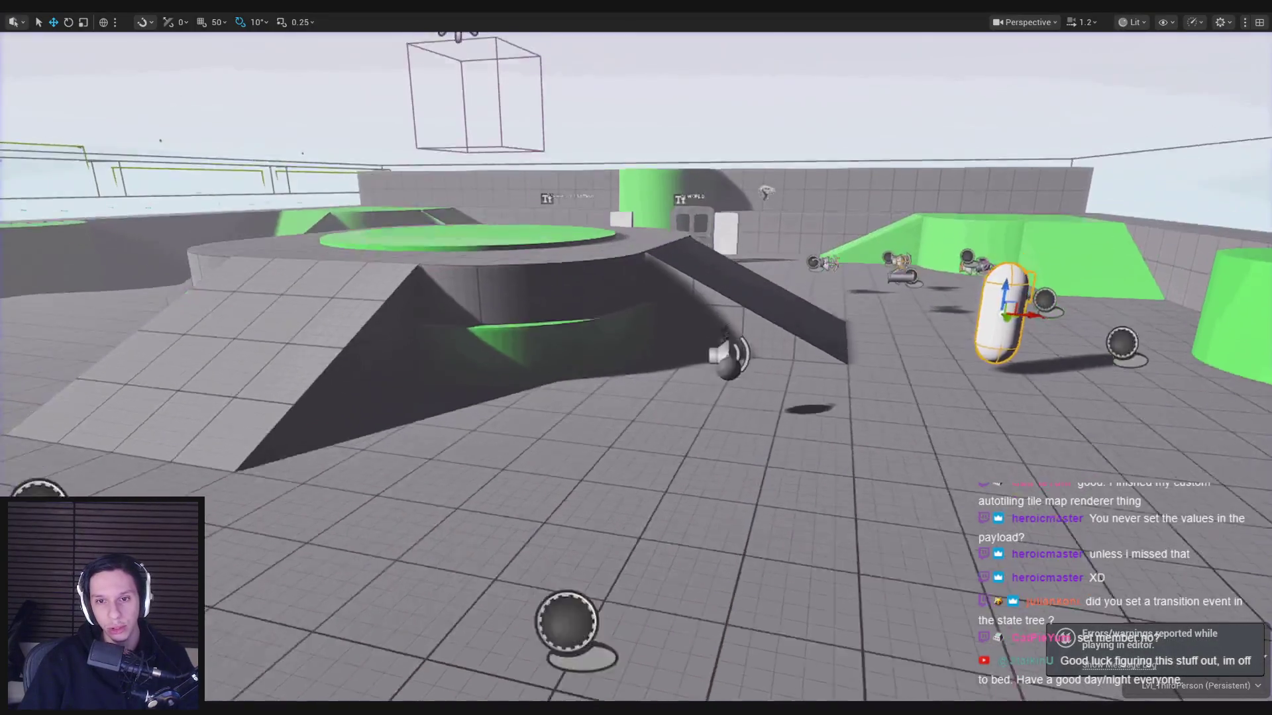
Step: Move BP_Bomb2 onto the green circle atop the platform
key(F11)
key(f)
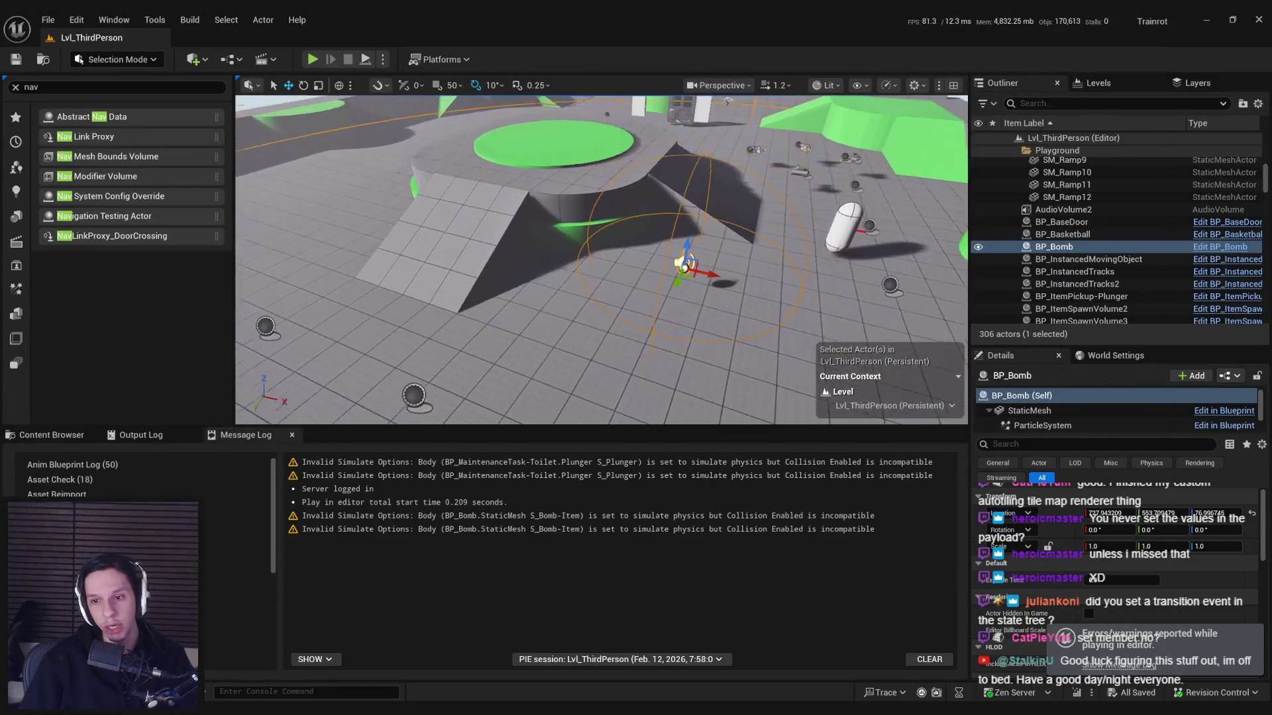
drag(692, 301, 351, 205)
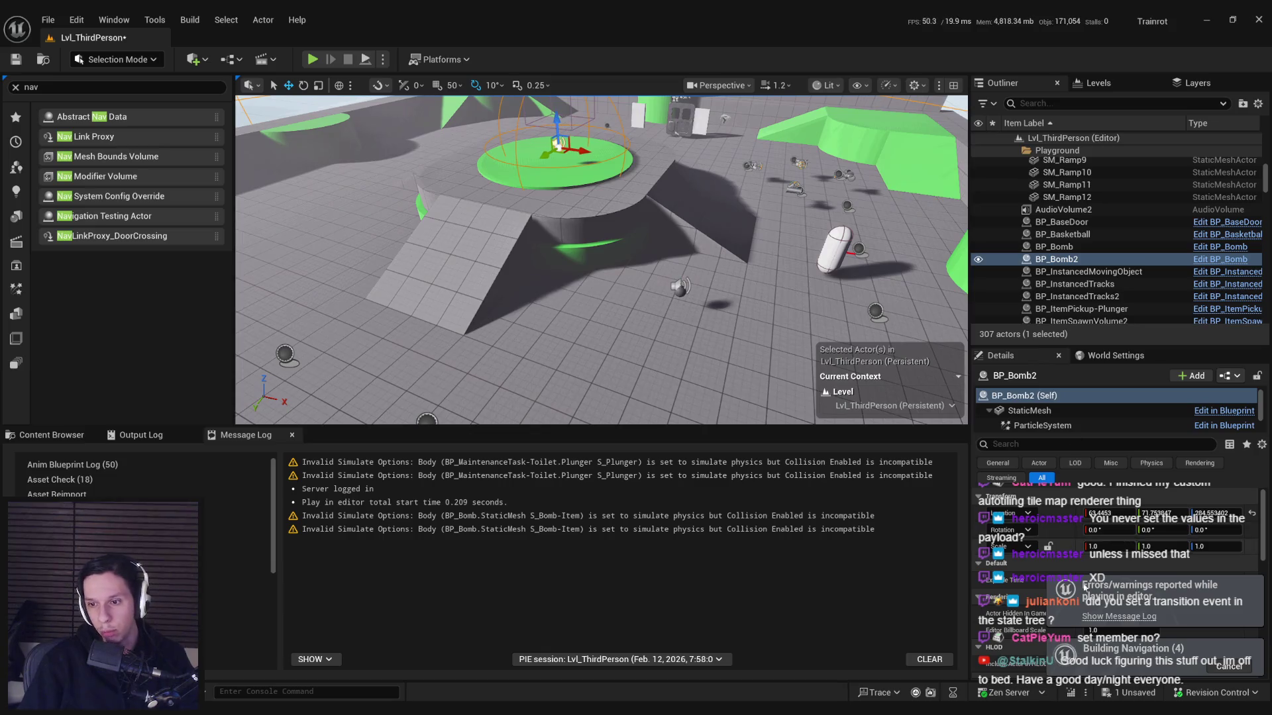
scroll(1084, 556, down, 2)
mouse_move(606, 222)
mouse_down()
mouse_move(636, 273)
mouse_move(636, 262)
mouse_up()
Step: Replay the level with the debugger overlay, then return to NPCAI_BaseStateTree
key(alt+p)
key(apostrophe)
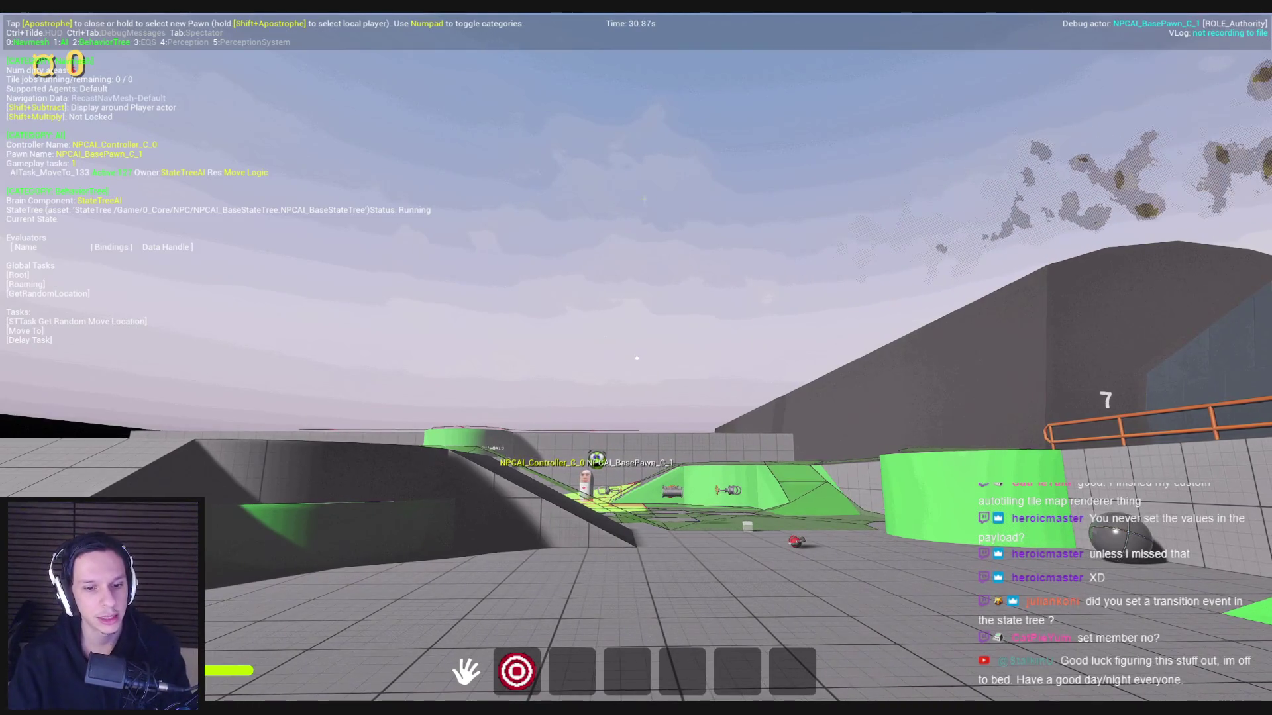
key(Escape)
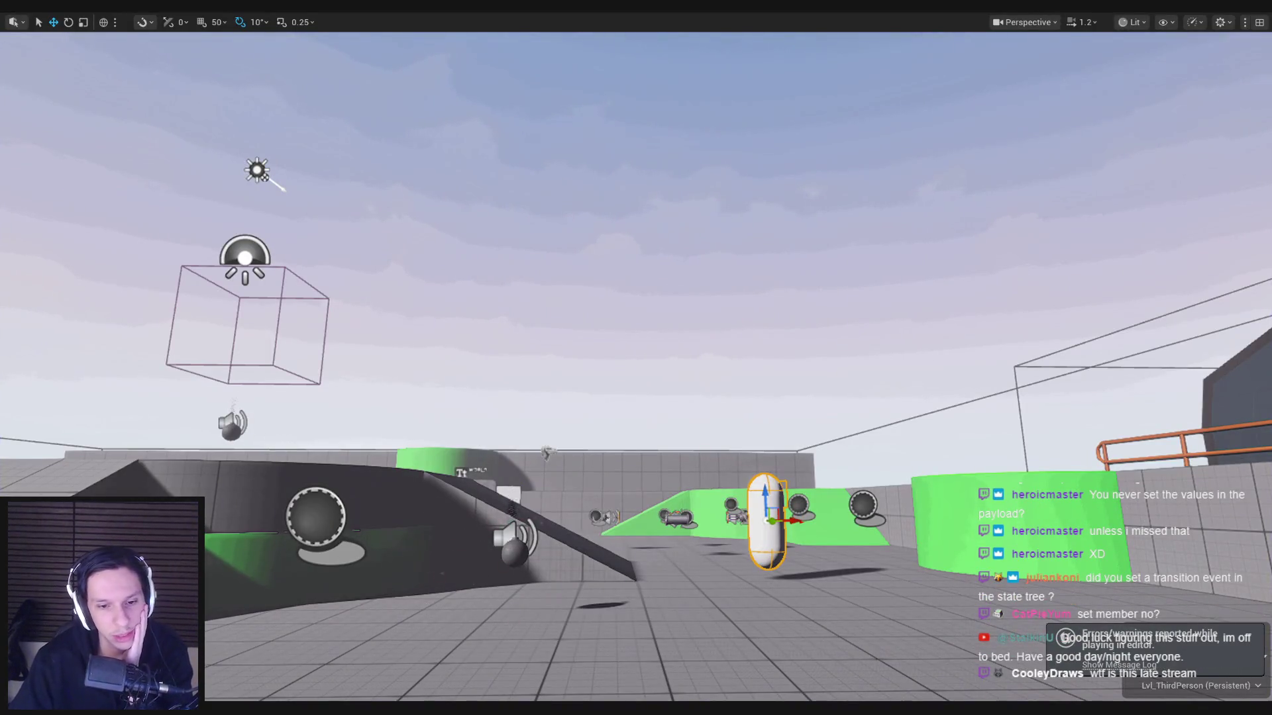
click(504, 652)
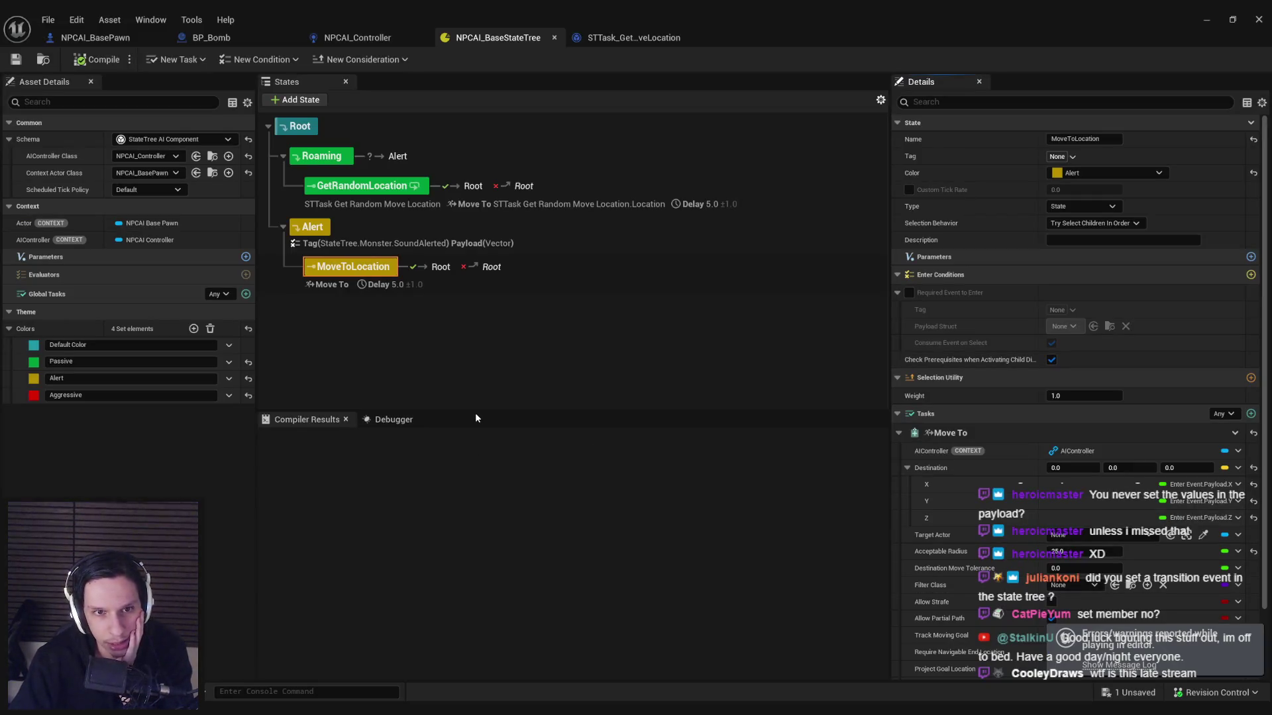
Step: Review the Alert state's payload and MoveToLocation's existing on-succeeded transition
click(324, 246)
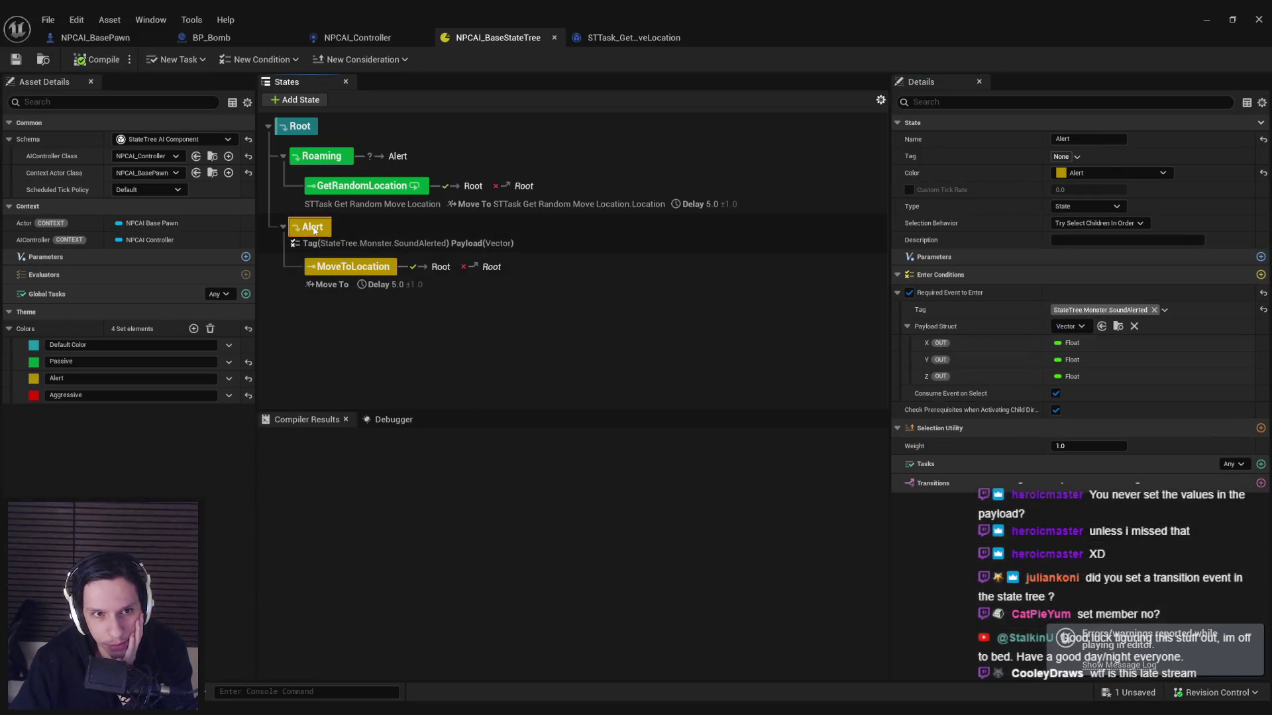
click(907, 327)
click(908, 327)
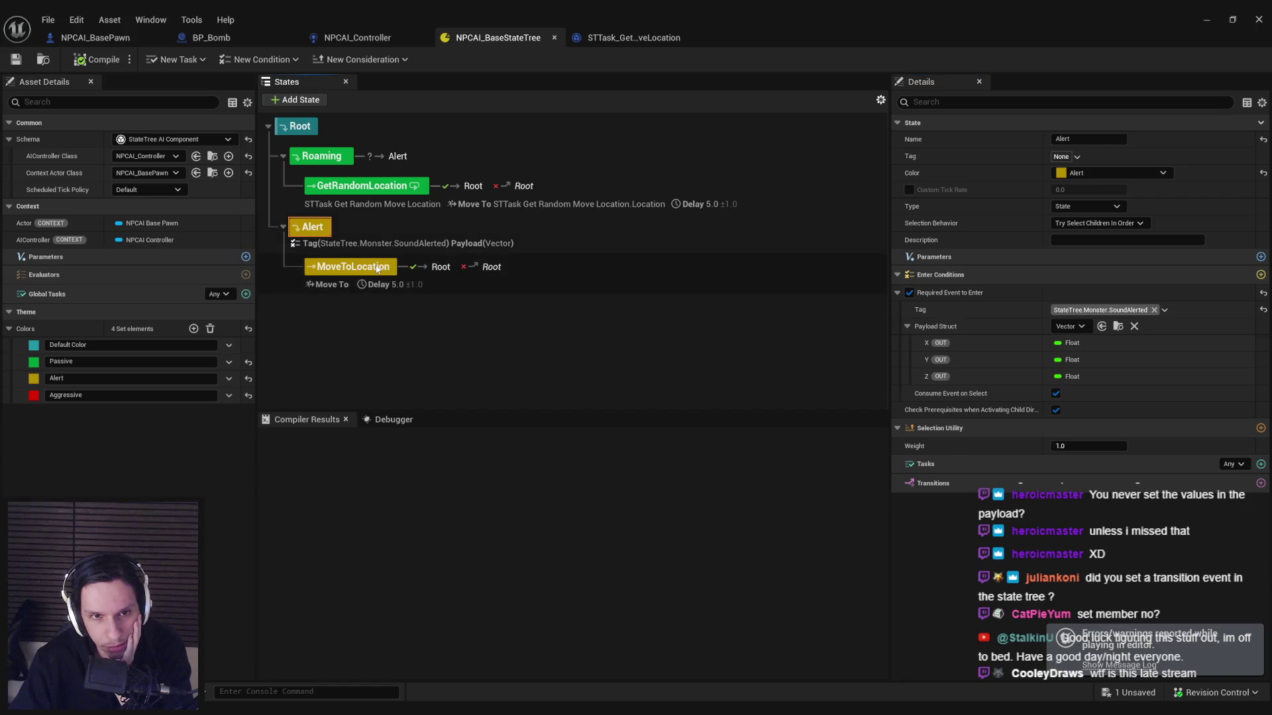
click(378, 268)
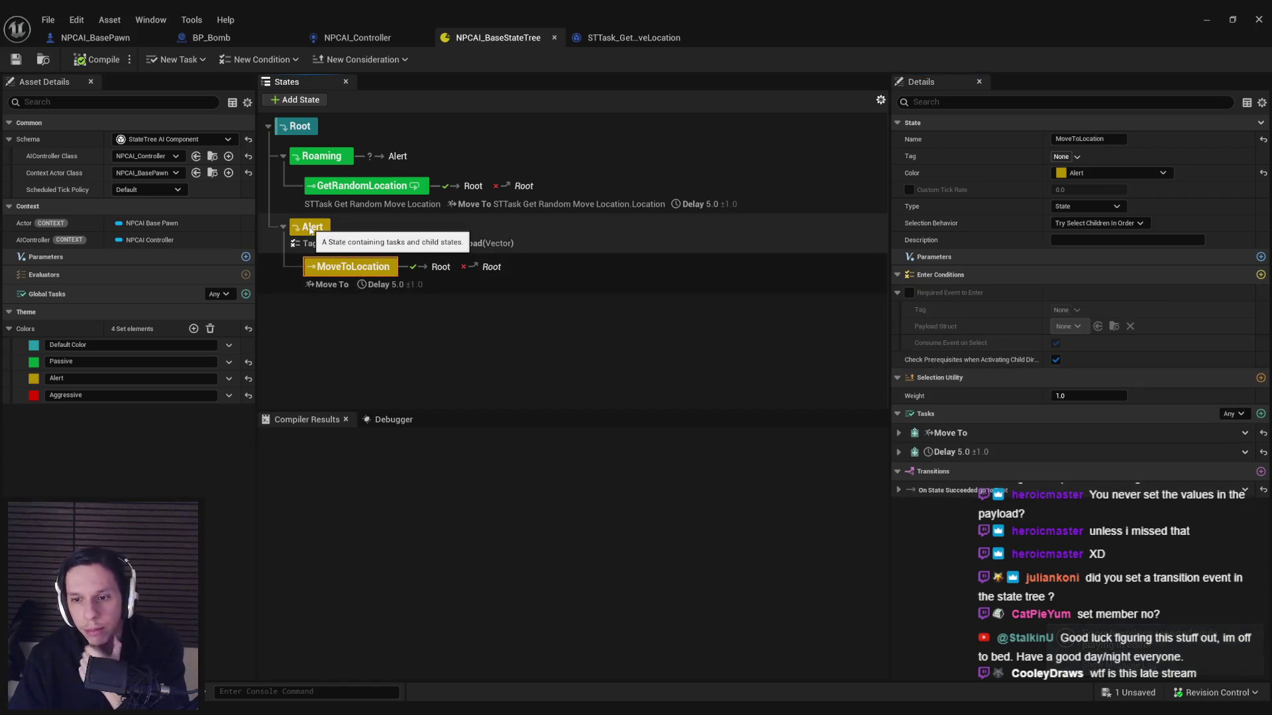
click(900, 491)
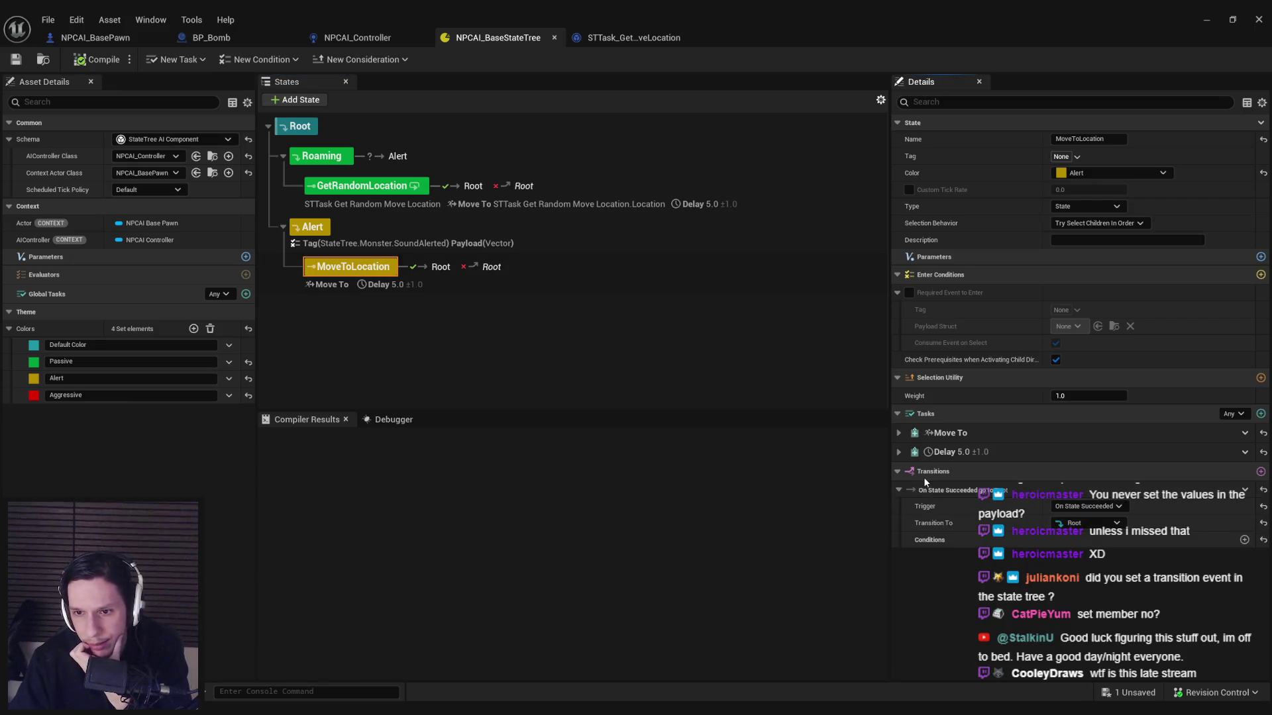
click(523, 268)
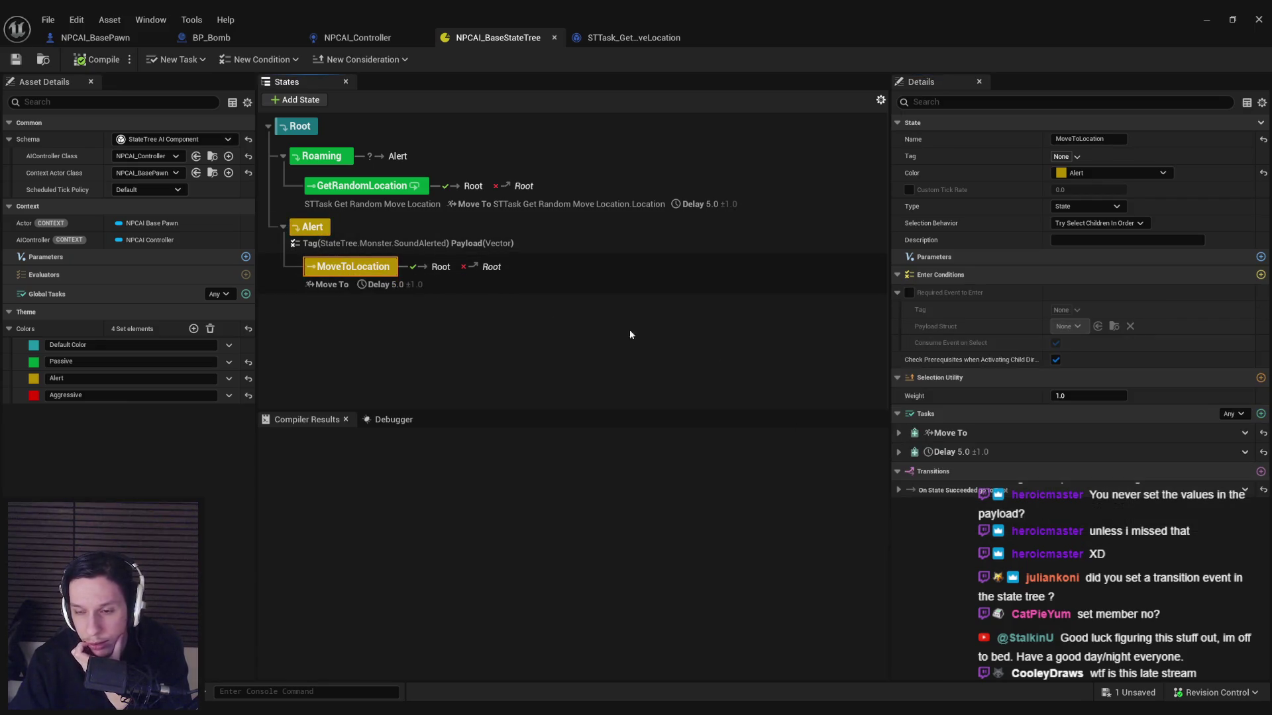
Step: Add a new On Event transition to the MoveToLocation state
click(1261, 471)
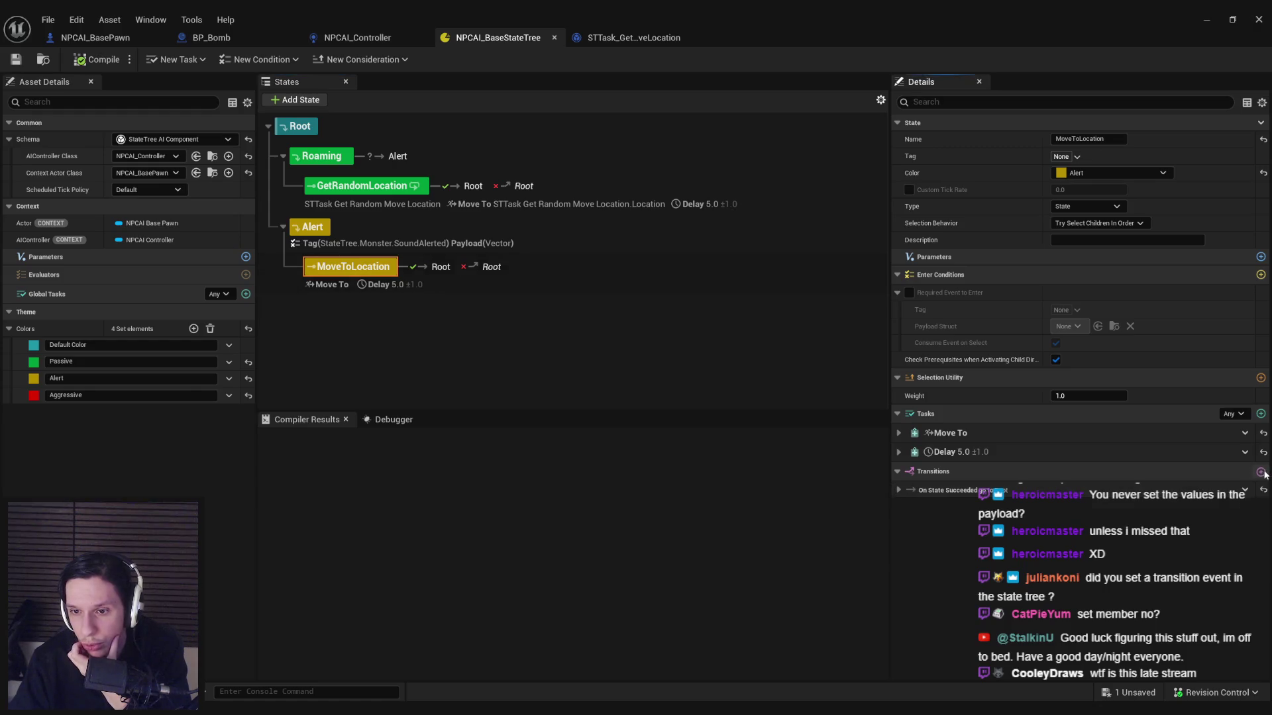
click(1086, 523)
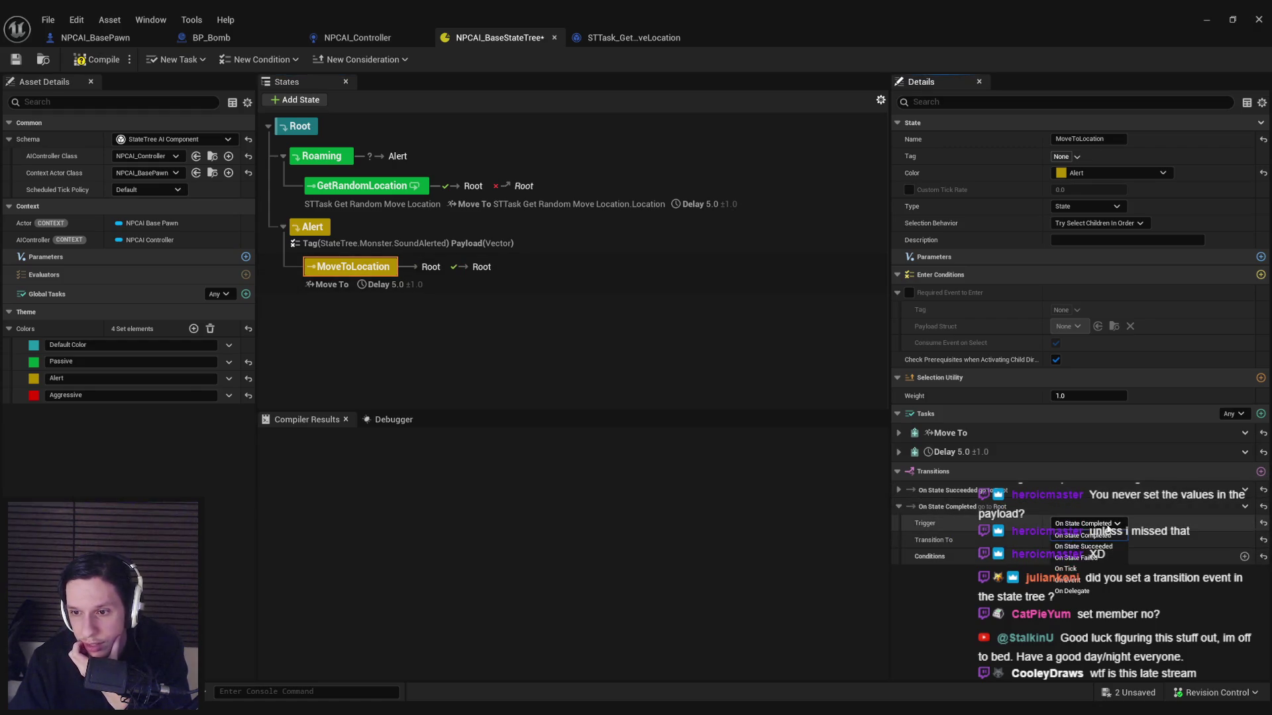
click(1095, 579)
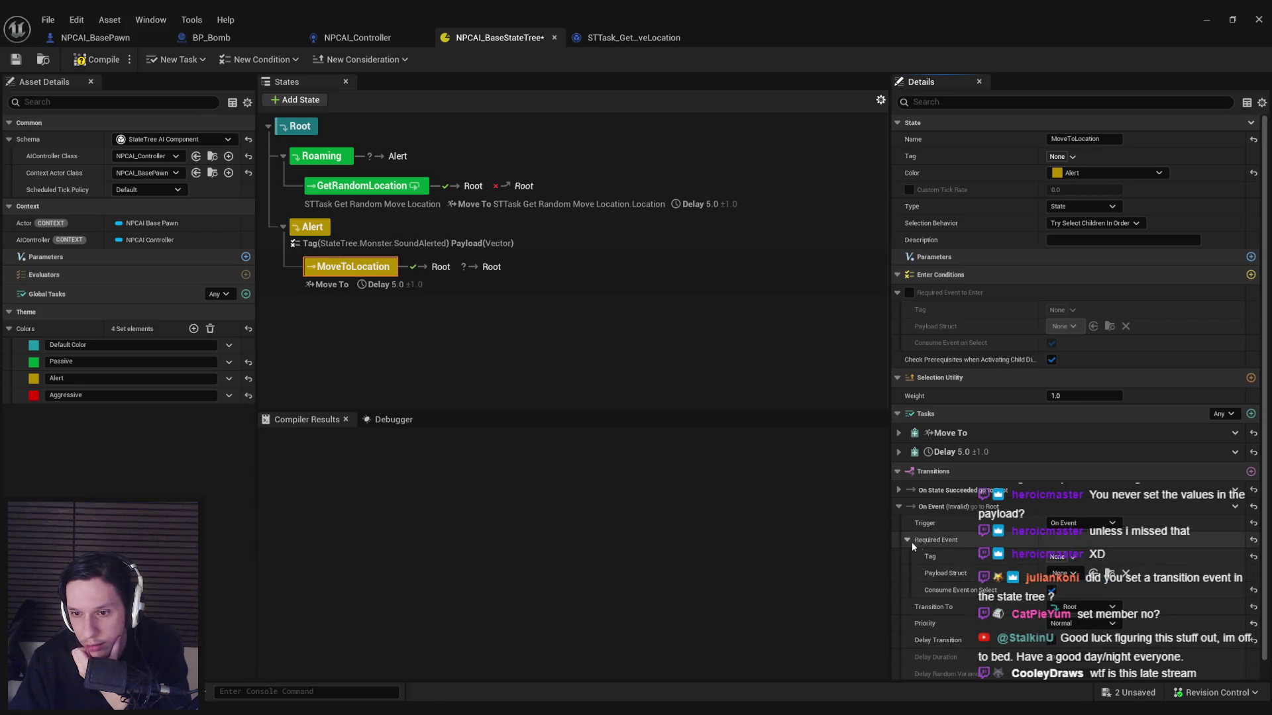
click(311, 226)
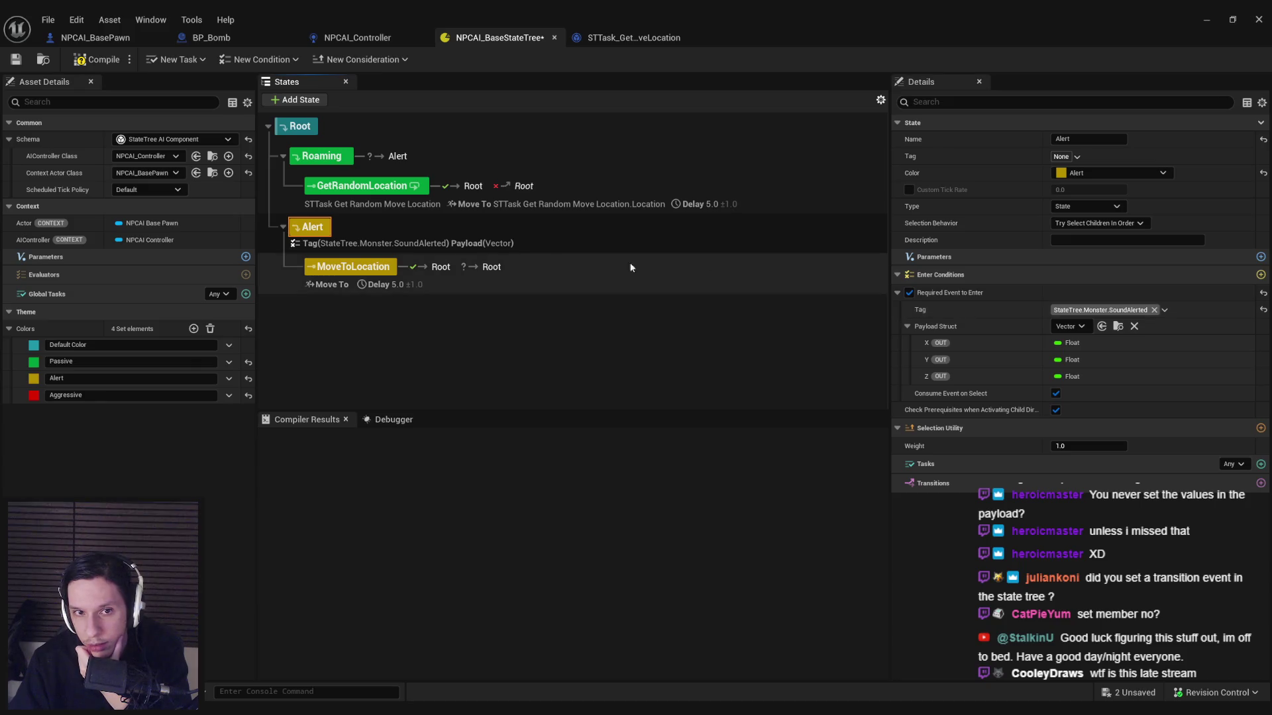
click(352, 270)
click(908, 506)
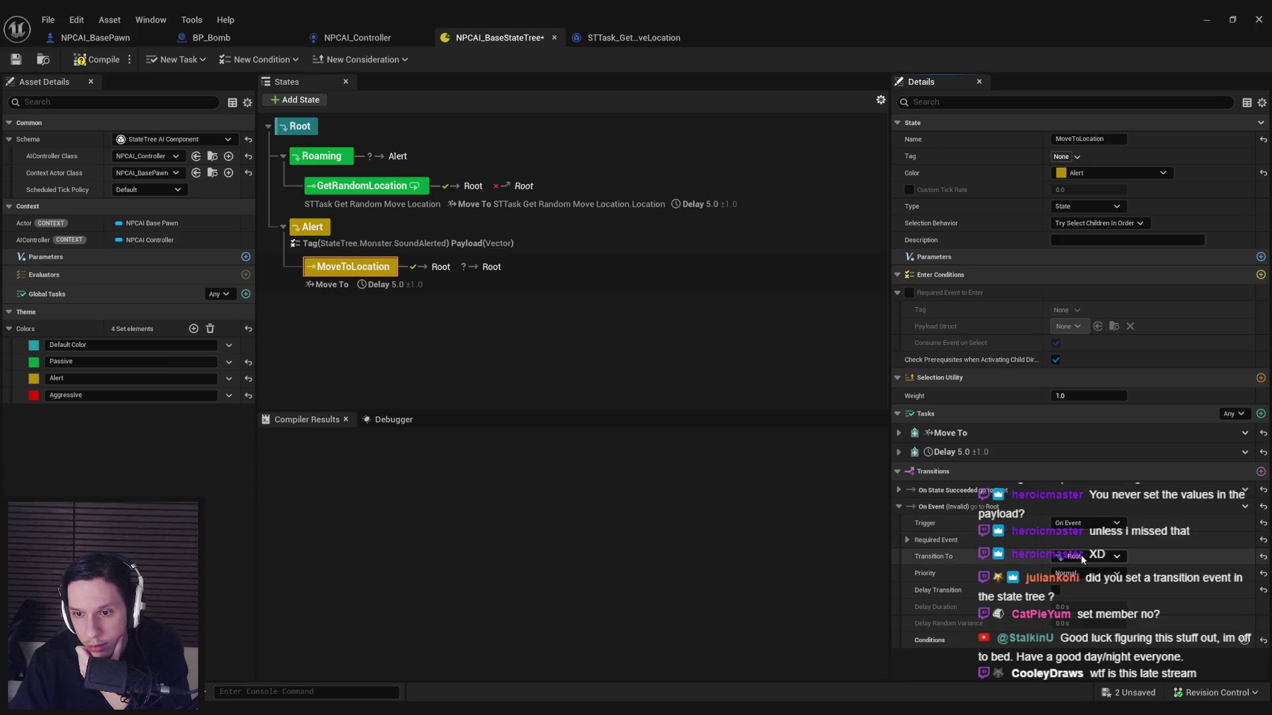
click(907, 540)
Step: Require the StateTree.Monster.SoundAlerted tag for the new transition
click(1080, 556)
click(1059, 392)
click(1054, 391)
click(1061, 404)
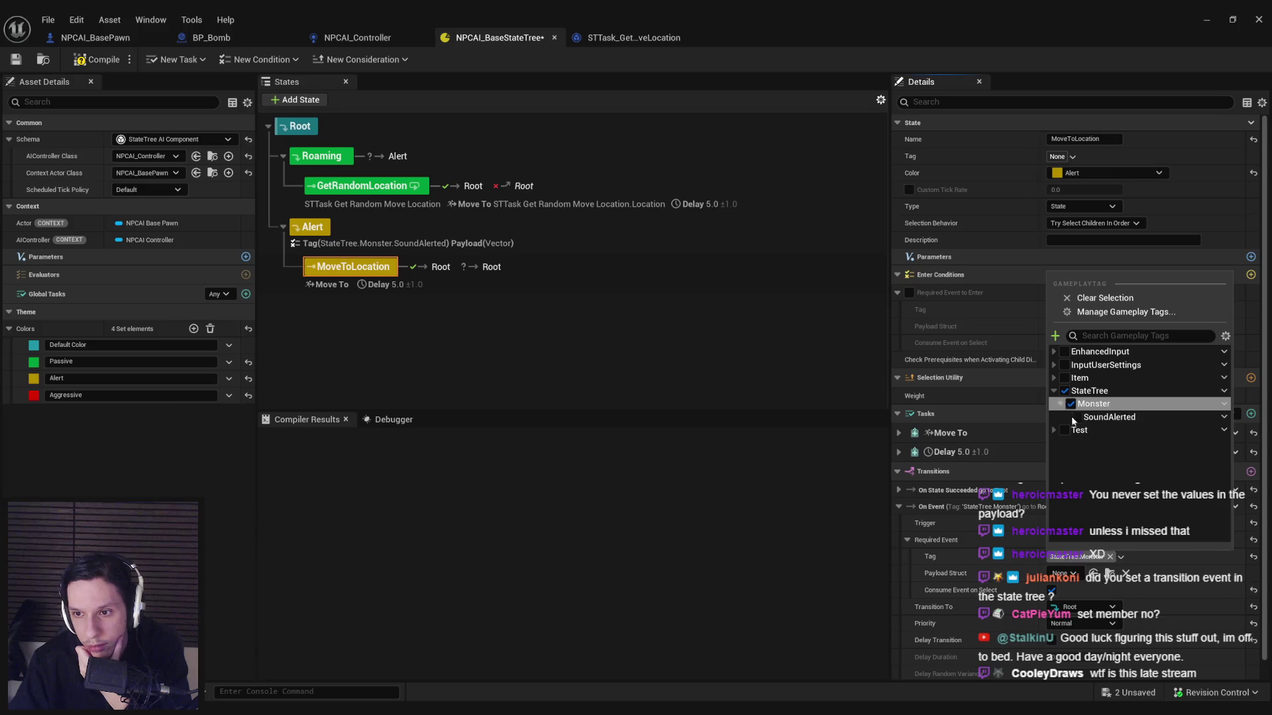
click(1076, 417)
click(952, 583)
scroll(952, 583, down, 1)
Step: Send the transition to Alert with payload type None, then compile and save
click(1068, 587)
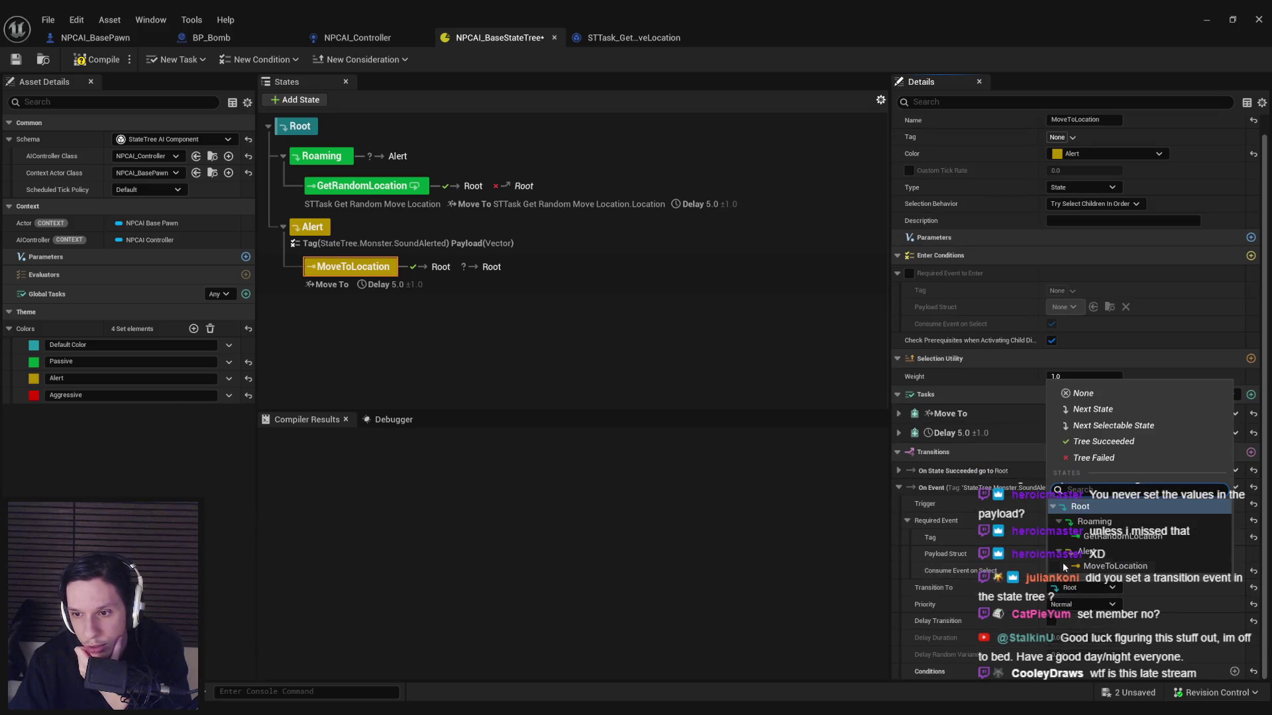
click(1080, 553)
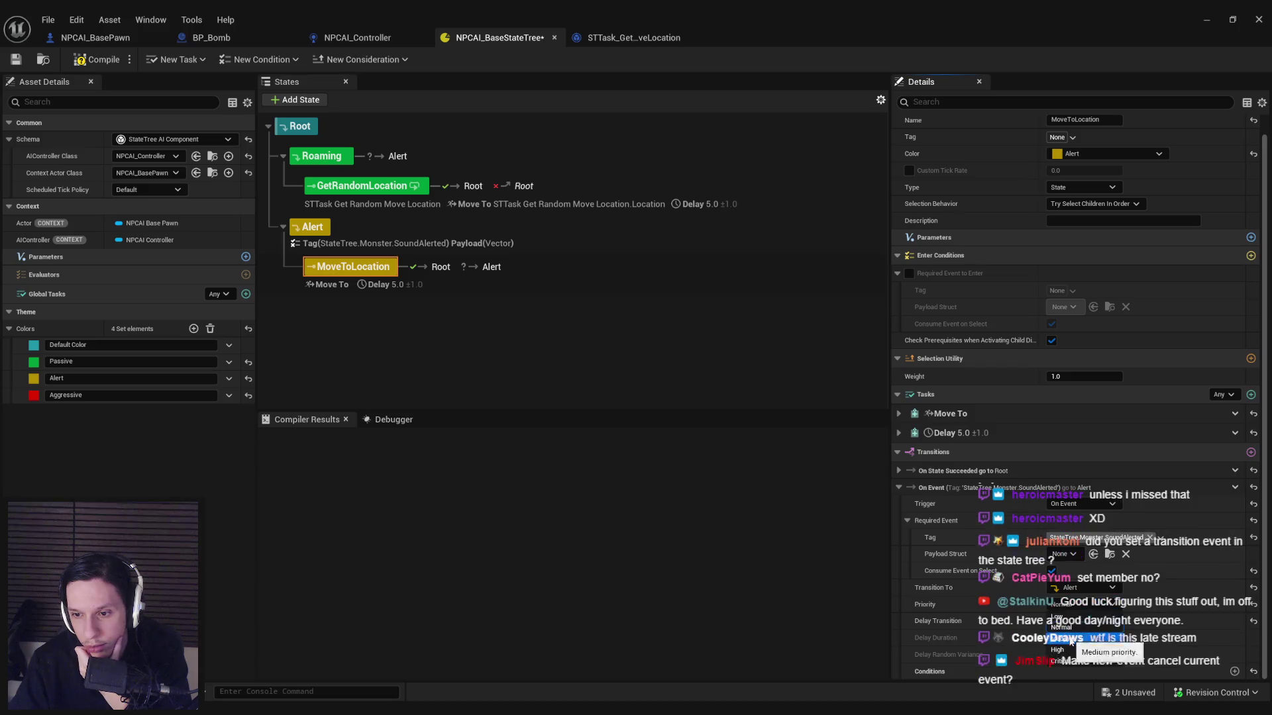
click(1063, 554)
click(946, 556)
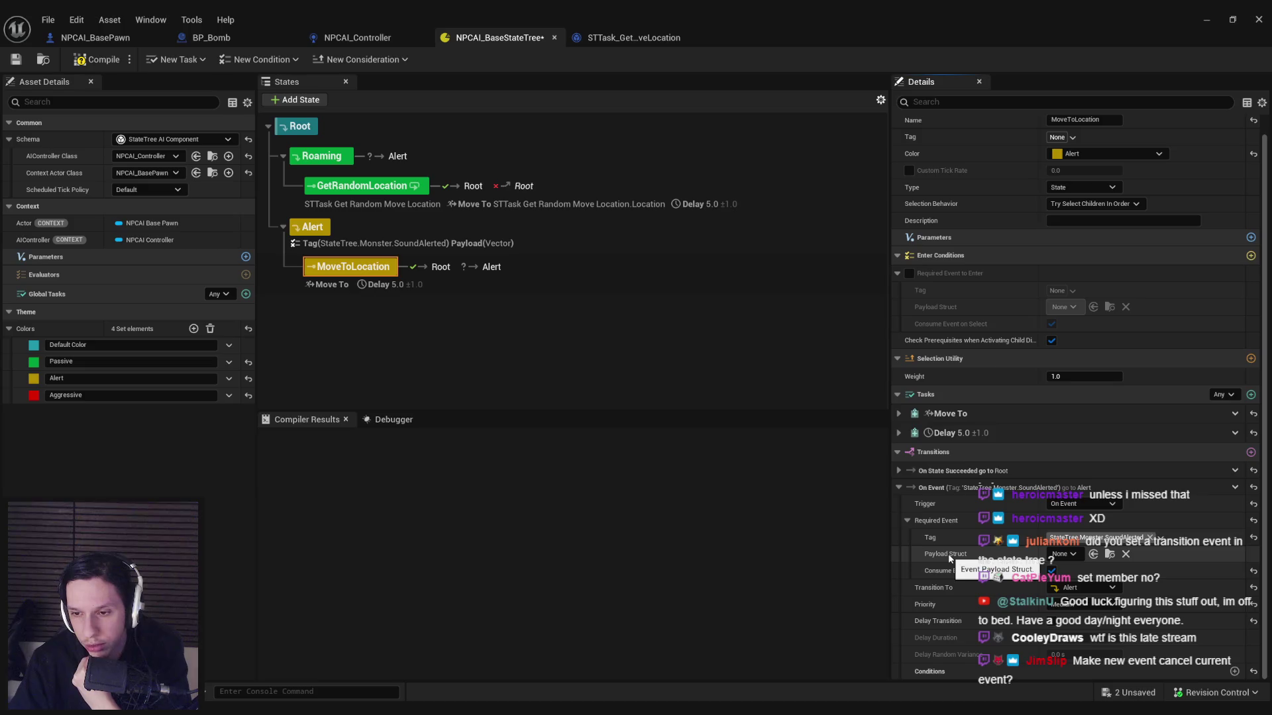
click(96, 58)
key(ctrl+s)
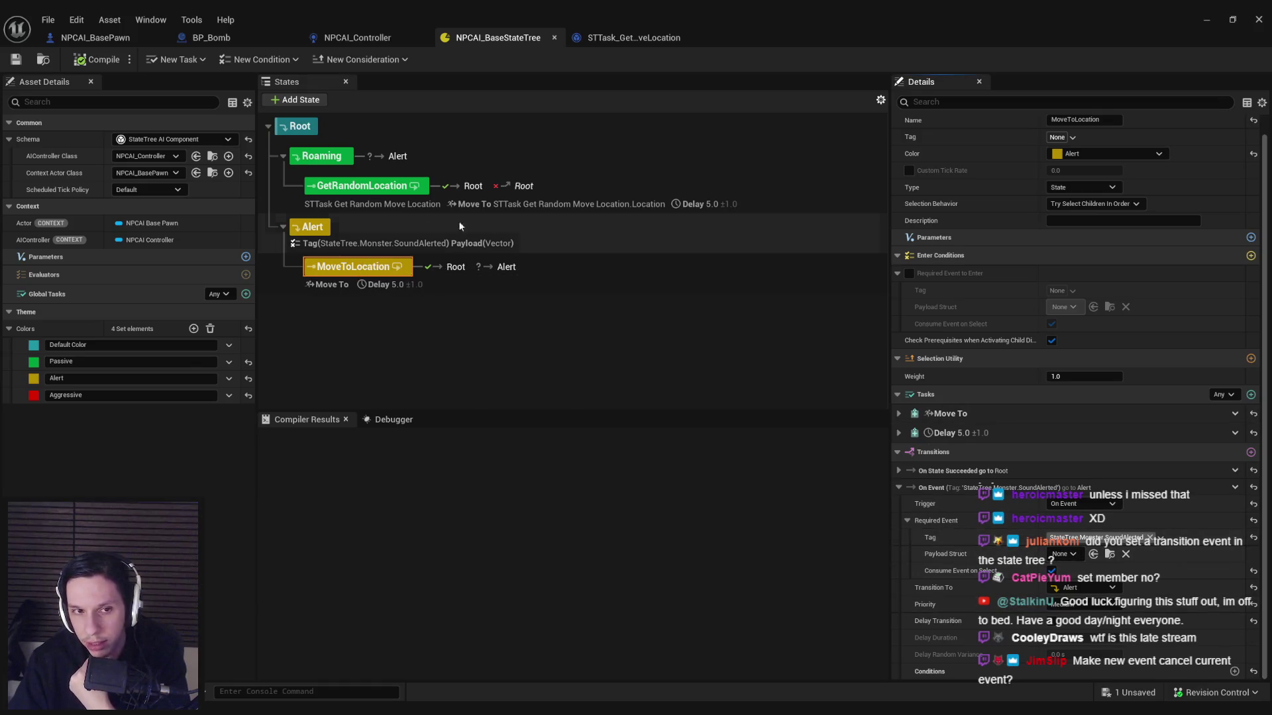
Step: Reselect Alert and MoveToLocation, then return to the level editor
click(302, 228)
key(Down)
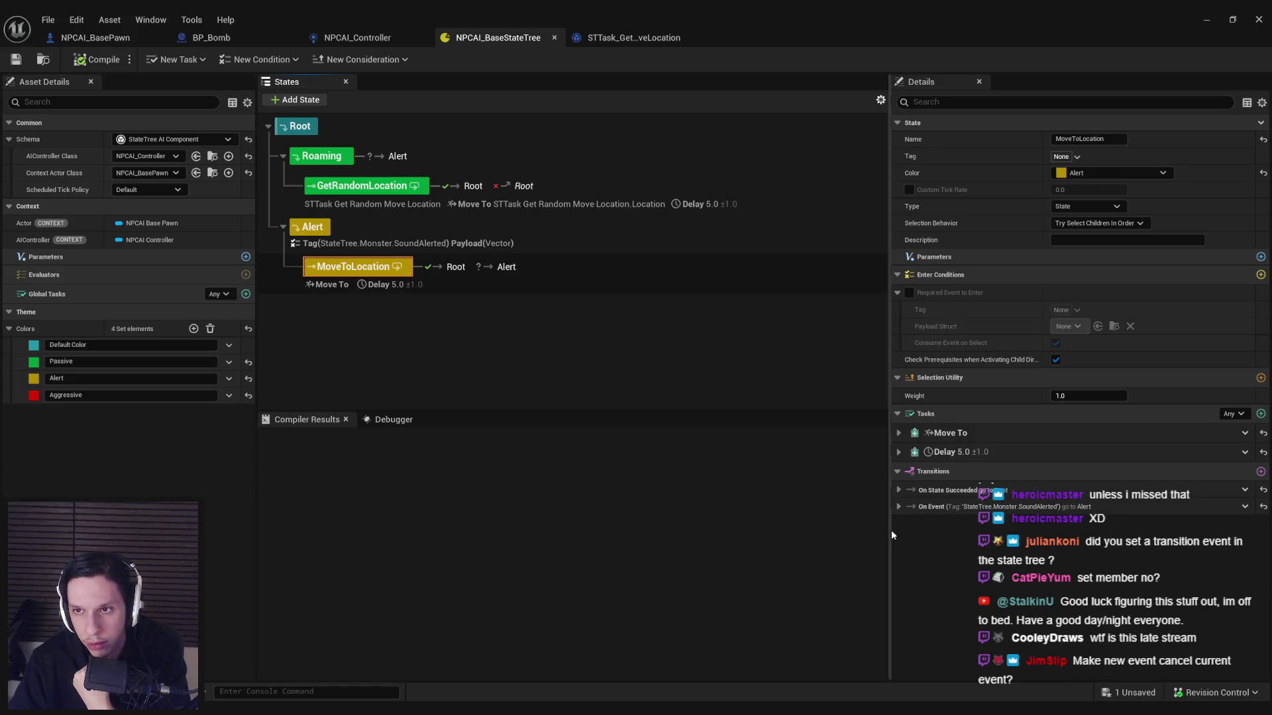
click(1259, 19)
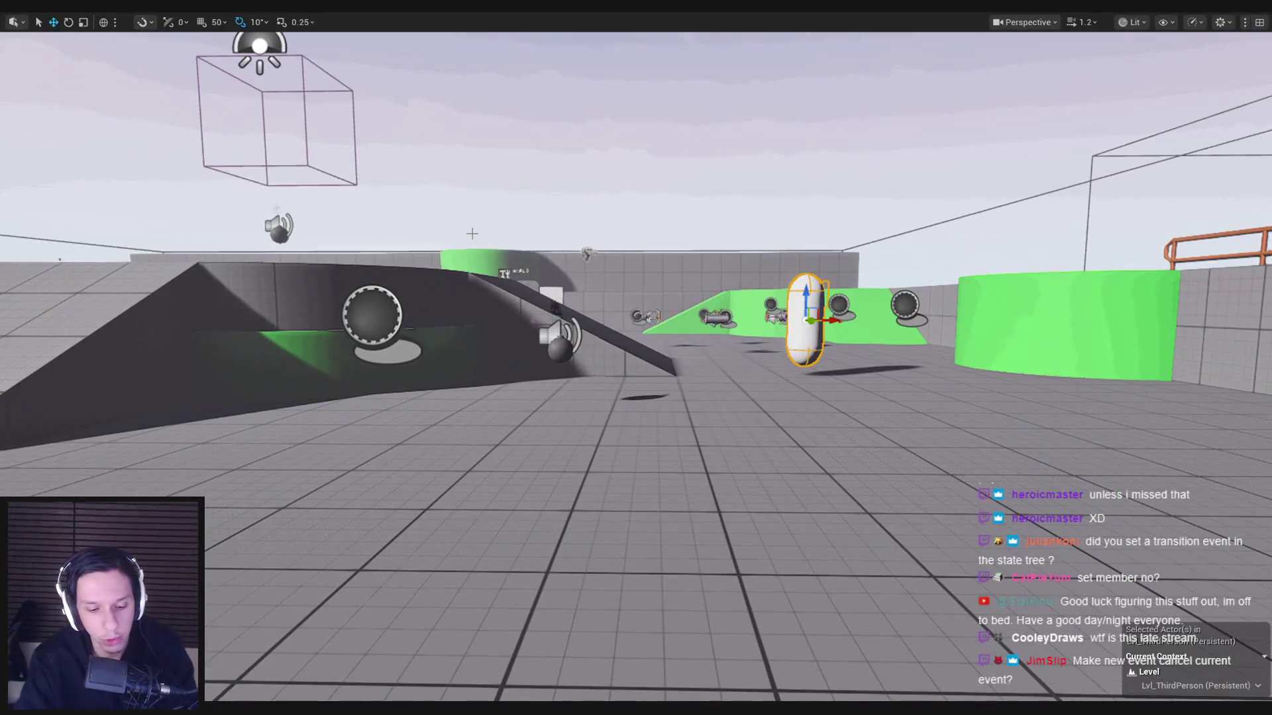
Step: Run two play sessions, backing the camera up to watch the NPC, then stop
key(alt+p)
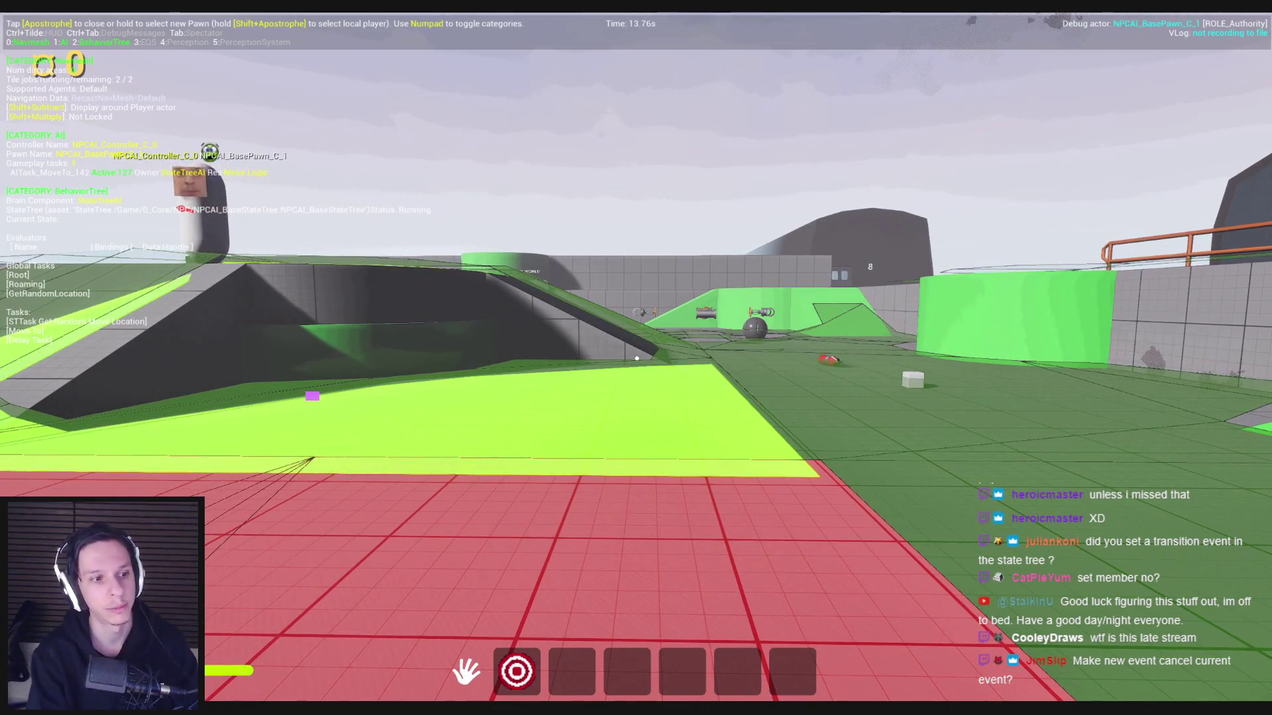
key(Escape)
key(alt+p)
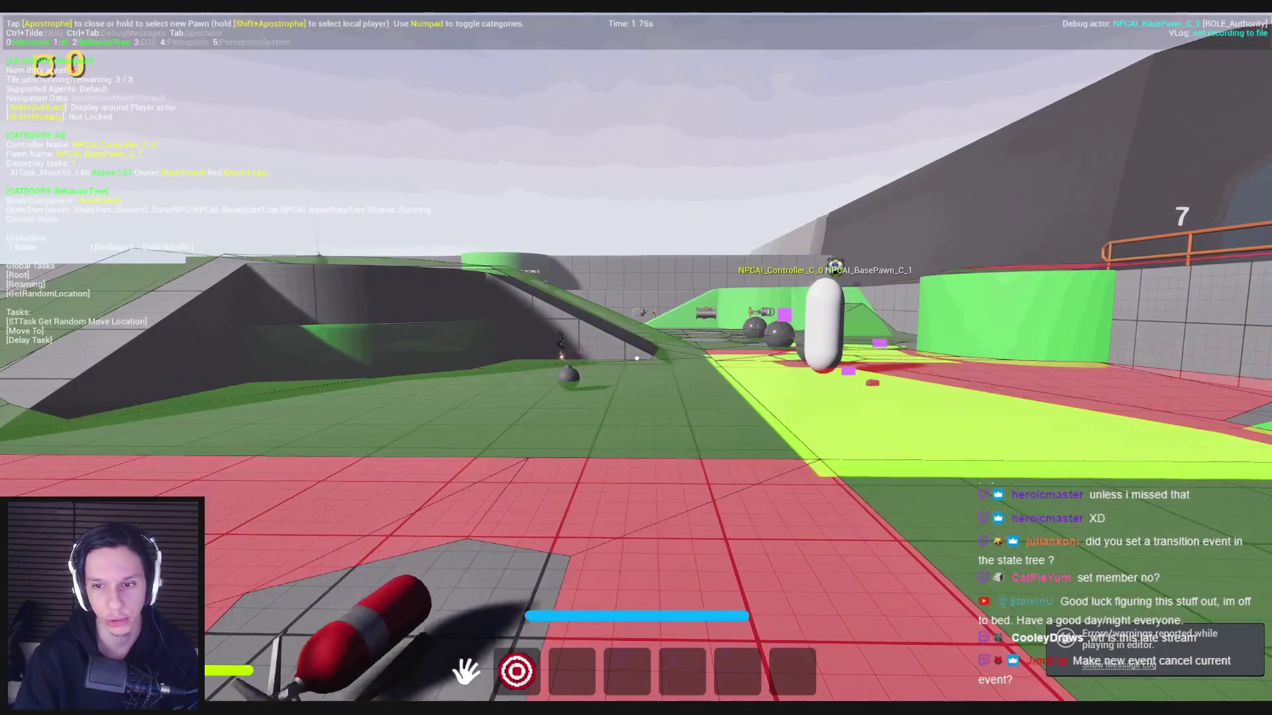
key(s)
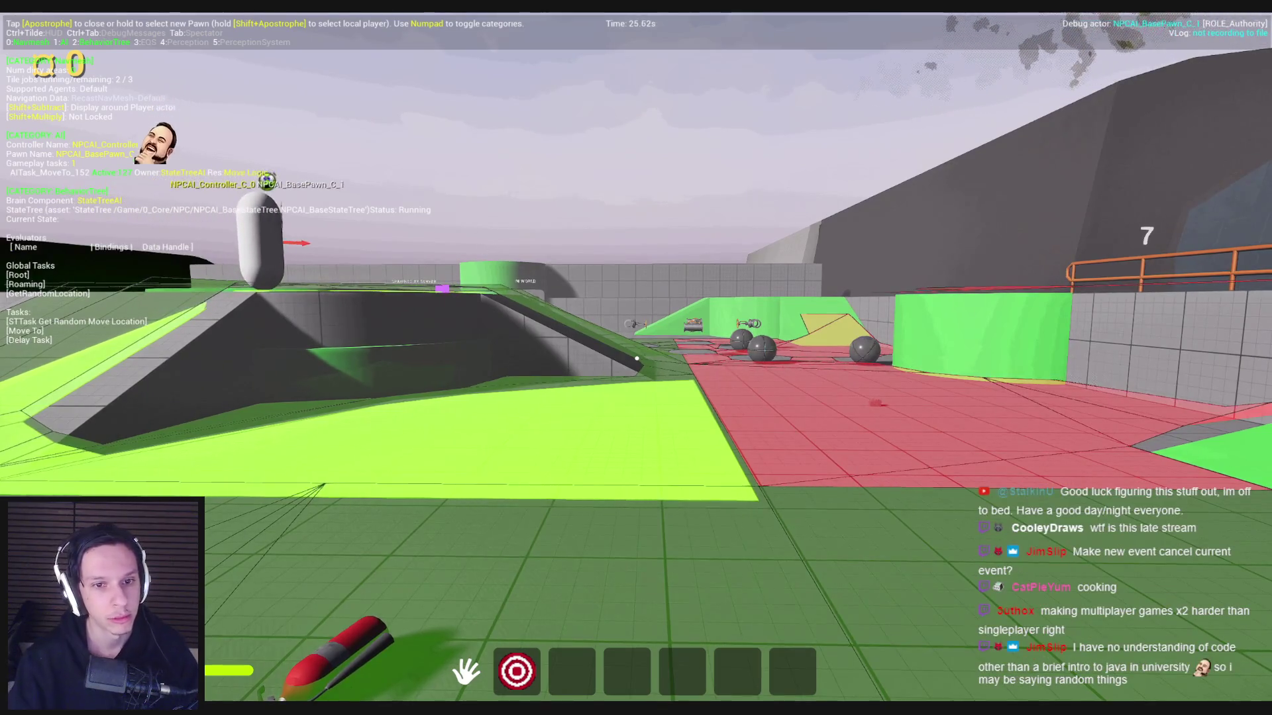
key(Escape)
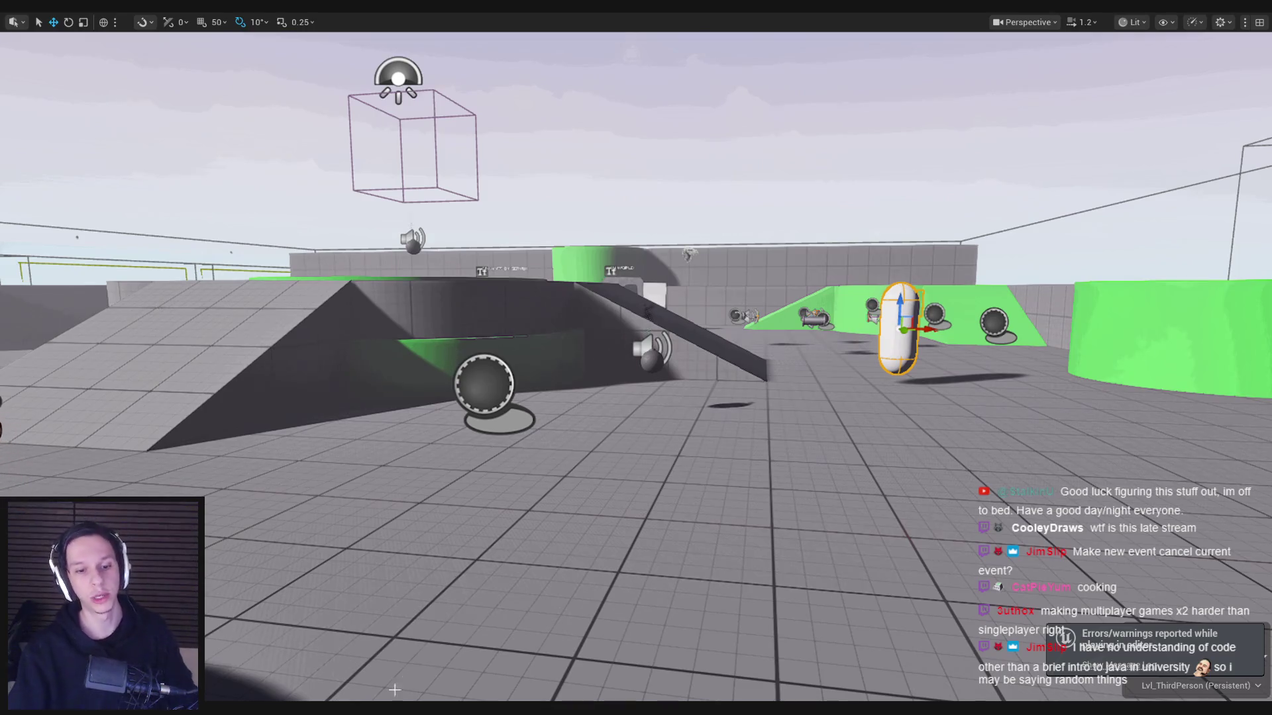
Step: Switch to the StateTree tutorial page in the browser
key(alt+Tab)
key(alt+Tab)
mouse_move(312, 699)
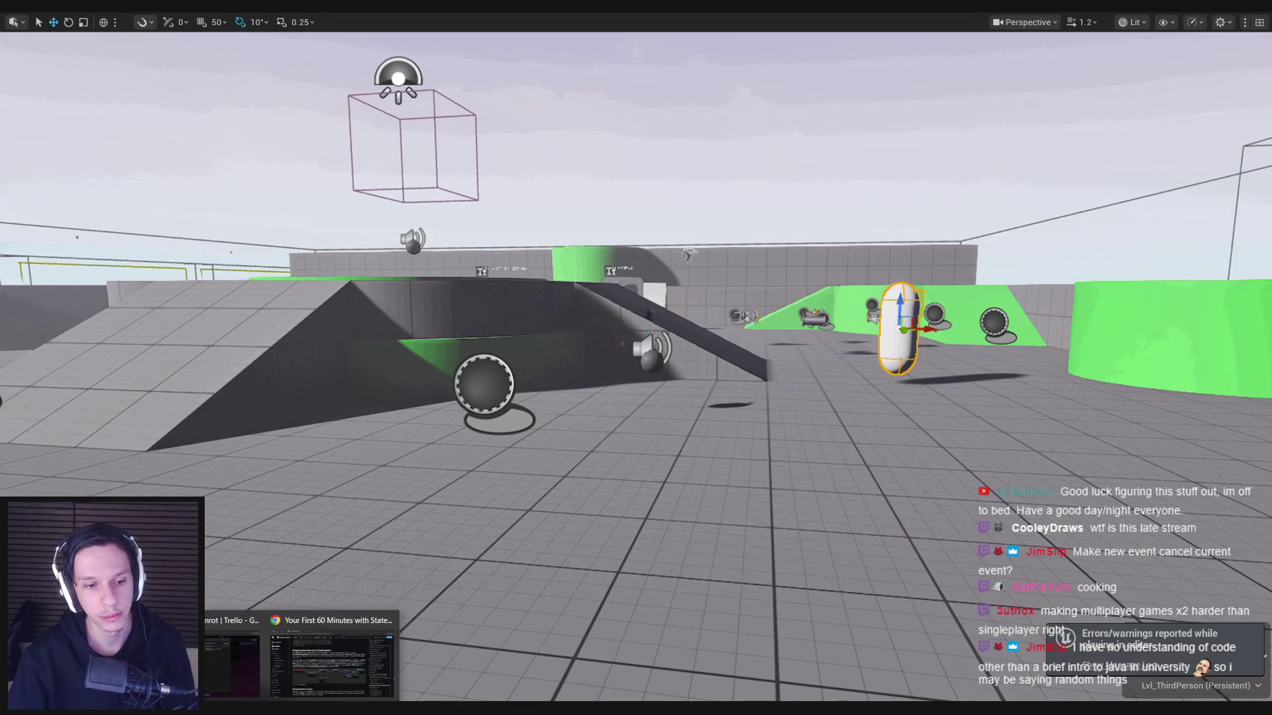
click(335, 656)
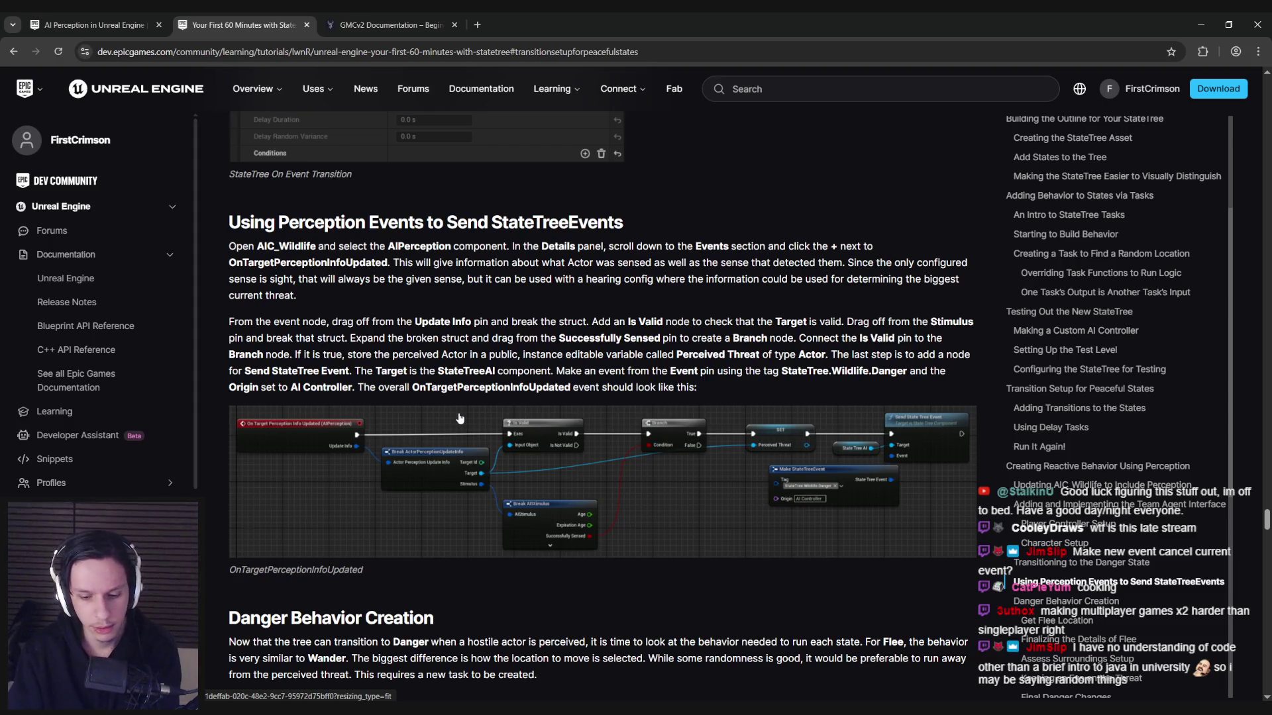
Step: Lower the volume, read the perception-events section, then switch back to Unreal
key(XF86AudioLowerVolume)
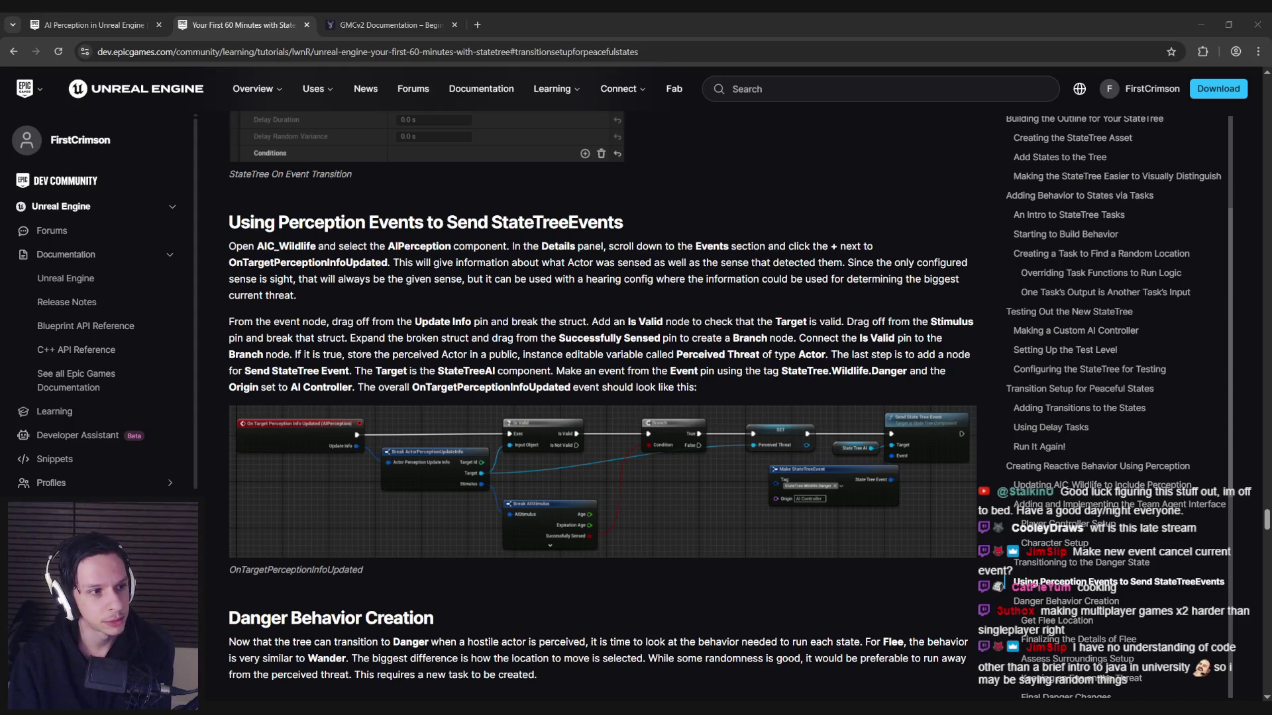
click(574, 368)
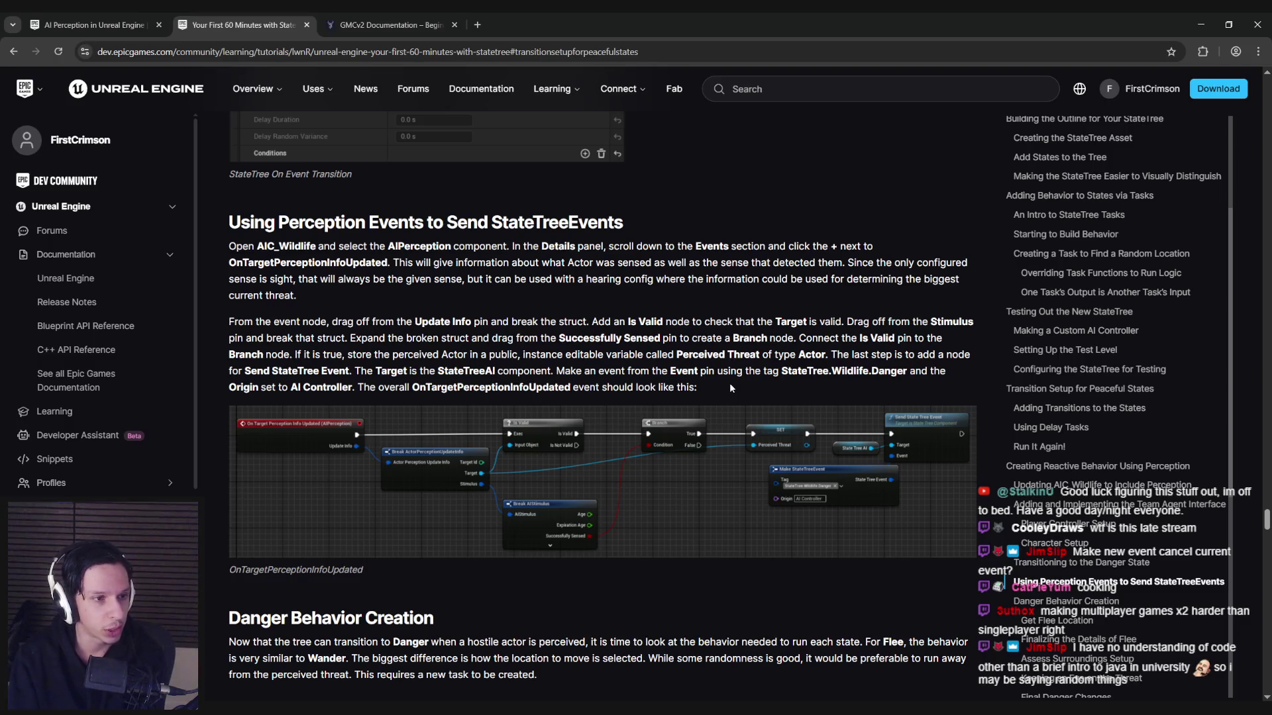
key(alt+Tab)
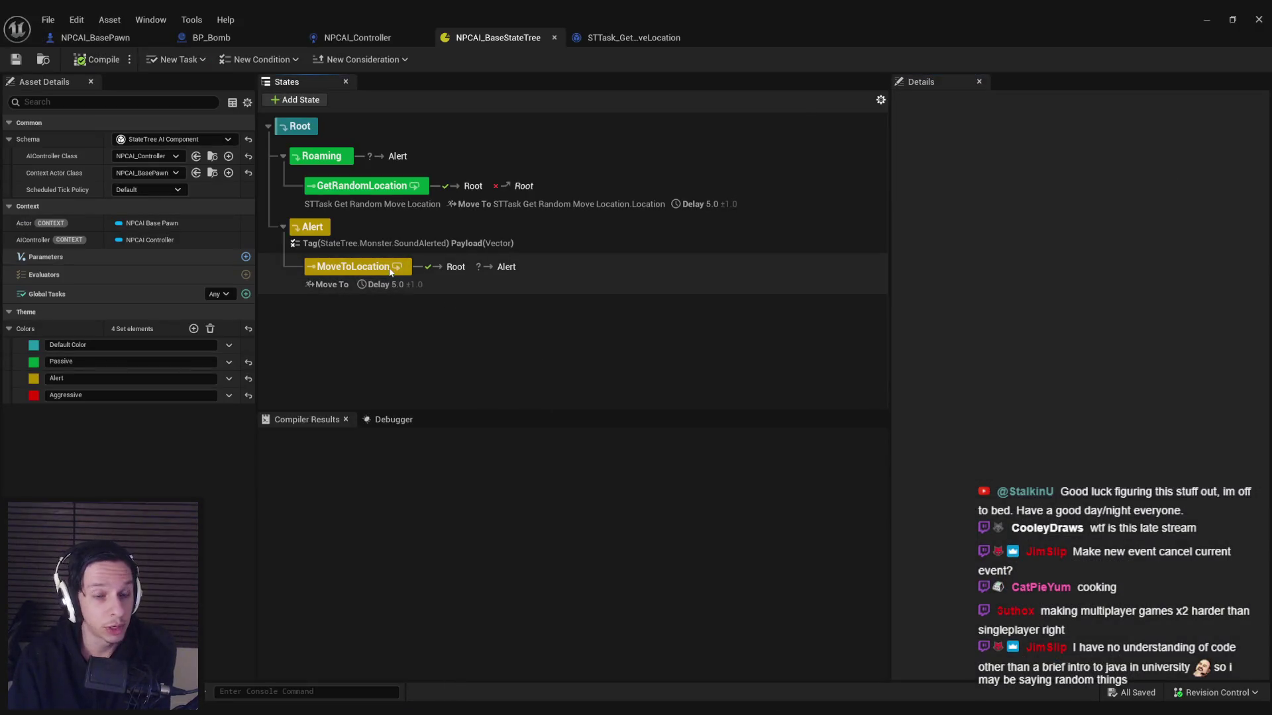
Step: Skip to the next track and open the deadmau5 artist page
click(363, 401)
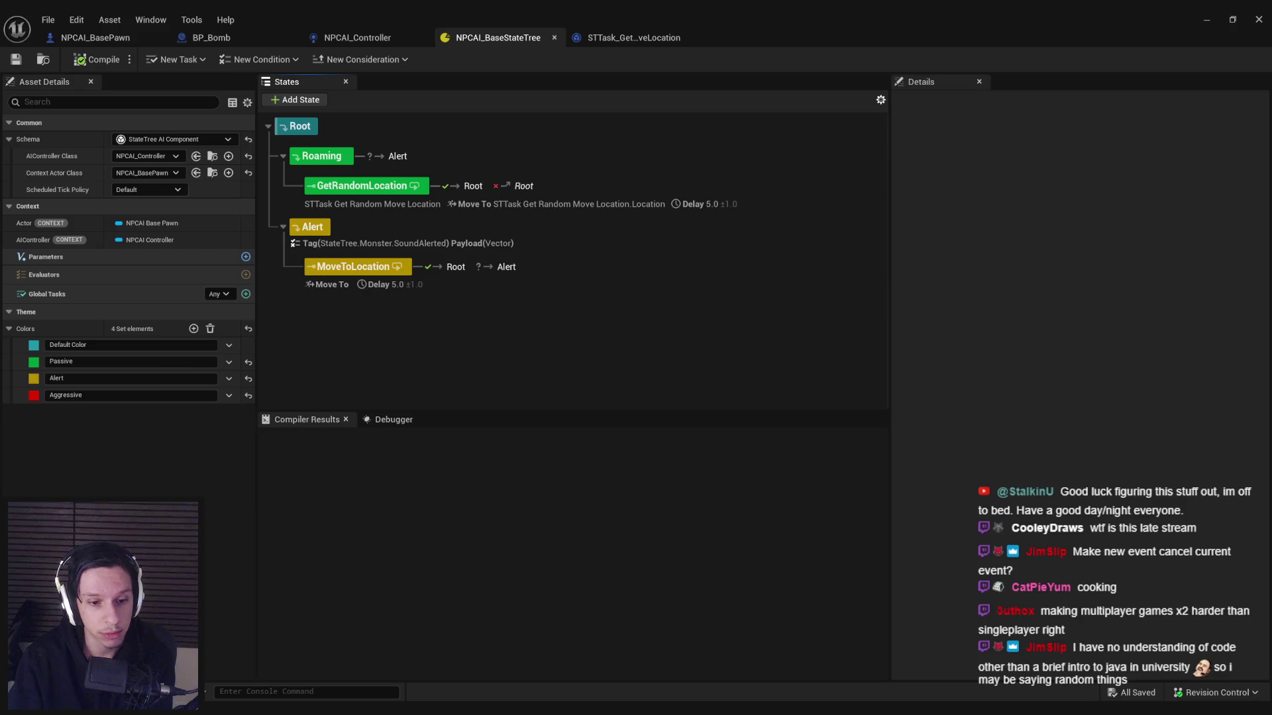
key(alt+Tab)
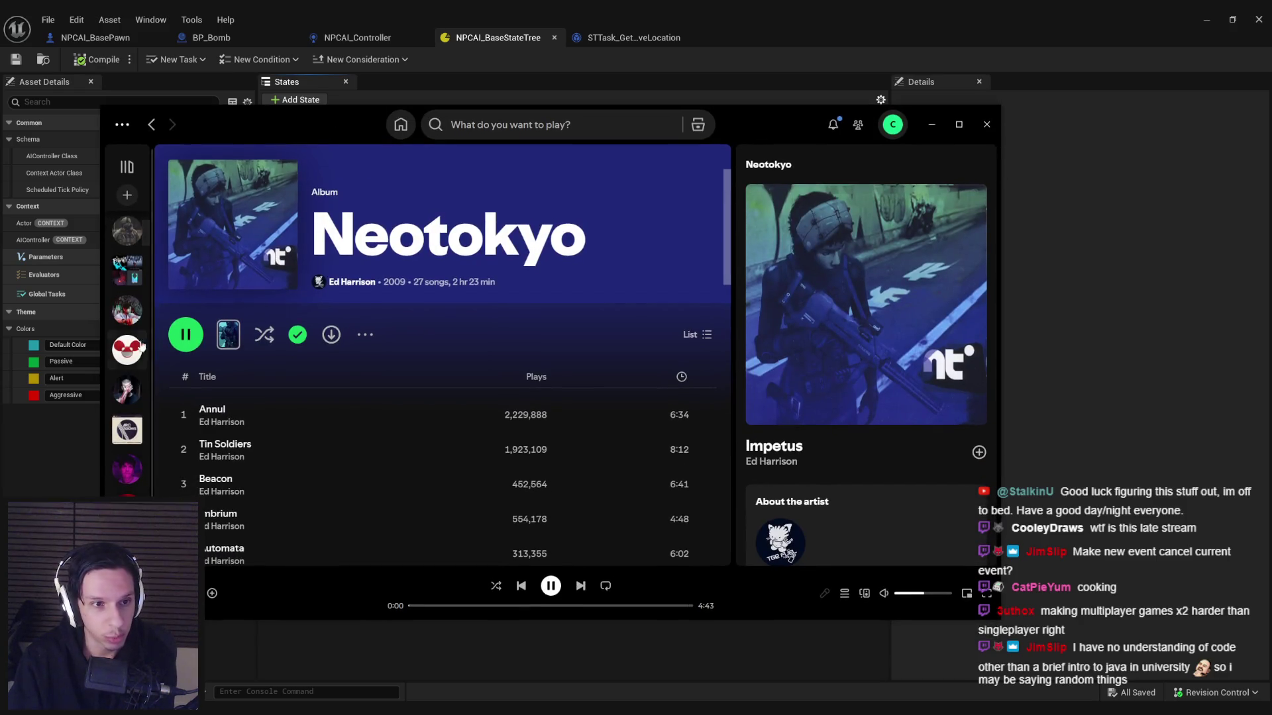
click(135, 348)
Step: Scroll the library to the Justice artist page, then minimize Spotify
scroll(126, 361, down, 1)
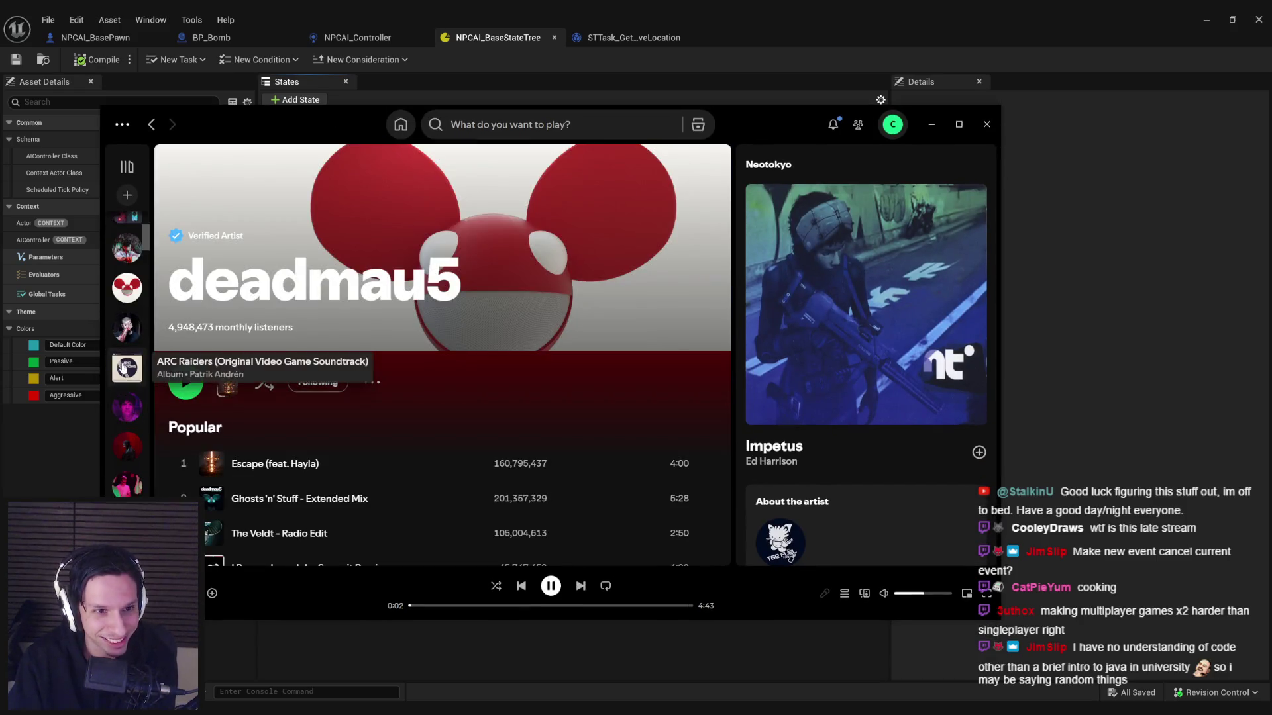
scroll(125, 371, down, 1)
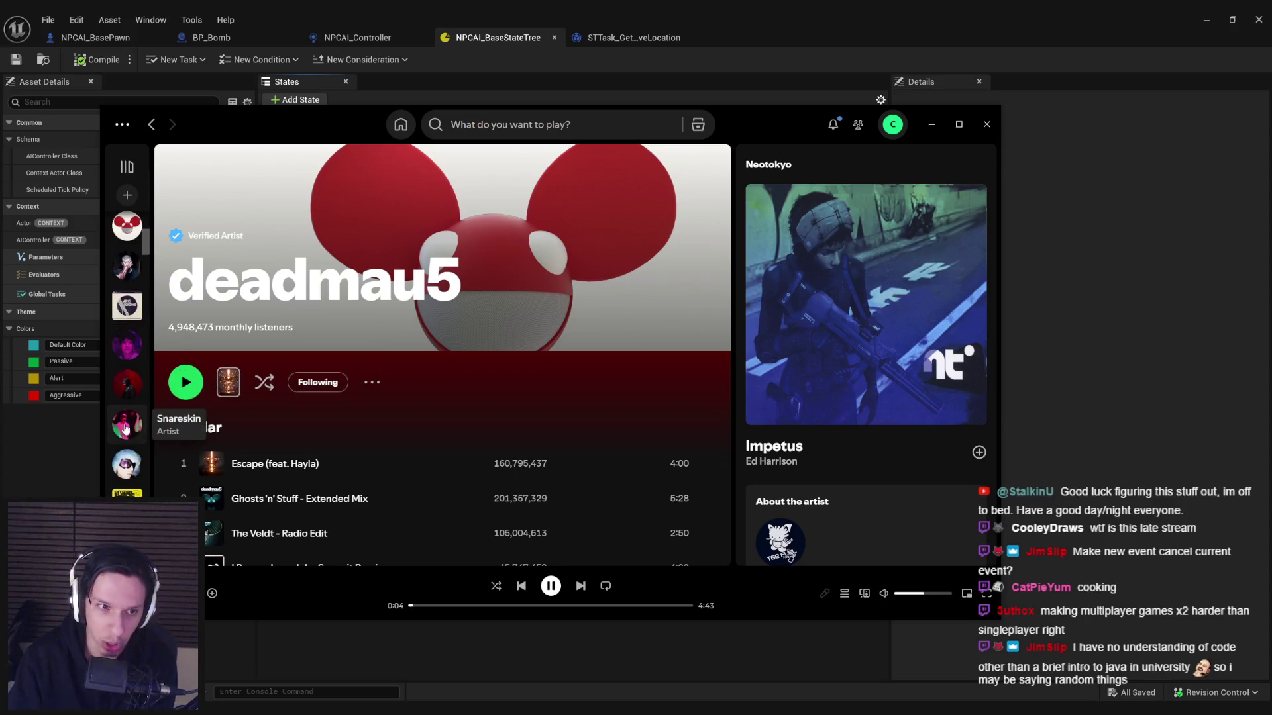
scroll(130, 411, down, 2)
scroll(129, 441, down, 4)
scroll(130, 440, down, 5)
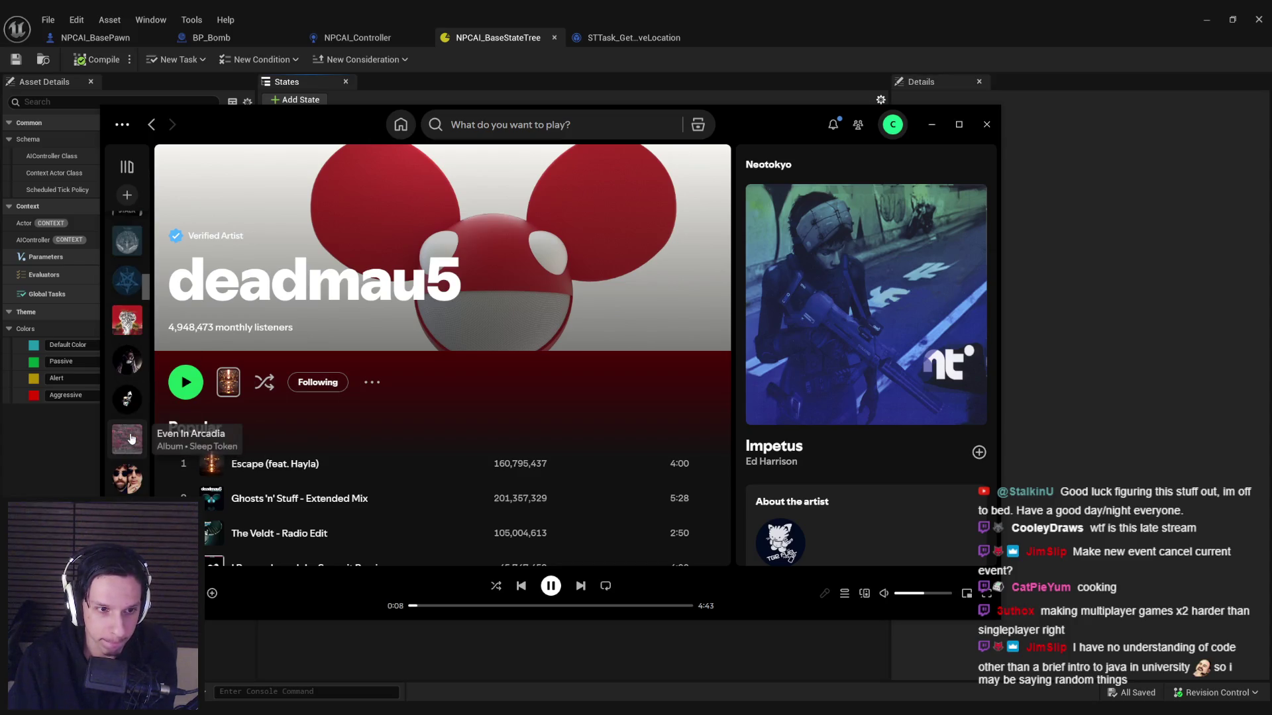
click(128, 292)
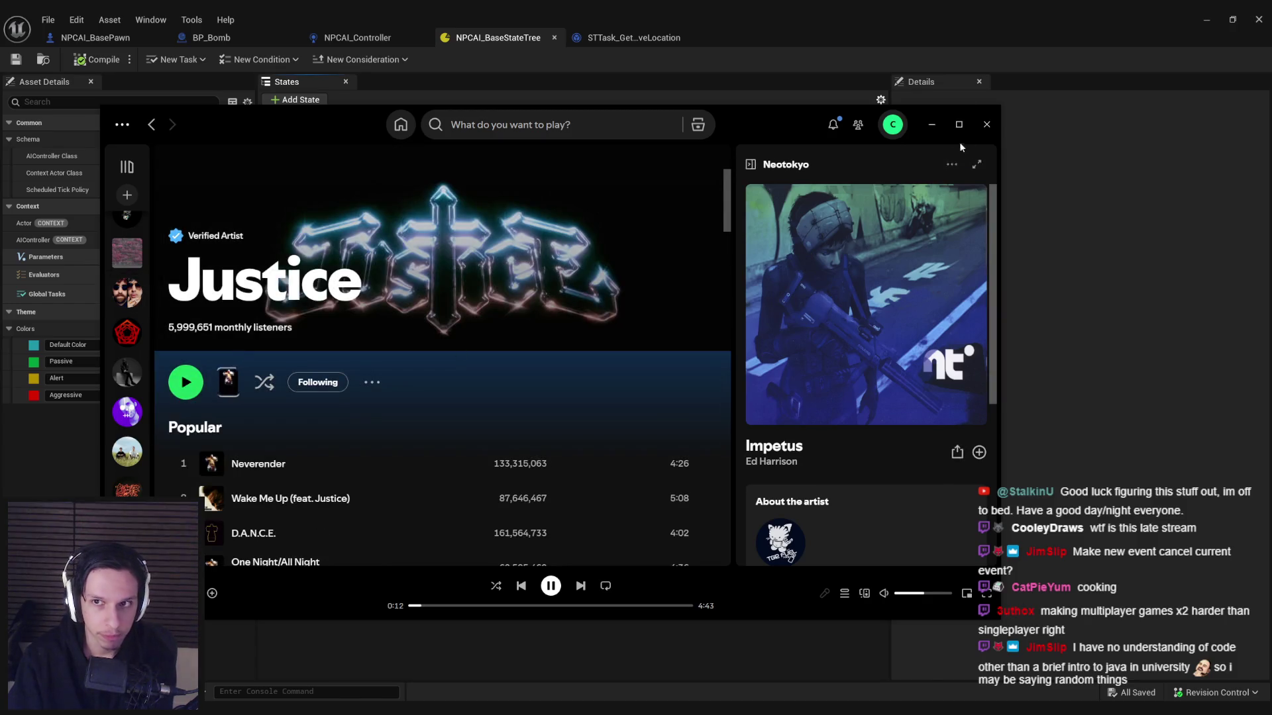
click(932, 124)
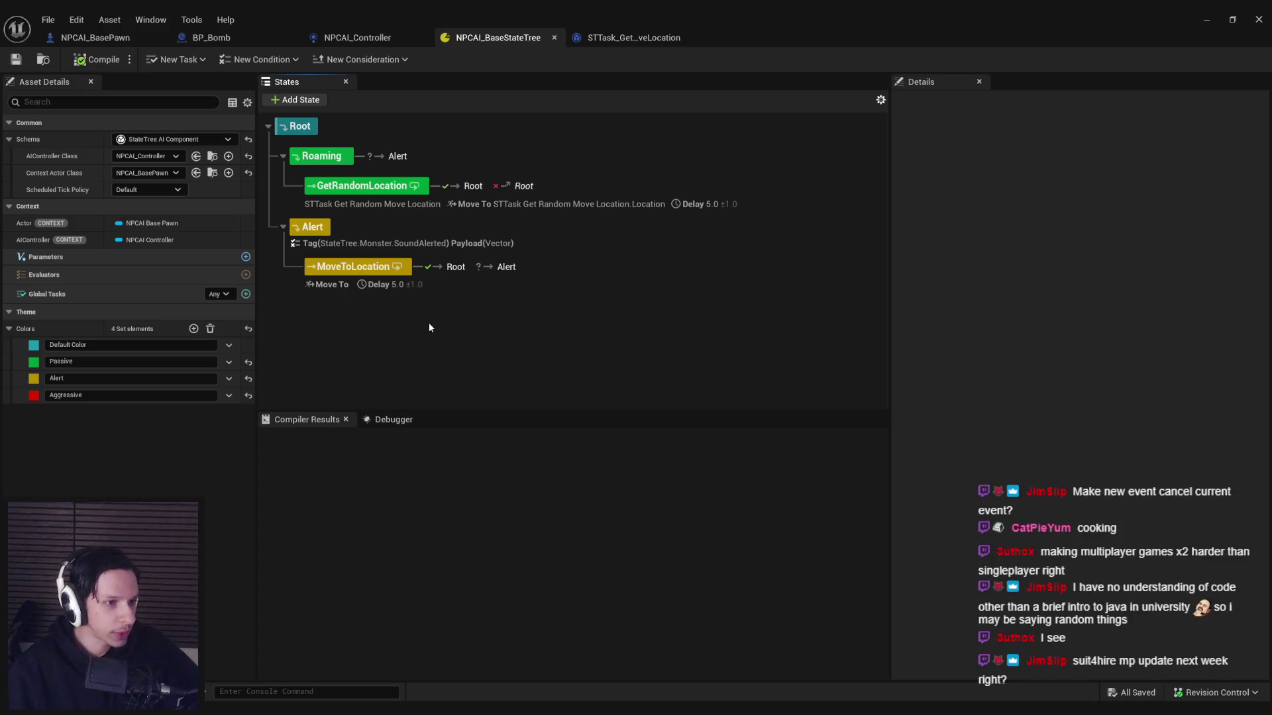
Step: Open Steam from the system tray and expand MoveToLocation's Delay task settings
click(1139, 712)
click(1107, 627)
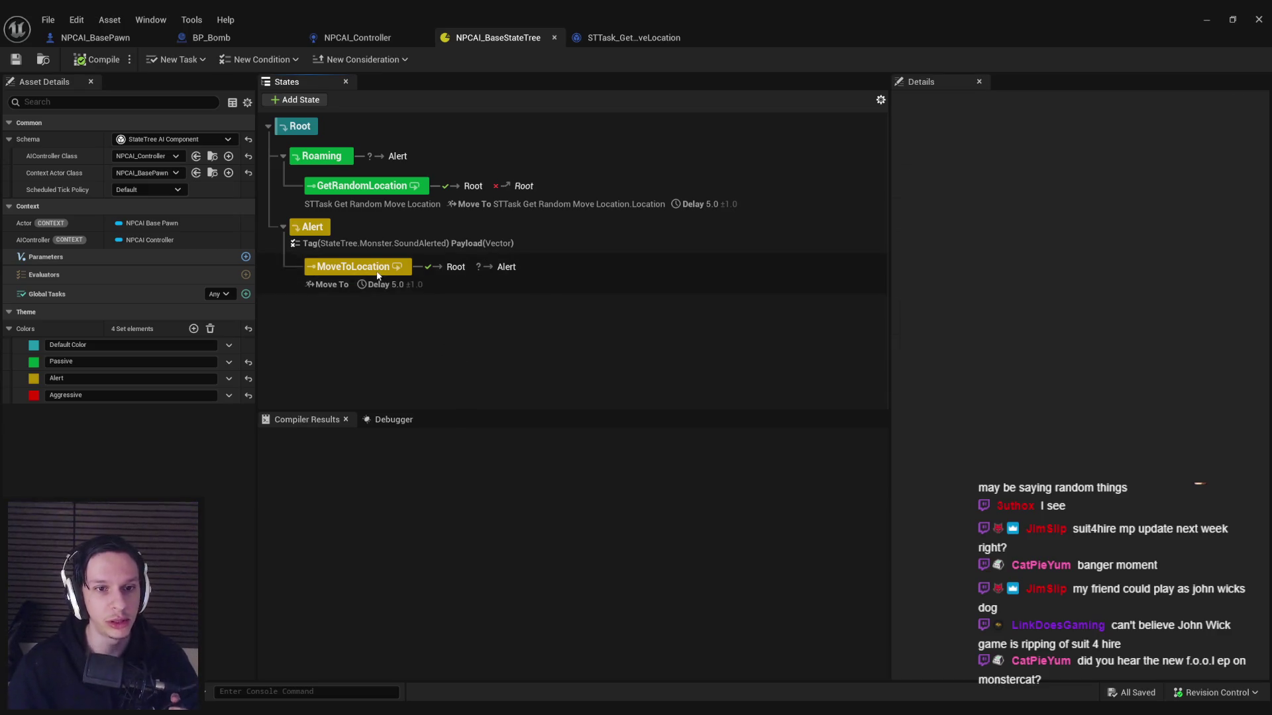
click(378, 276)
click(899, 451)
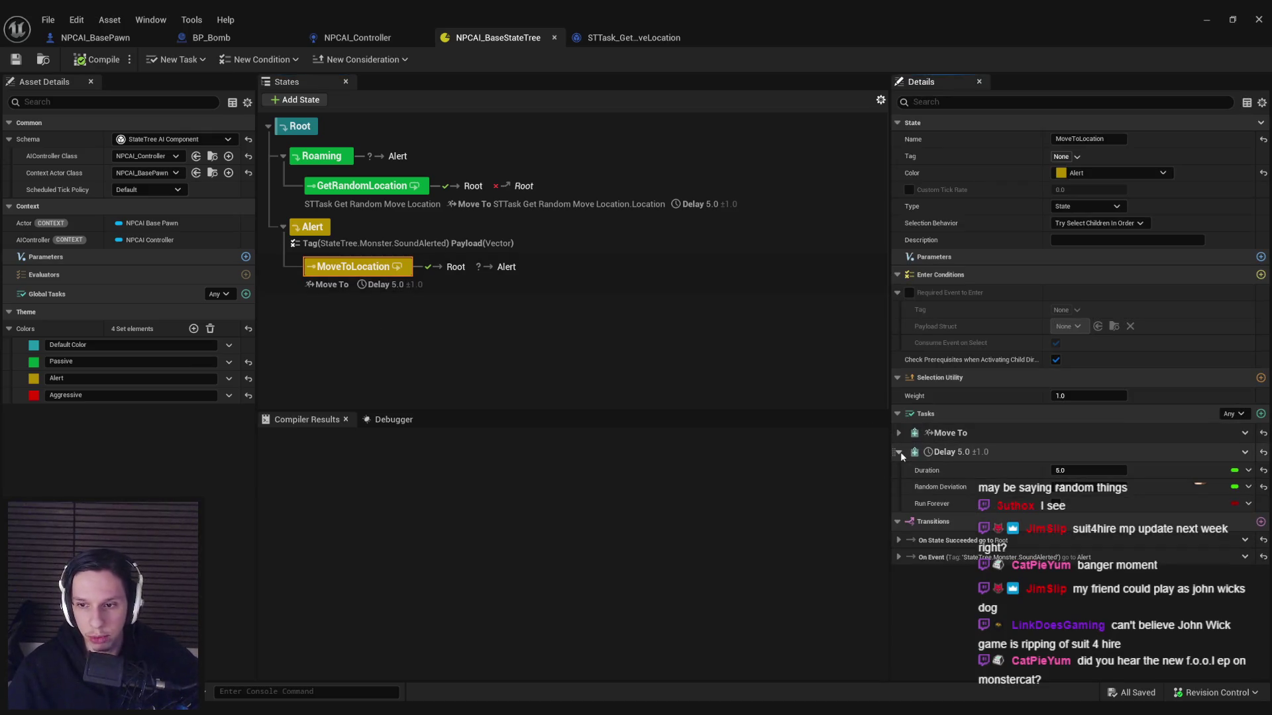
Step: Compare the Alert state's SoundAlerted vector payload with MoveToLocation's properties
click(425, 357)
click(312, 229)
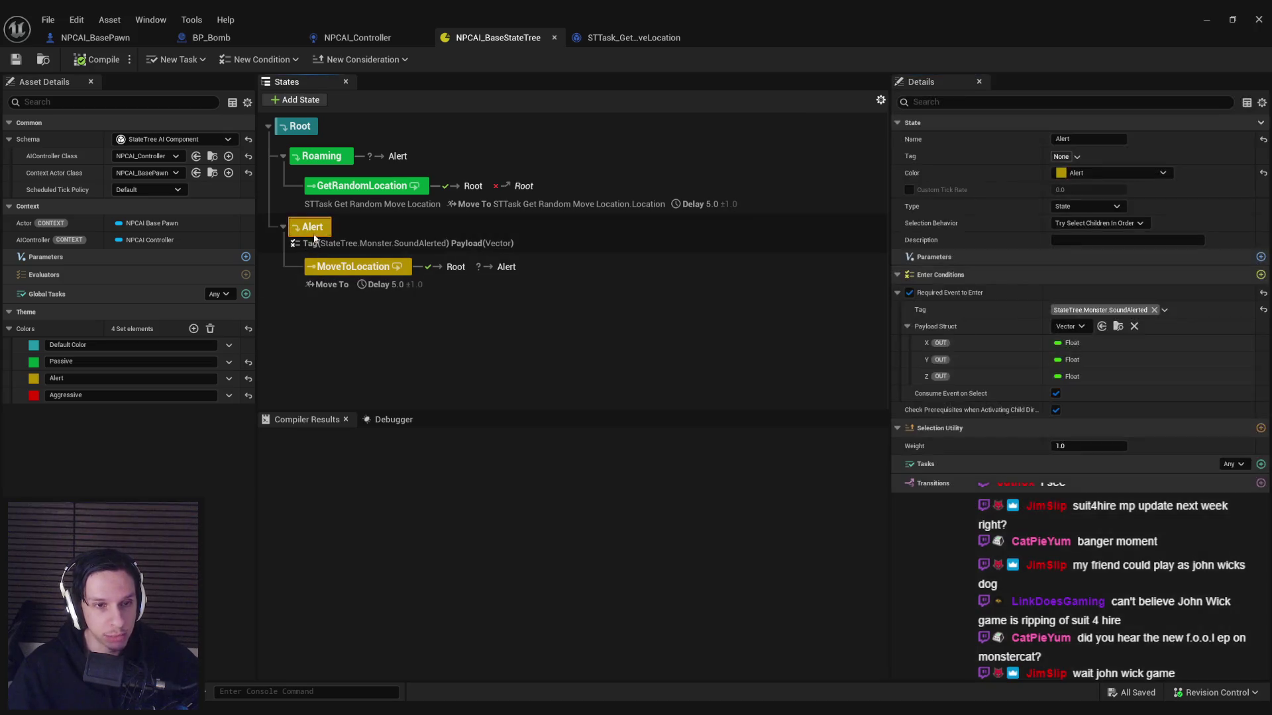
click(334, 269)
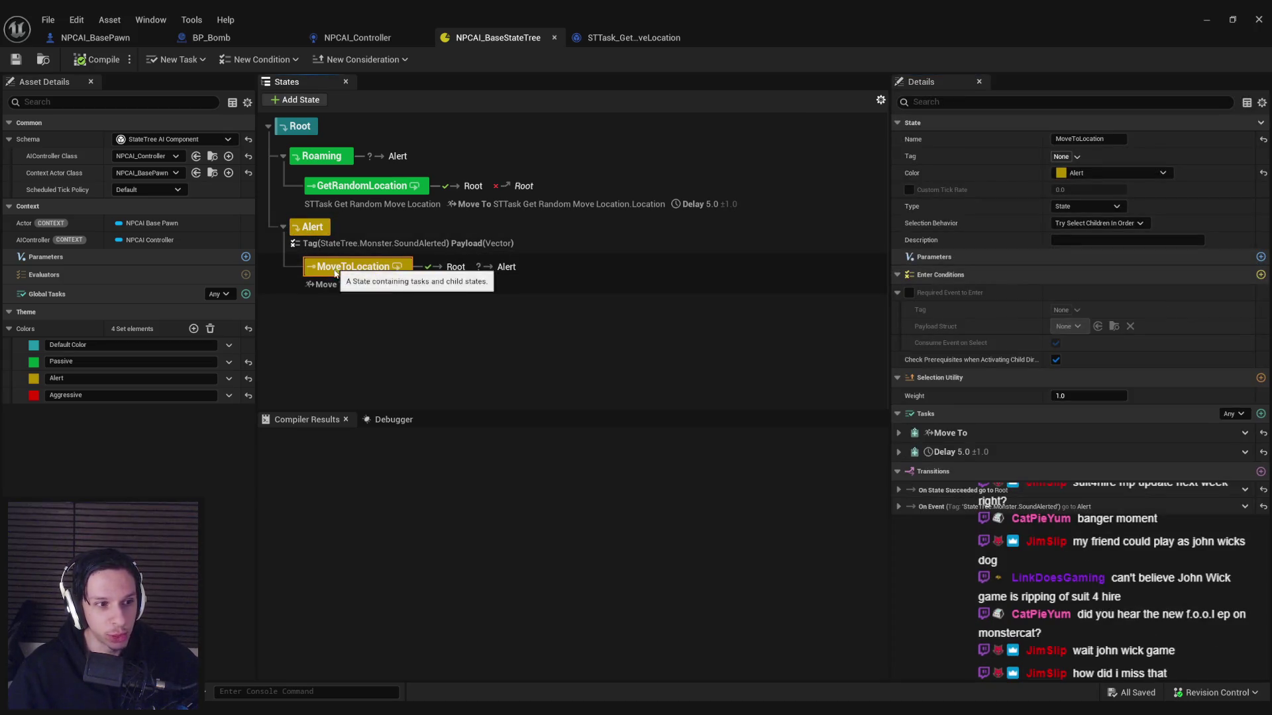
click(333, 331)
click(344, 269)
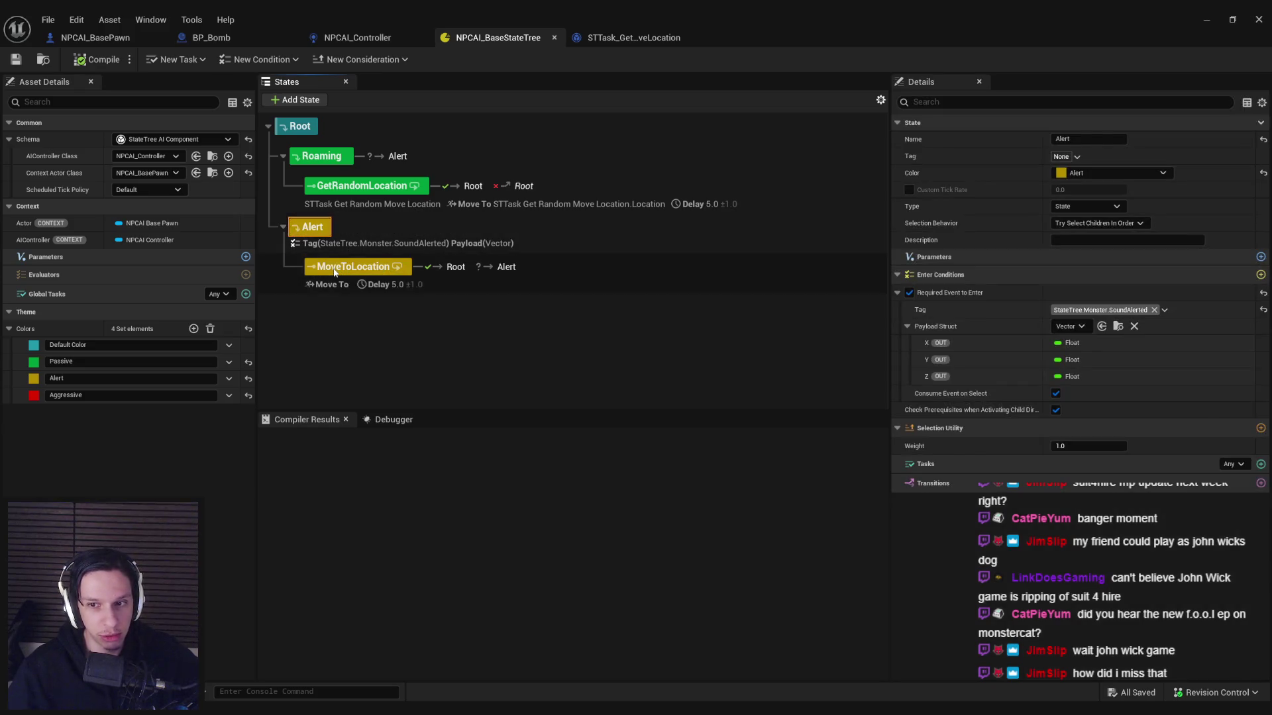
click(343, 308)
click(324, 228)
click(334, 268)
click(337, 312)
click(312, 229)
click(330, 269)
click(331, 340)
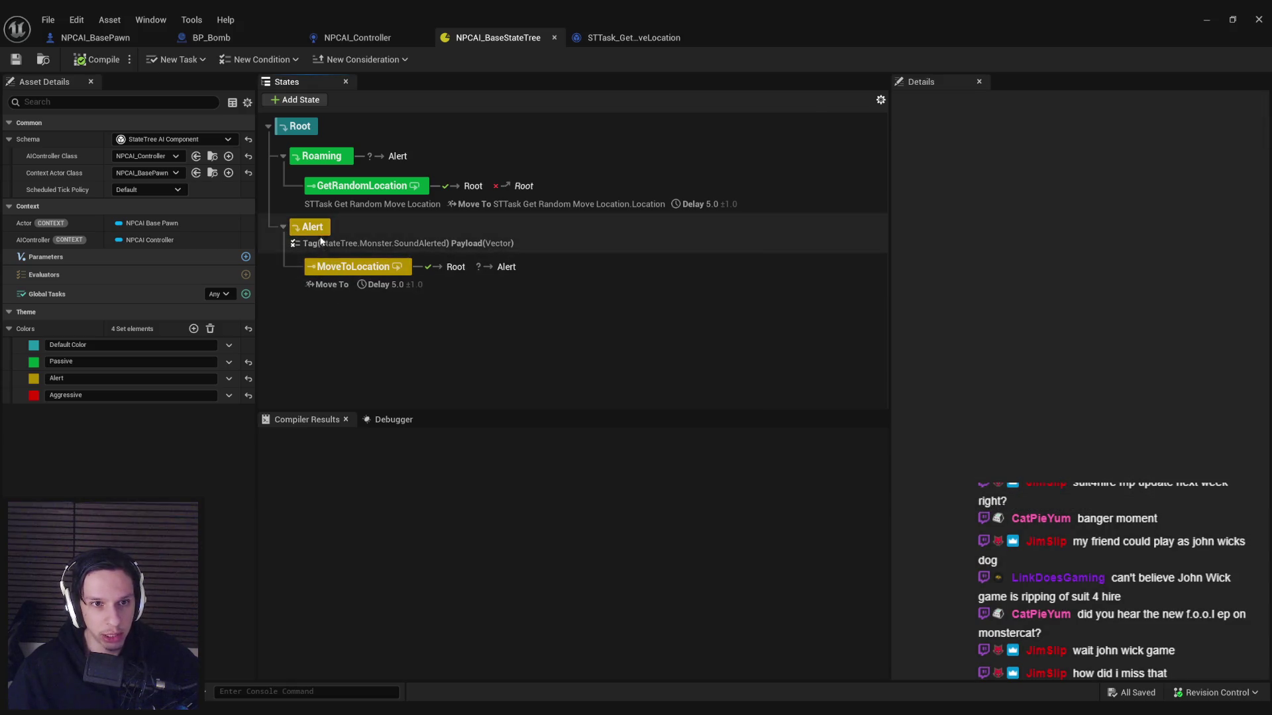
click(313, 229)
click(334, 268)
click(339, 323)
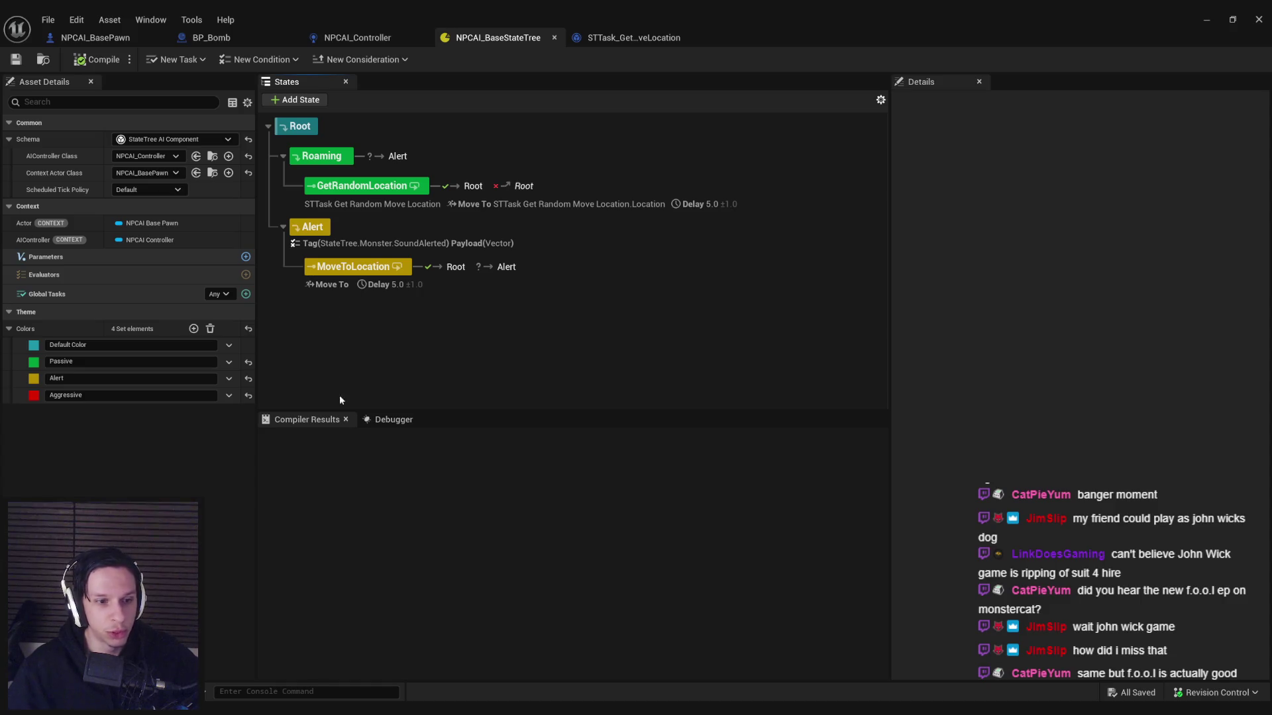
mouse_move(302, 710)
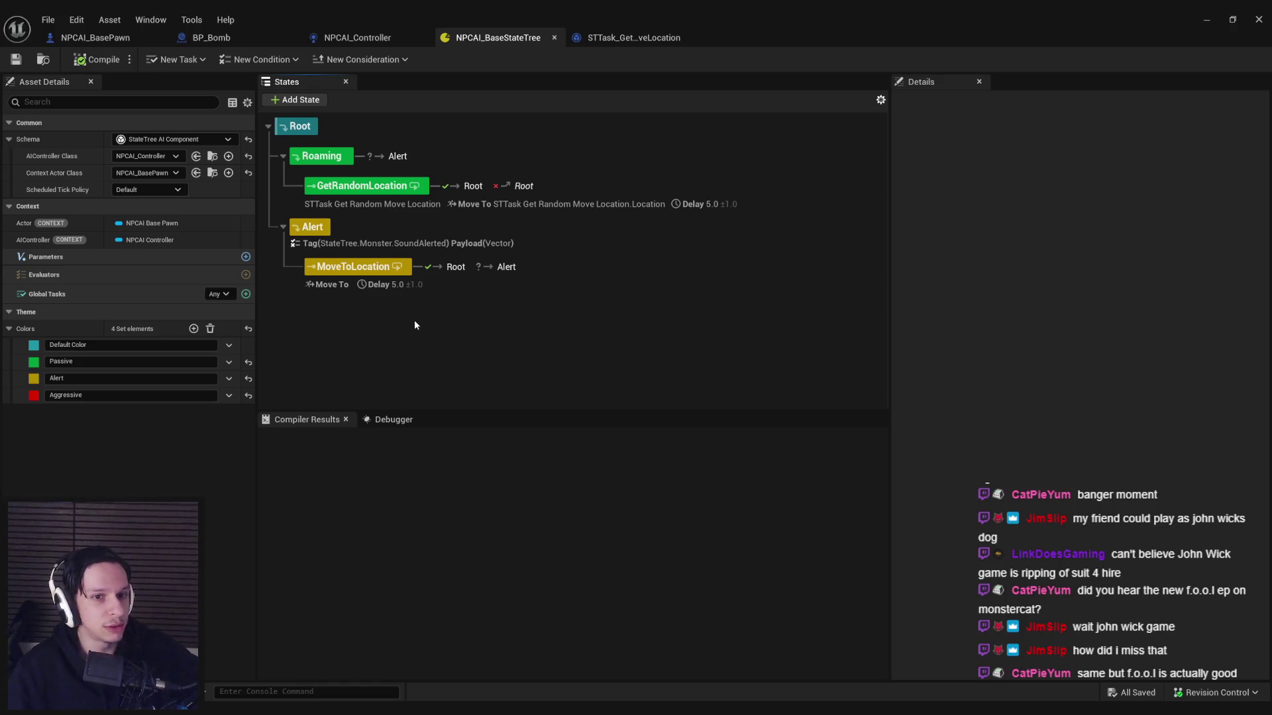
Step: Recheck both states, then bring up the STTask_GetRandomMoveLocation event graph
click(368, 281)
click(313, 229)
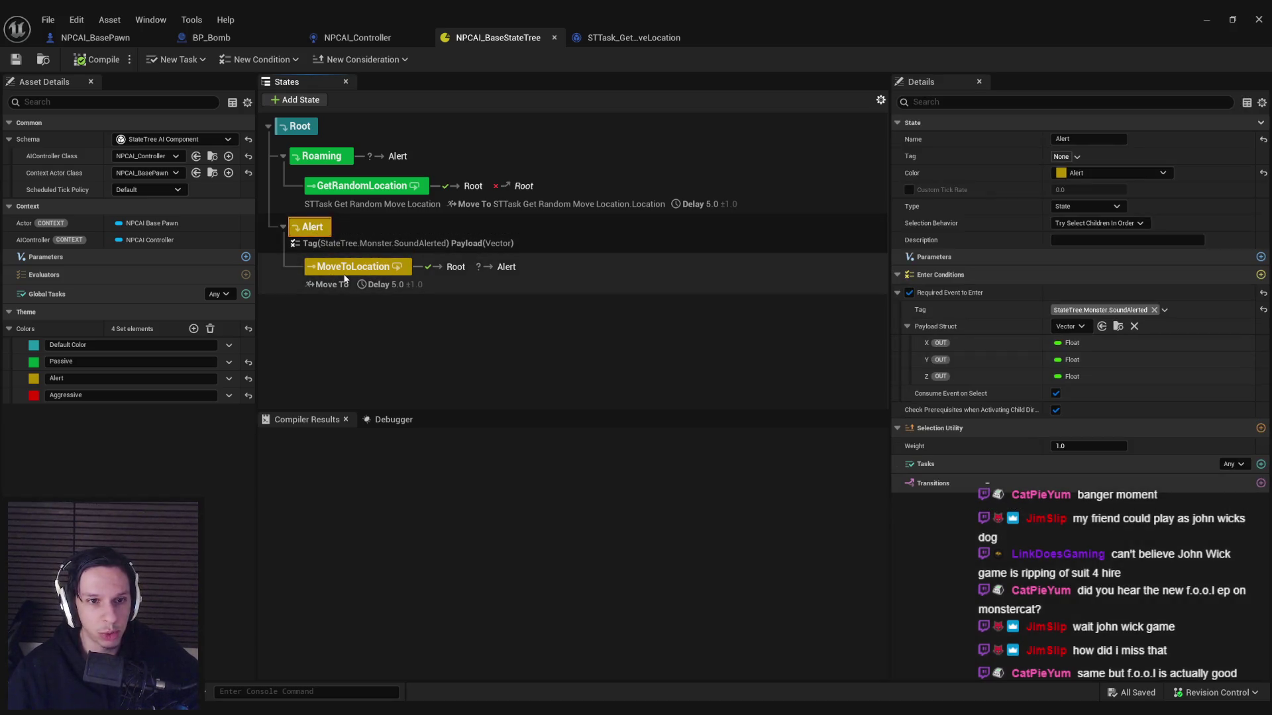
click(344, 273)
click(344, 307)
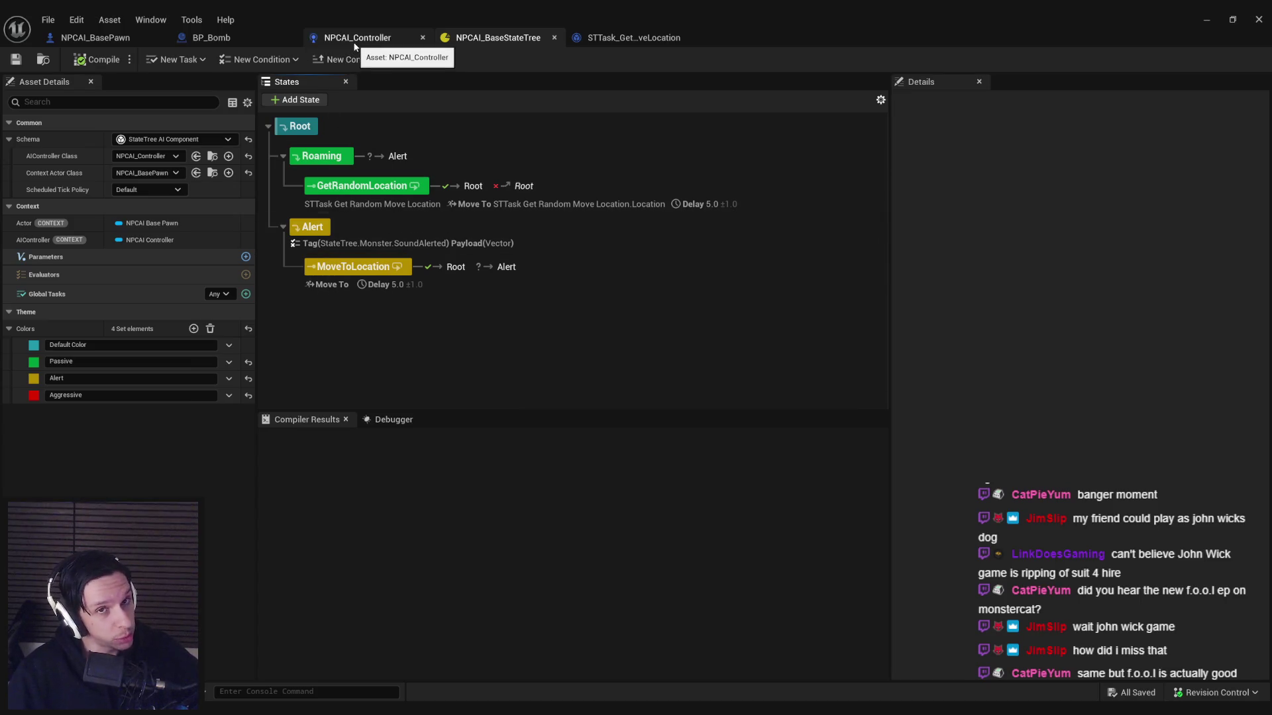
click(592, 37)
click(516, 39)
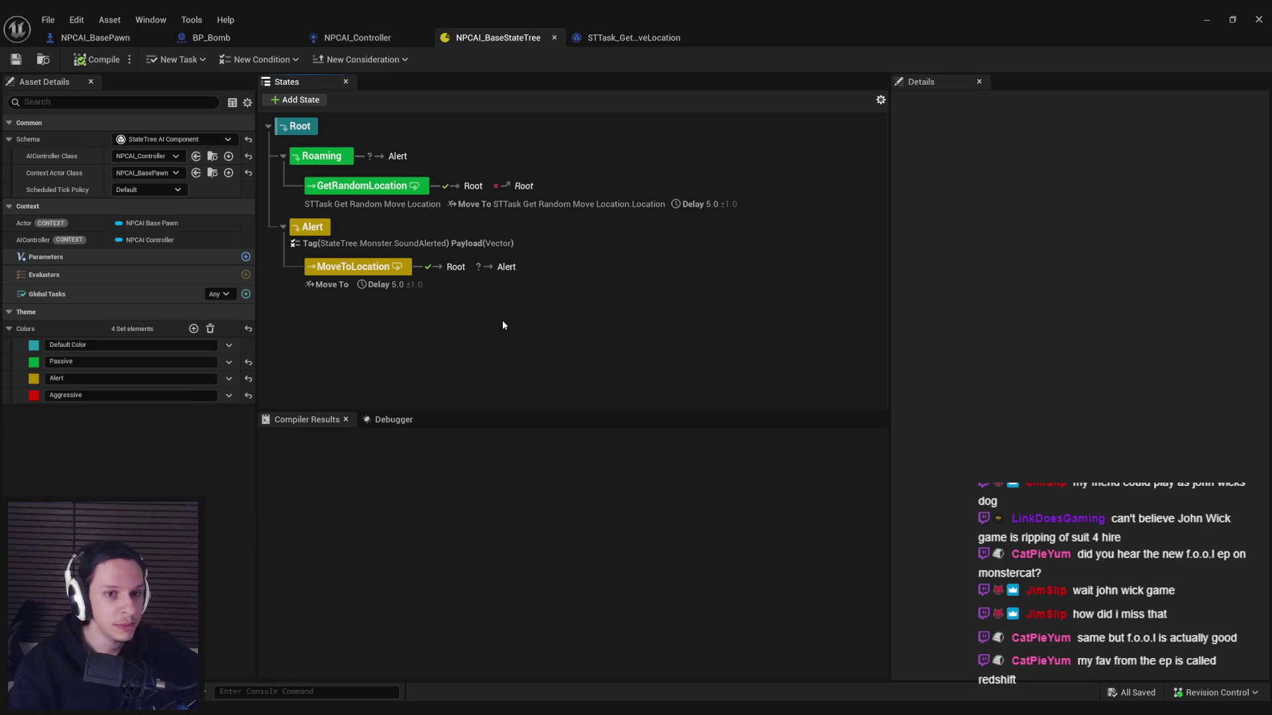
click(607, 37)
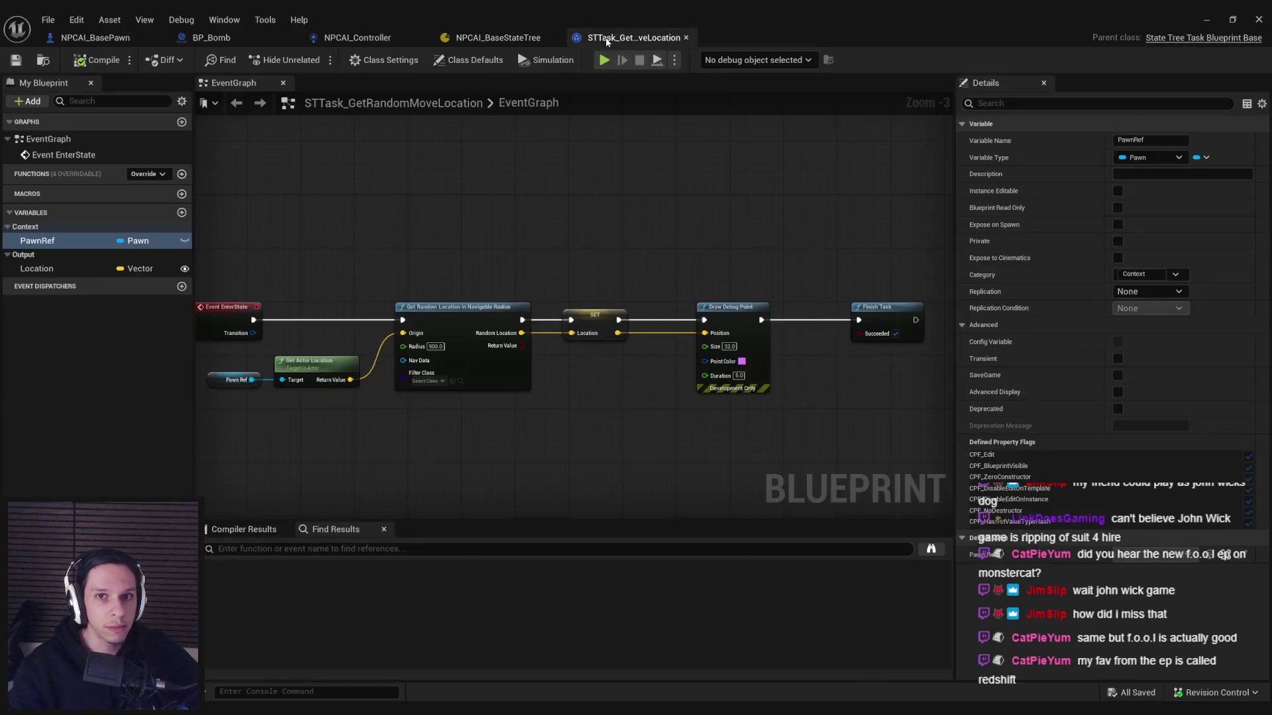
Step: Open the NPCAI_Controller event graph and pan to the Branch node
click(515, 40)
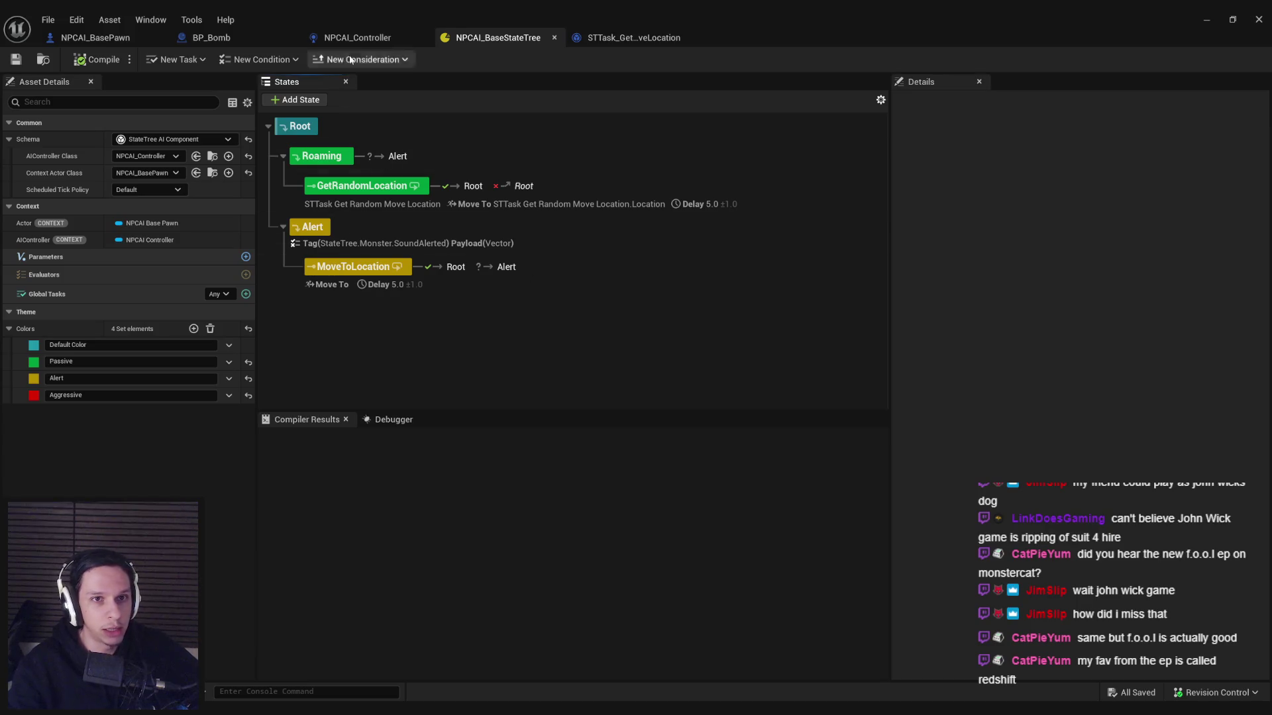
click(352, 38)
drag(500, 287, 689, 304)
scroll(601, 304, down, 3)
drag(600, 303, 551, 302)
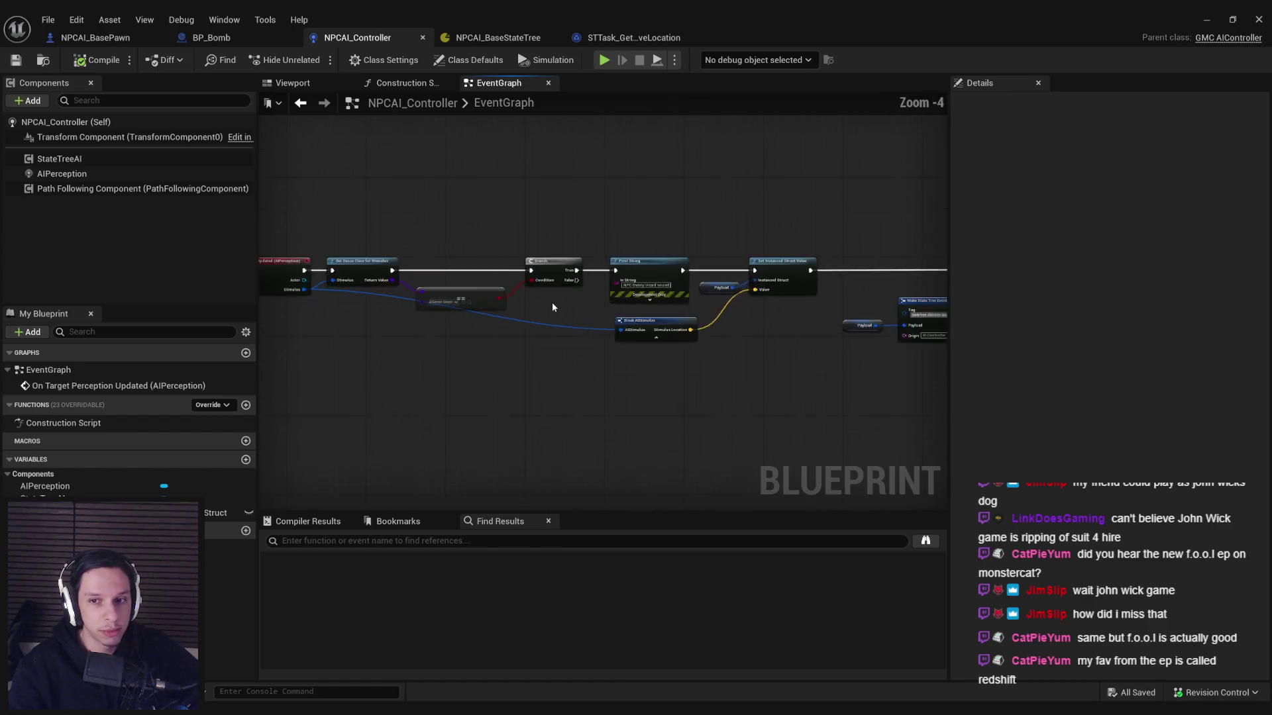
scroll(551, 302, up, 2)
scroll(553, 307, down, 1)
scroll(552, 307, down, 1)
scroll(553, 306, up, 2)
Step: Add a reroute point on the Stimulus wire, move it left, then compile and save
double_click(709, 320)
drag(716, 324, 433, 339)
click(715, 341)
click(662, 398)
click(99, 61)
click(16, 60)
Step: Add and position a reroute point on the Stimulus Location wire
scroll(575, 269, down, 2)
scroll(621, 290, up, 2)
scroll(681, 304, down, 2)
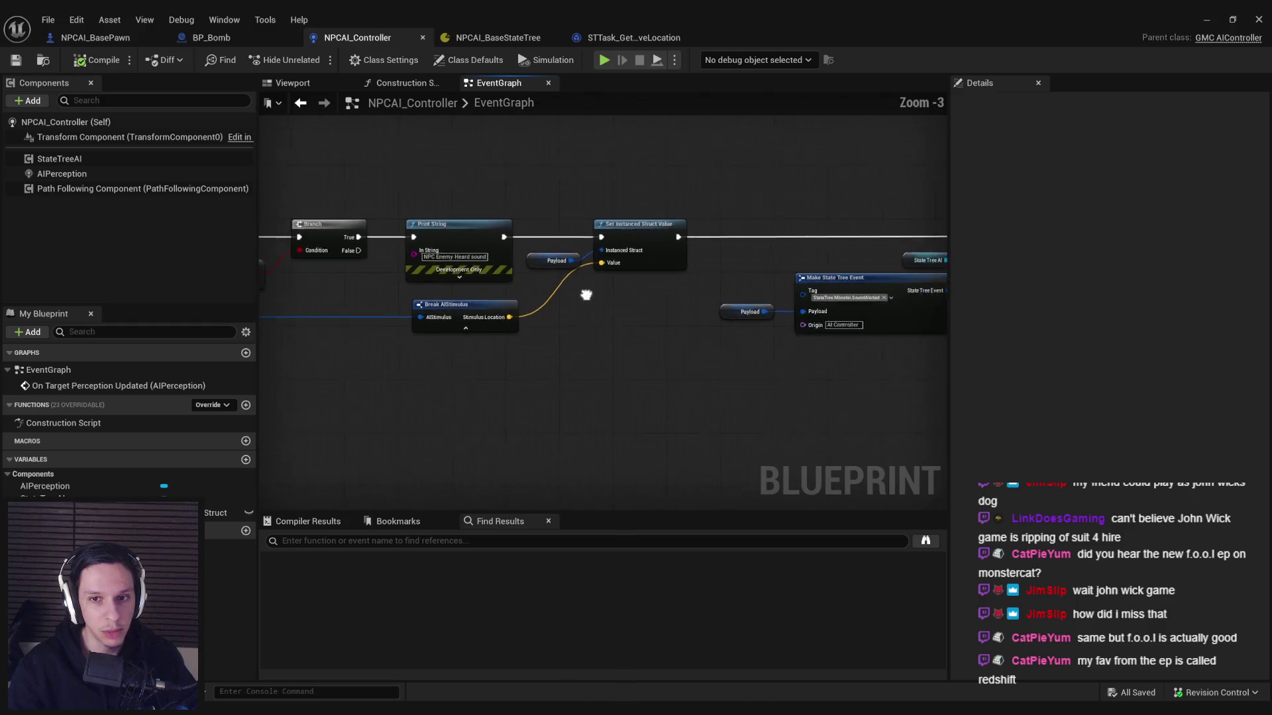
scroll(557, 291, up, 3)
double_click(485, 300)
drag(490, 303, 522, 329)
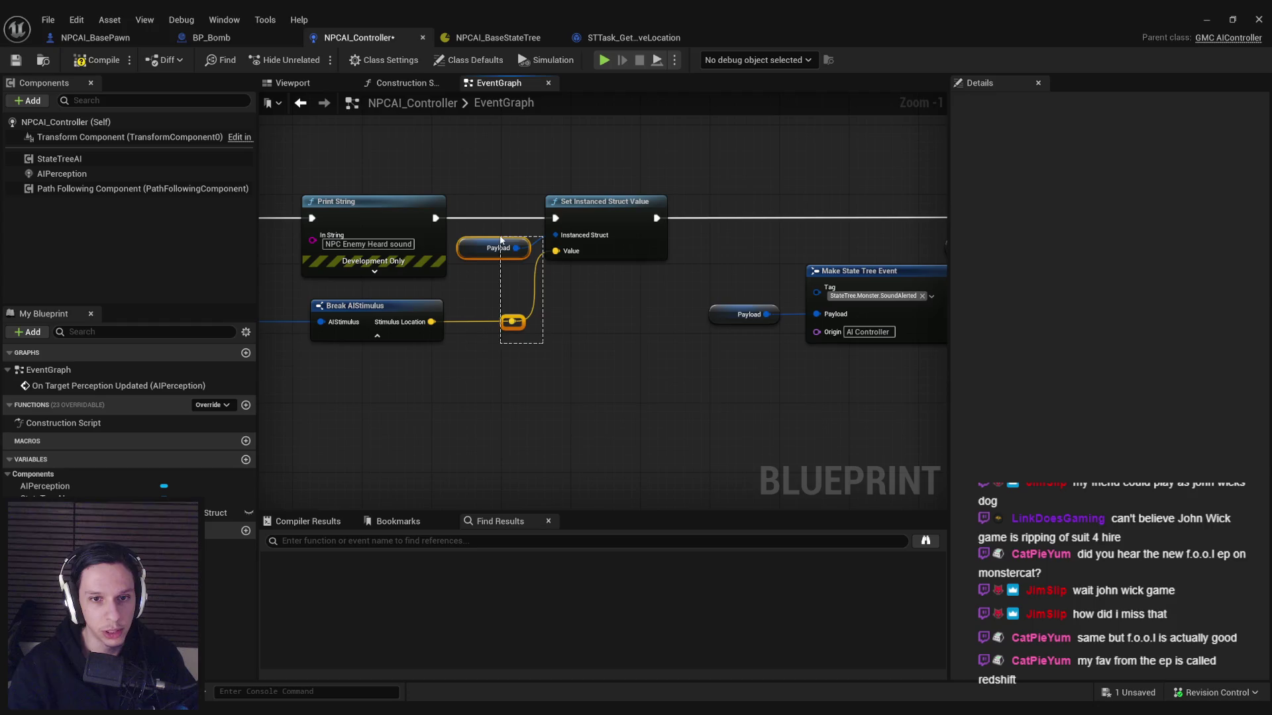
Step: Shift the Set Instanced Struct Value and payload nodes right, then compile and save
drag(596, 246, 613, 246)
drag(612, 342, 464, 193)
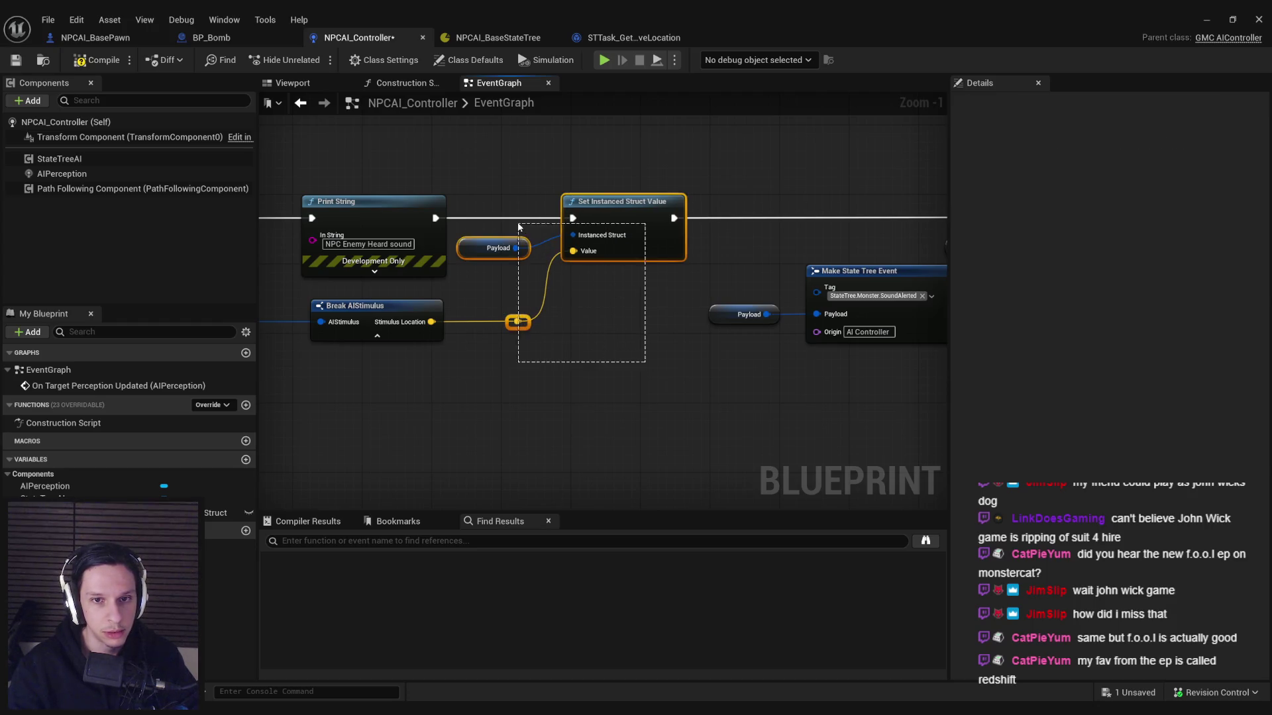
drag(623, 225, 648, 224)
click(575, 287)
click(98, 59)
click(16, 59)
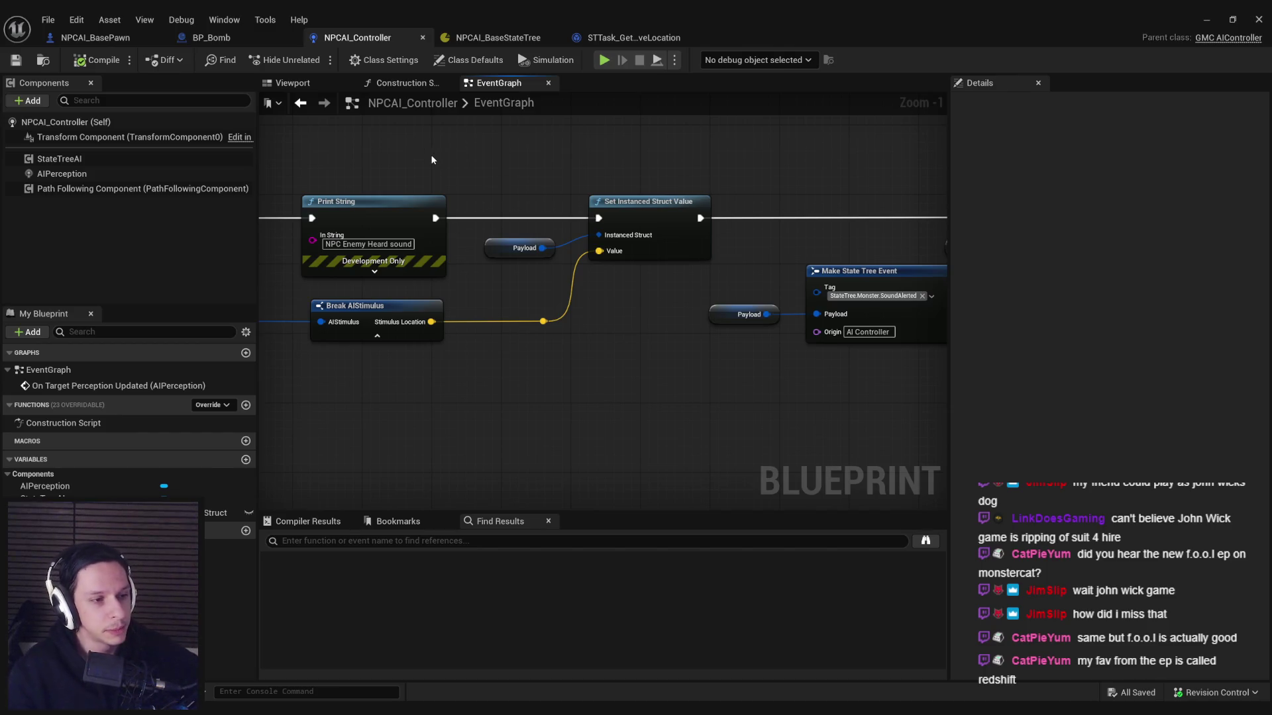
Step: Pan to the Send State Tree Event side, then open the NPC state tree
mouse_move(629, 337)
mouse_down()
mouse_move(535, 350)
mouse_move(561, 257)
mouse_move(466, 248)
mouse_up()
scroll(560, 257, up, 1)
scroll(562, 261, down, 1)
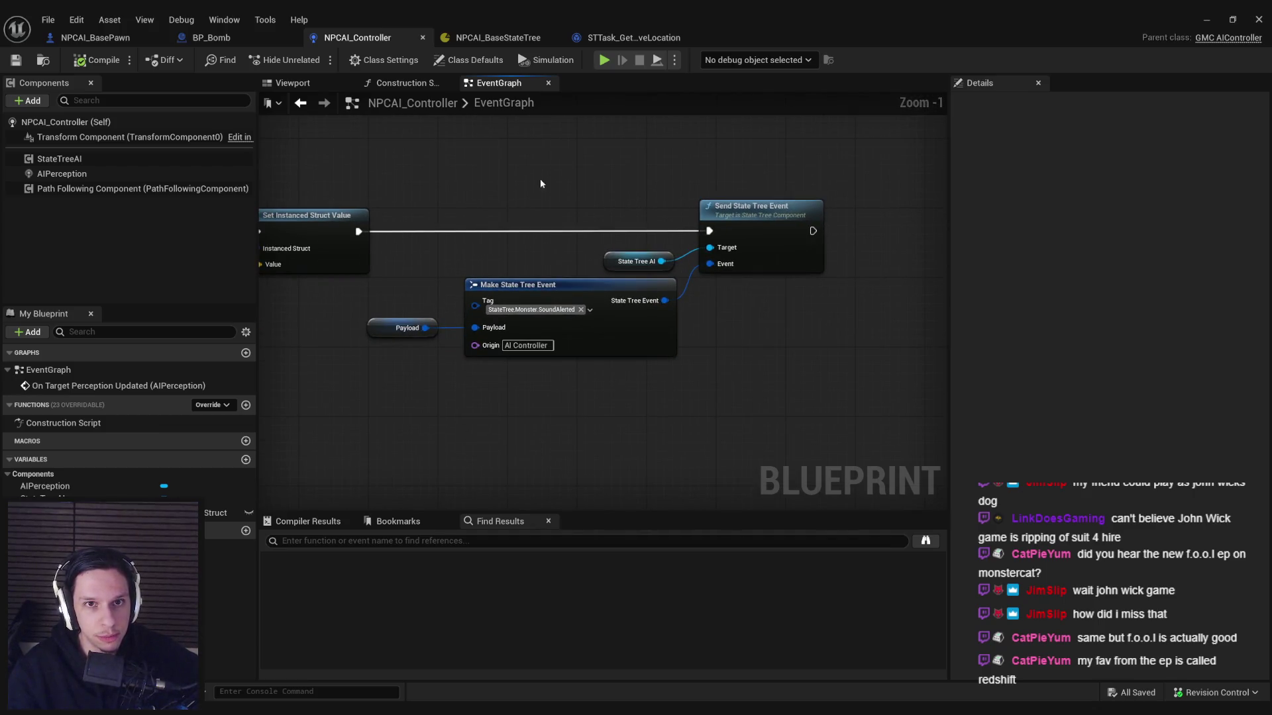
click(635, 40)
click(506, 42)
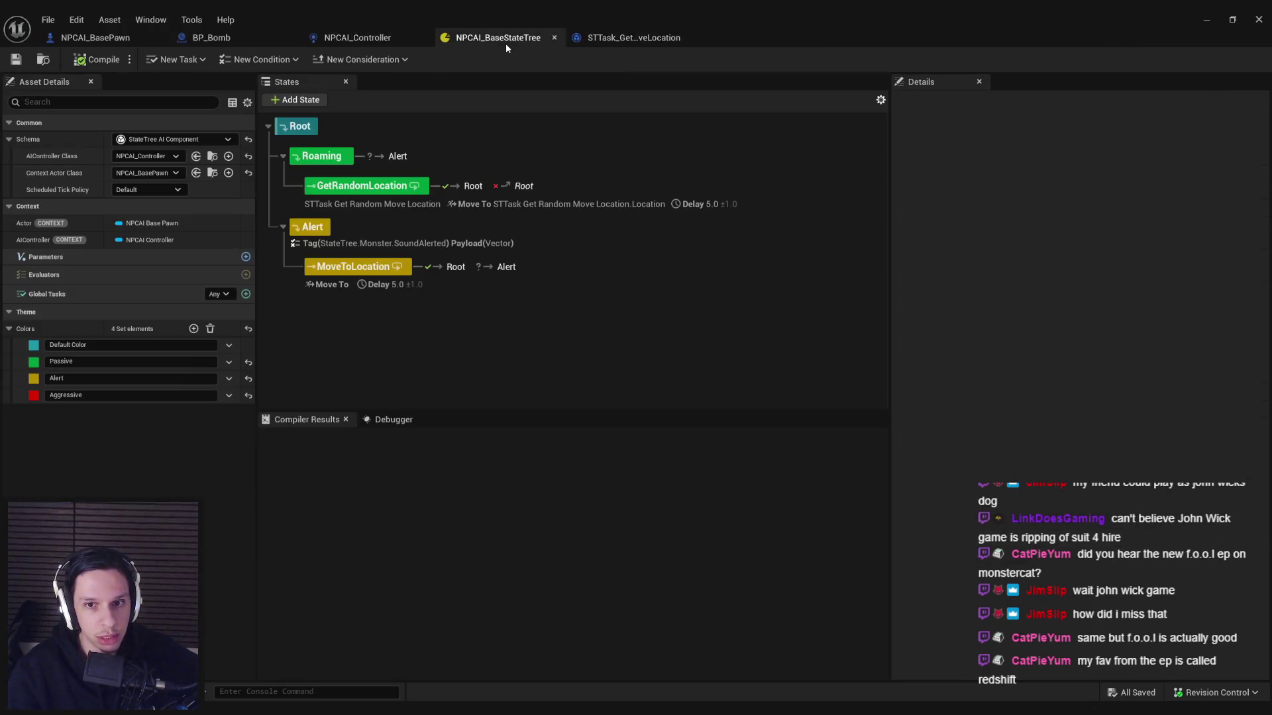
Step: Review the NPC controller, StateTree, bomb and base pawn blueprints, including the pawn's event graph
click(391, 38)
click(457, 38)
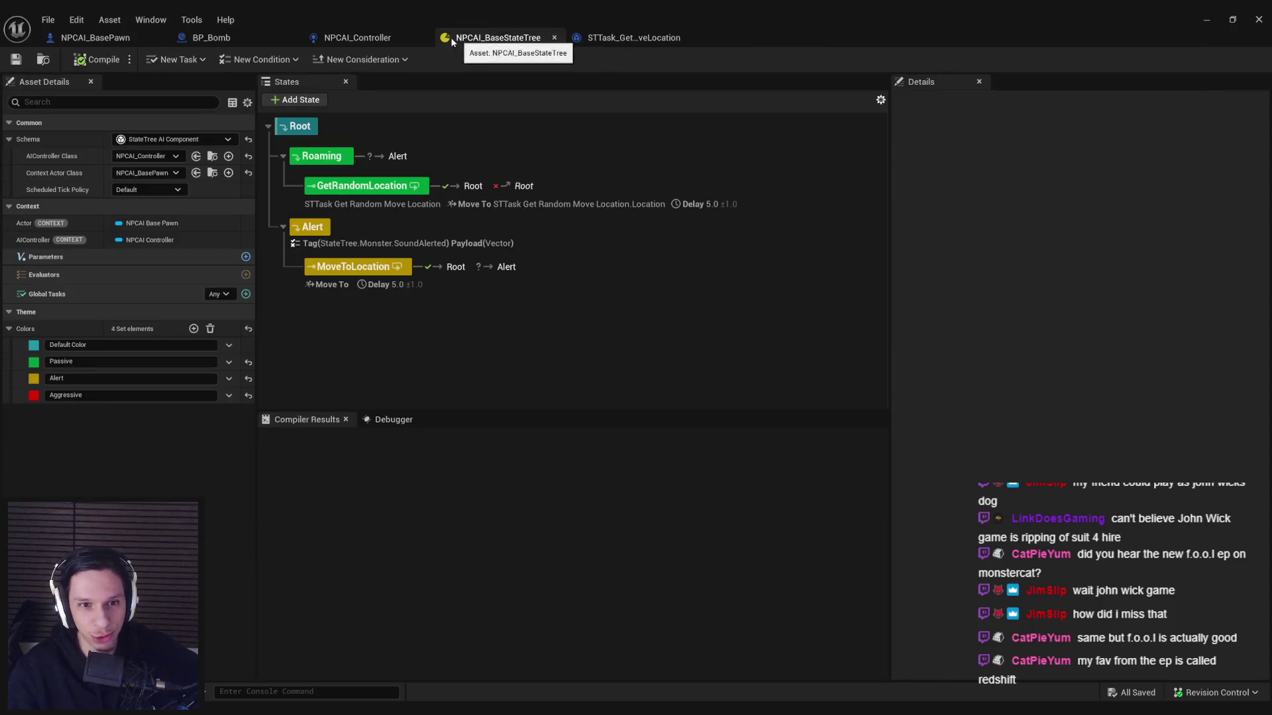
click(377, 36)
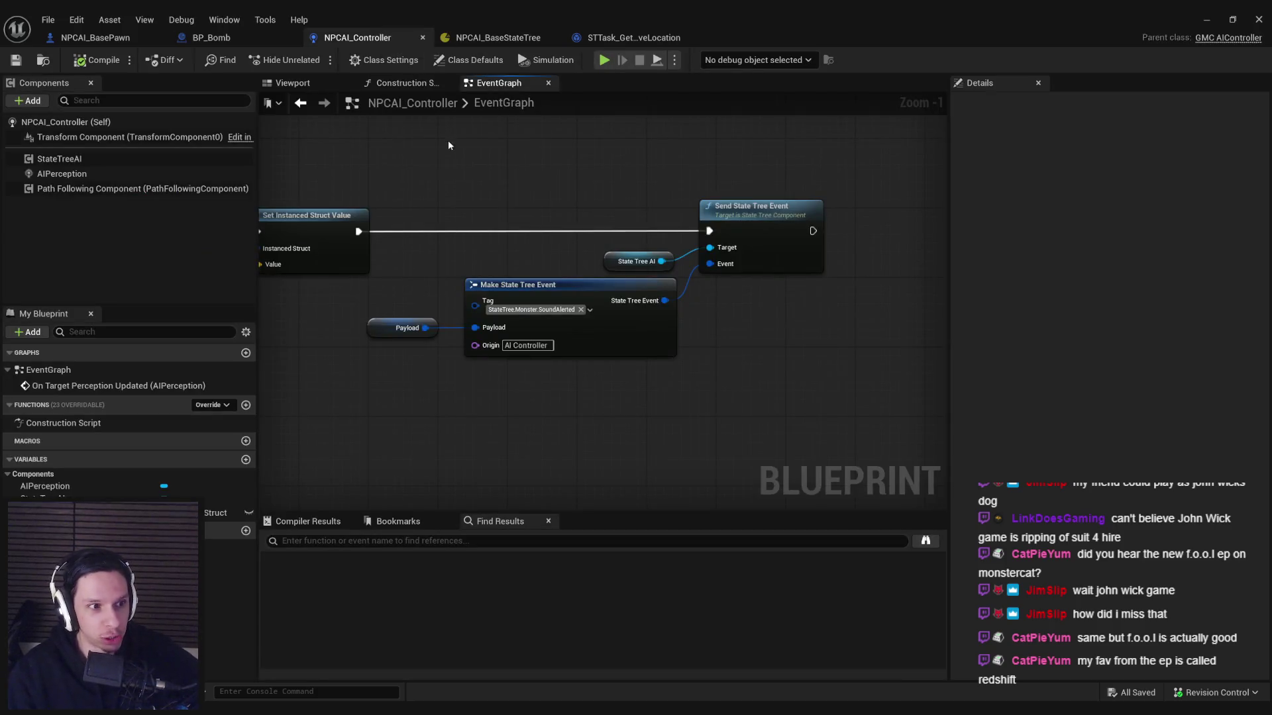
click(211, 38)
click(94, 38)
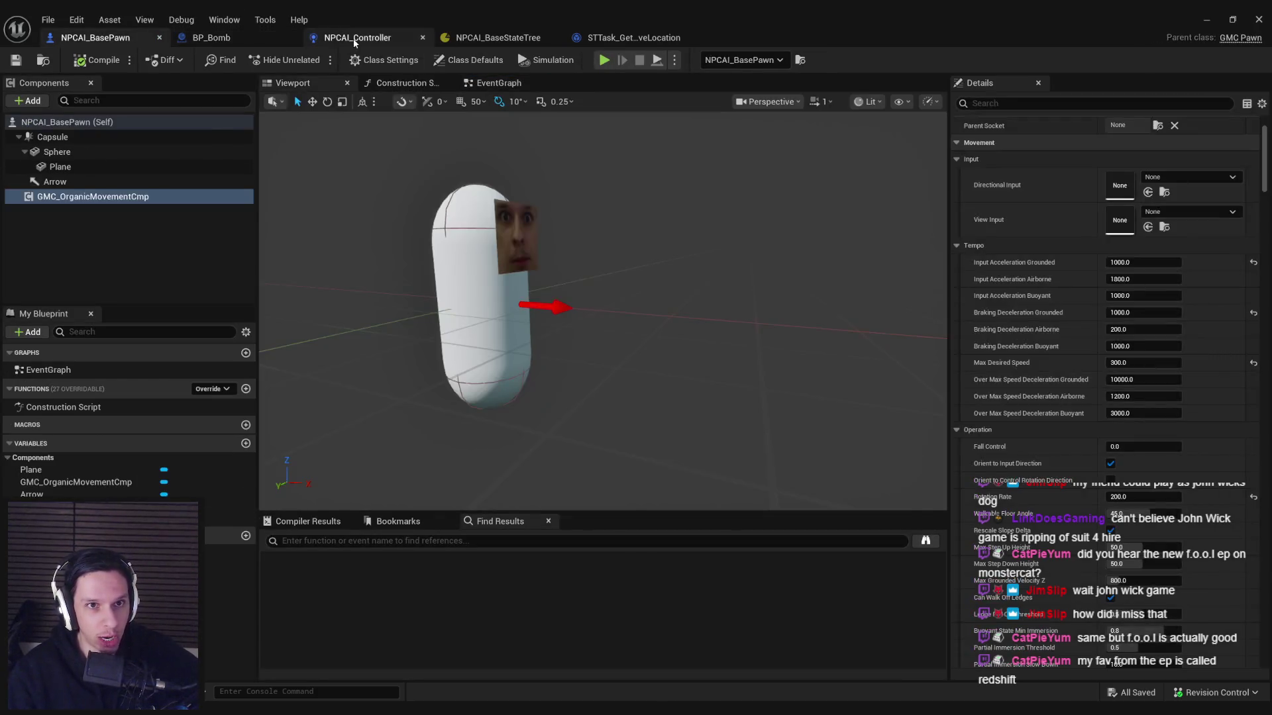
click(355, 39)
click(210, 37)
click(96, 38)
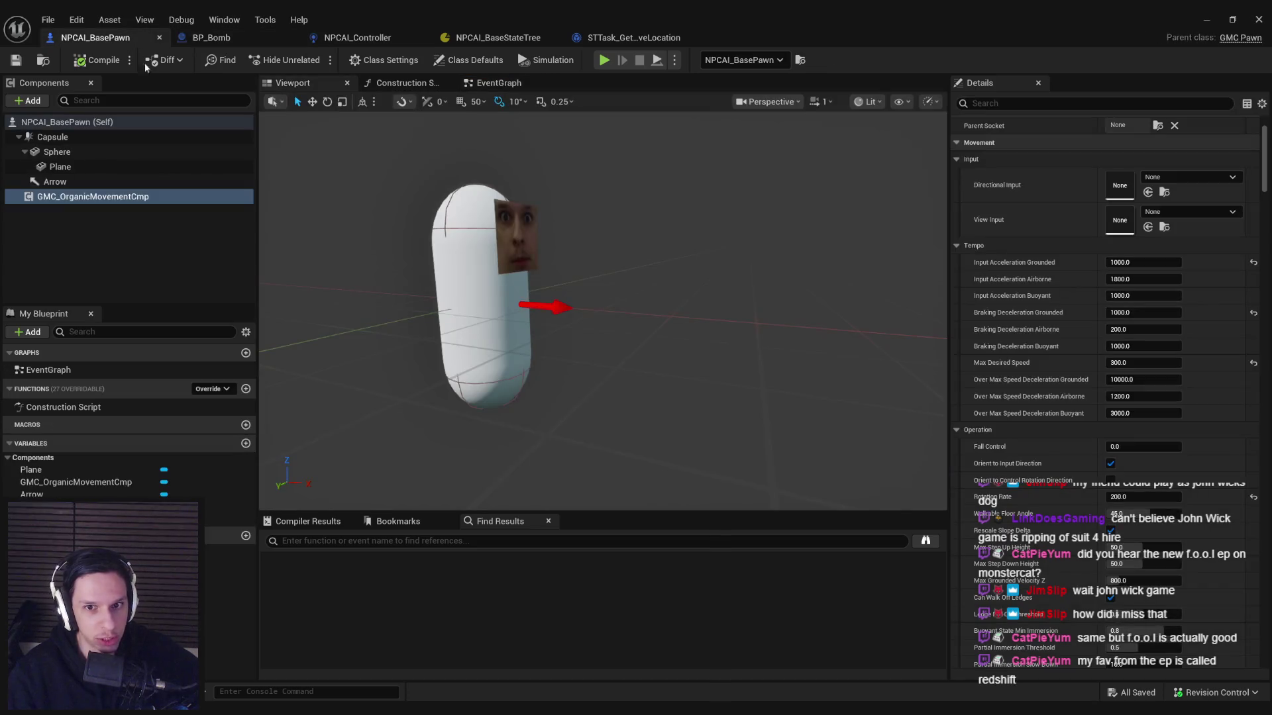
click(498, 82)
click(304, 82)
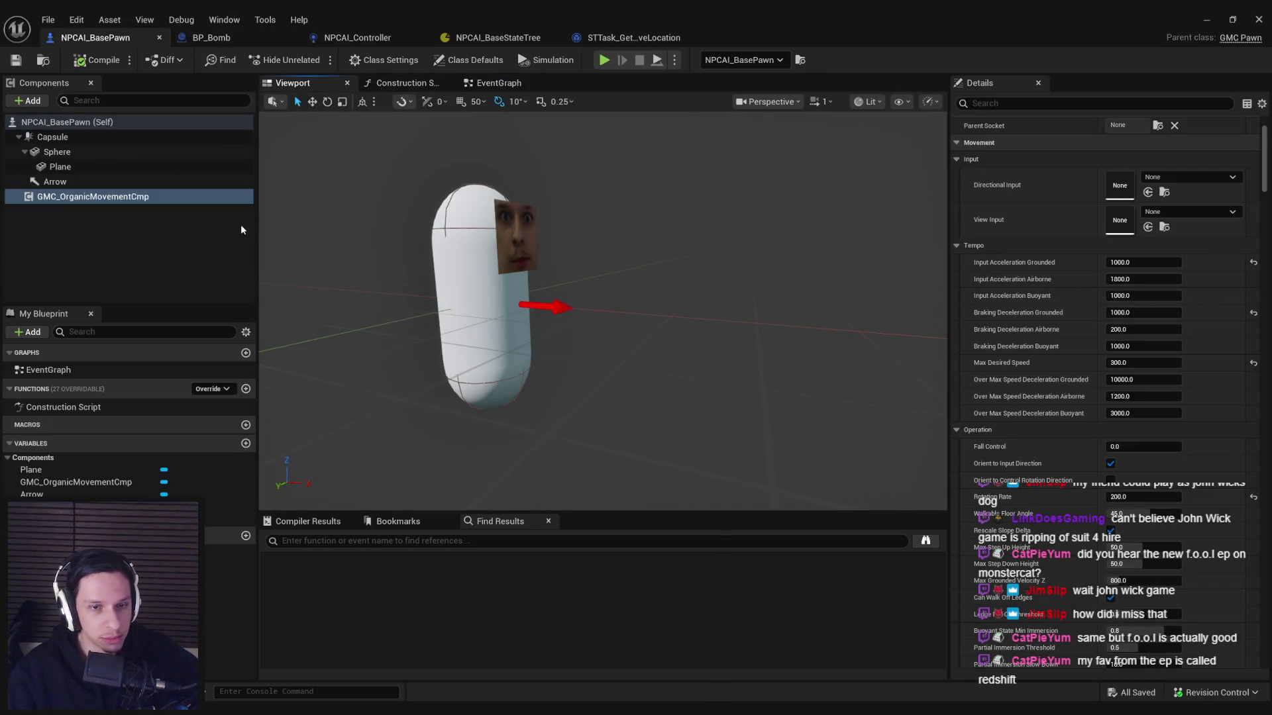
click(178, 256)
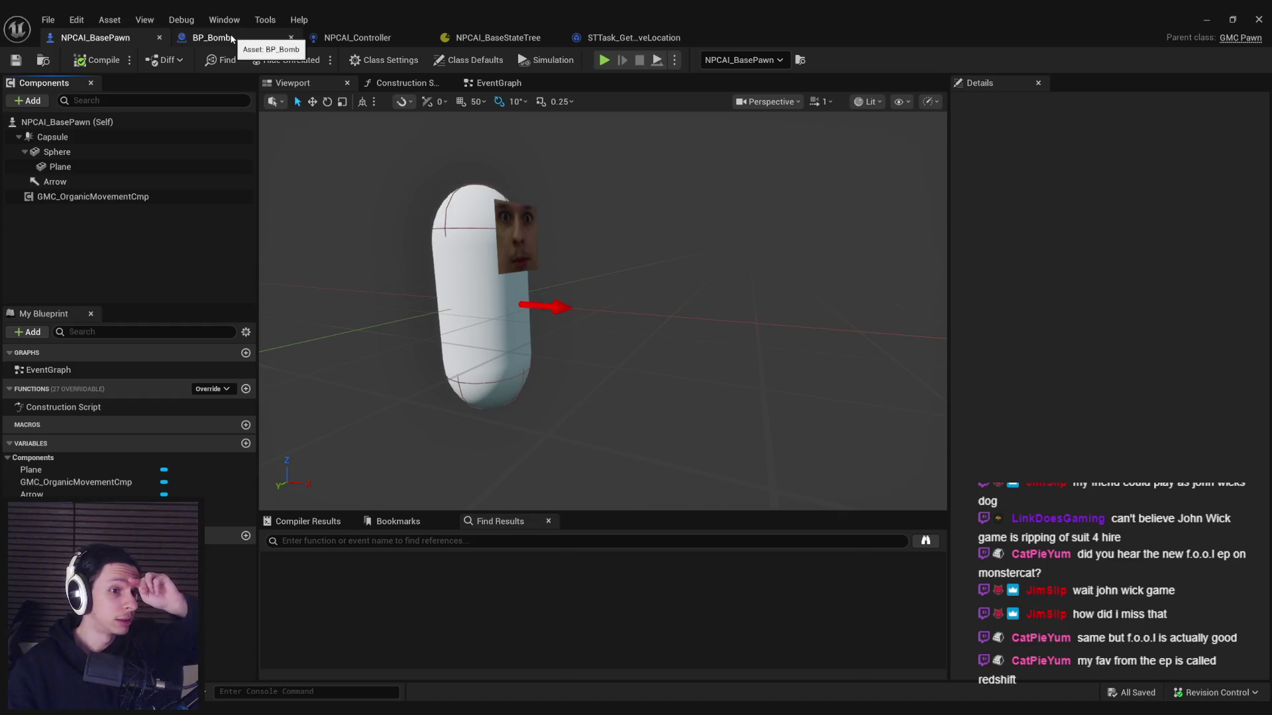
Step: Check the bomb's noise event graph, the controller, the StateTree and the random move location task graph
click(232, 38)
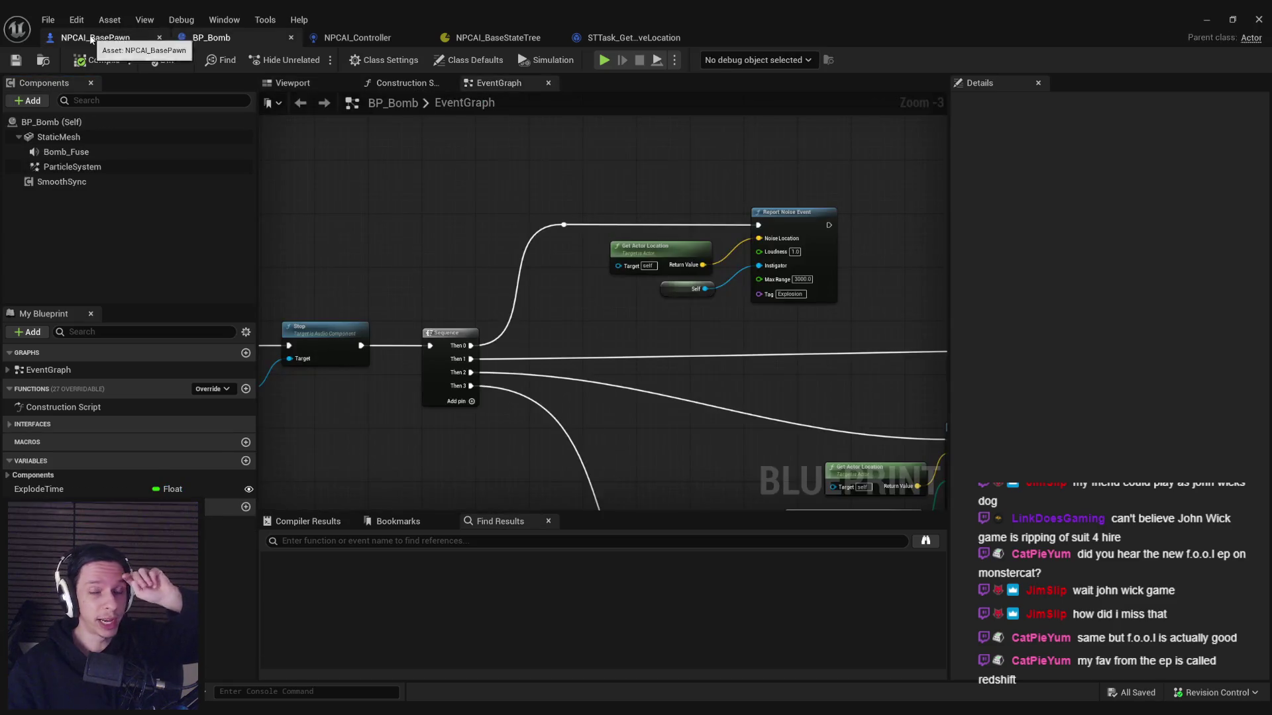
click(92, 37)
click(388, 40)
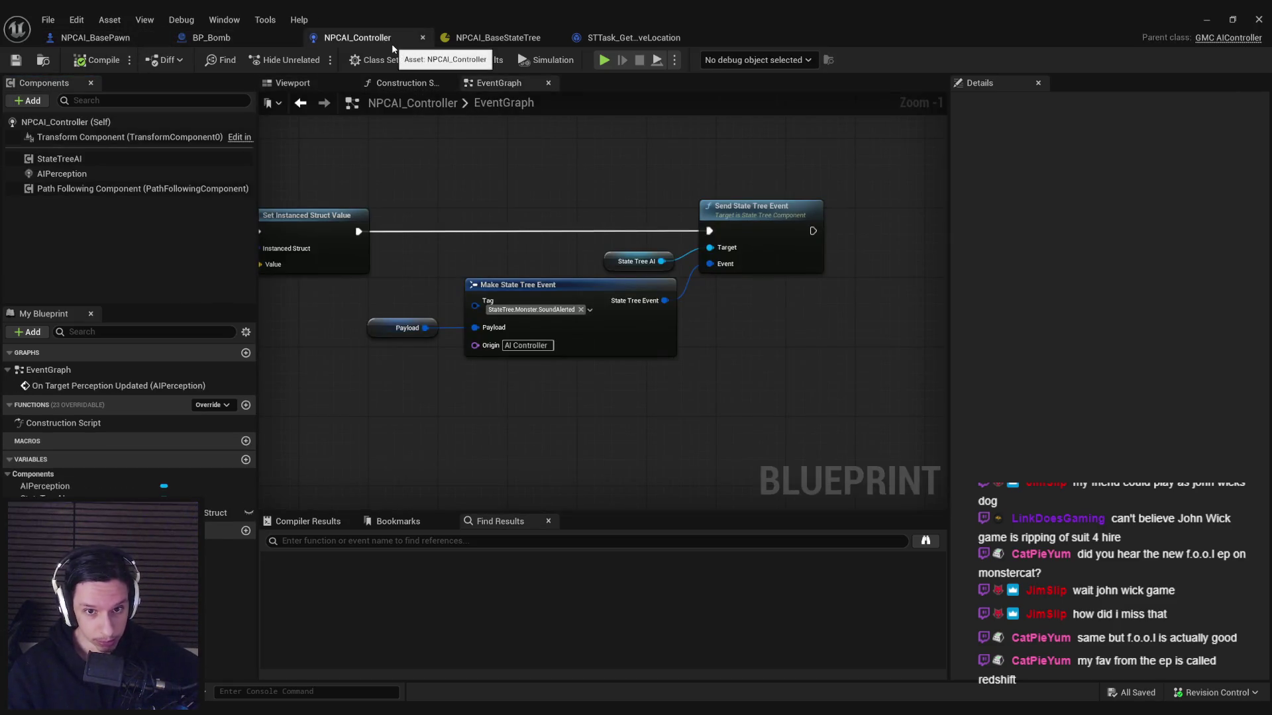
click(493, 39)
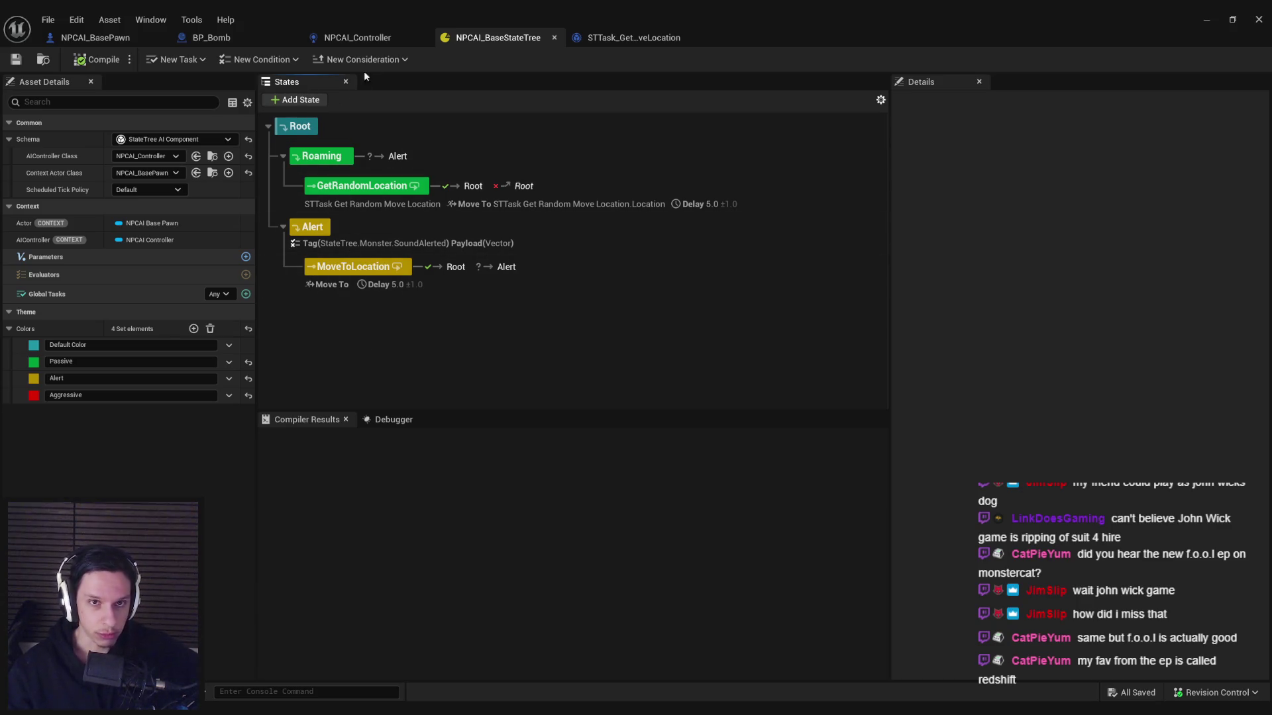
click(632, 38)
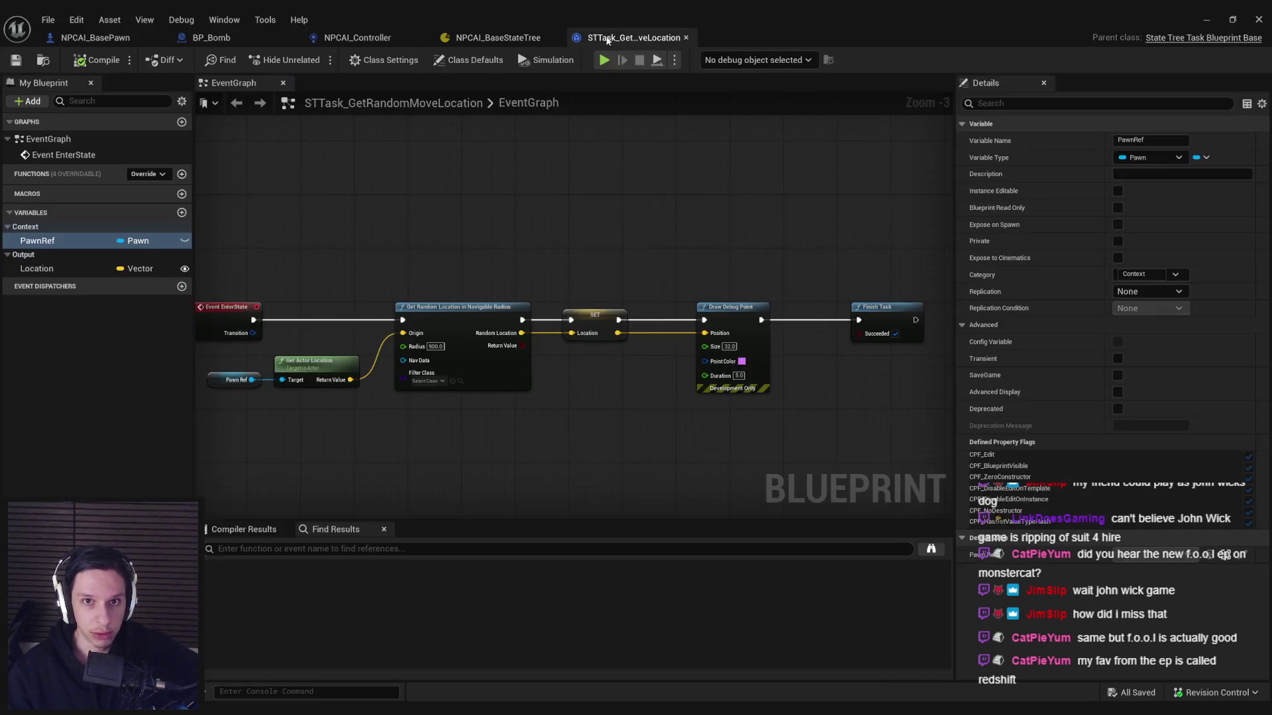
click(510, 38)
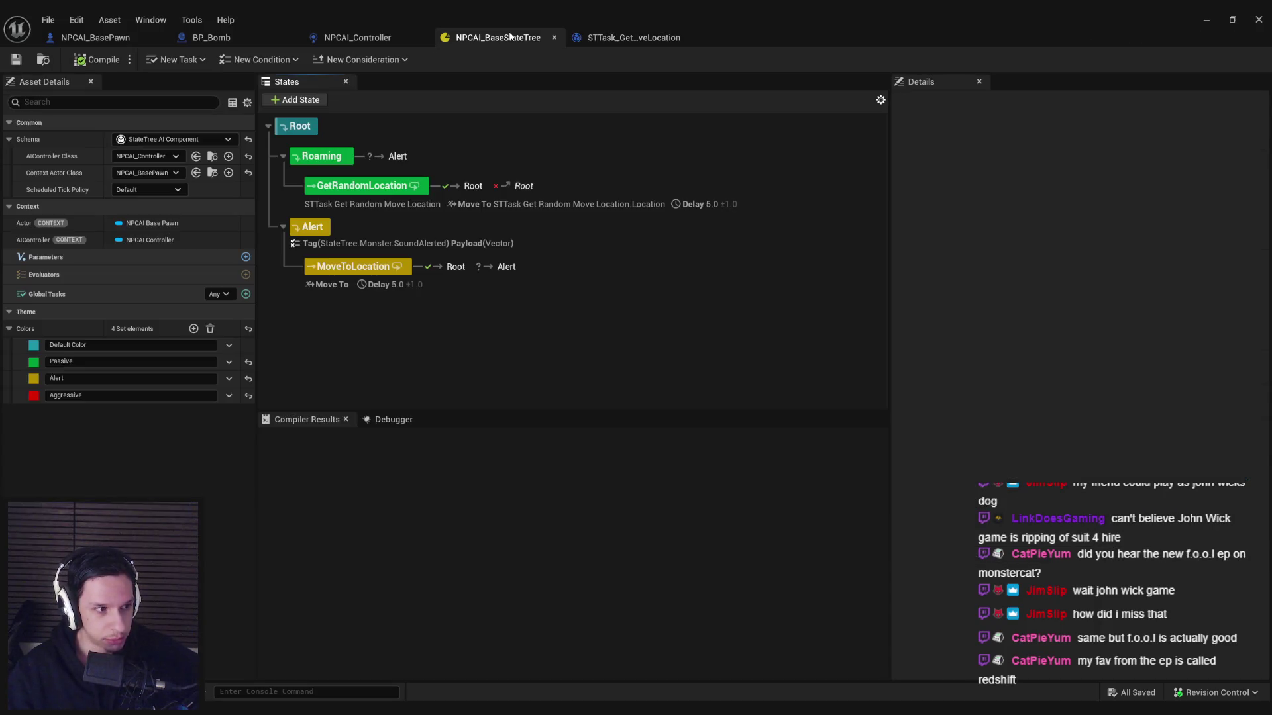
click(351, 38)
click(229, 40)
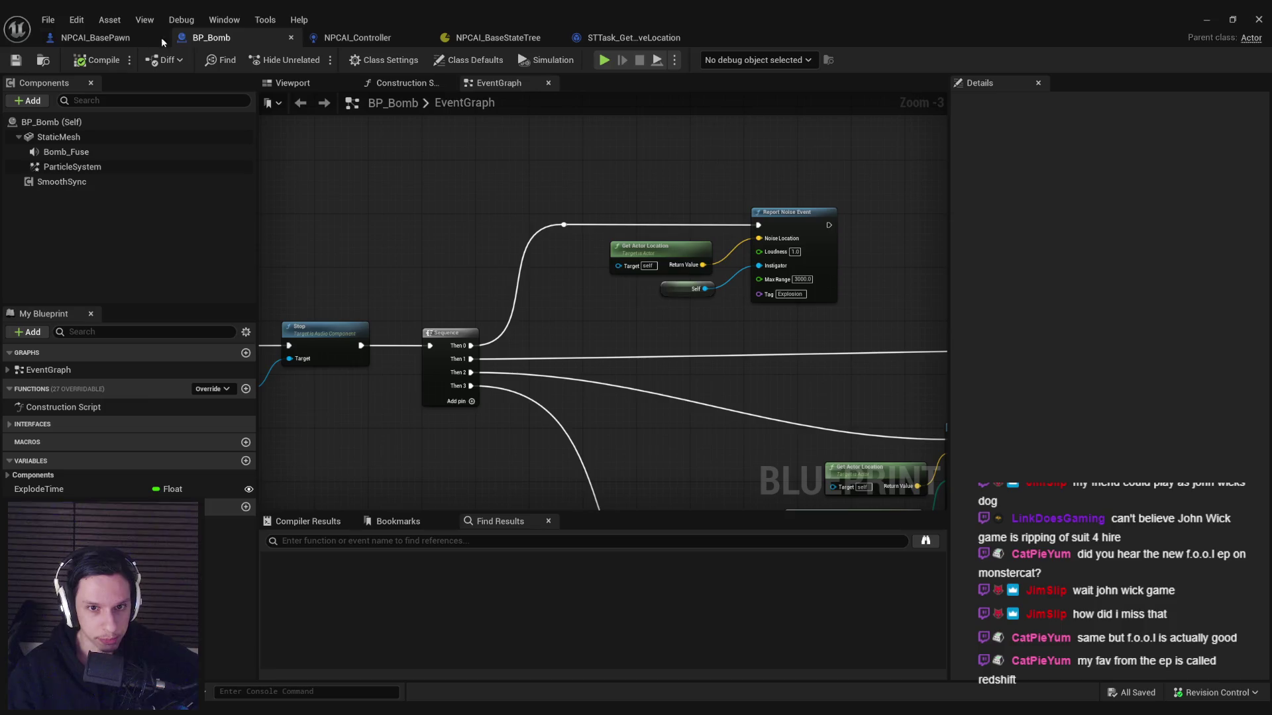
click(95, 38)
Step: Minimize the blueprint editor, tilt the level camera down, and bring up the StateTree tutorial page
click(1206, 20)
drag(618, 237, 626, 305)
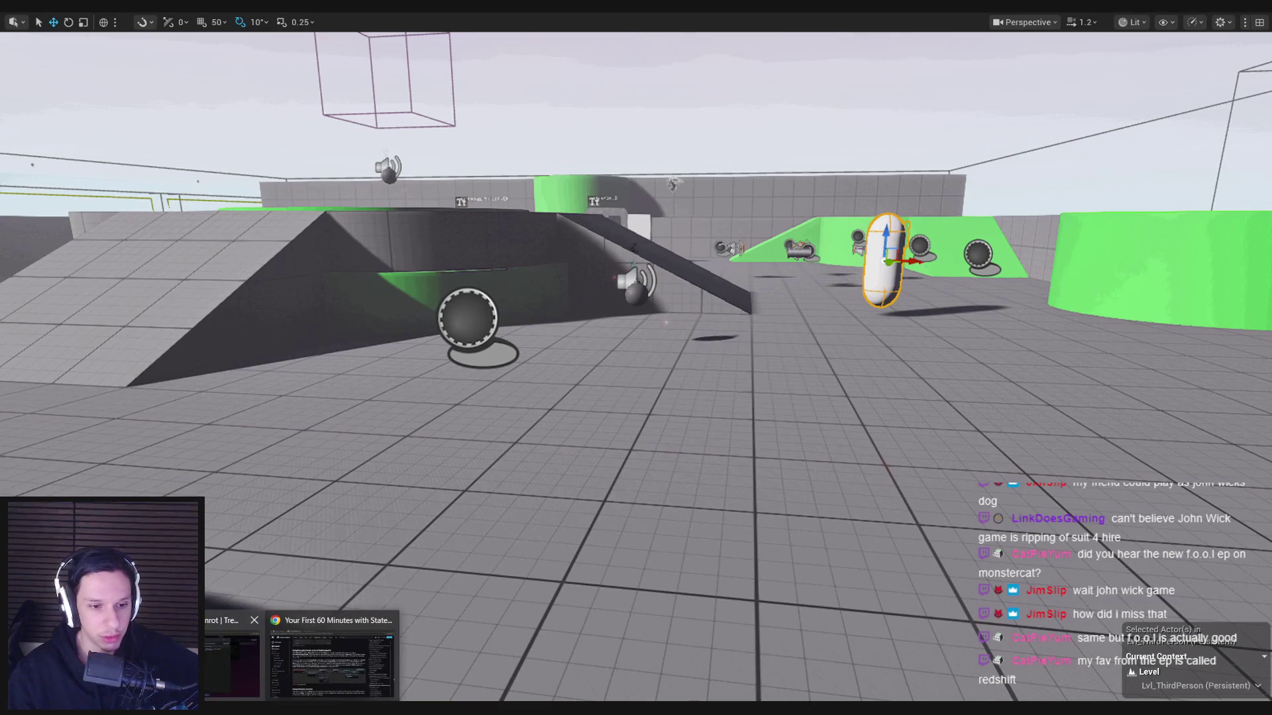
click(319, 659)
Step: Read down through the tutorial's Flee and Watch Threat sections, then go back to the Unreal level view
scroll(324, 645, down, 2)
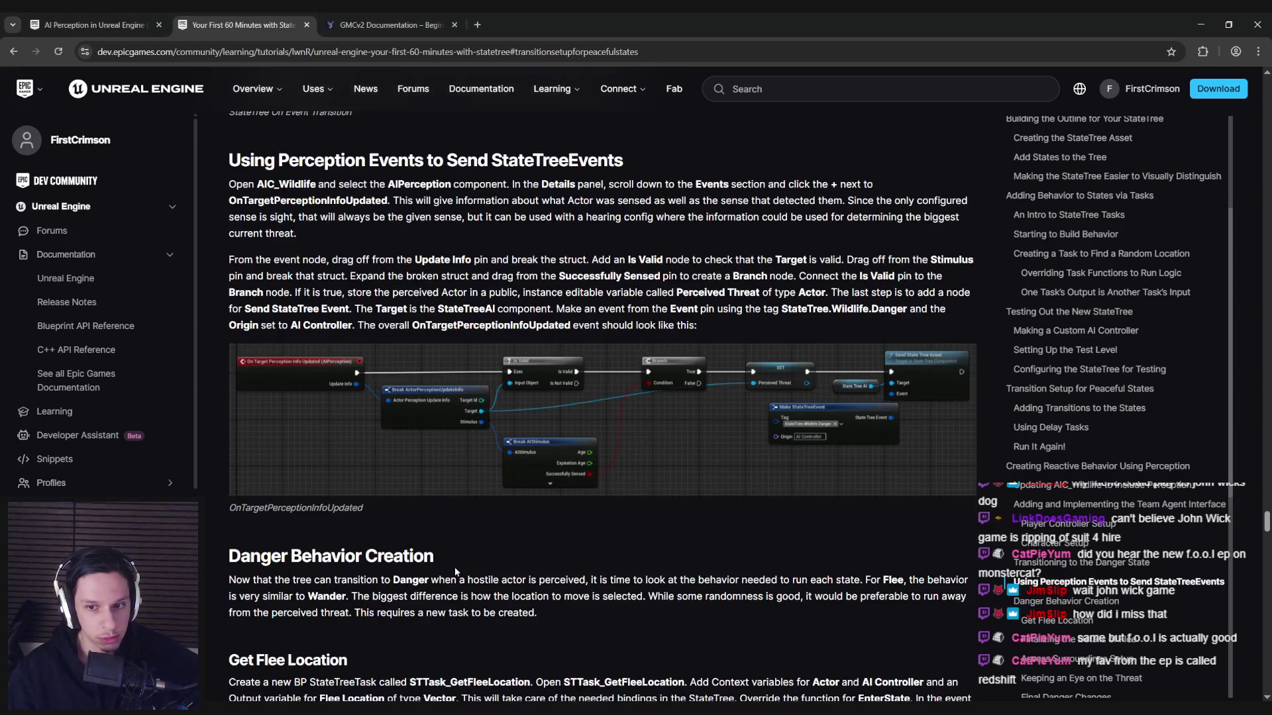
scroll(454, 567, down, 2)
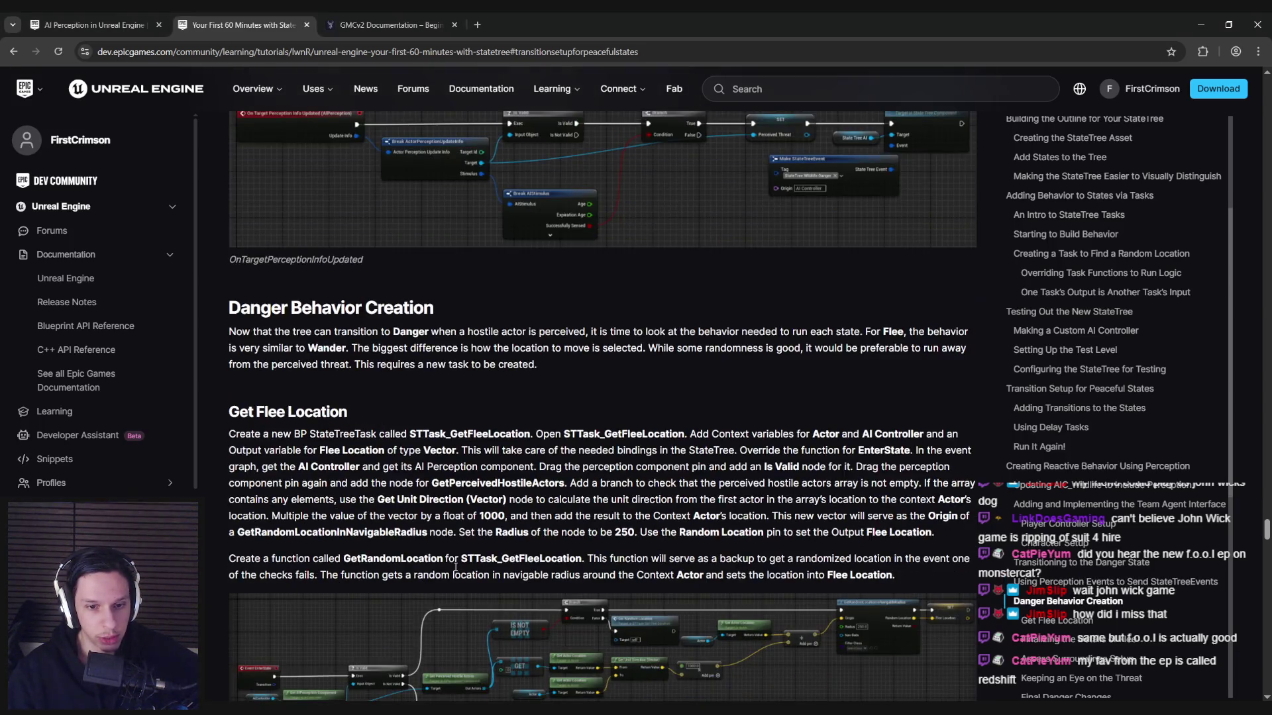
scroll(455, 567, down, 4)
scroll(449, 578, down, 4)
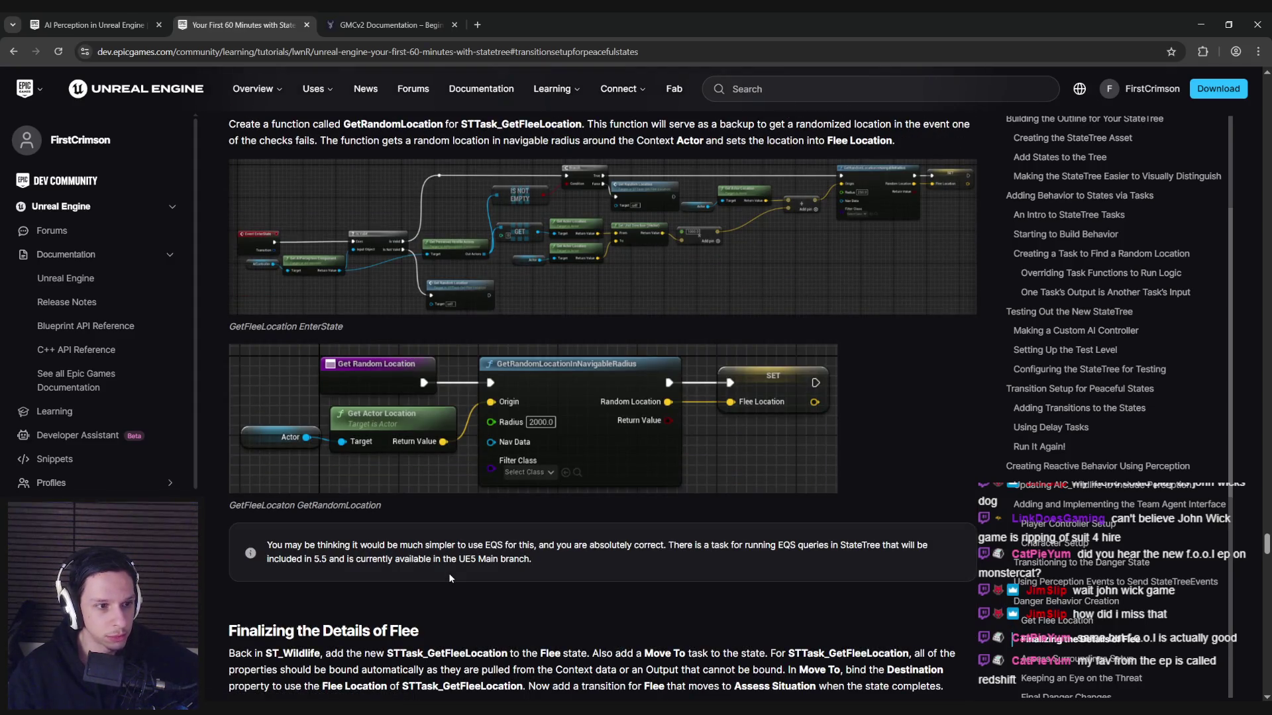
scroll(449, 579, down, 1)
scroll(450, 578, down, 5)
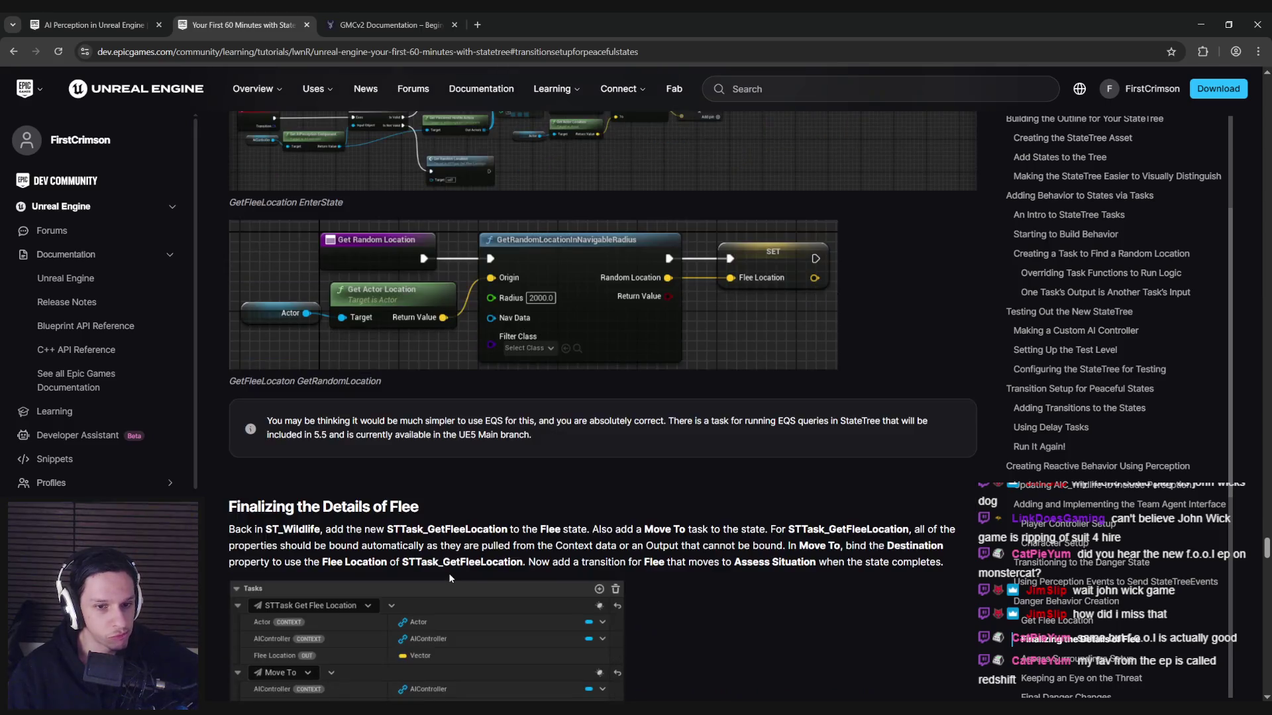
scroll(449, 578, down, 3)
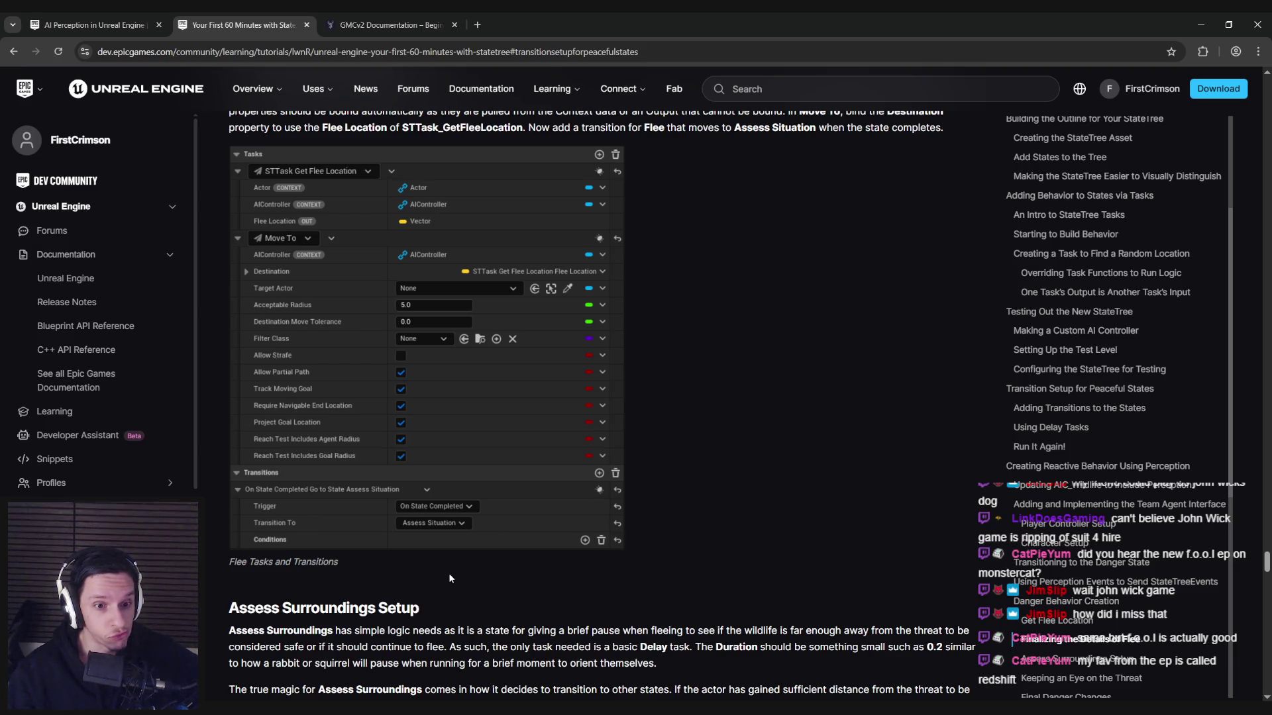
scroll(449, 578, down, 10)
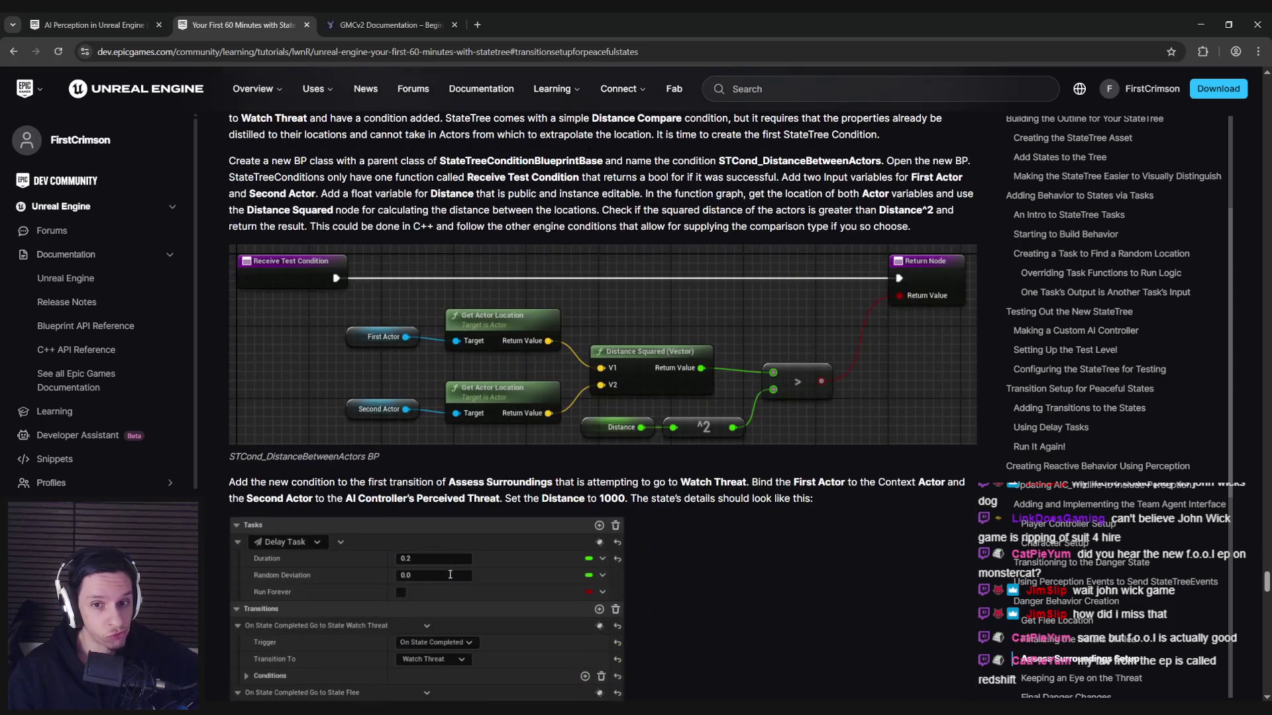
scroll(450, 575, down, 11)
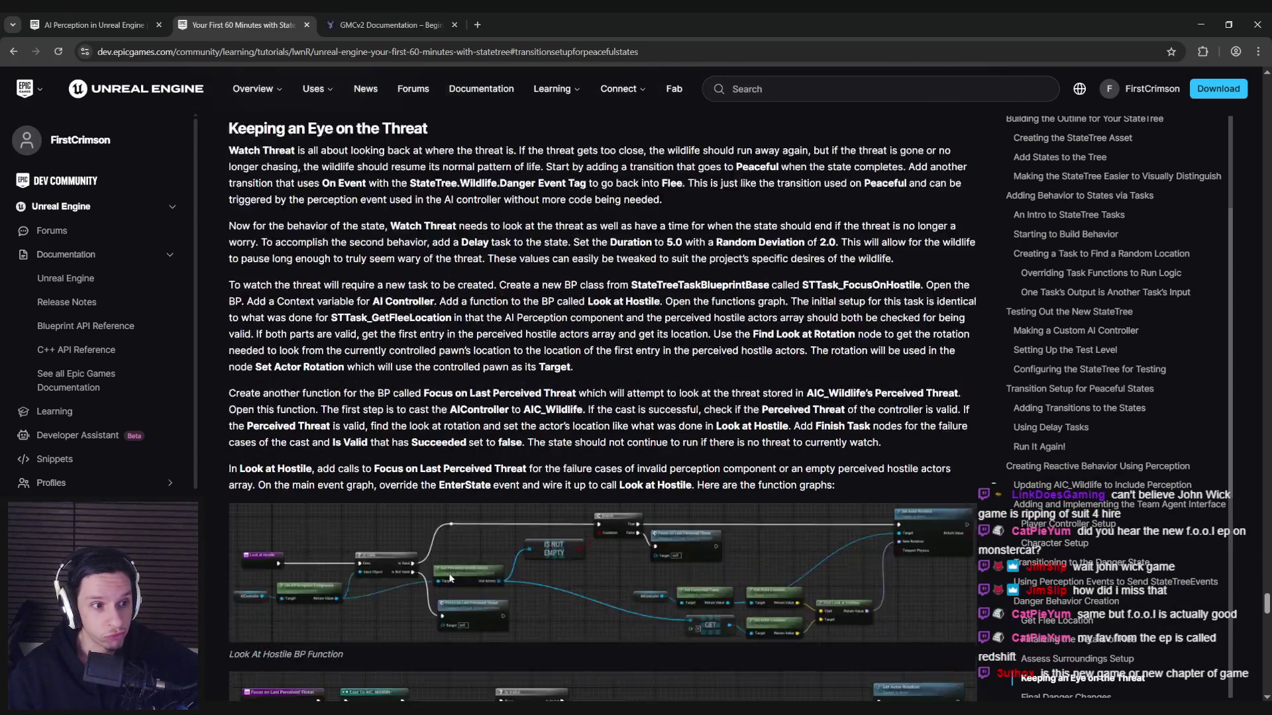
scroll(450, 578, down, 4)
scroll(449, 578, down, 4)
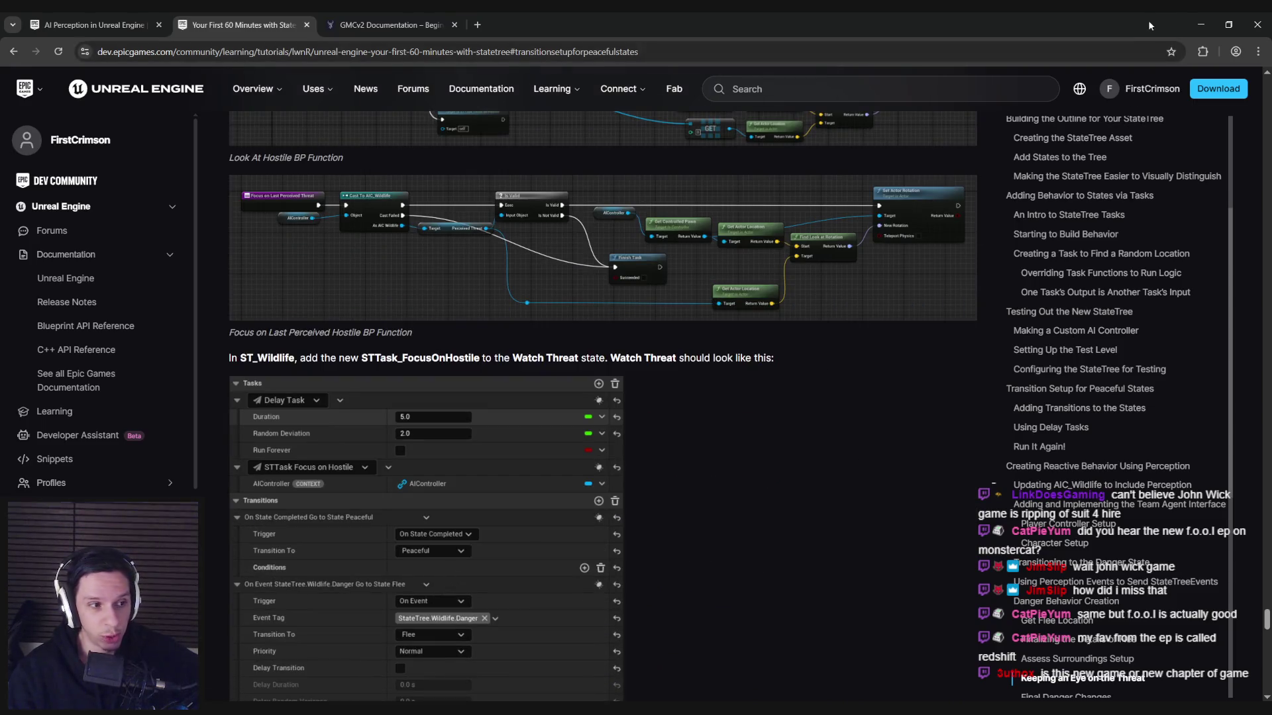
click(1201, 25)
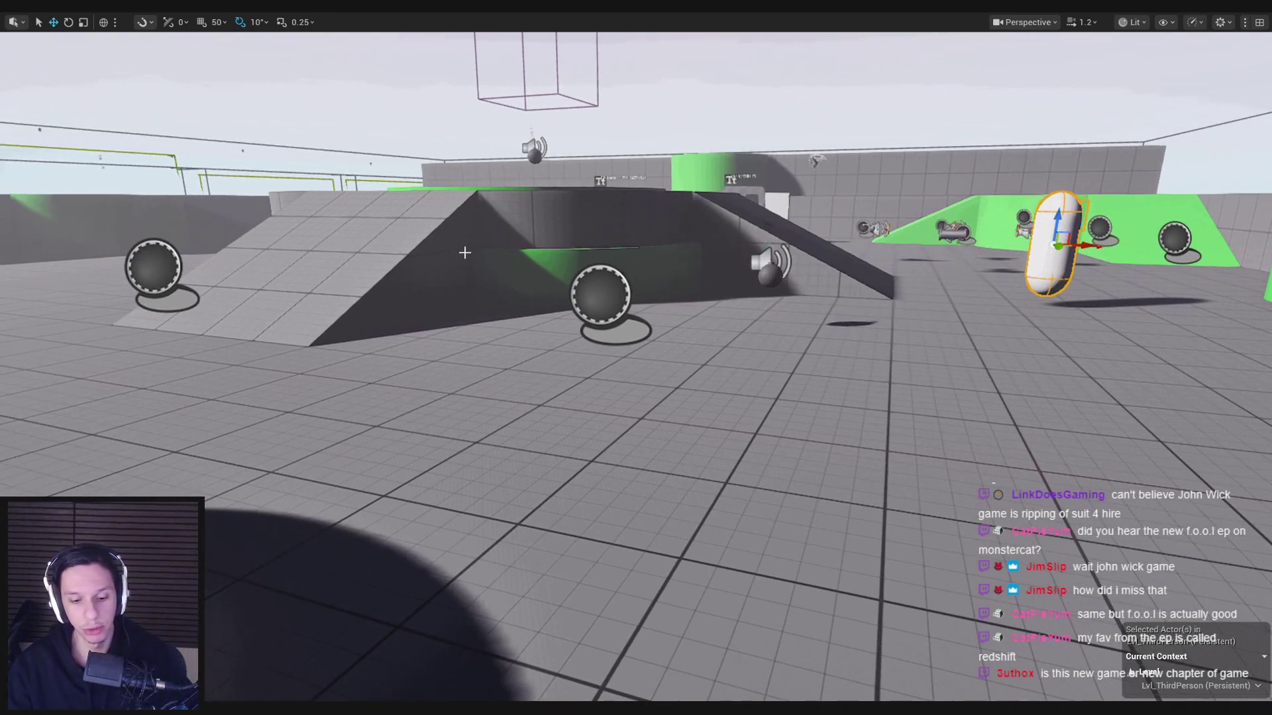
Step: Restore the full editor layout and dismiss the recent levels list
key(F11)
click(47, 21)
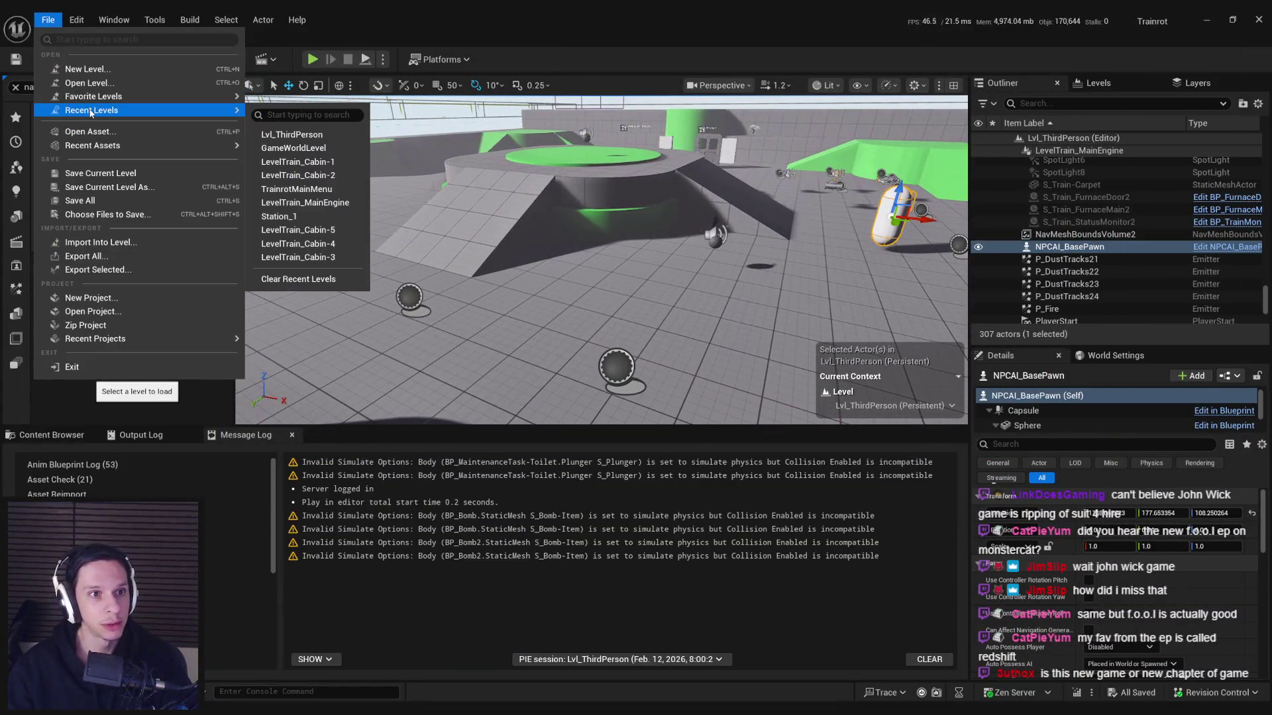
key(Escape)
Step: Start a play session and repeatedly pick up and drop the plunger by the toilet
key(alt+p)
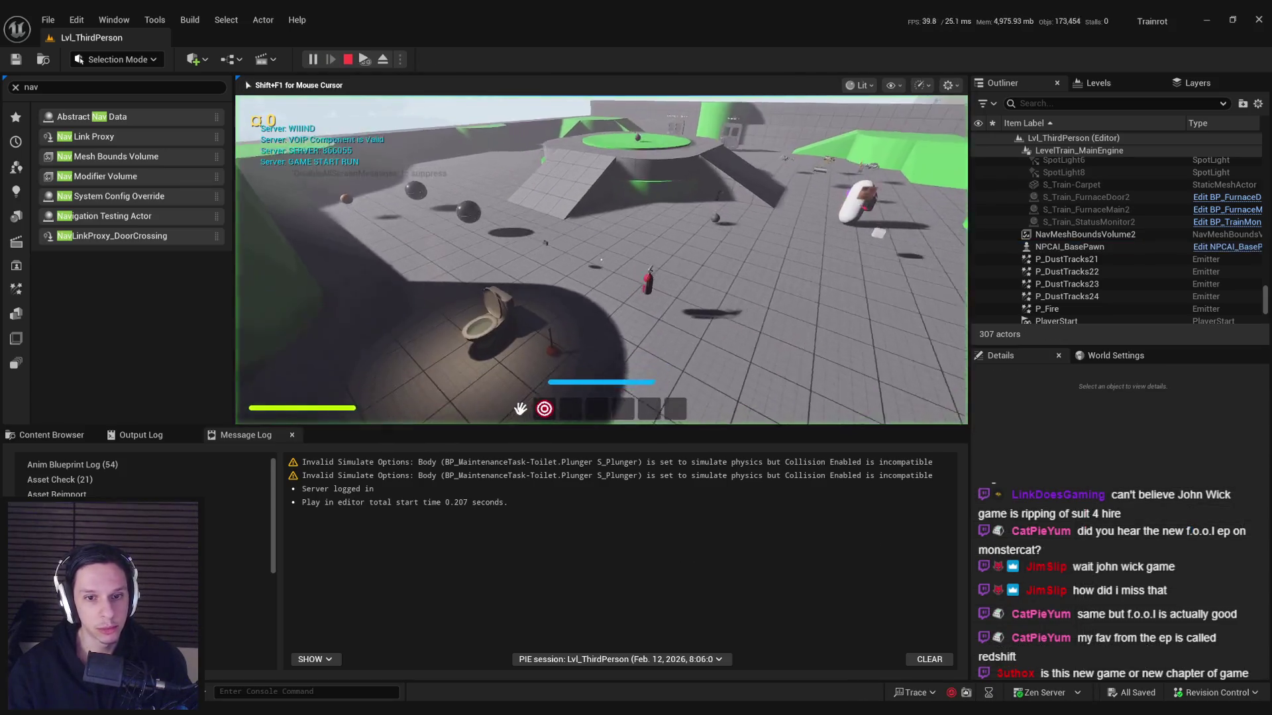
click(605, 262)
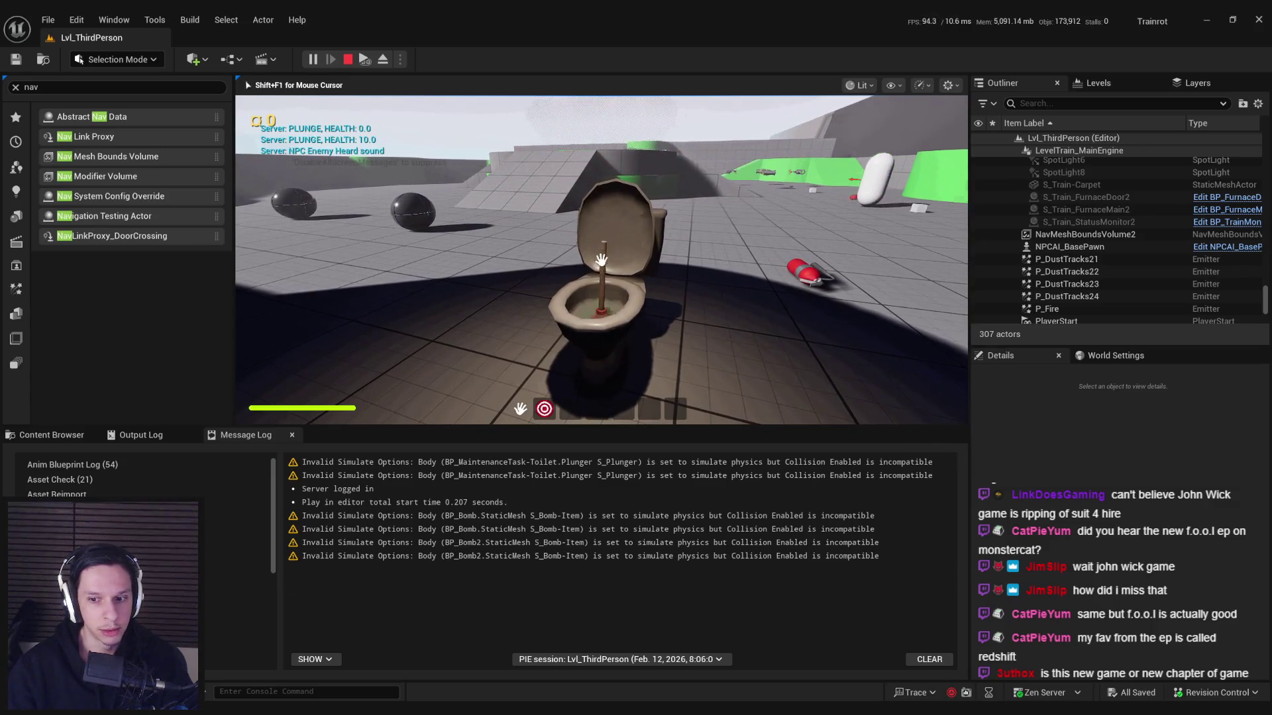
key(q)
key(e)
key(q)
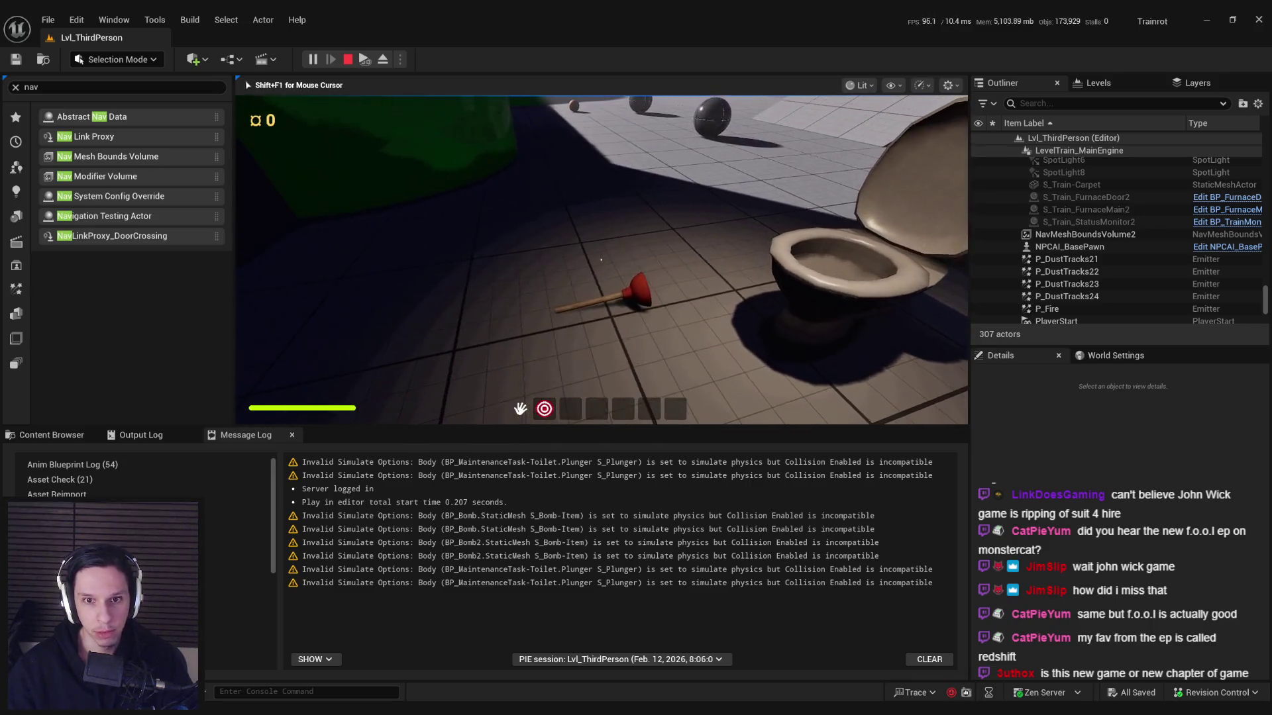
key(e)
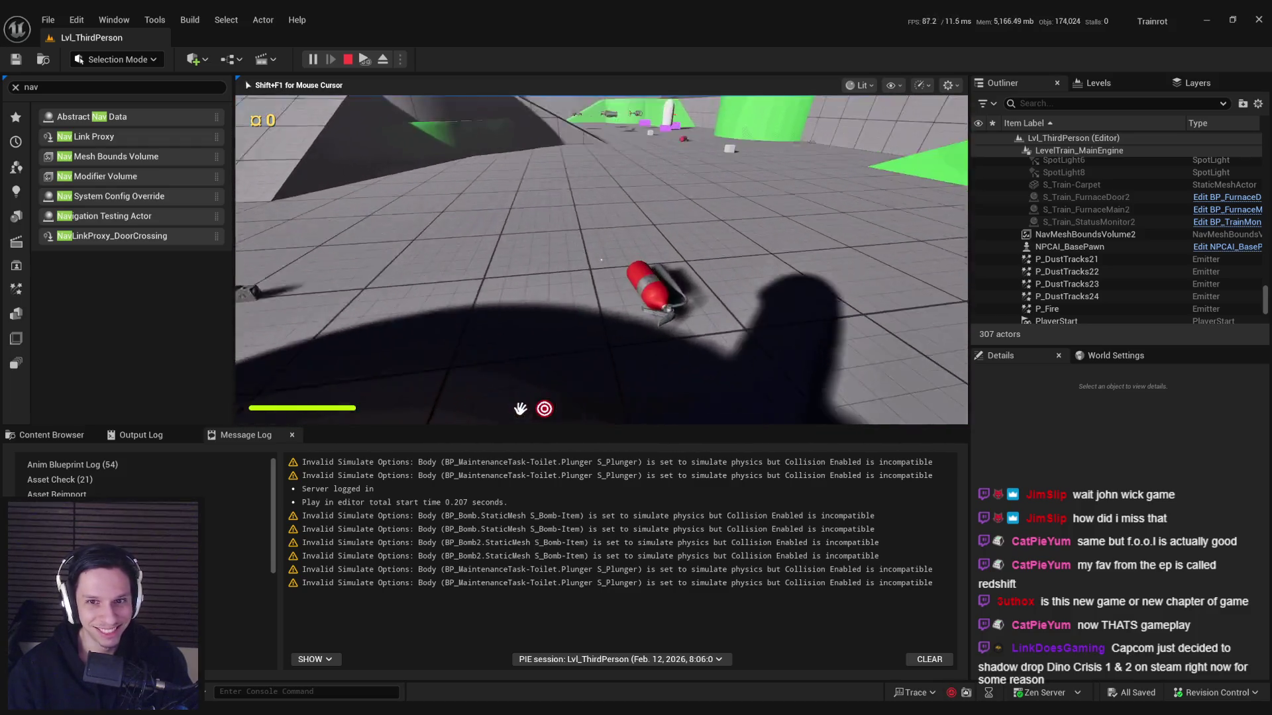
Step: Pick up the fire extinguisher, throw it onto the floor, and stop the play session
key(e)
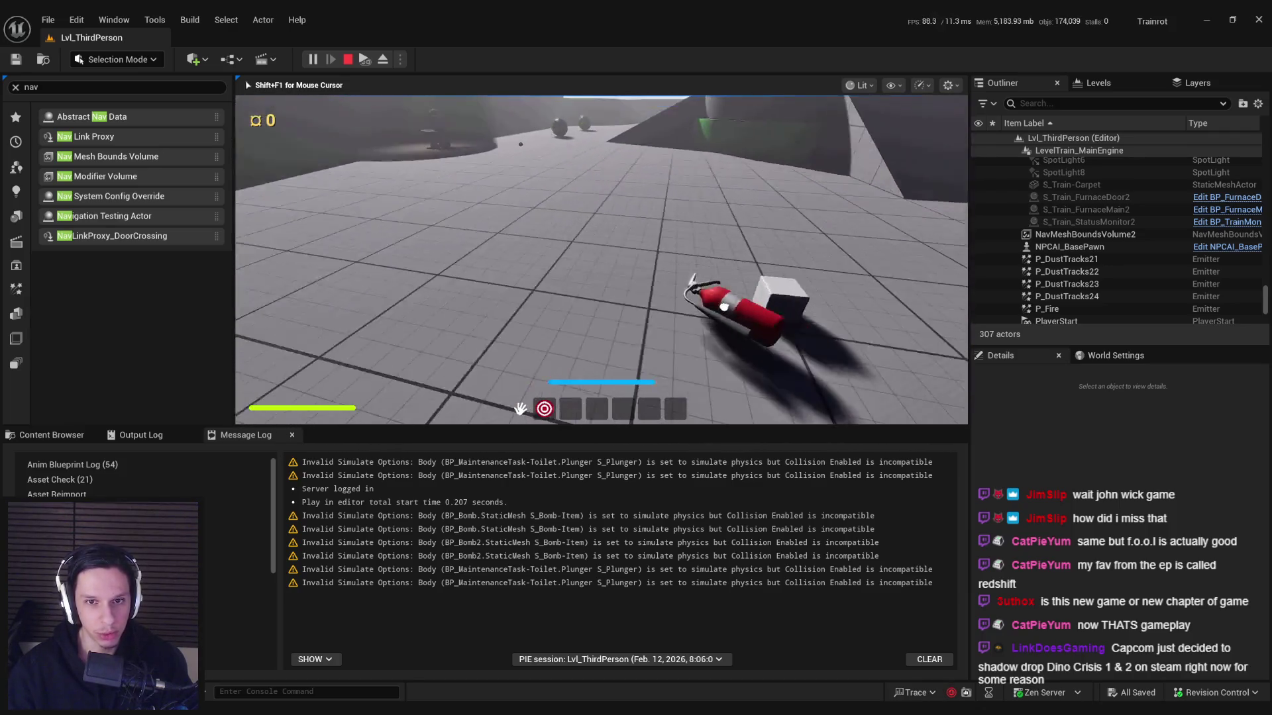
key(e)
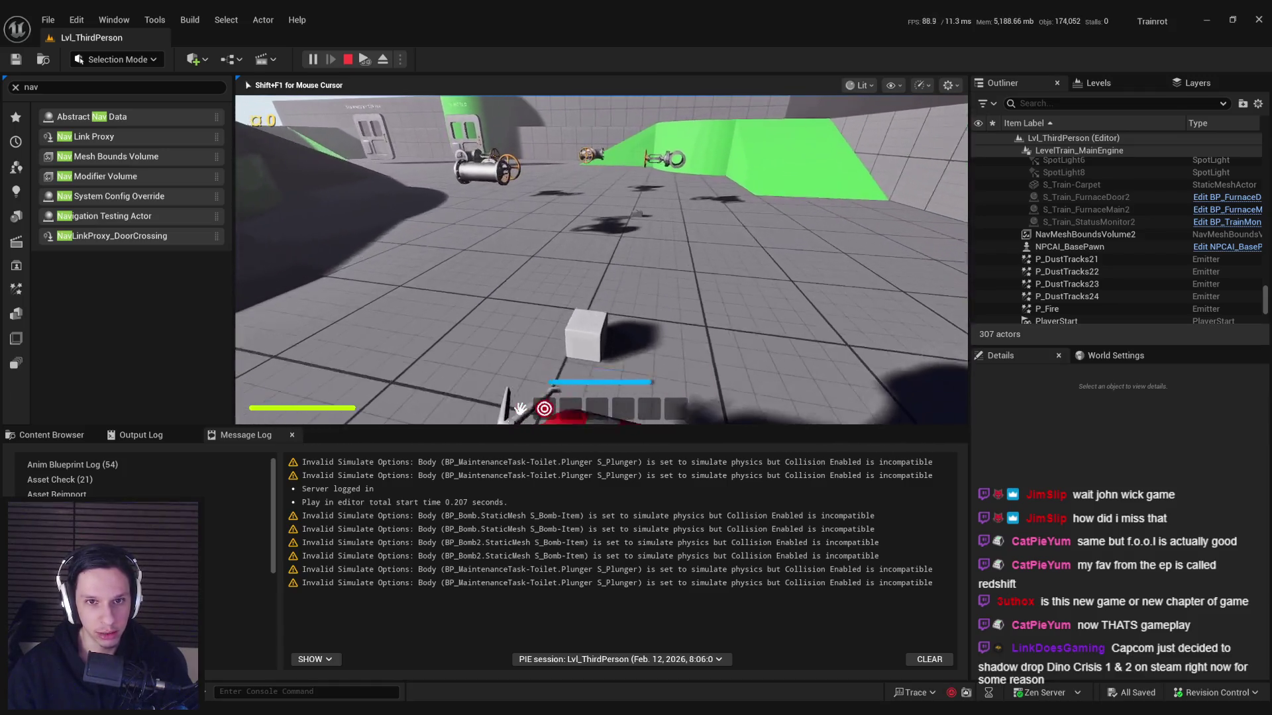
key(q)
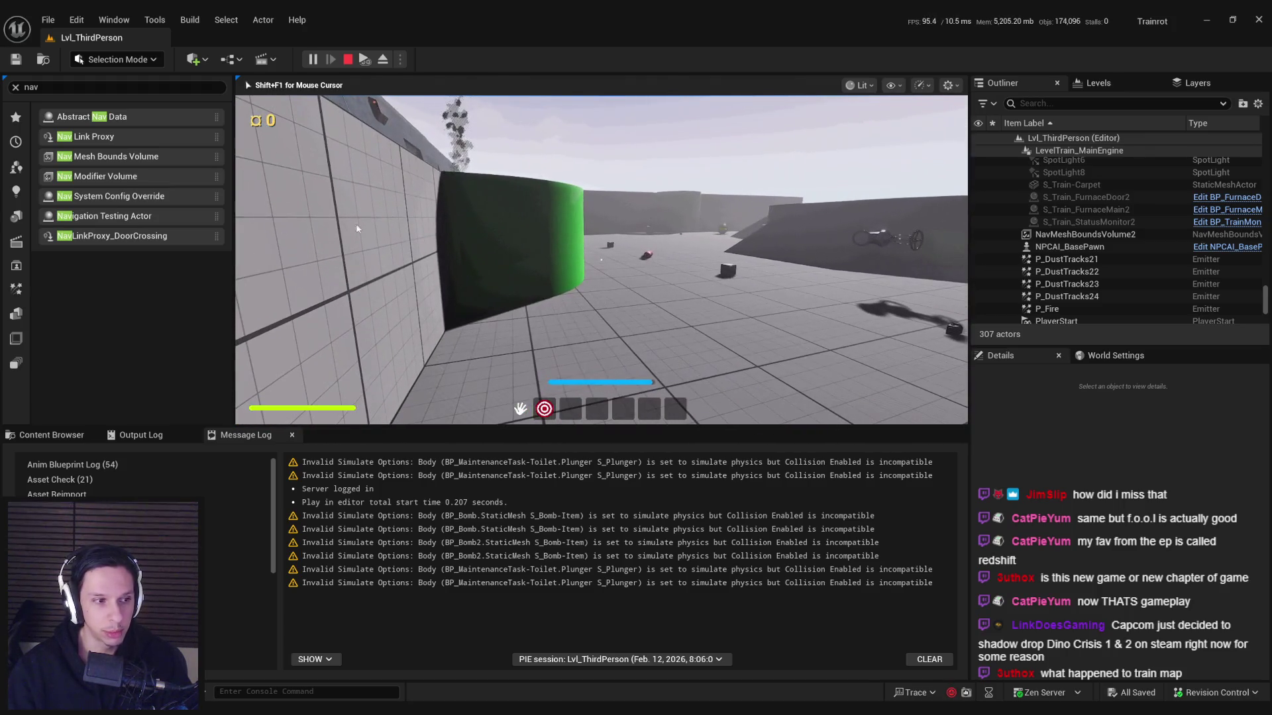
key(Escape)
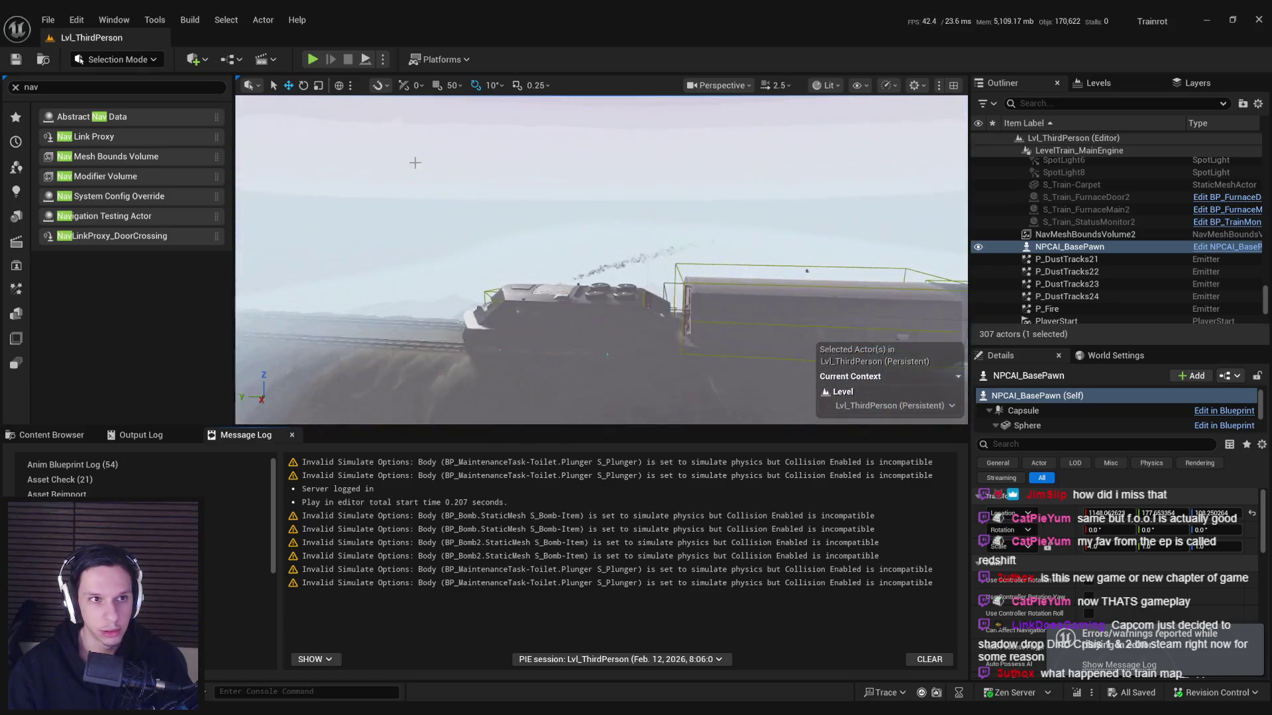
Step: Open GameWorldLevel from recent levels and start a fullscreen play session
click(51, 17)
click(286, 136)
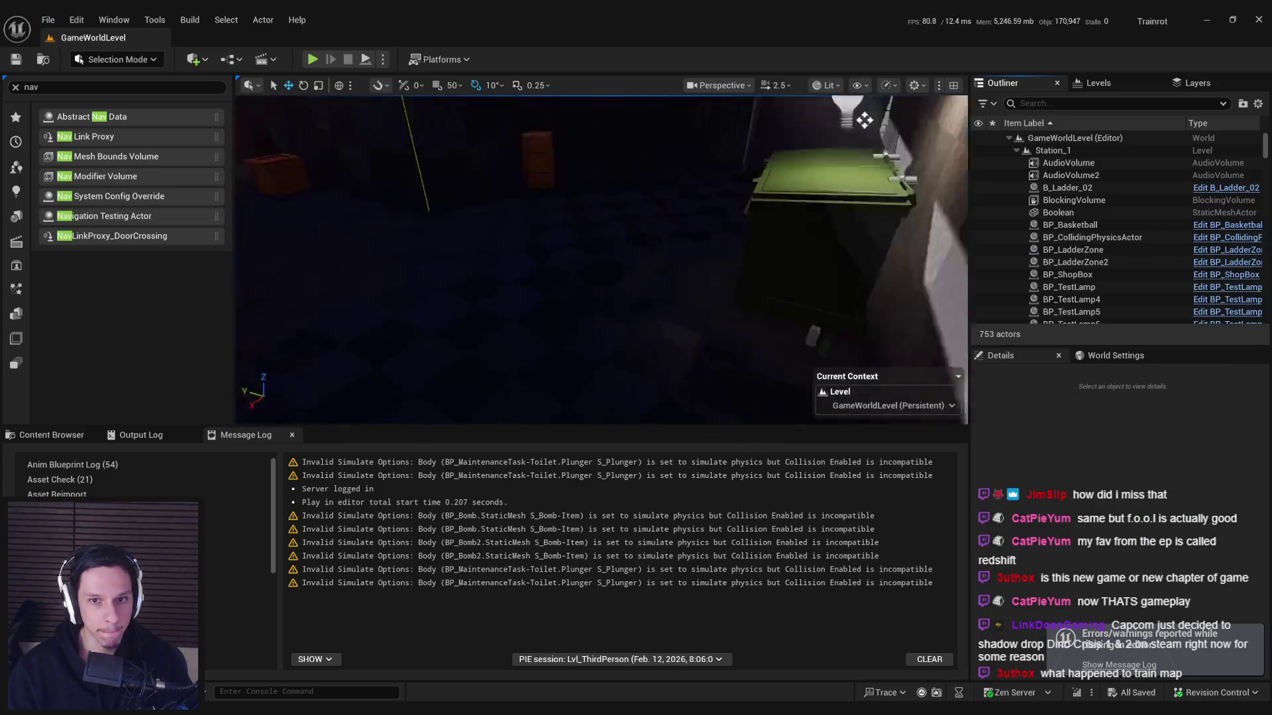
key(alt+p)
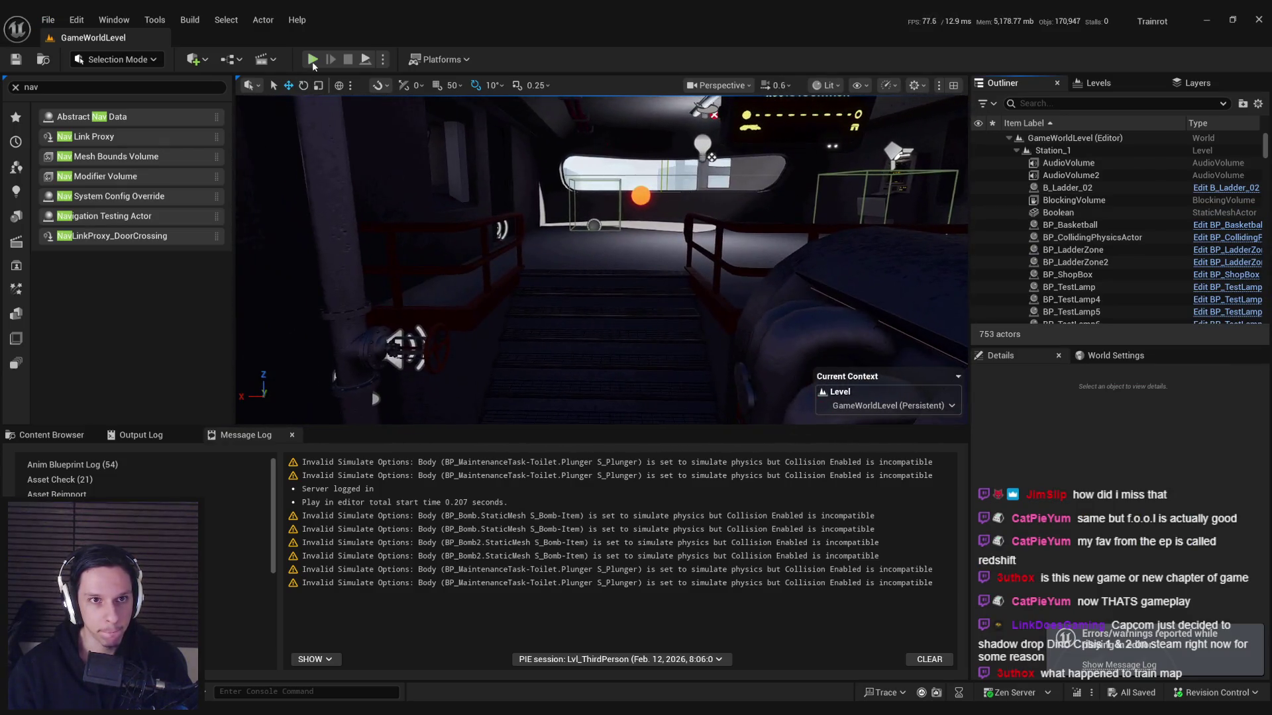
key(F11)
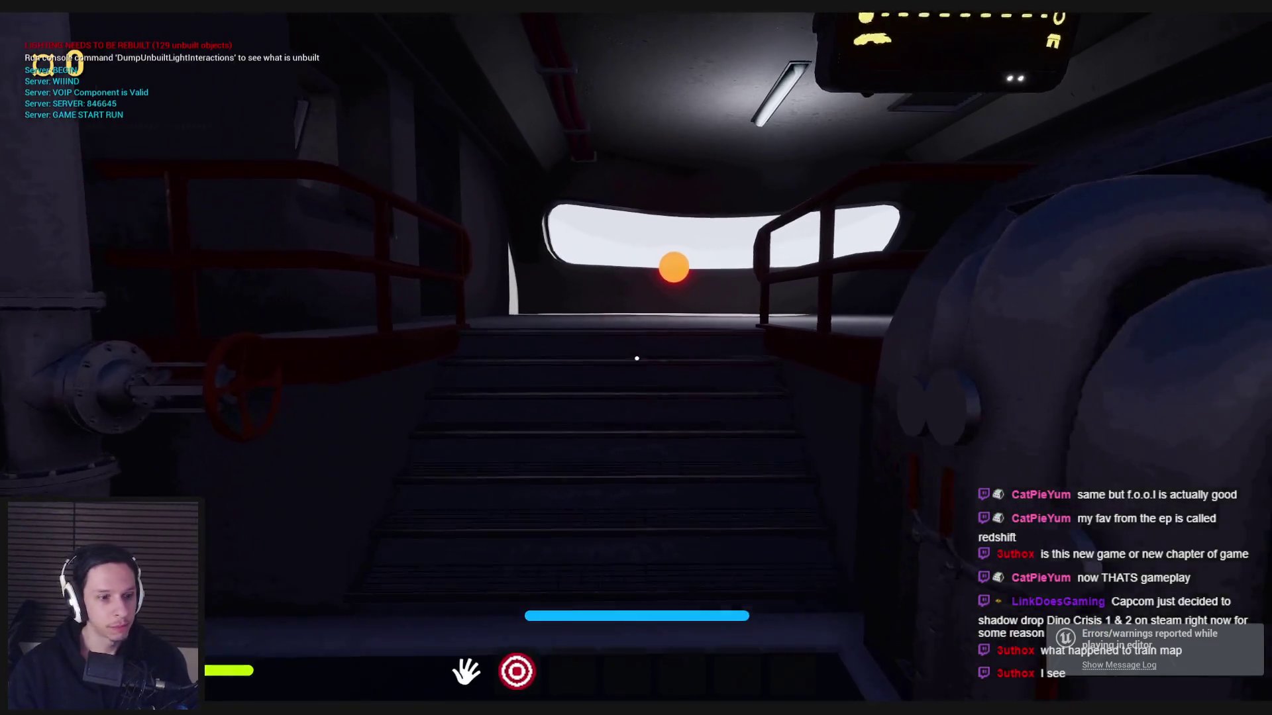
Step: Pick up and drop a box, carry boxes and swing the plunger around the carriage
key(w)
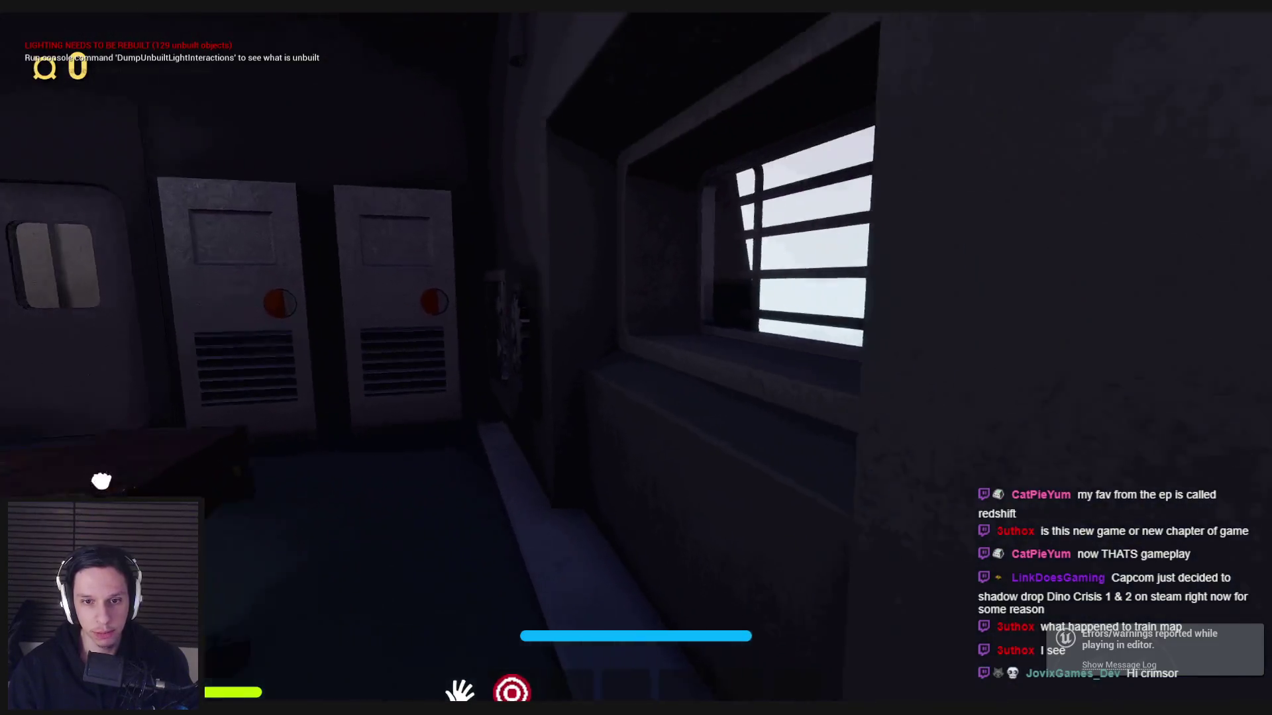
click(670, 351)
click(670, 351)
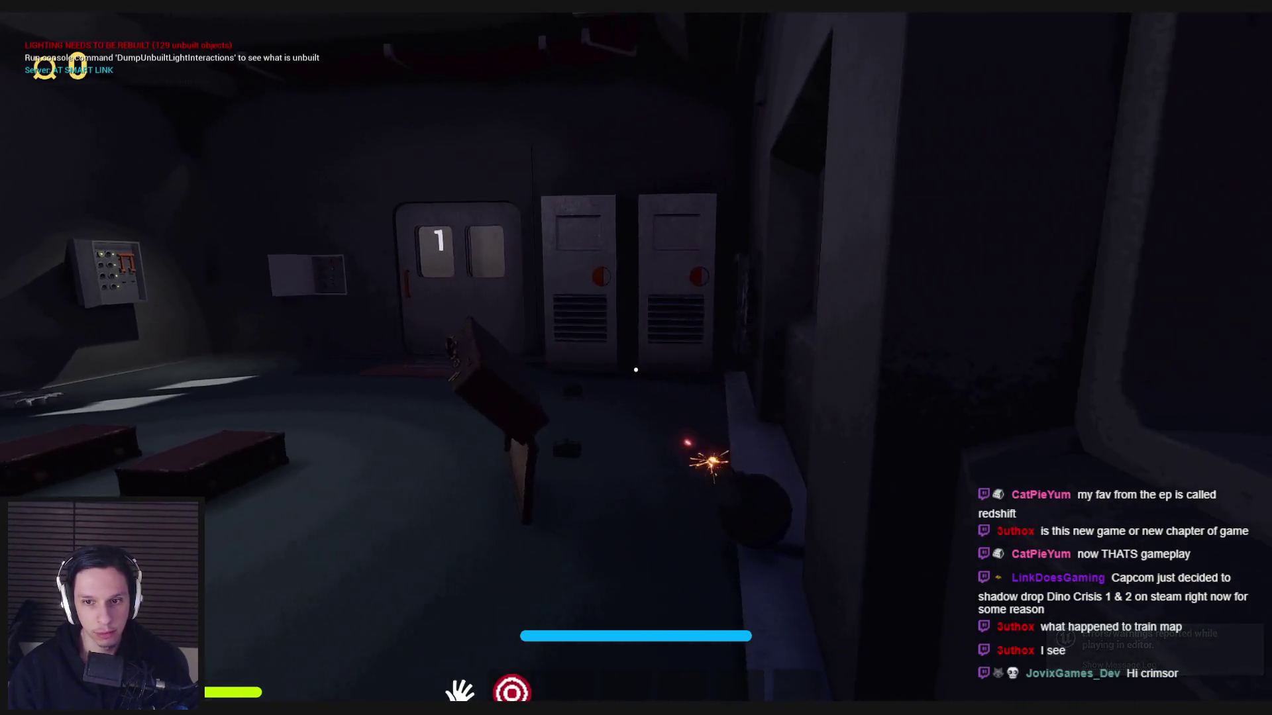
key(w)
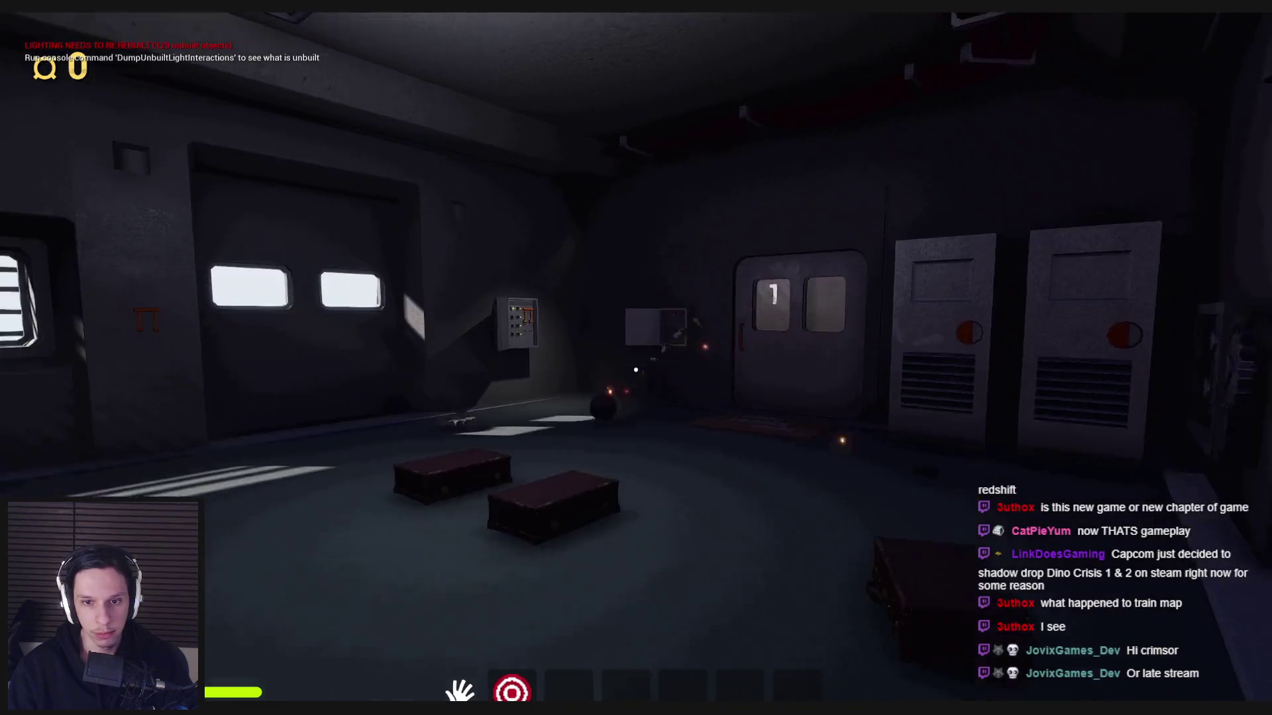
key(w)
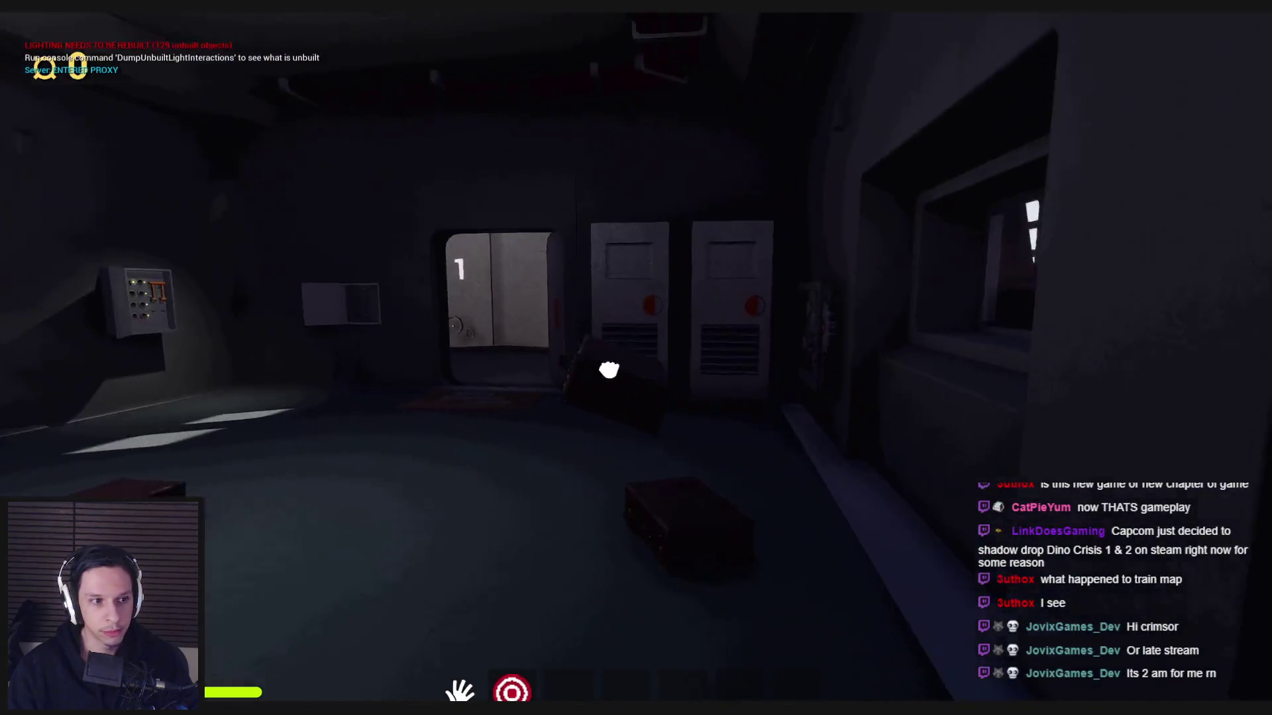
drag(608, 370, 390, 366)
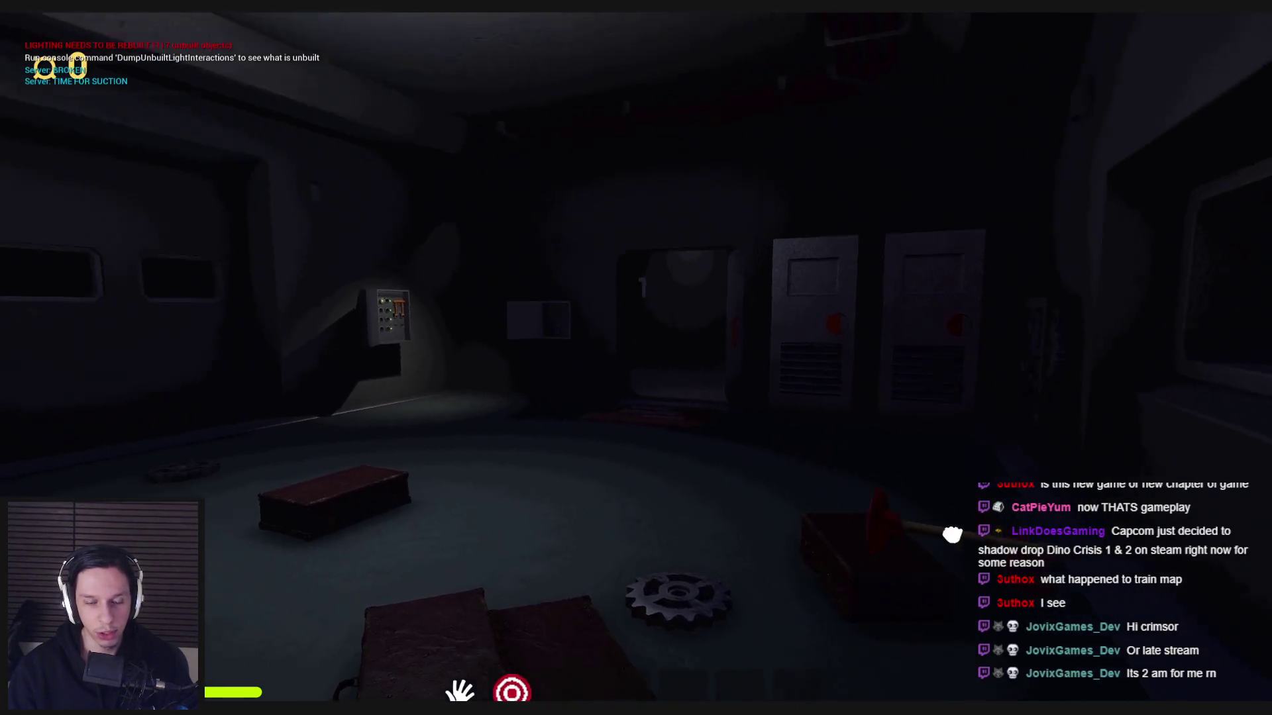
drag(952, 534, 635, 369)
drag(708, 455, 894, 400)
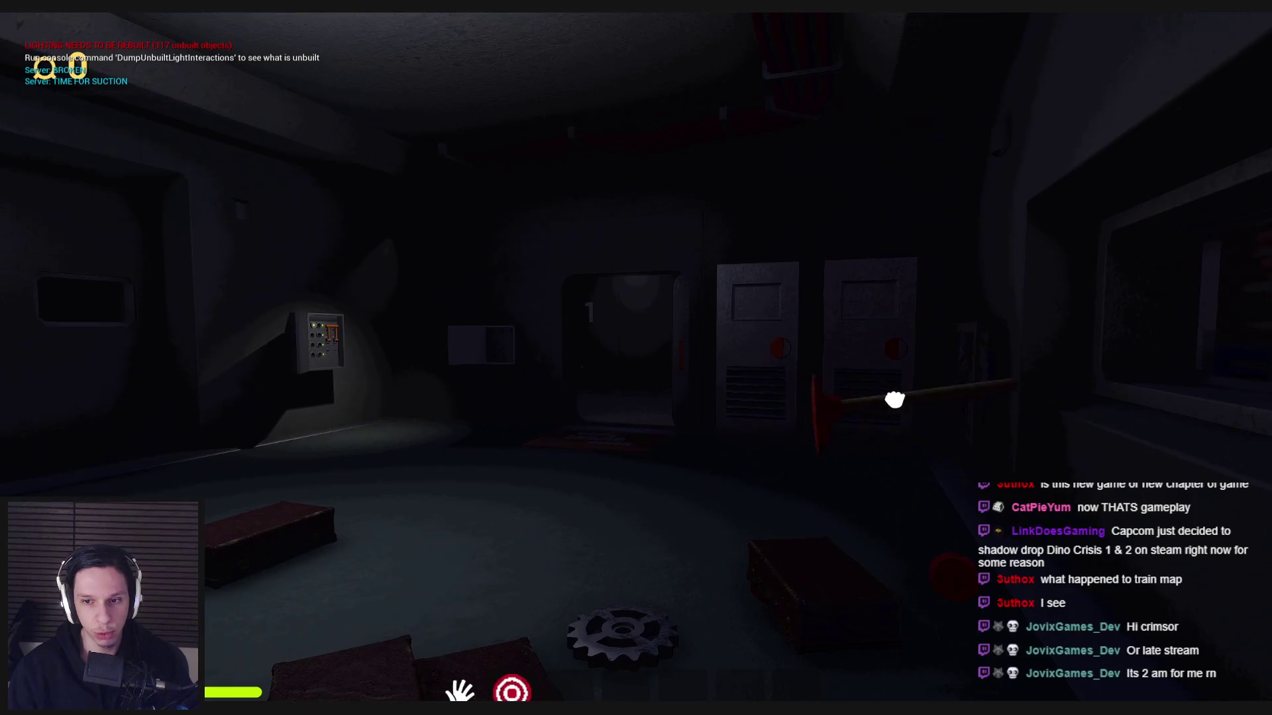
mouse_move(816, 395)
mouse_down()
mouse_move(630, 369)
mouse_move(645, 378)
mouse_move(656, 434)
mouse_move(934, 318)
mouse_move(903, 306)
mouse_move(568, 391)
mouse_move(608, 320)
mouse_move(940, 302)
mouse_move(636, 369)
mouse_move(686, 304)
mouse_up()
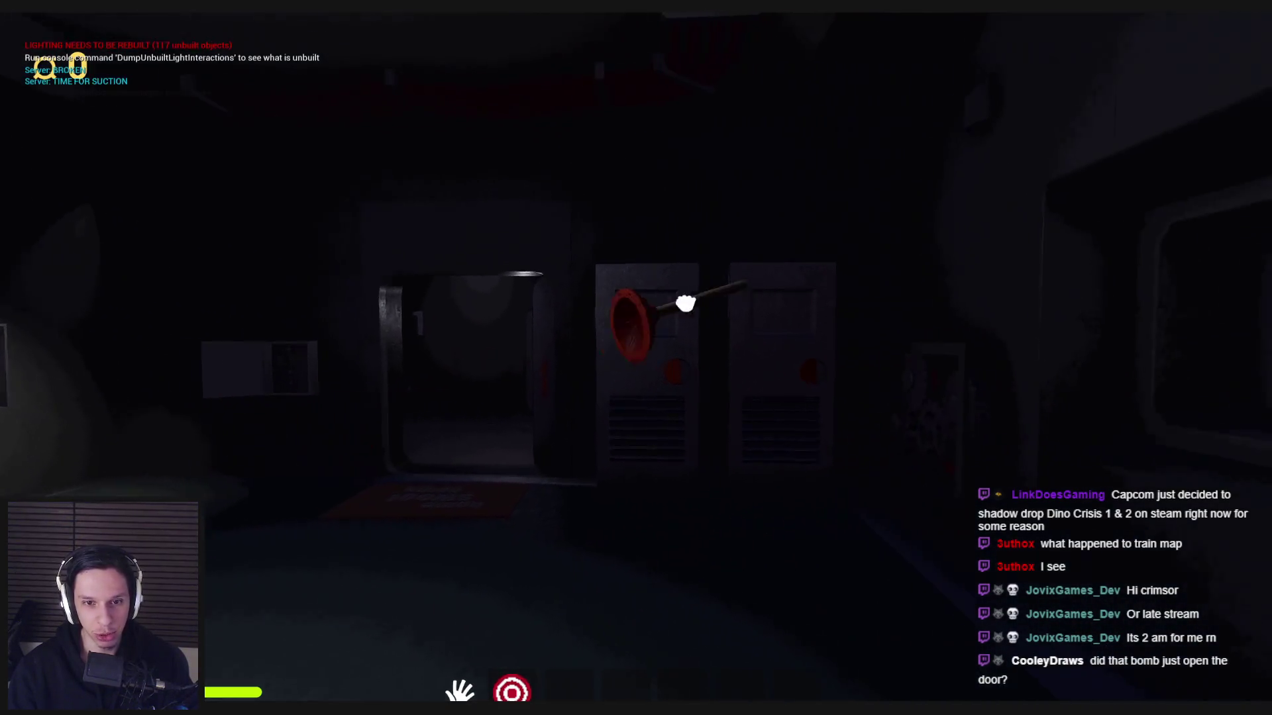
mouse_move(1121, 258)
mouse_down()
mouse_move(1087, 355)
mouse_move(695, 355)
mouse_move(628, 368)
mouse_move(733, 286)
mouse_move(1121, 398)
mouse_move(636, 369)
mouse_up()
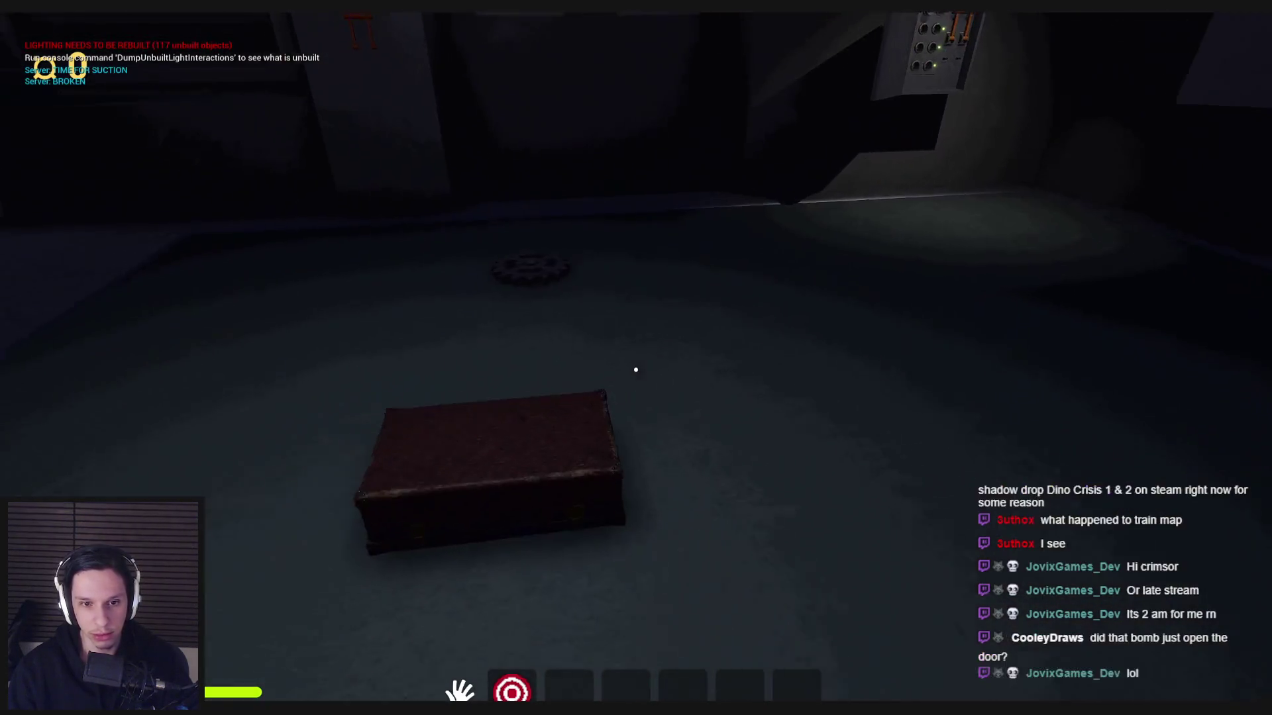
key(w)
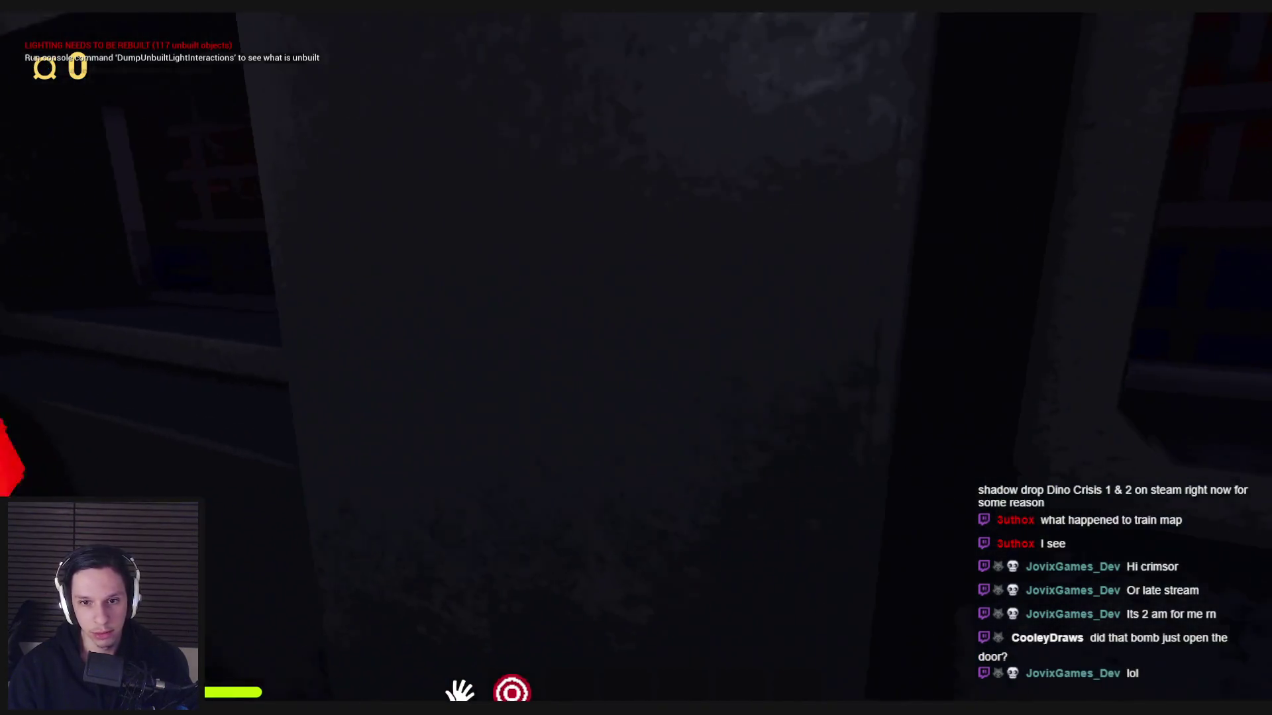
Step: Pick up the red and dark boxes, then stop and restart the play session several times
mouse_move(636, 358)
mouse_down()
mouse_move(701, 349)
mouse_move(181, 437)
mouse_move(596, 358)
mouse_move(386, 388)
mouse_move(303, 372)
mouse_up()
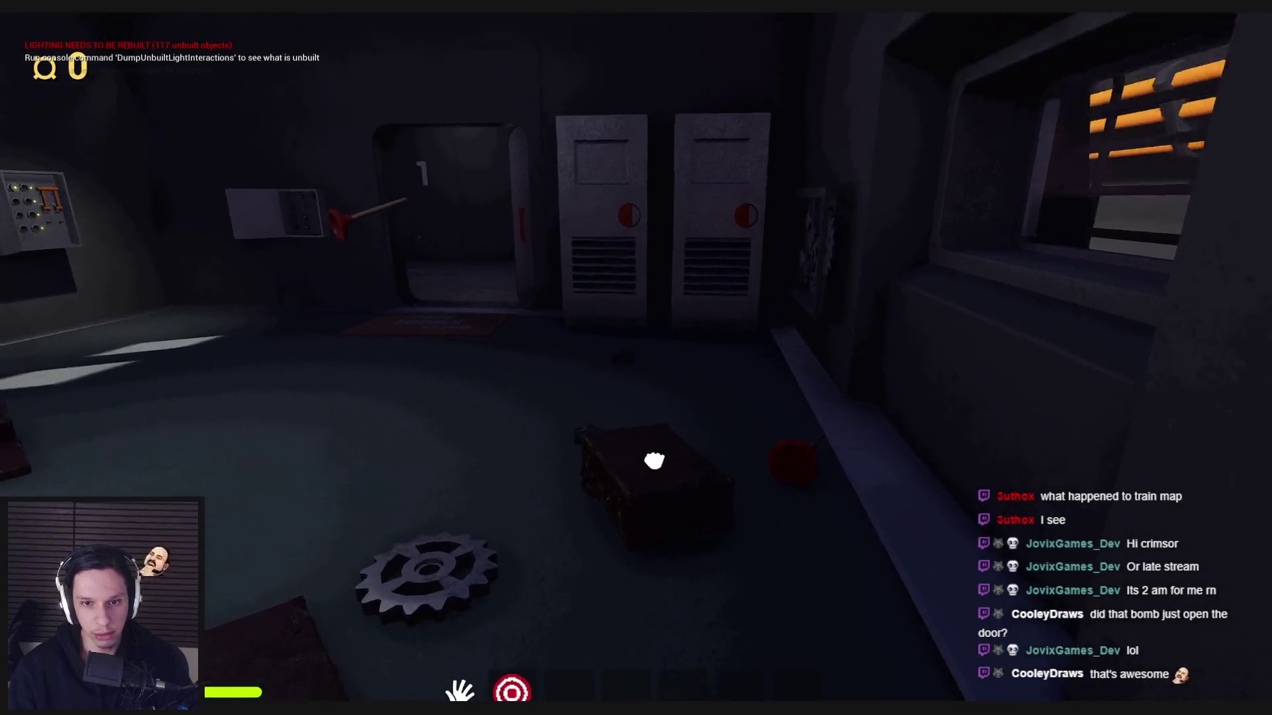
mouse_move(653, 464)
mouse_down()
mouse_move(681, 383)
mouse_move(638, 369)
mouse_move(635, 493)
mouse_move(636, 371)
mouse_up()
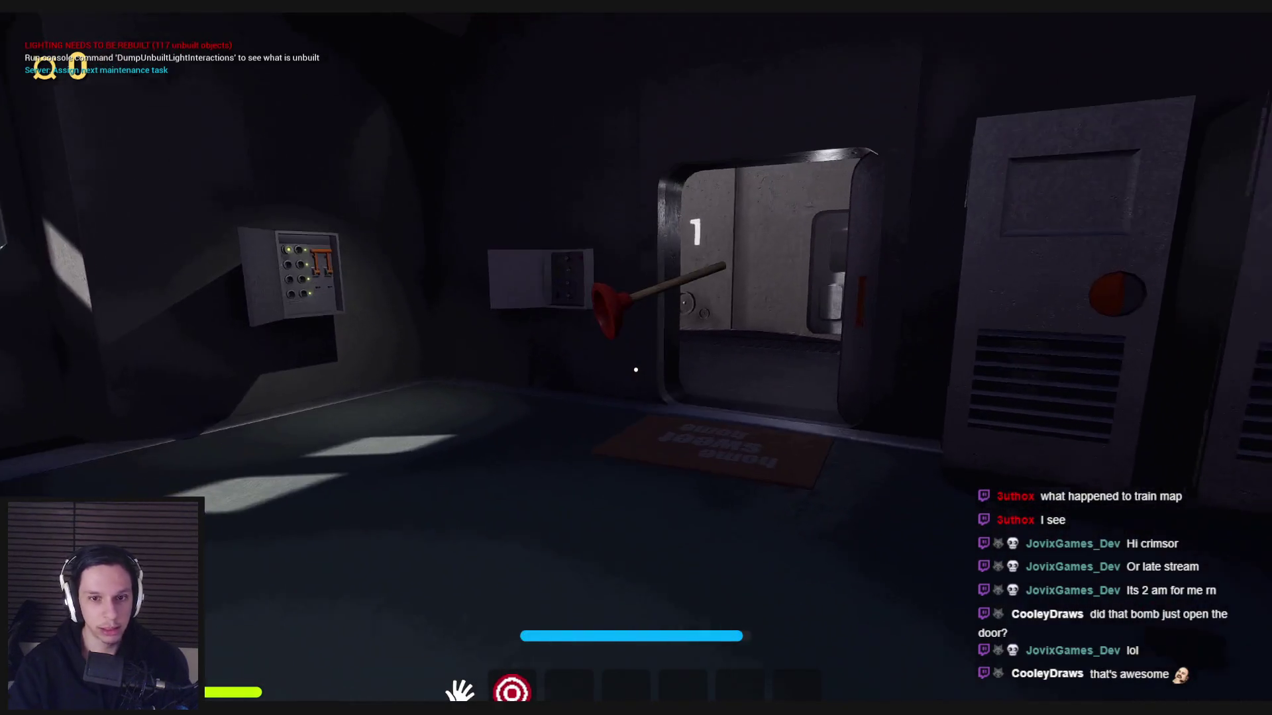
key(Escape)
key(alt+p)
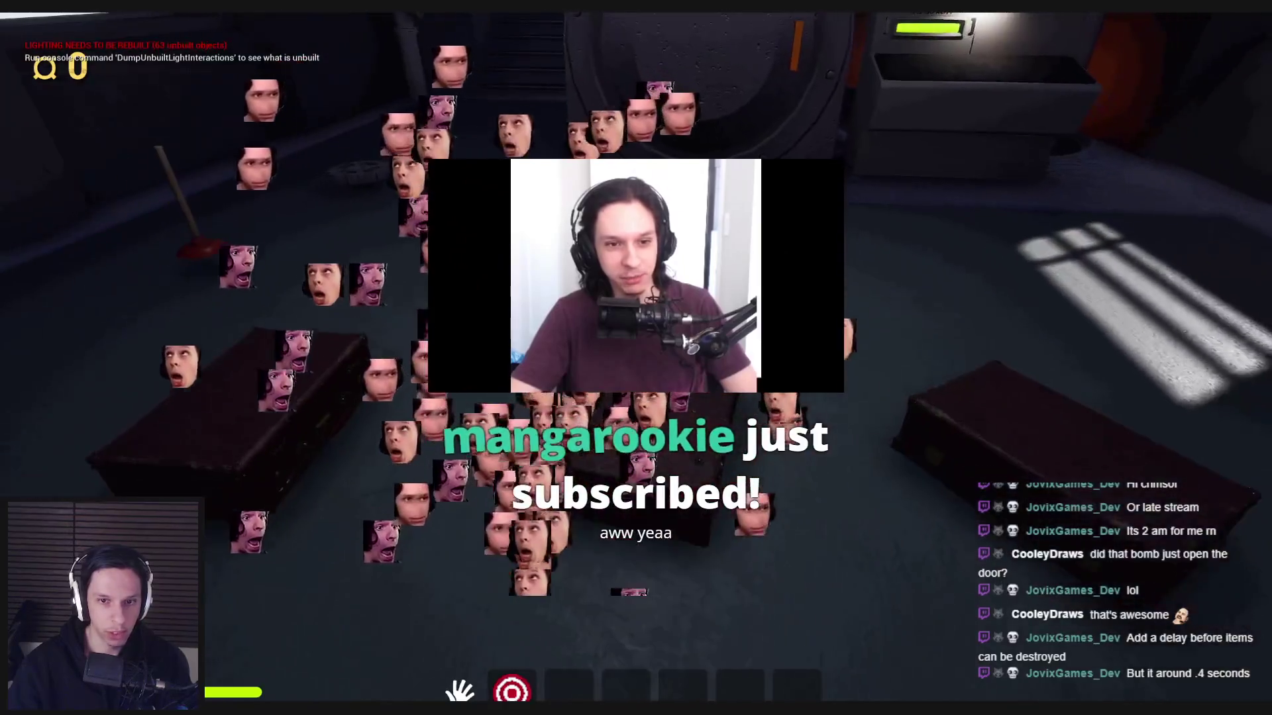
key(Escape)
click(691, 13)
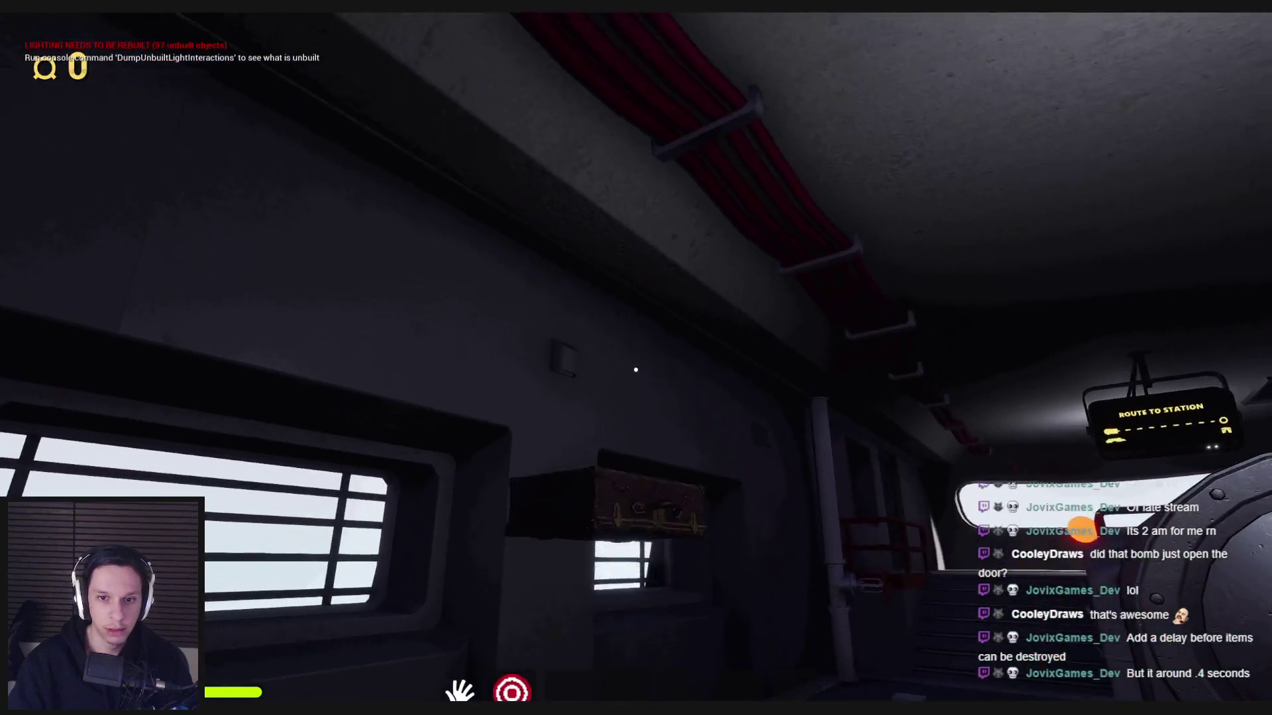
key(Escape)
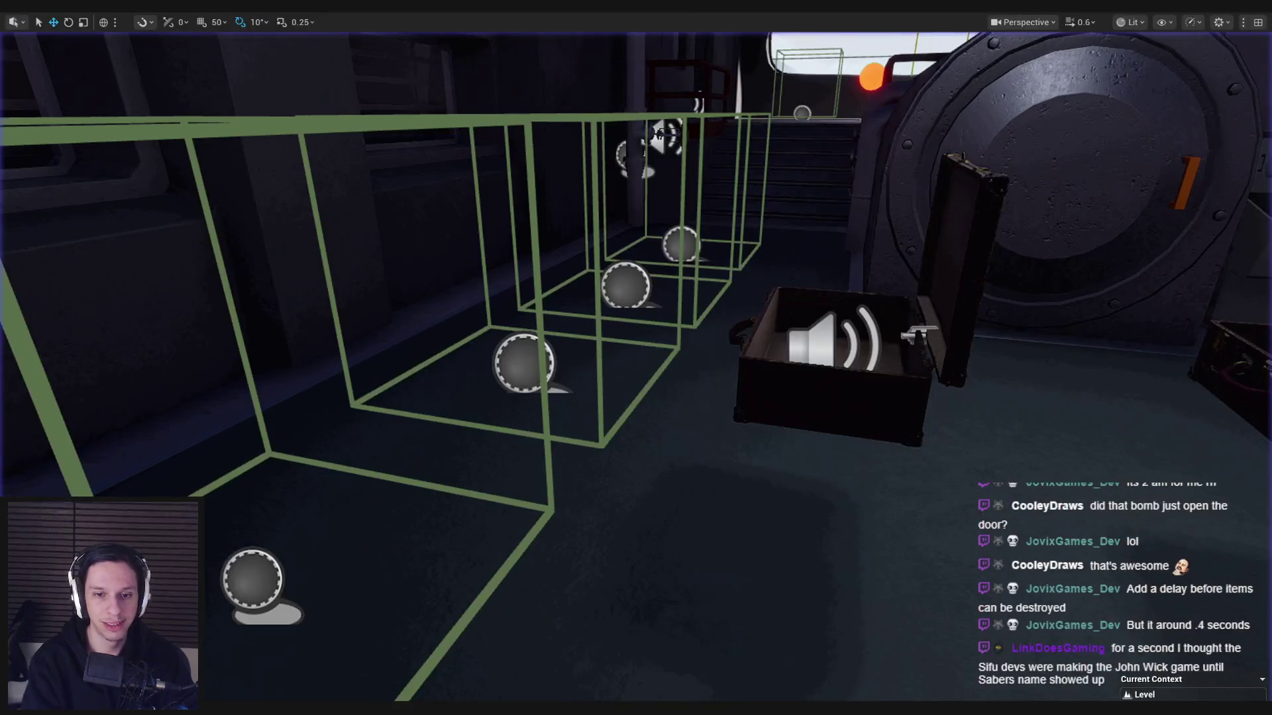
Step: Restart the play session, grab the suitcase and throw it at the round door
key(alt+p)
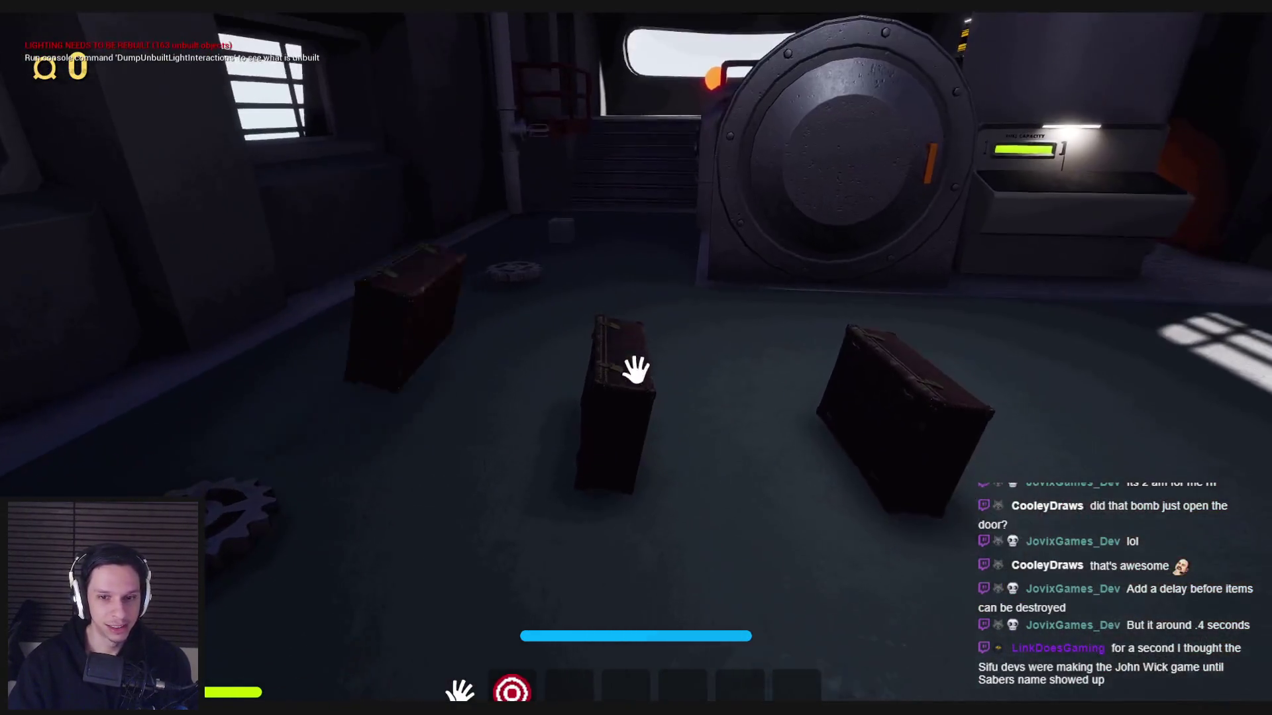
click(636, 370)
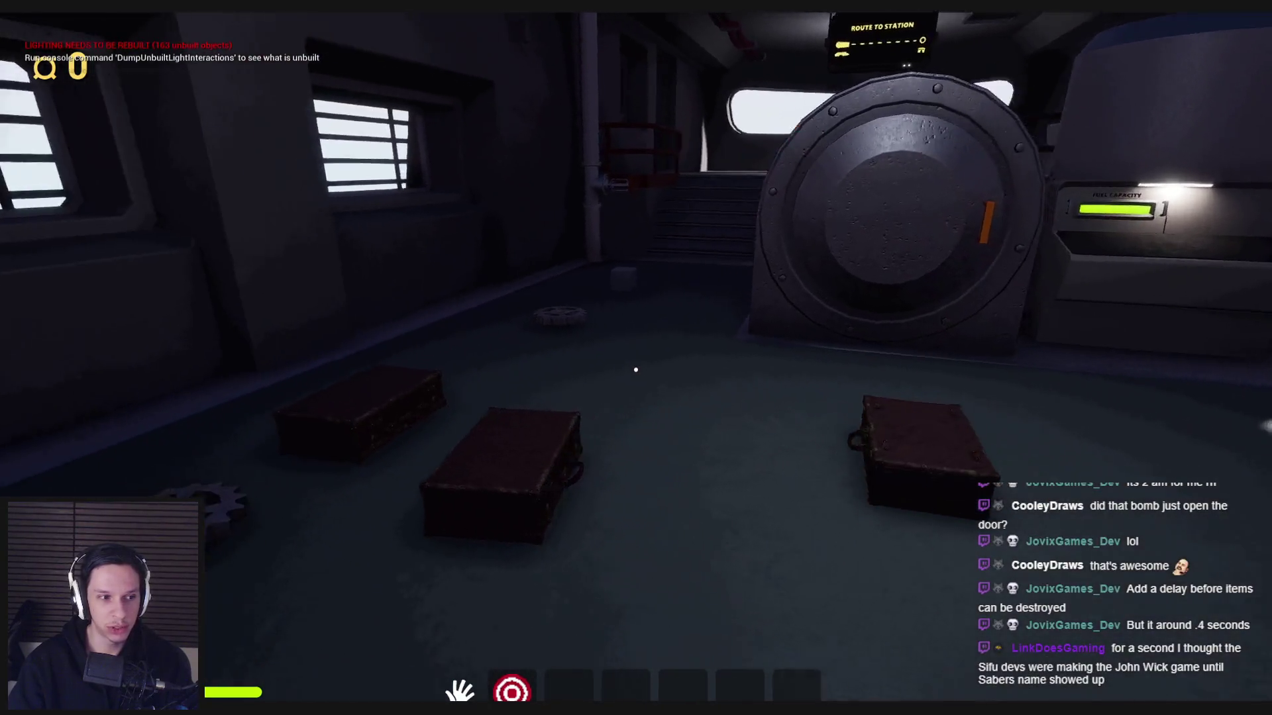
key(w)
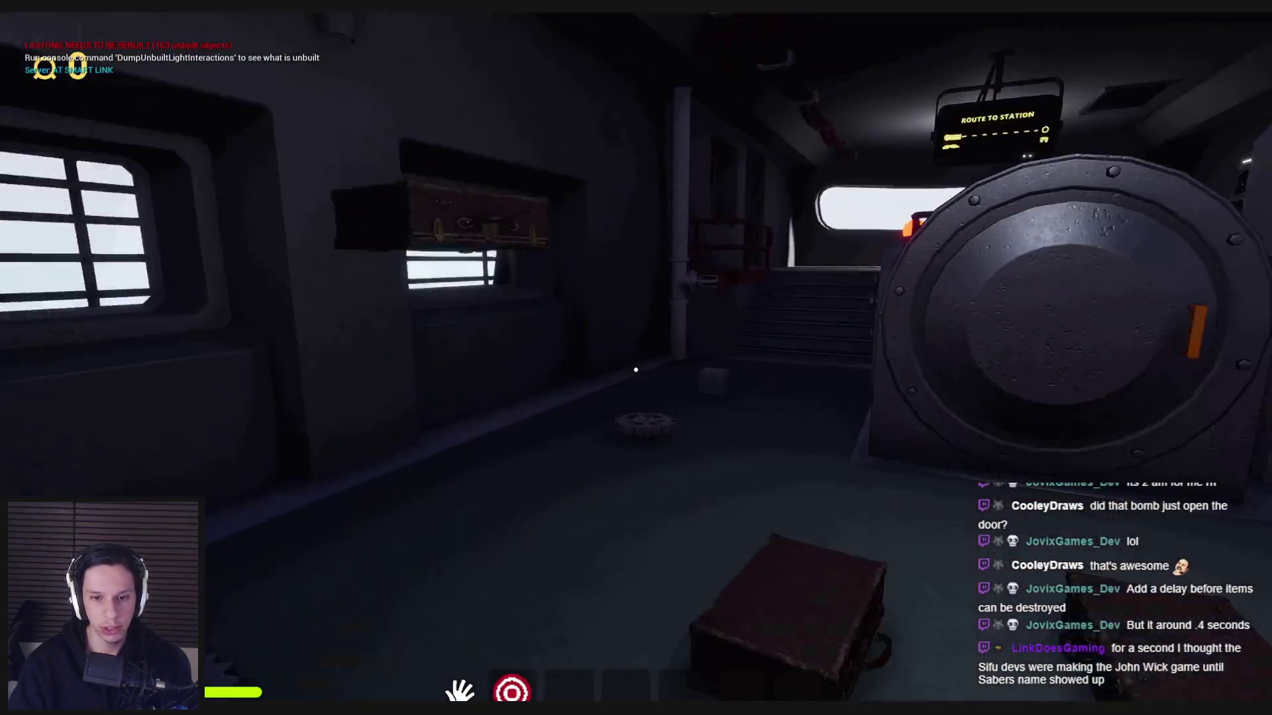
key(s)
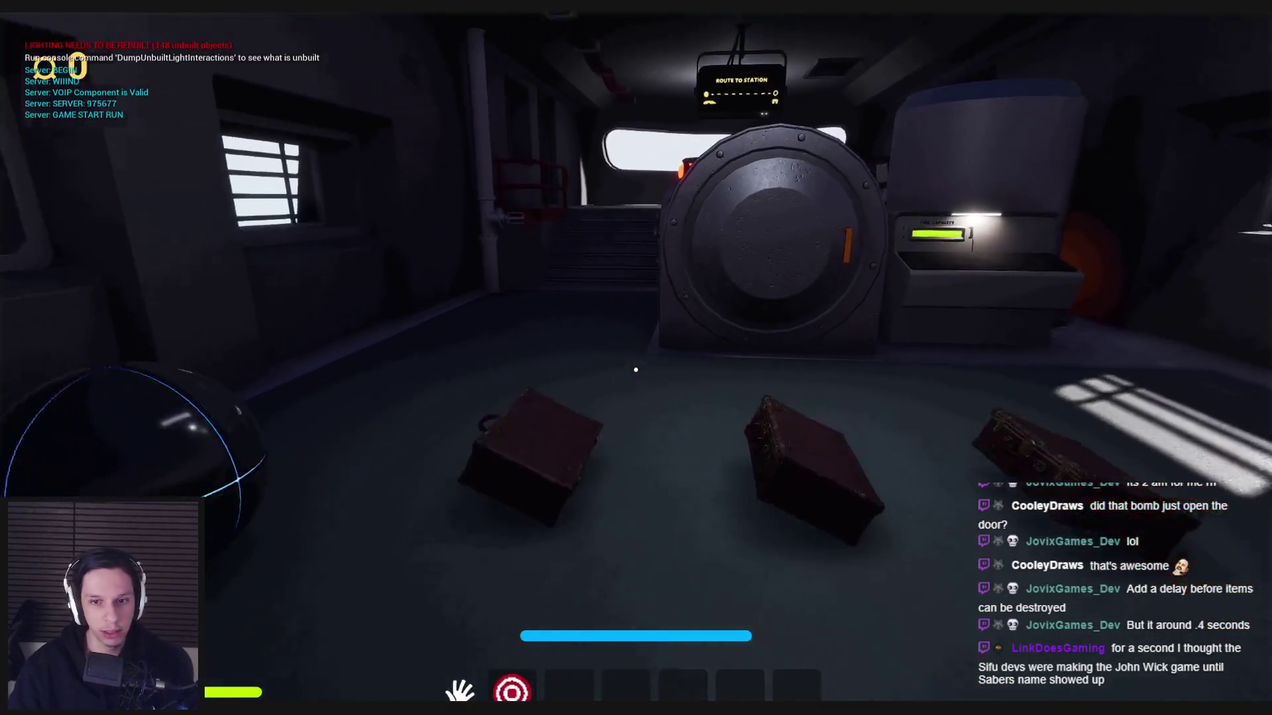
key(s)
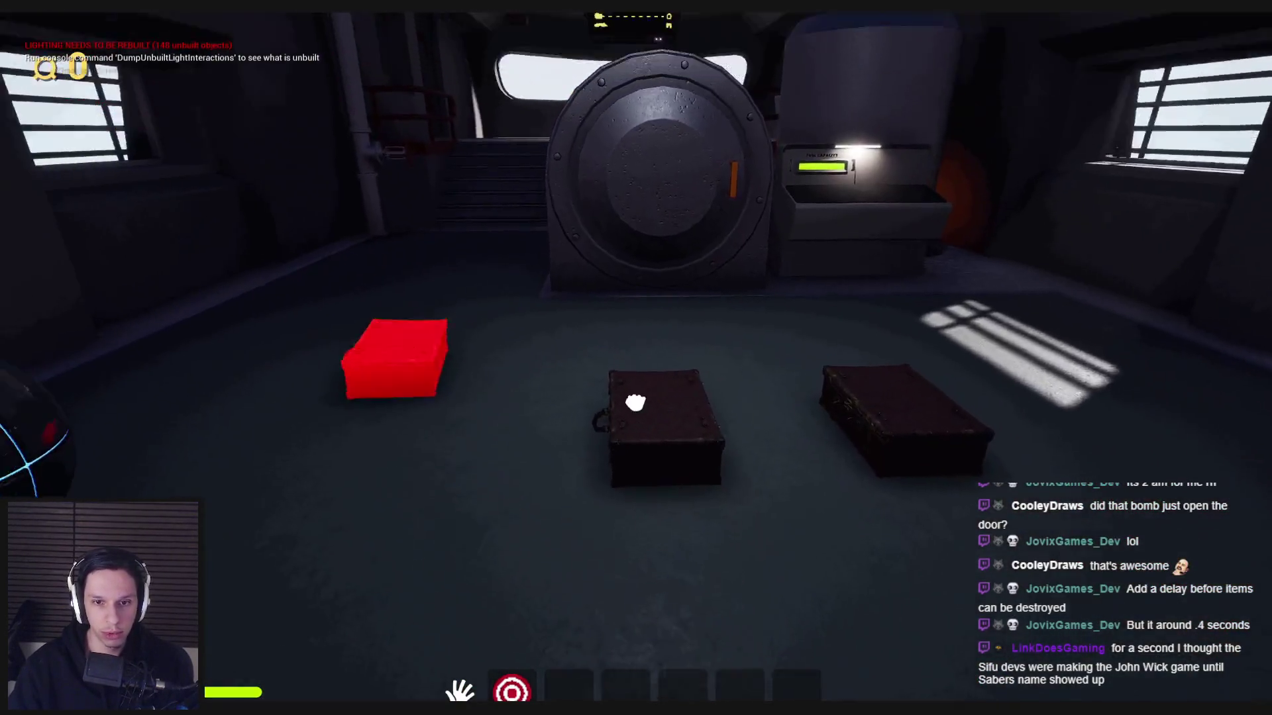
click(636, 370)
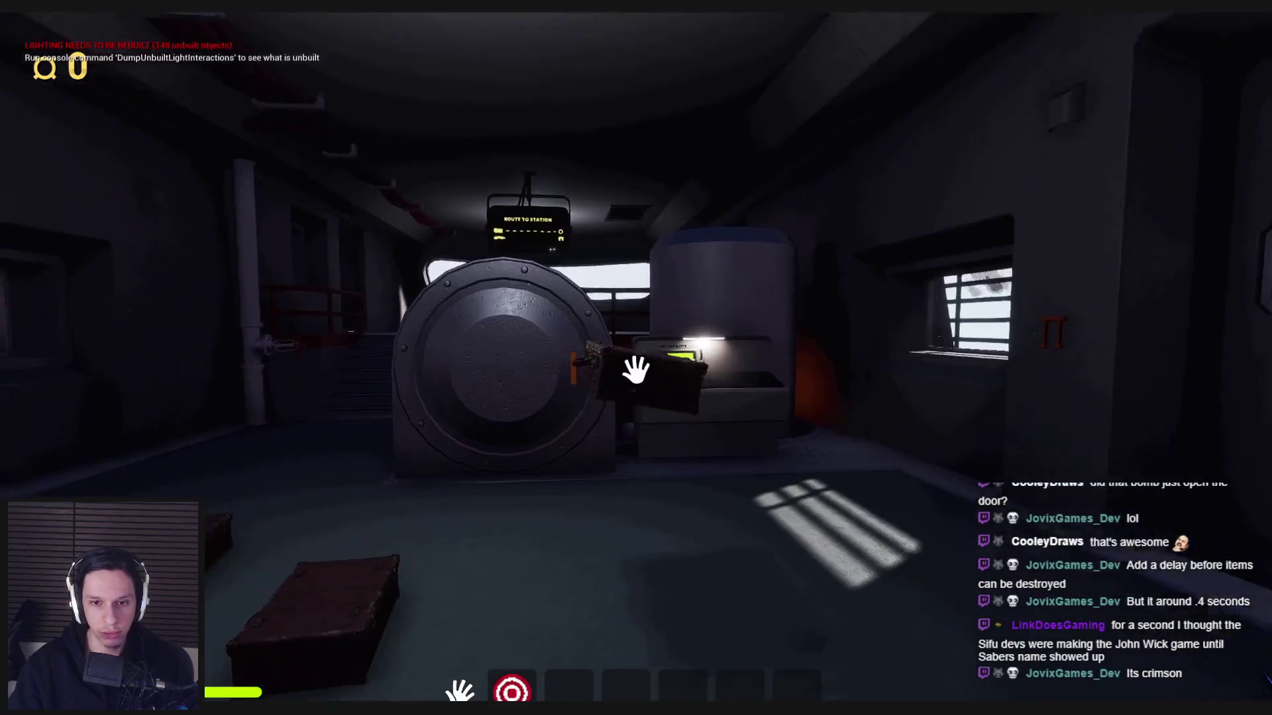
Step: Pick up and release the small cube, then press a button on the fuse box
key(w)
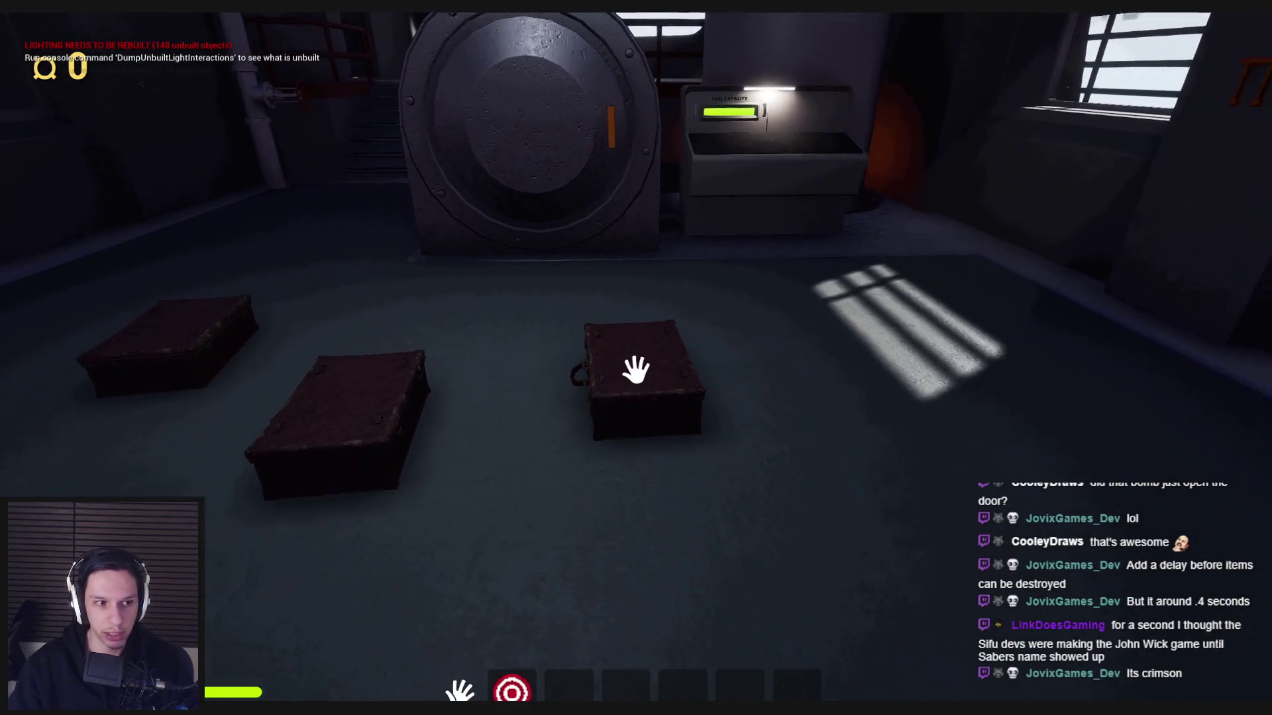
key(w)
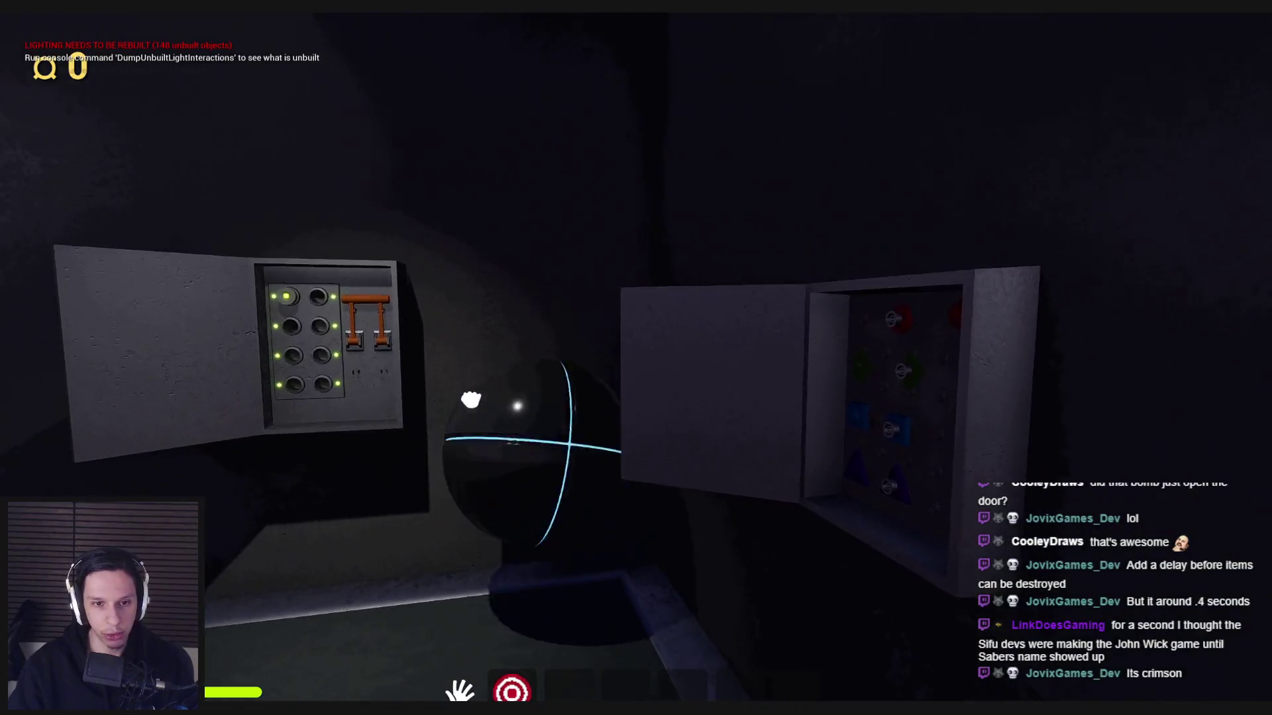
key(s)
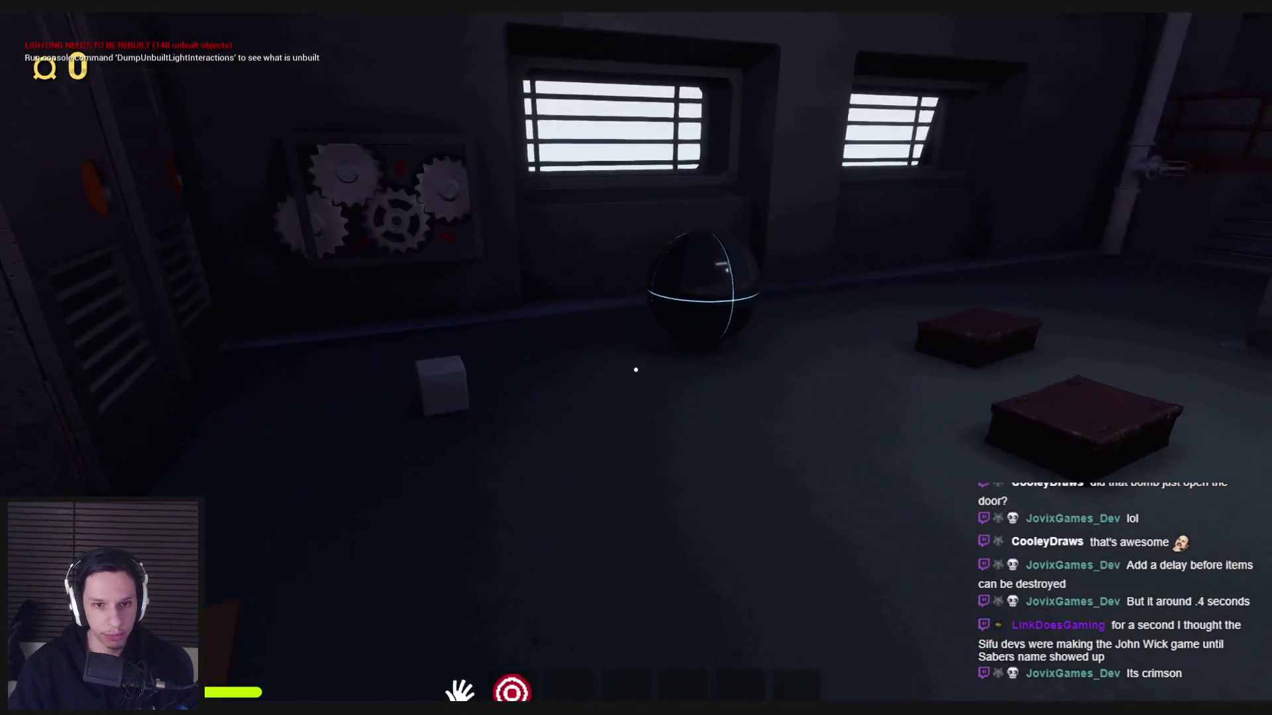
key(w)
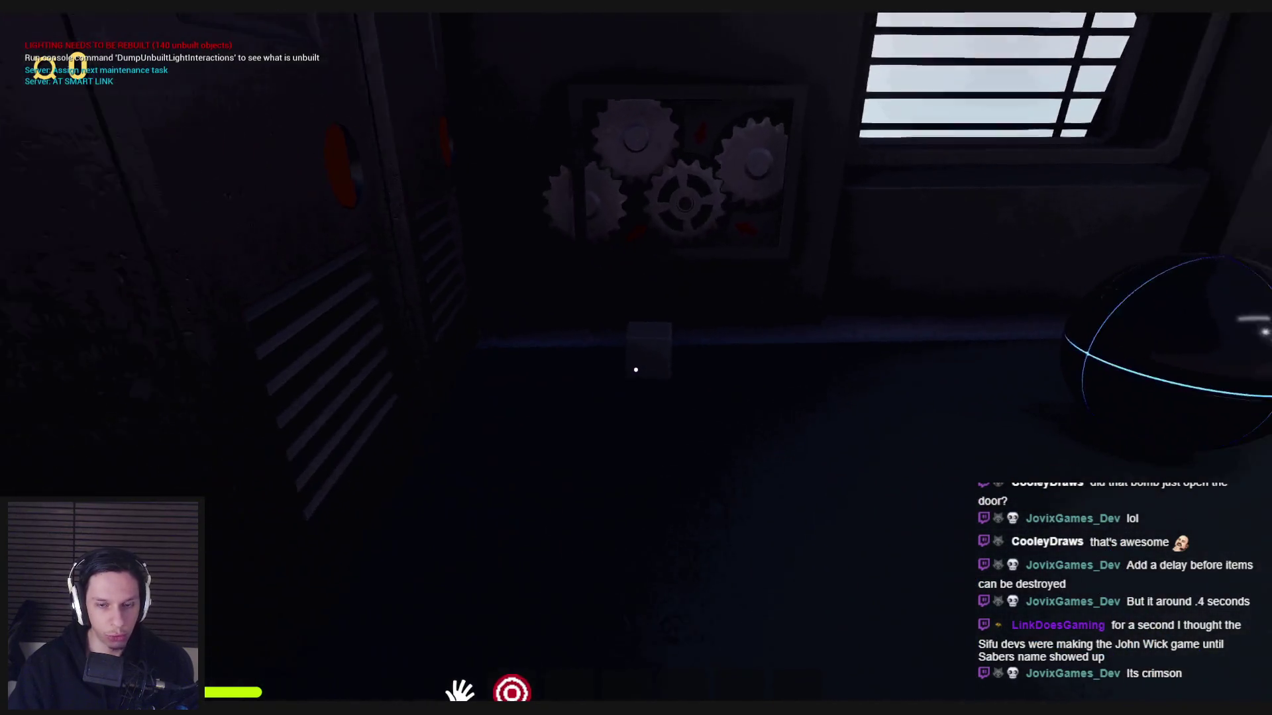
click(635, 370)
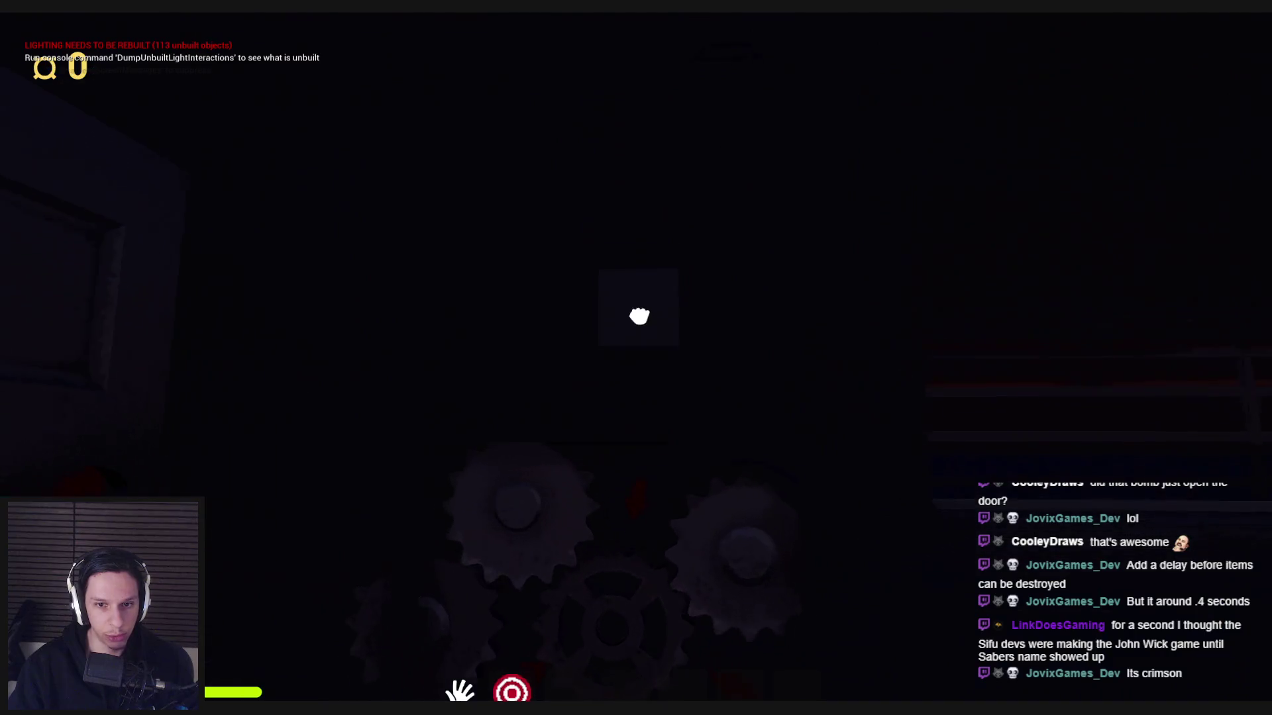
click(635, 369)
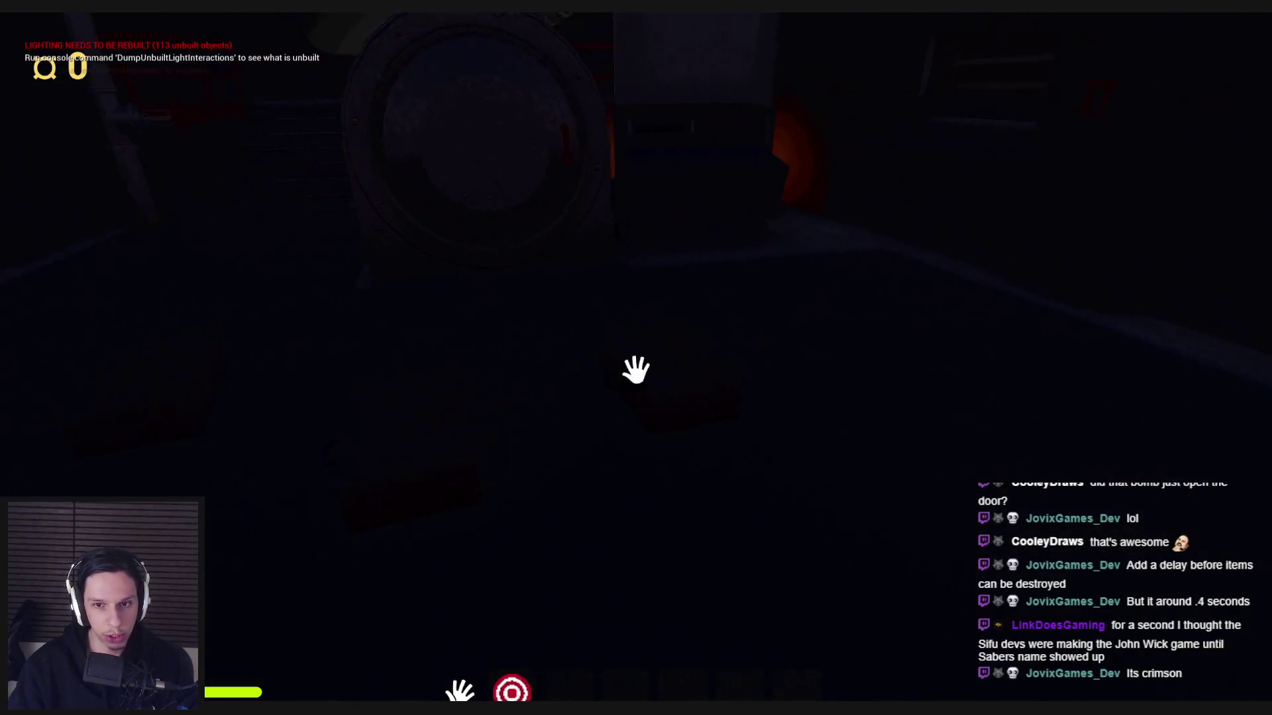
click(628, 394)
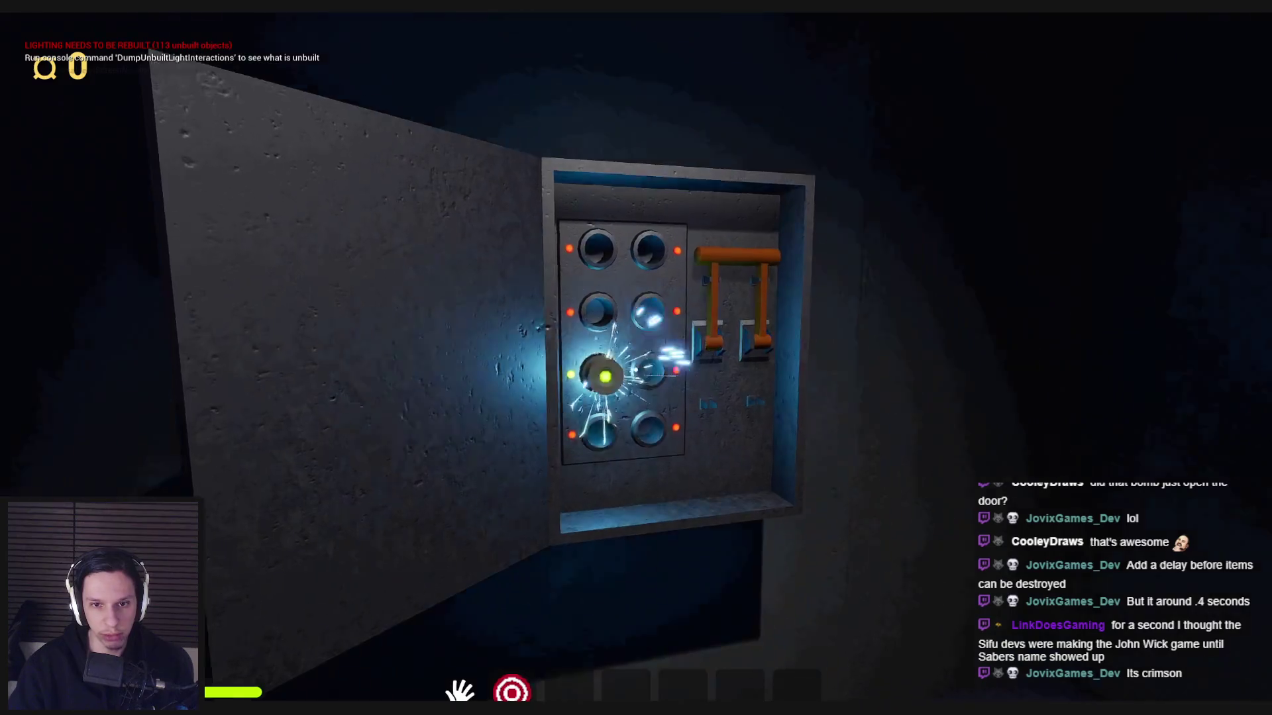
Step: Pull the fuse box levers, then pick up and drop the crate, the sphere and a floor box
mouse_move(639, 369)
mouse_down()
mouse_move(653, 454)
mouse_move(636, 371)
mouse_up()
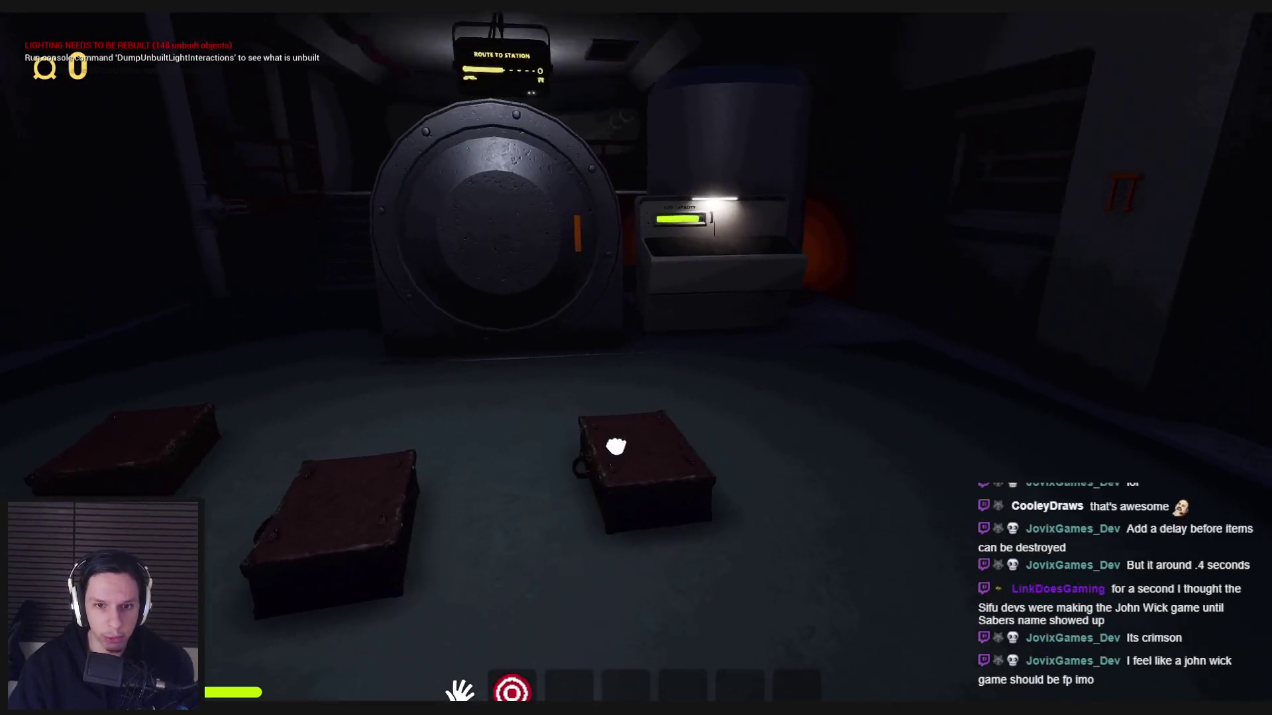
click(643, 382)
click(639, 368)
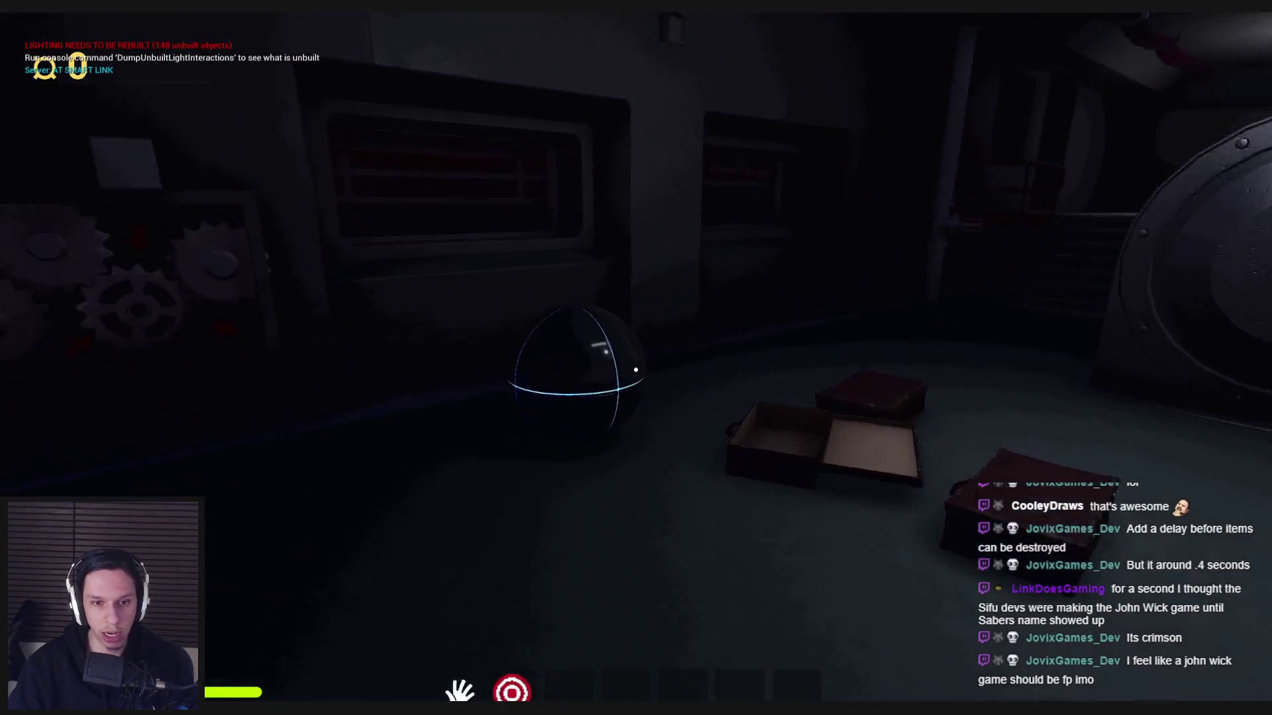
click(636, 370)
click(636, 370)
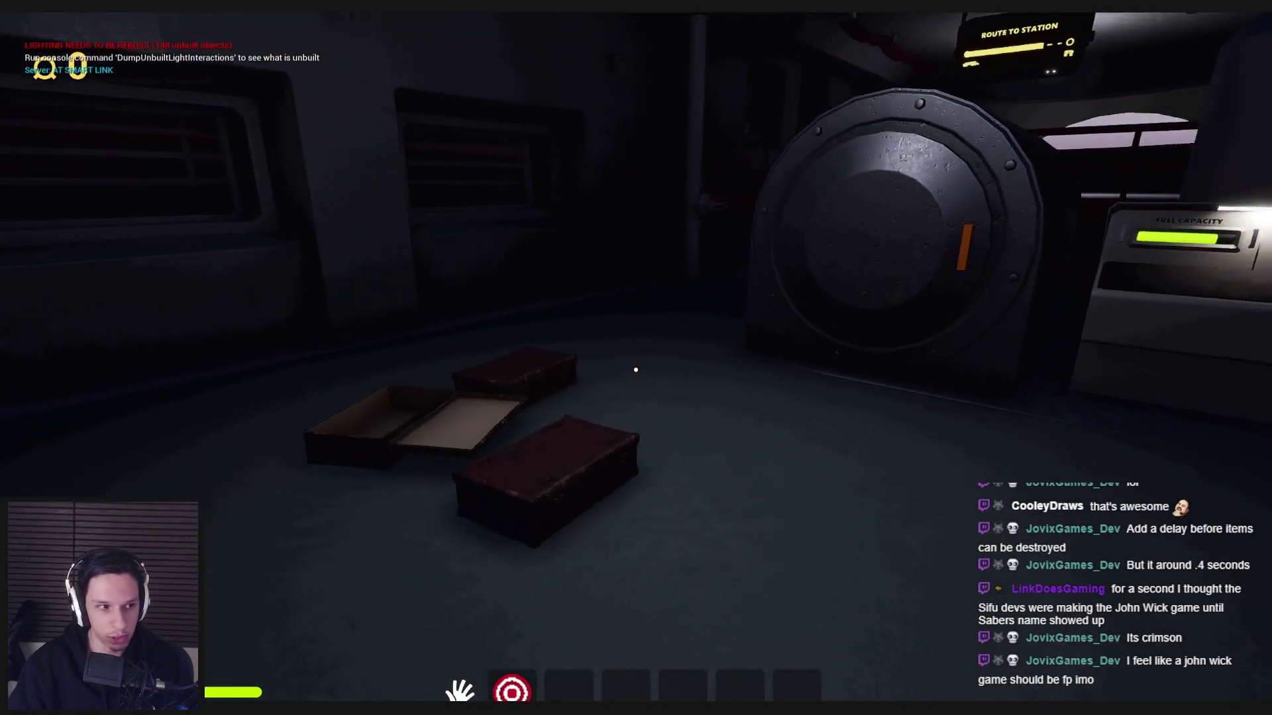
click(636, 369)
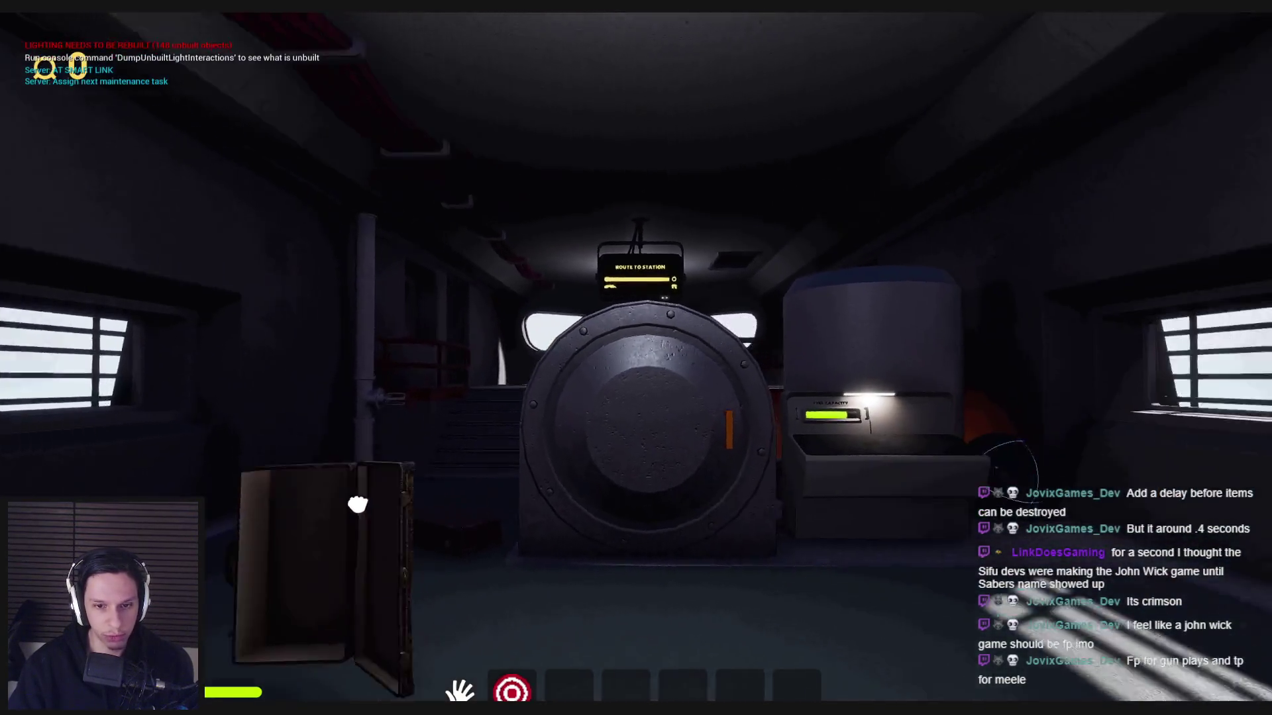
Step: Press the electrical panel's top-right button and pull its orange lever down
key(w)
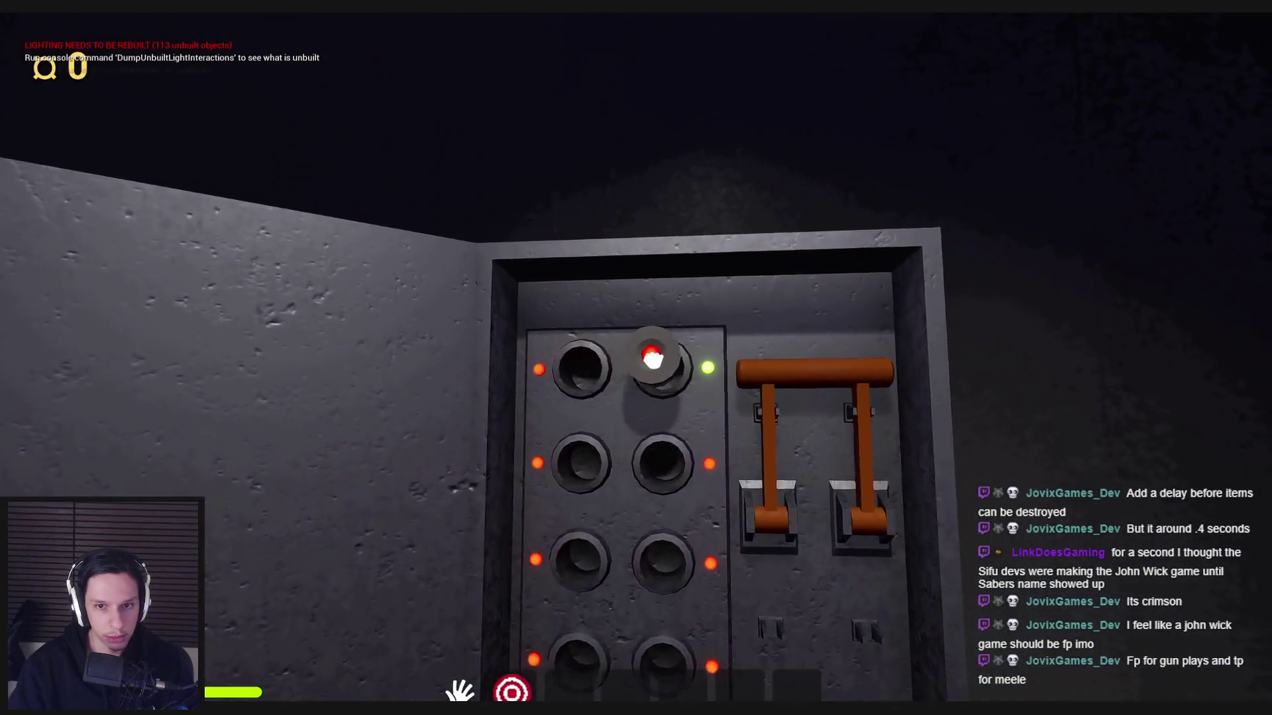
click(653, 355)
mouse_move(625, 369)
mouse_down()
mouse_move(675, 468)
mouse_move(682, 543)
mouse_up()
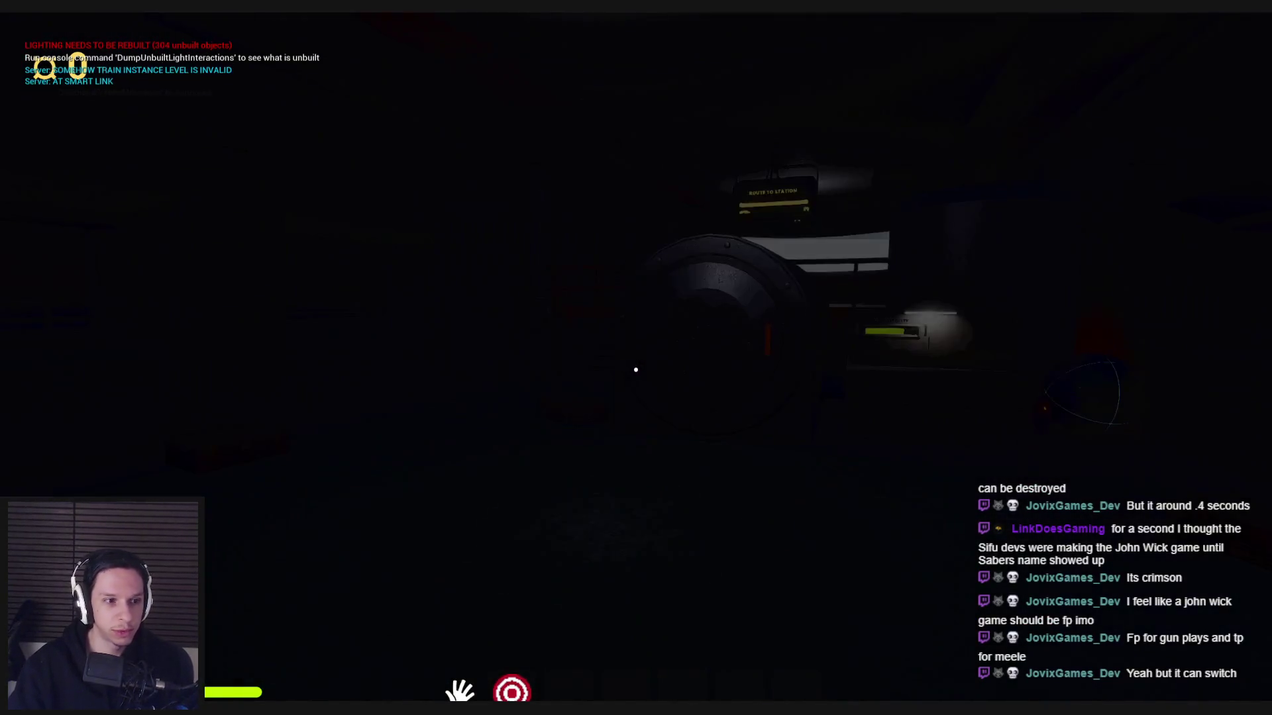
key(s)
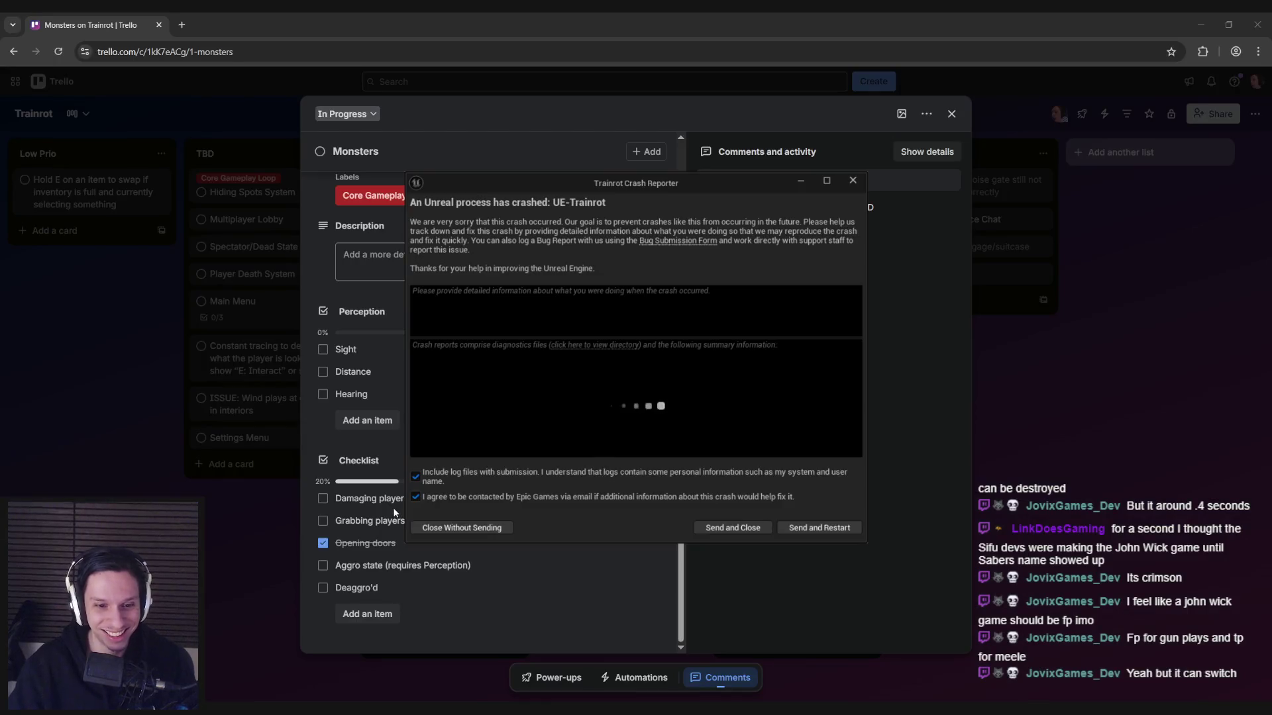
Step: Close the crash report without sending, relaunch Trainrot from Rider, and open the random-move-location task asset
click(462, 527)
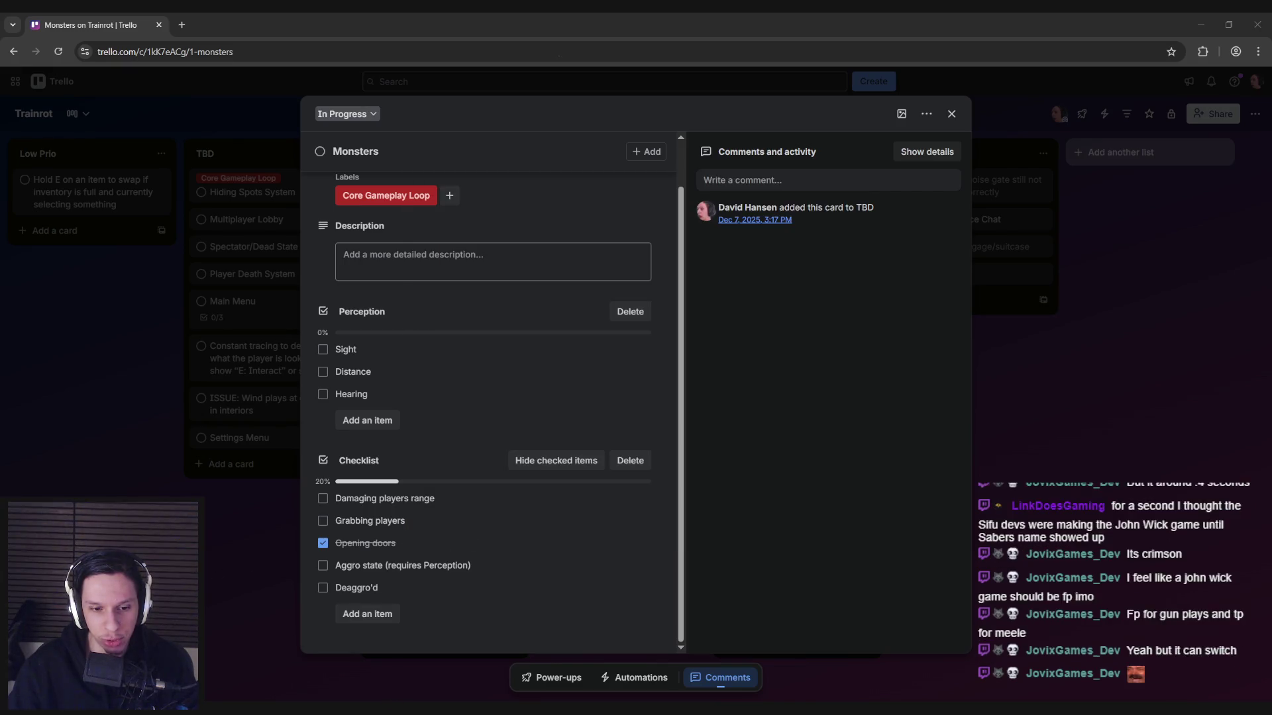
key(alt+Tab)
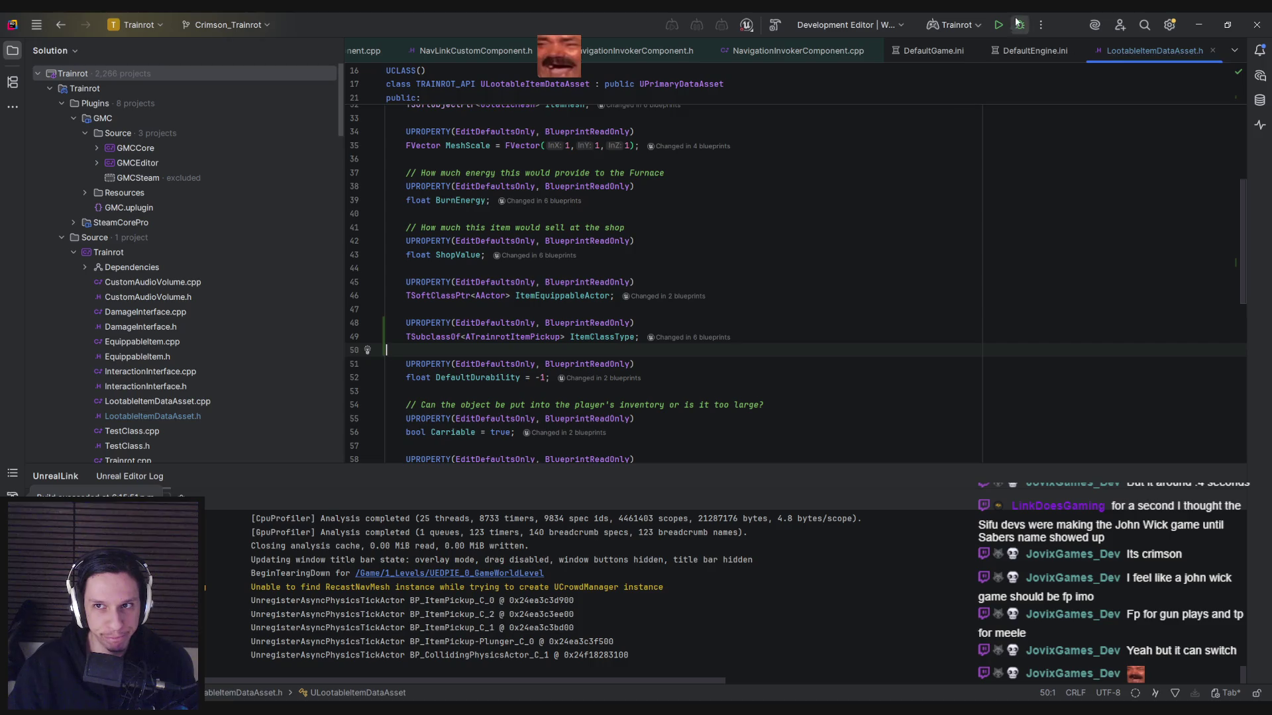
click(999, 25)
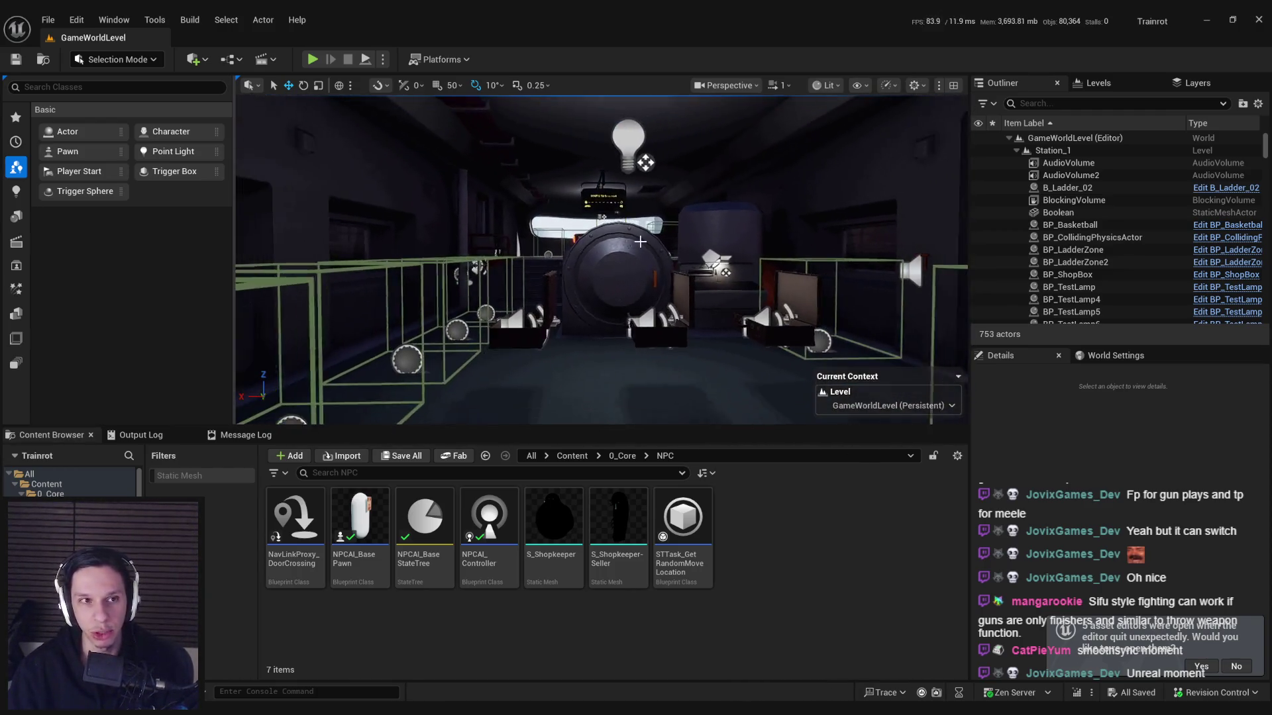
click(1199, 665)
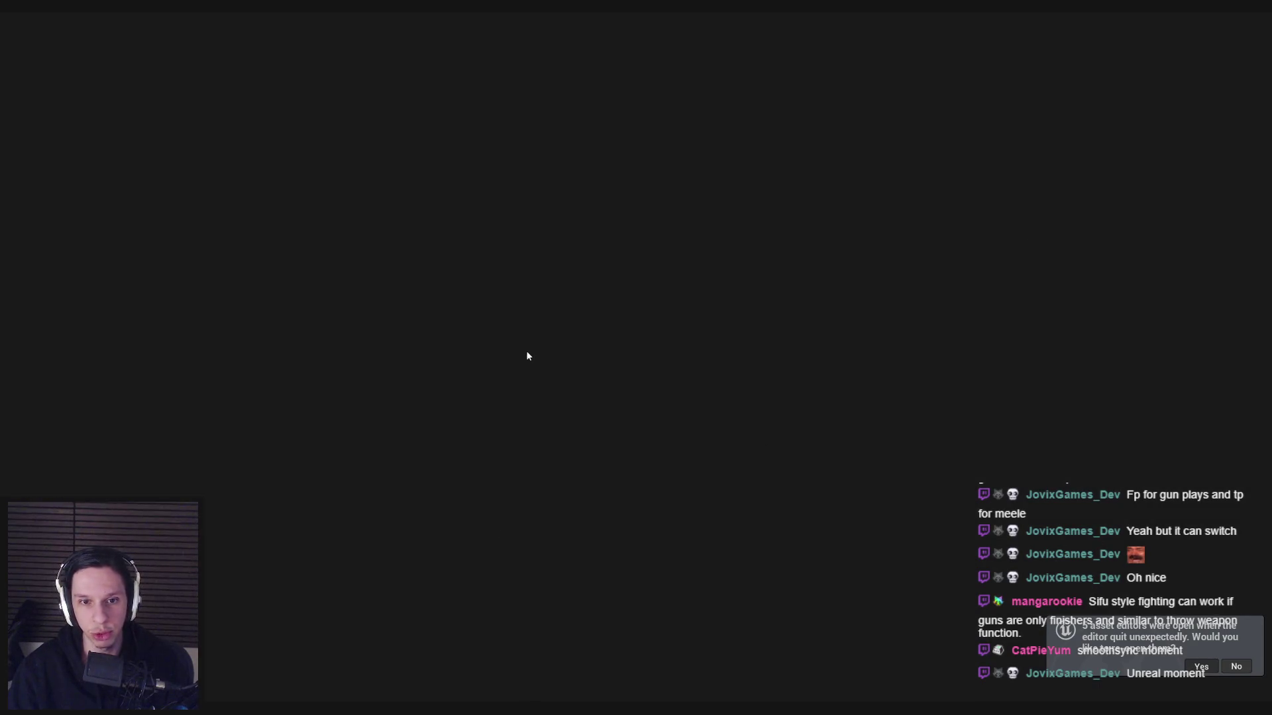
scroll(533, 288, up, 1)
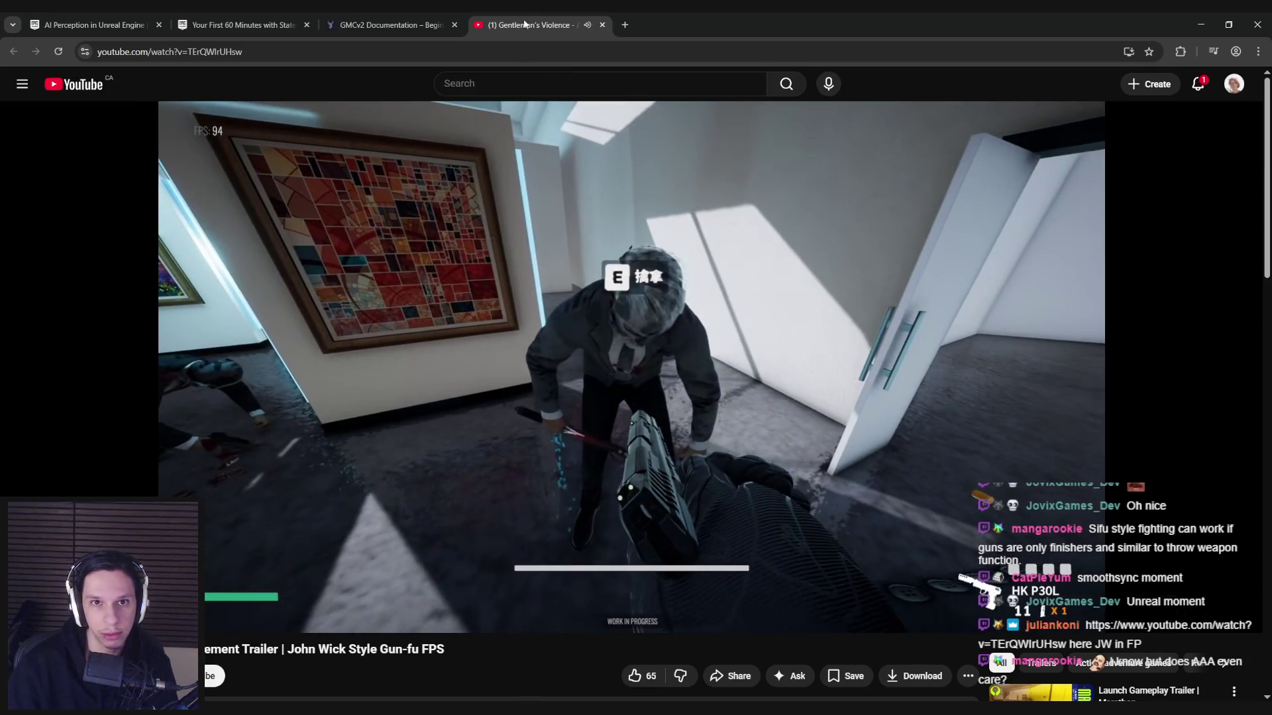
Step: Close the gun-fu trailer tab and bring the developer's X profile window forward
click(602, 24)
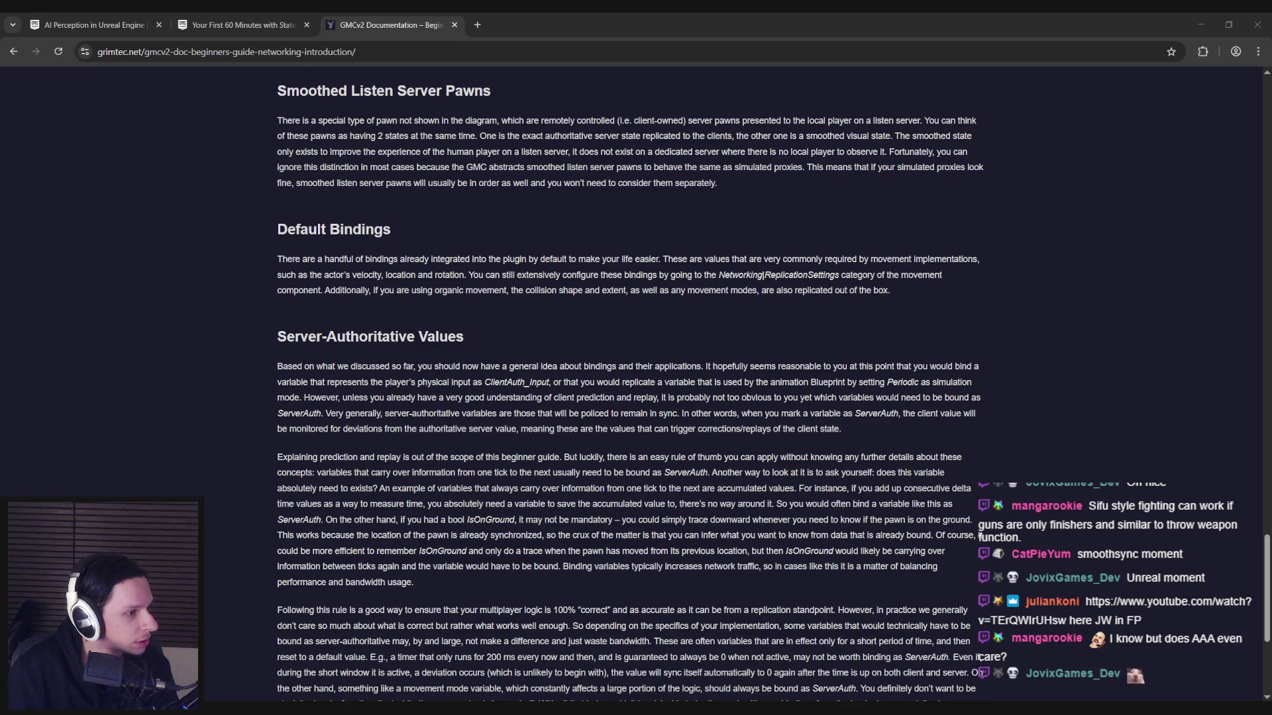
key(alt+Tab)
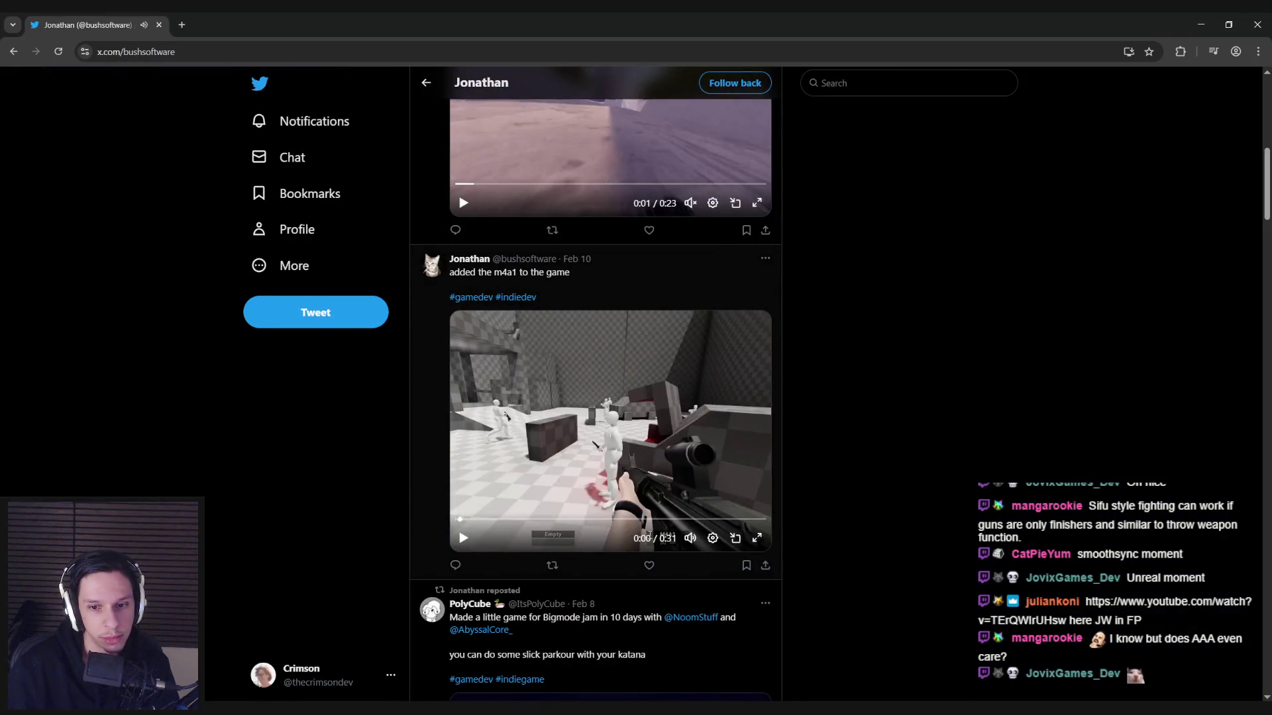
Step: Play the m4a1 gameplay video full screen, then exit back to the feed
mouse_move(690, 538)
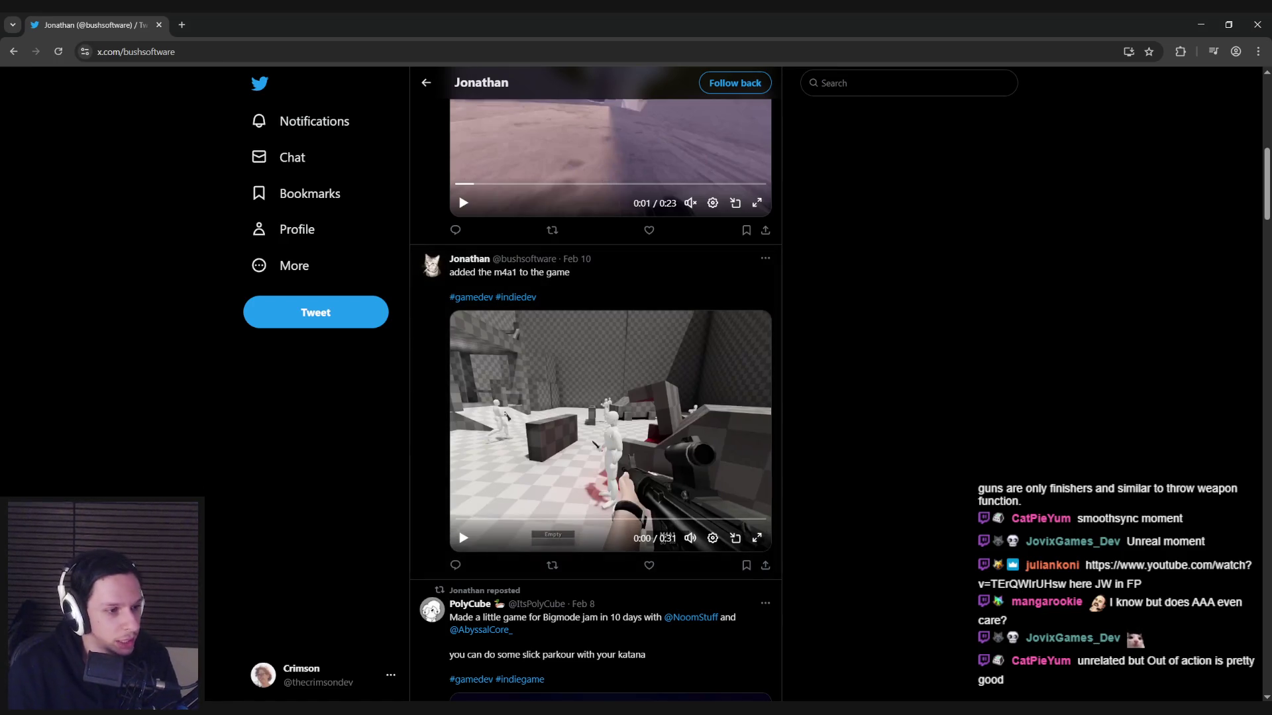
scroll(583, 431, down, 1)
click(584, 395)
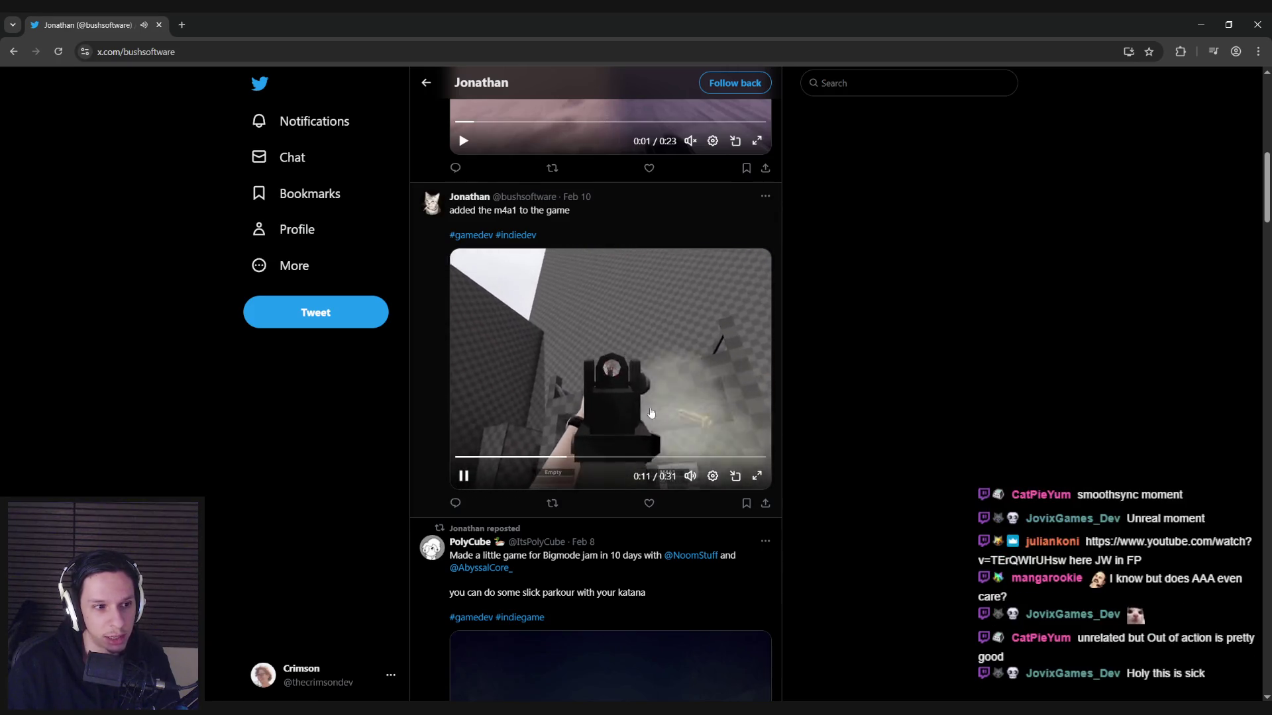
click(756, 478)
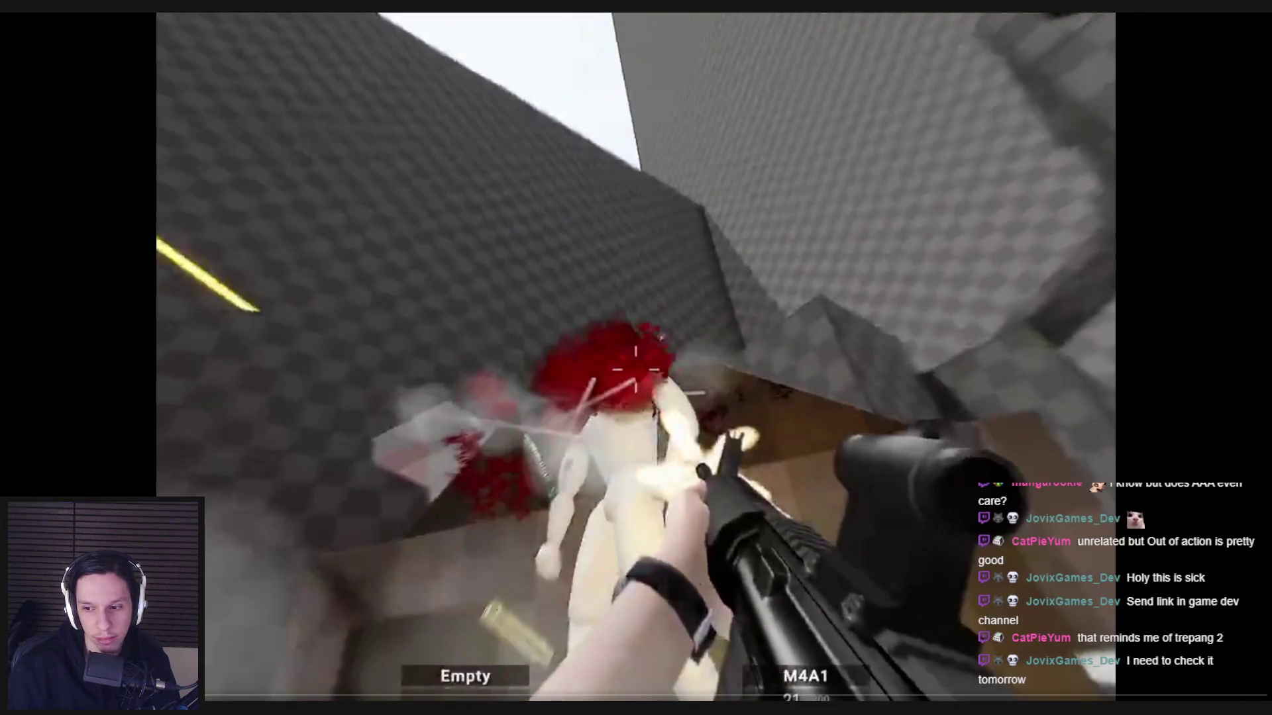
key(Escape)
Step: Scroll down and watch the loadout/attachment system video full screen
scroll(595, 468, down, 6)
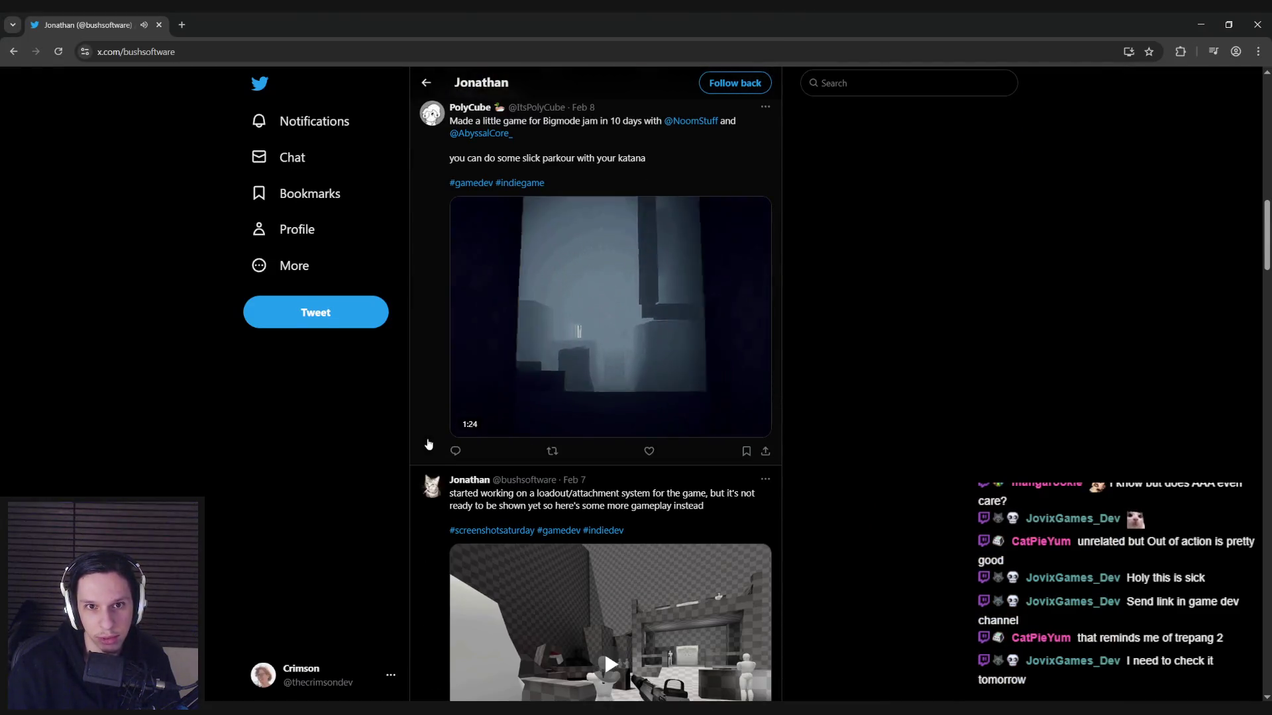
scroll(338, 448, down, 4)
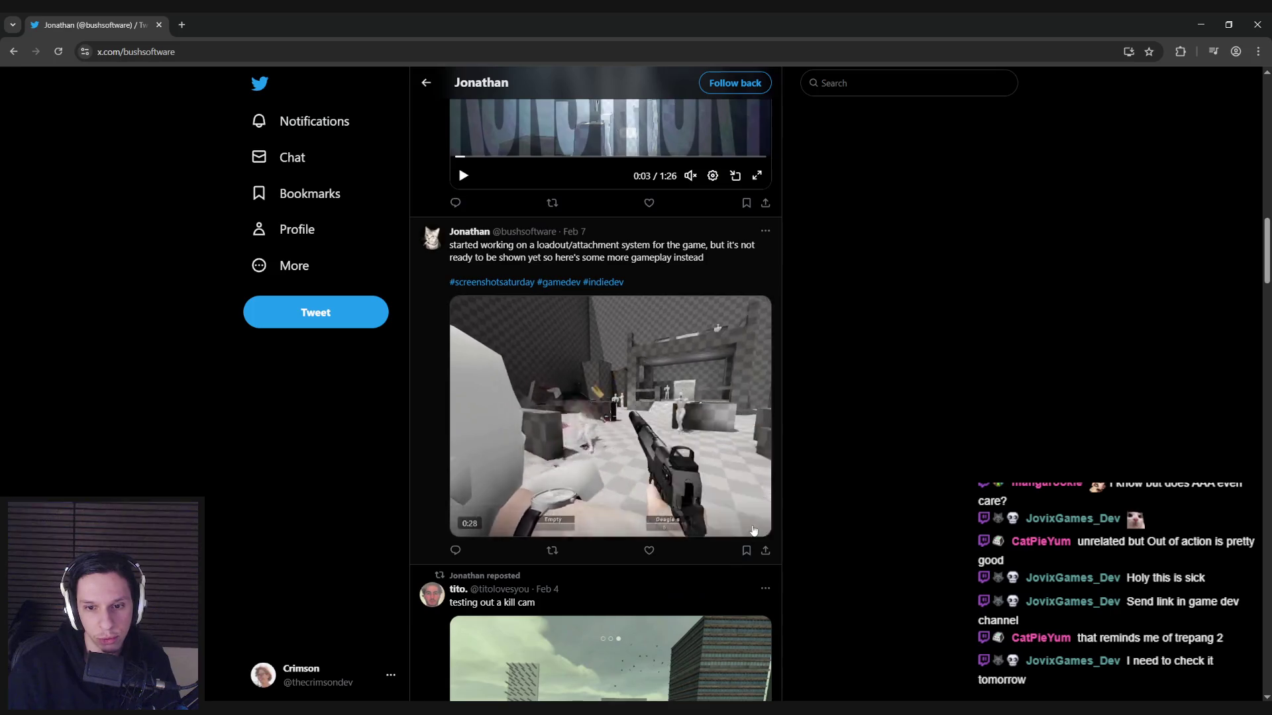
click(753, 530)
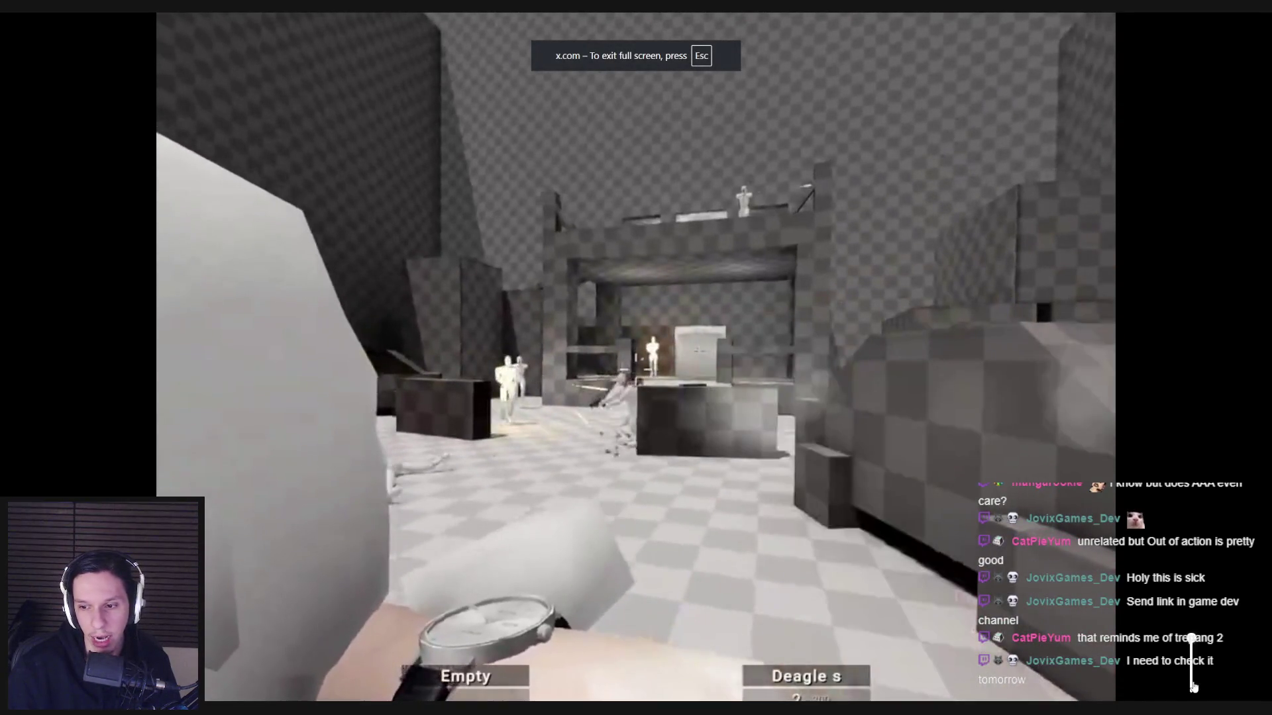
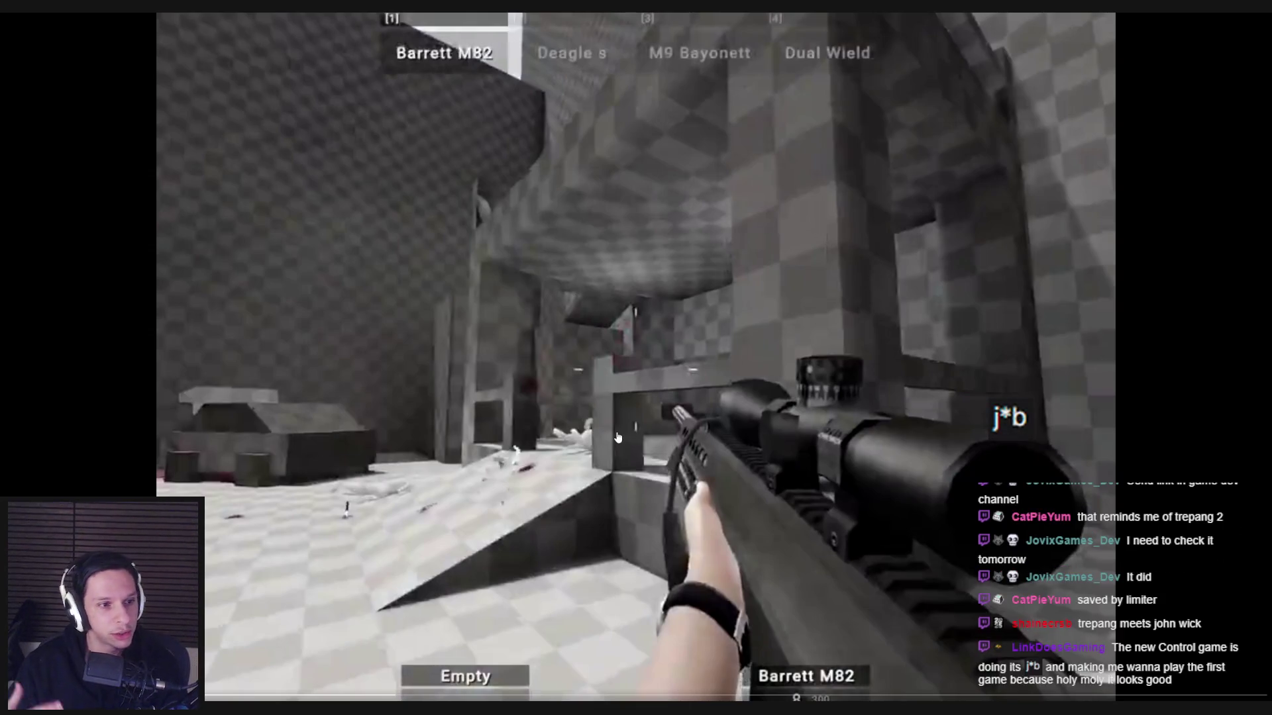
Step: Pause the first gameplay clip and exit its full-screen view
mouse_move(294, 689)
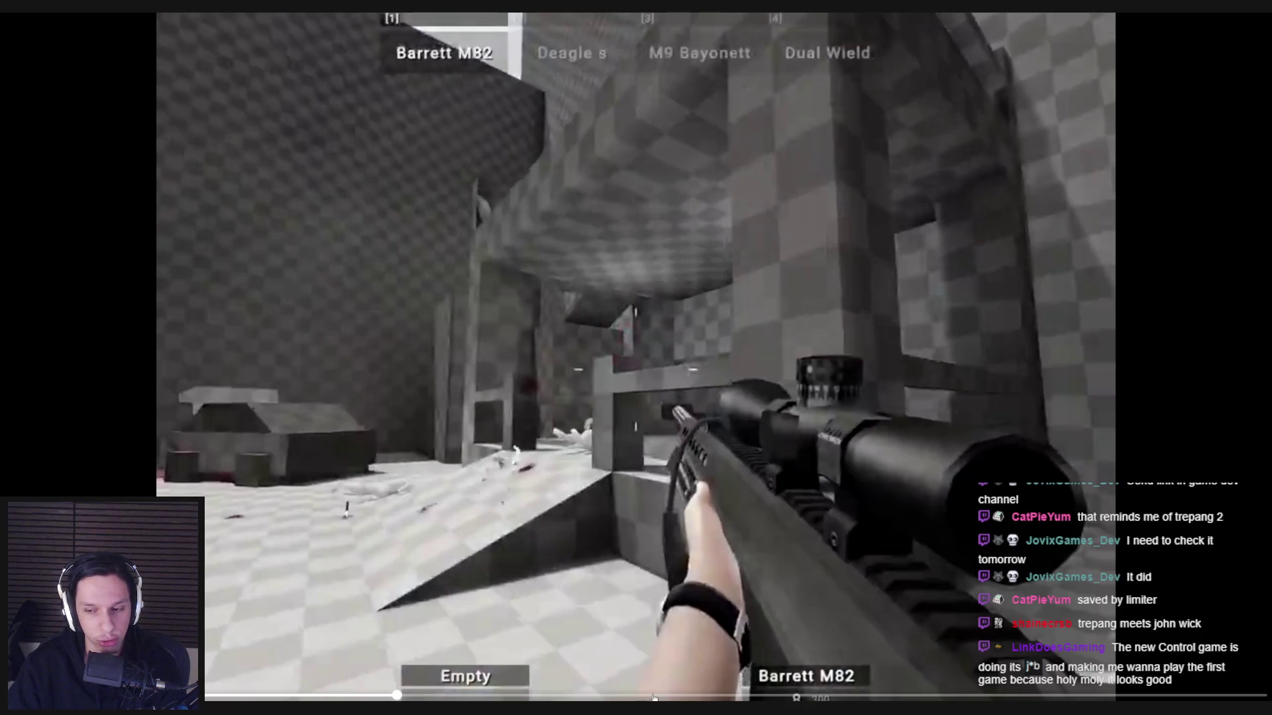
click(648, 615)
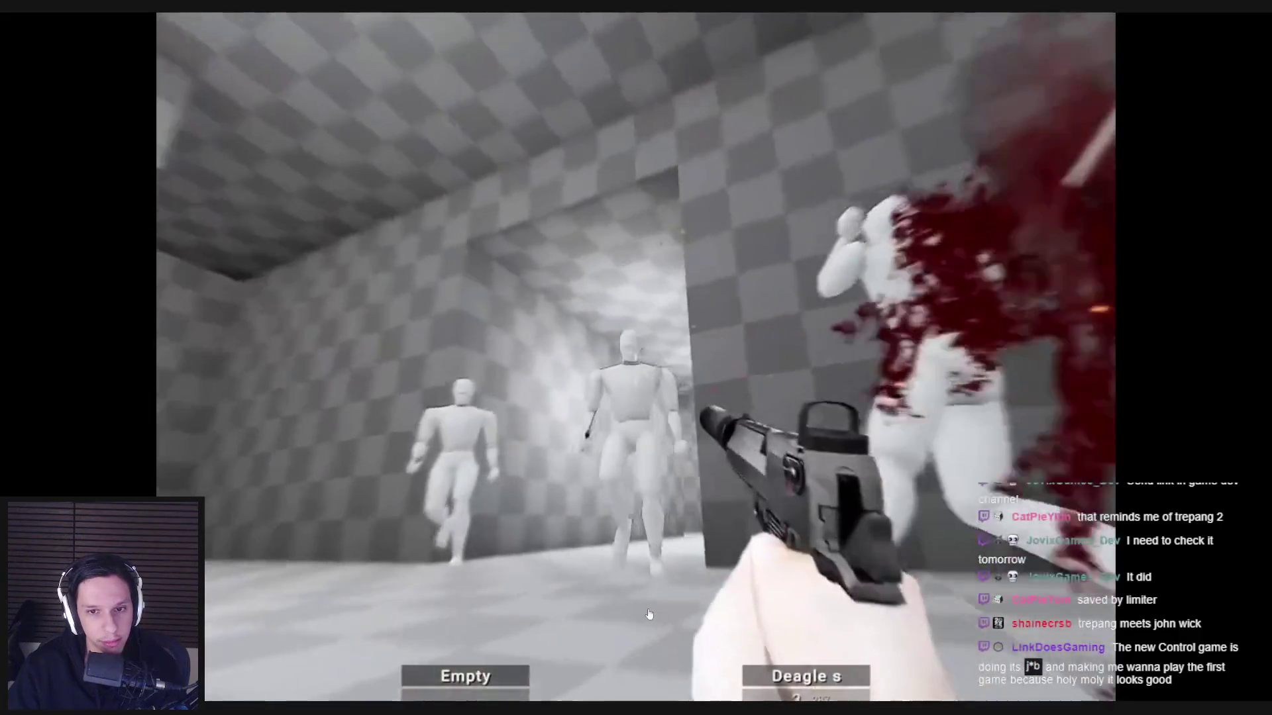
click(648, 614)
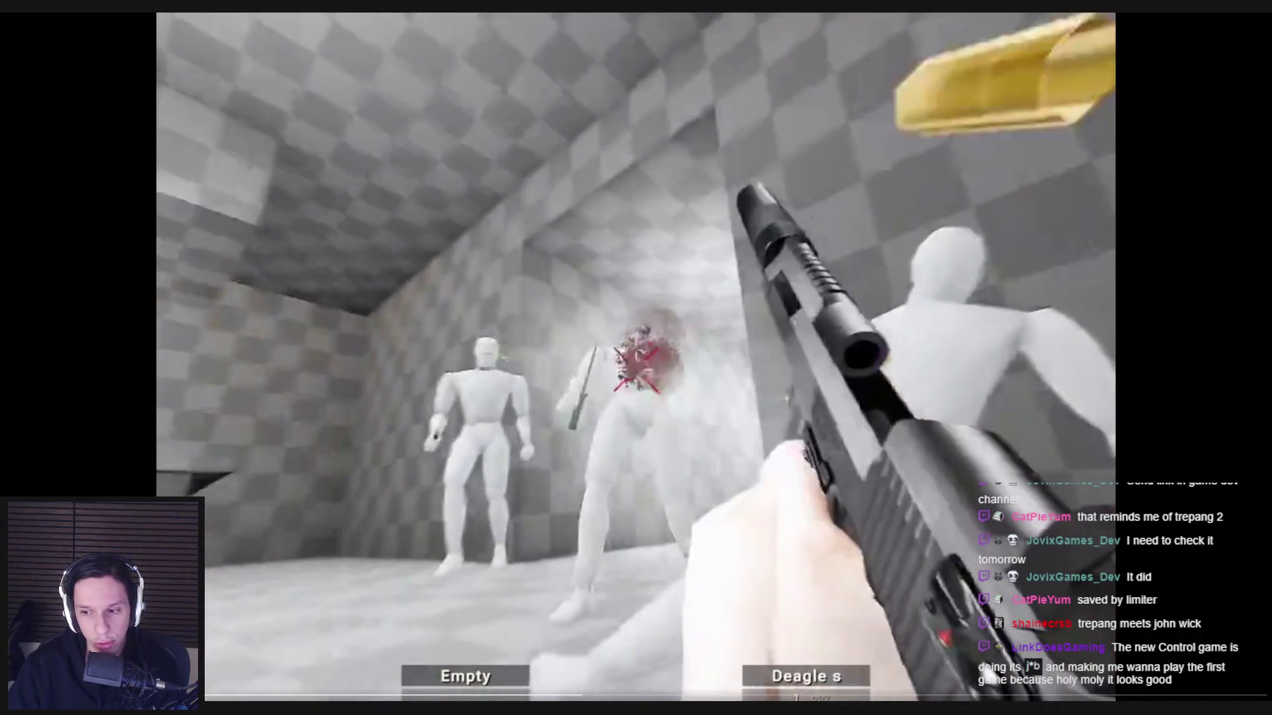
key(Escape)
Step: Scroll the profile feed to the unarmed-attacks tweet and play its video full screen
scroll(516, 431, down, 10)
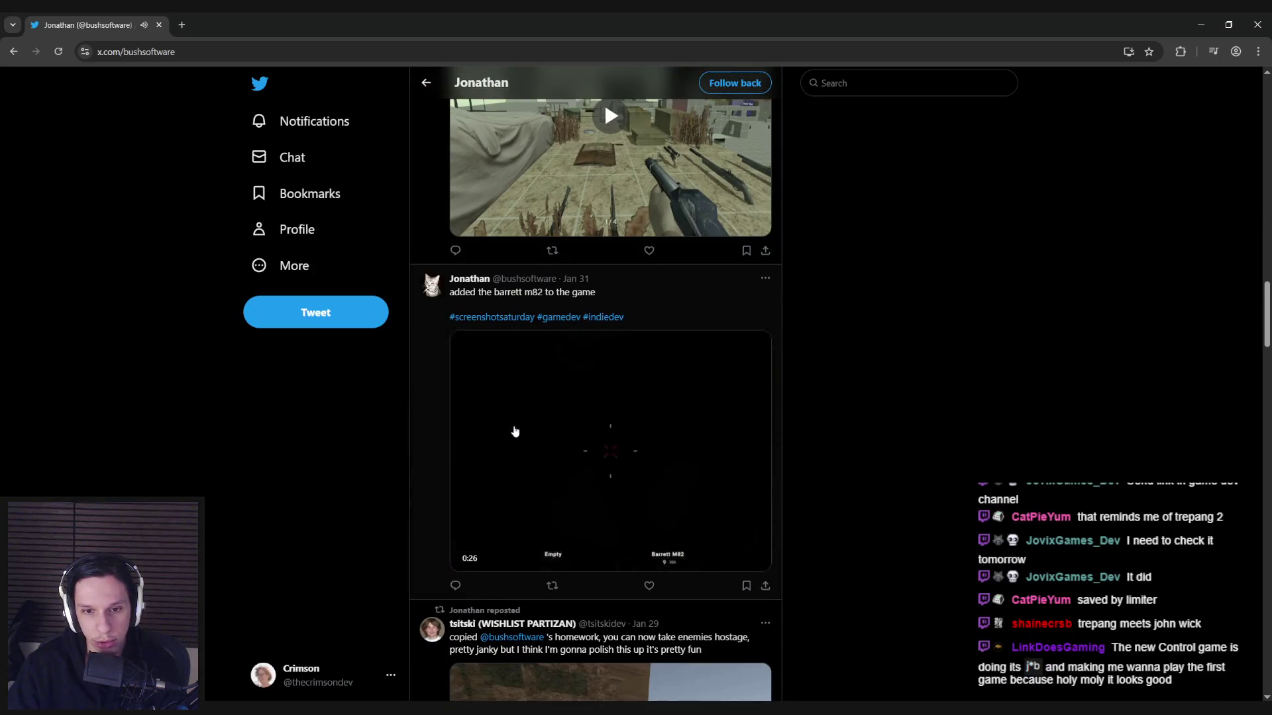
scroll(515, 431, down, 6)
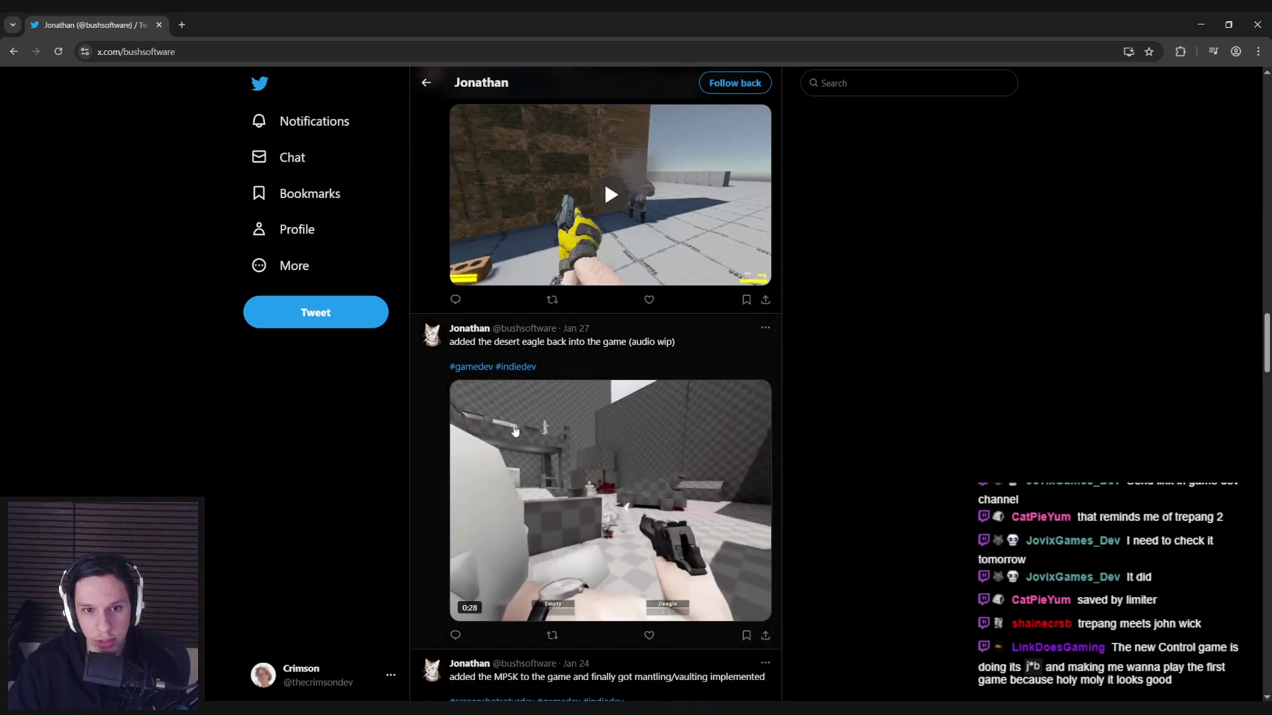
scroll(515, 431, down, 5)
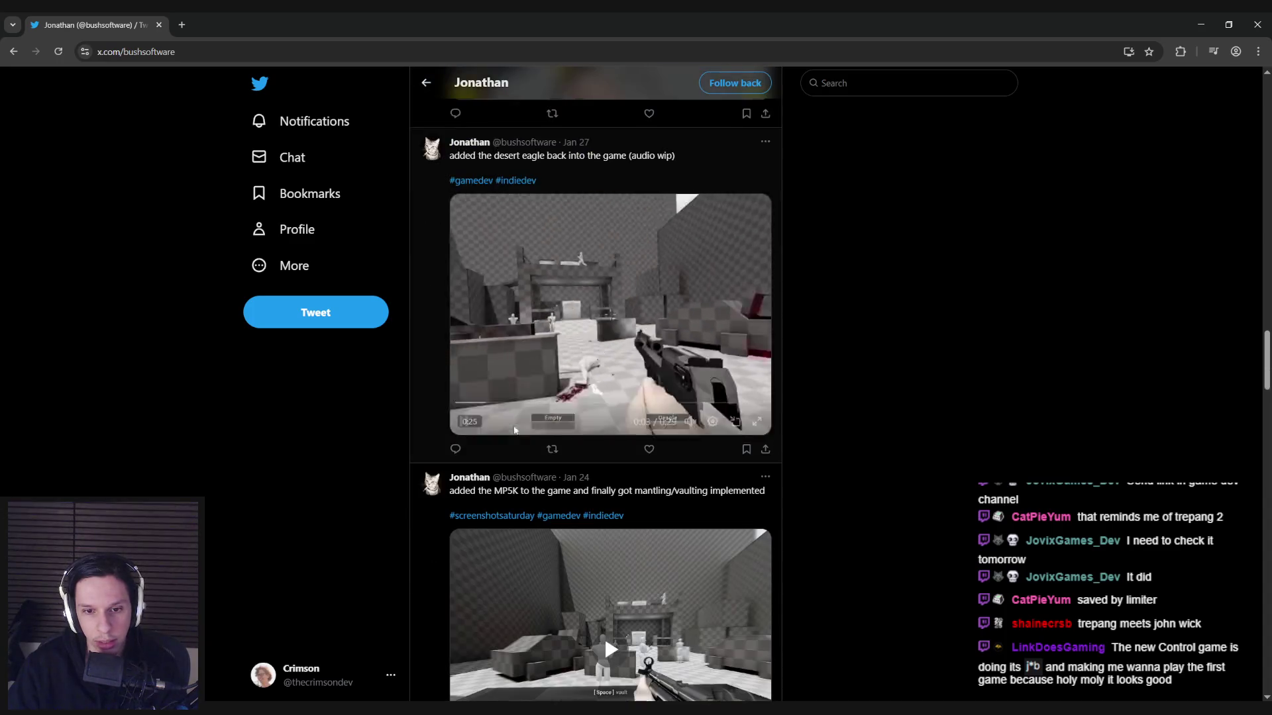
scroll(516, 431, down, 10)
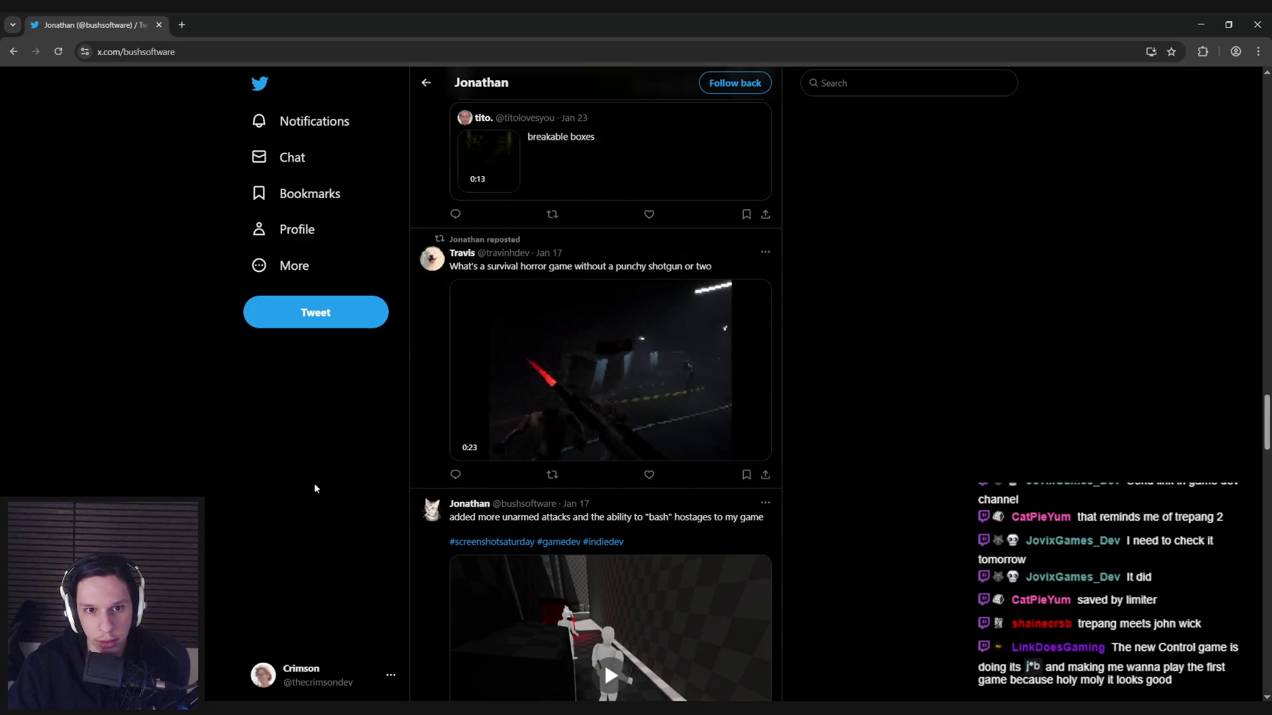
scroll(316, 488, down, 1)
key(ctrl+l)
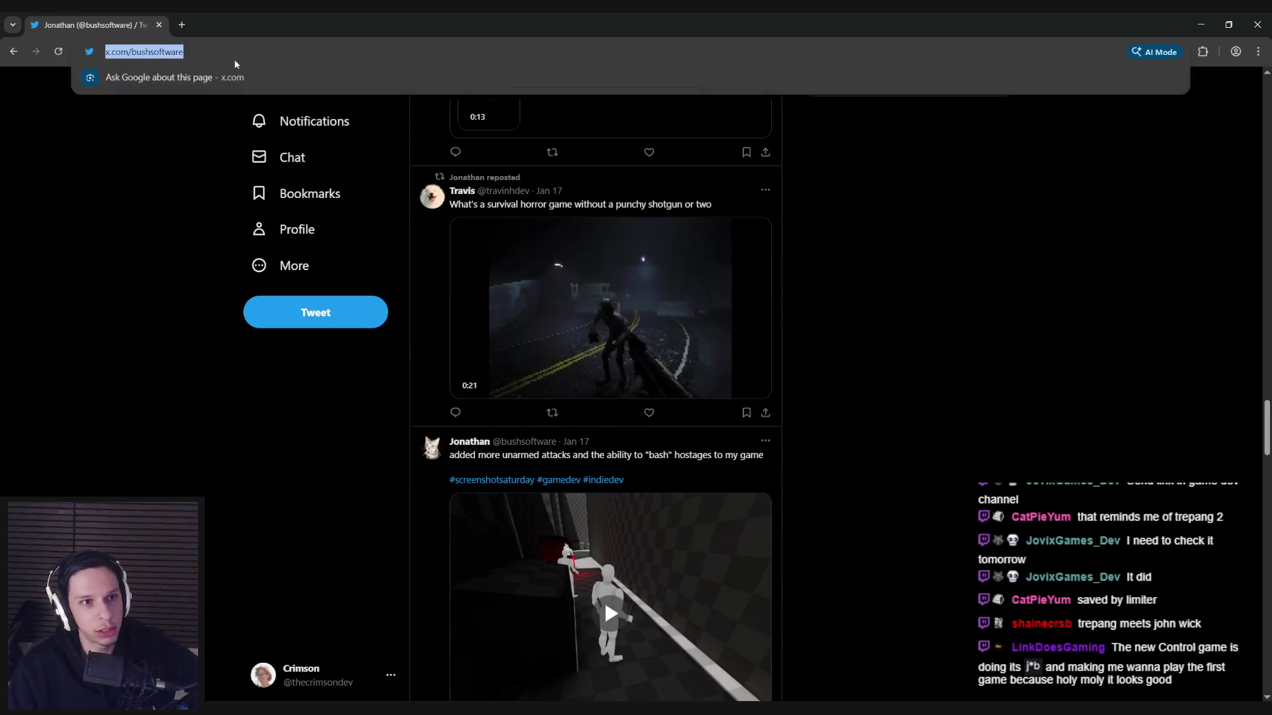
key(alt+Tab)
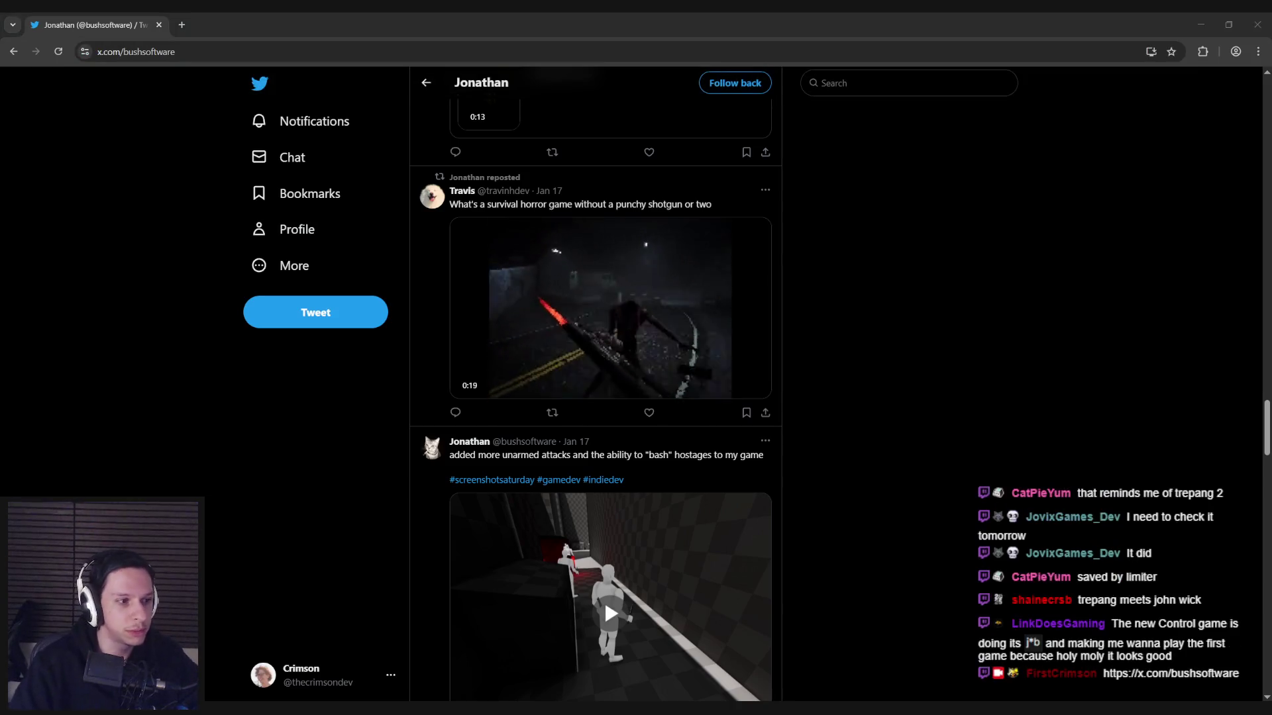
scroll(311, 444, down, 3)
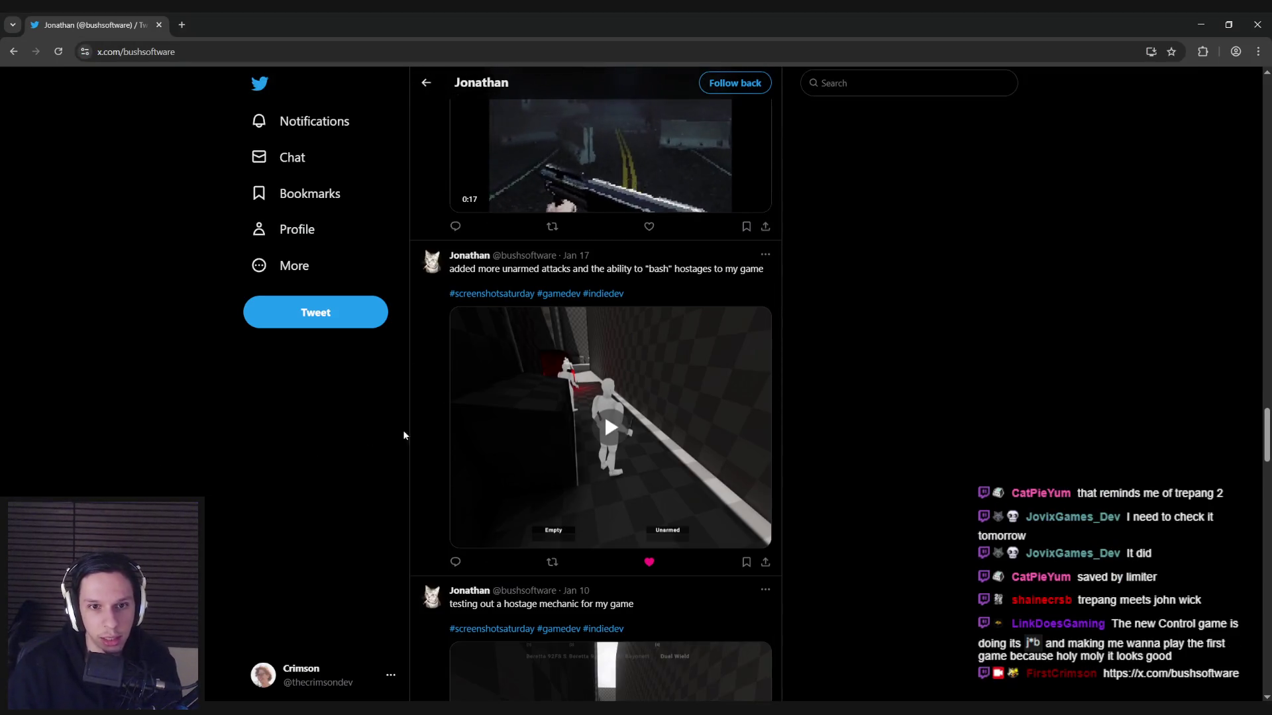
click(755, 531)
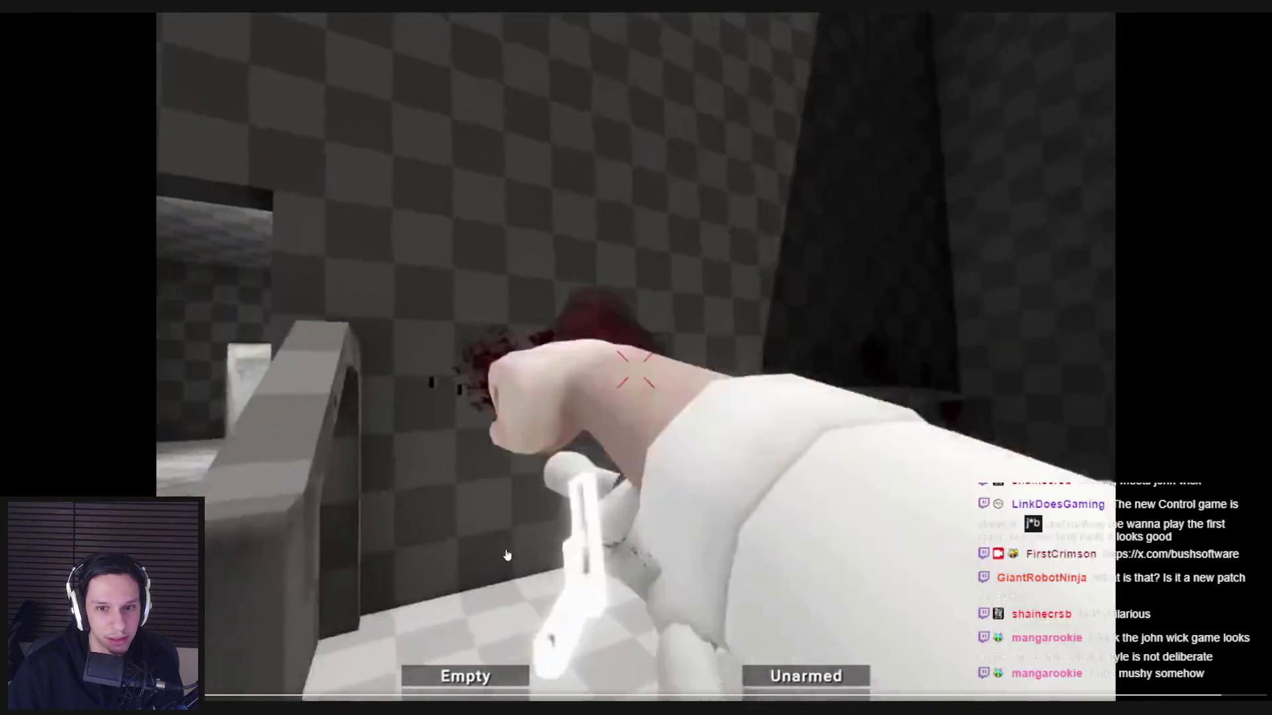
Step: Leave the finished unarmed-attacks video and switch to the GMCv2 networking guide window
key(Escape)
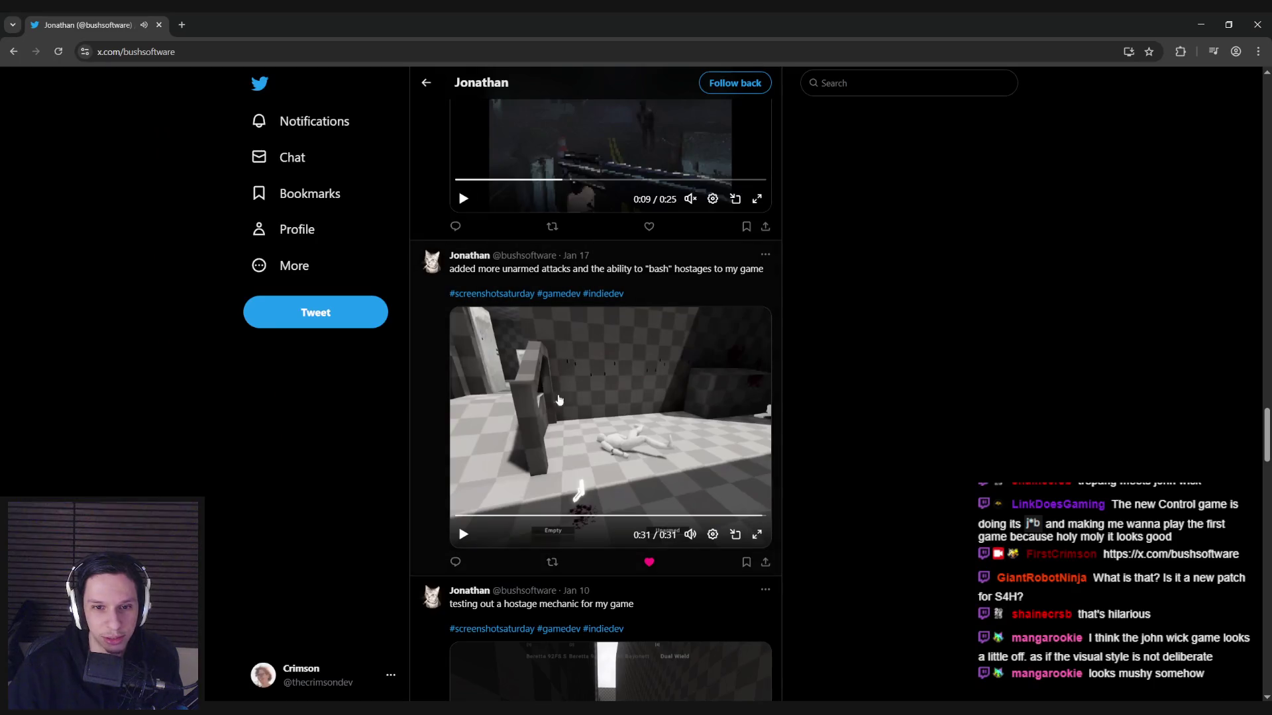
scroll(350, 523, down, 4)
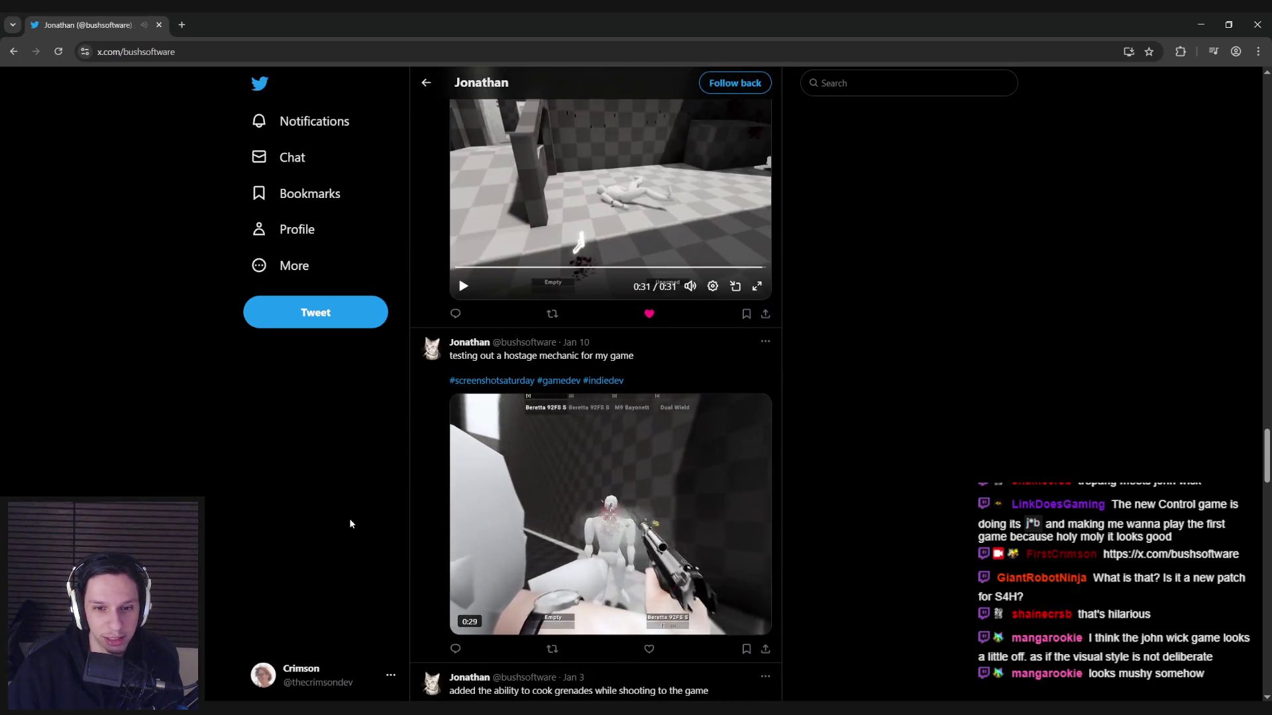
scroll(350, 523, up, 5)
scroll(350, 523, up, 2)
key(alt+Tab)
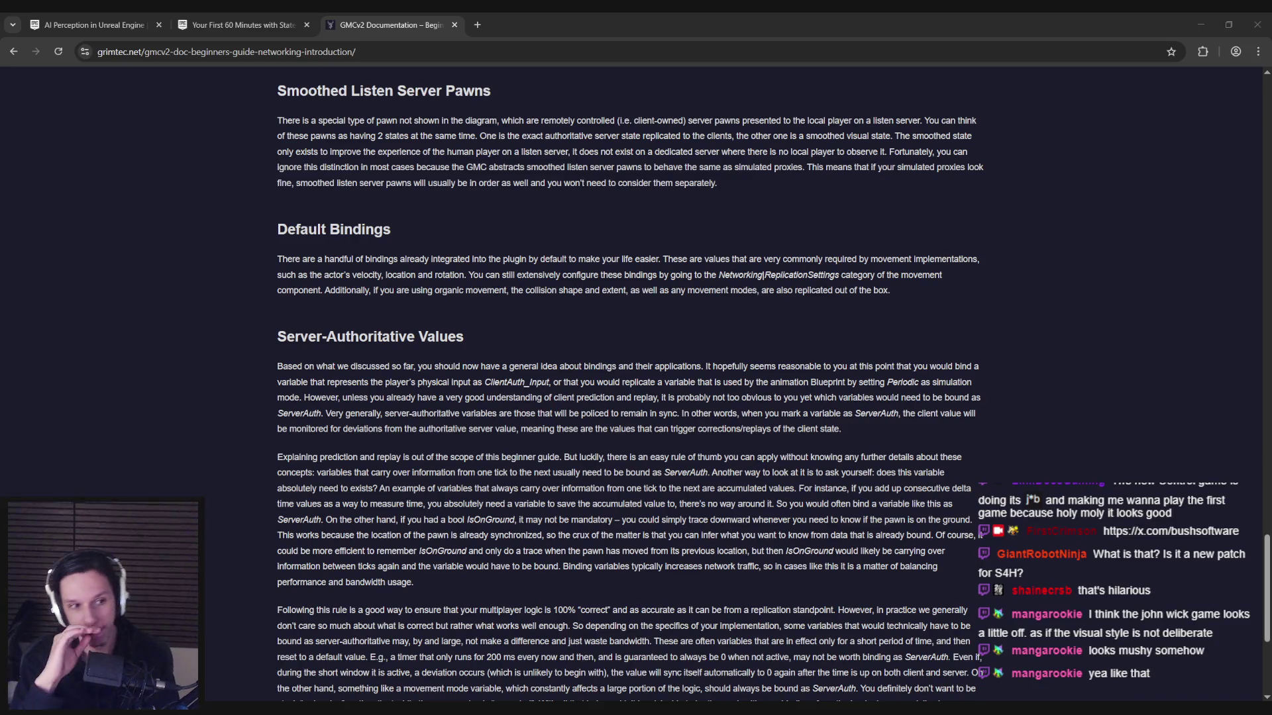
Step: Minimize the GMCv2 docs to reveal the STTask_GetRandomMoveLocation graph, showing Event EnterState and PawnRef
click(246, 332)
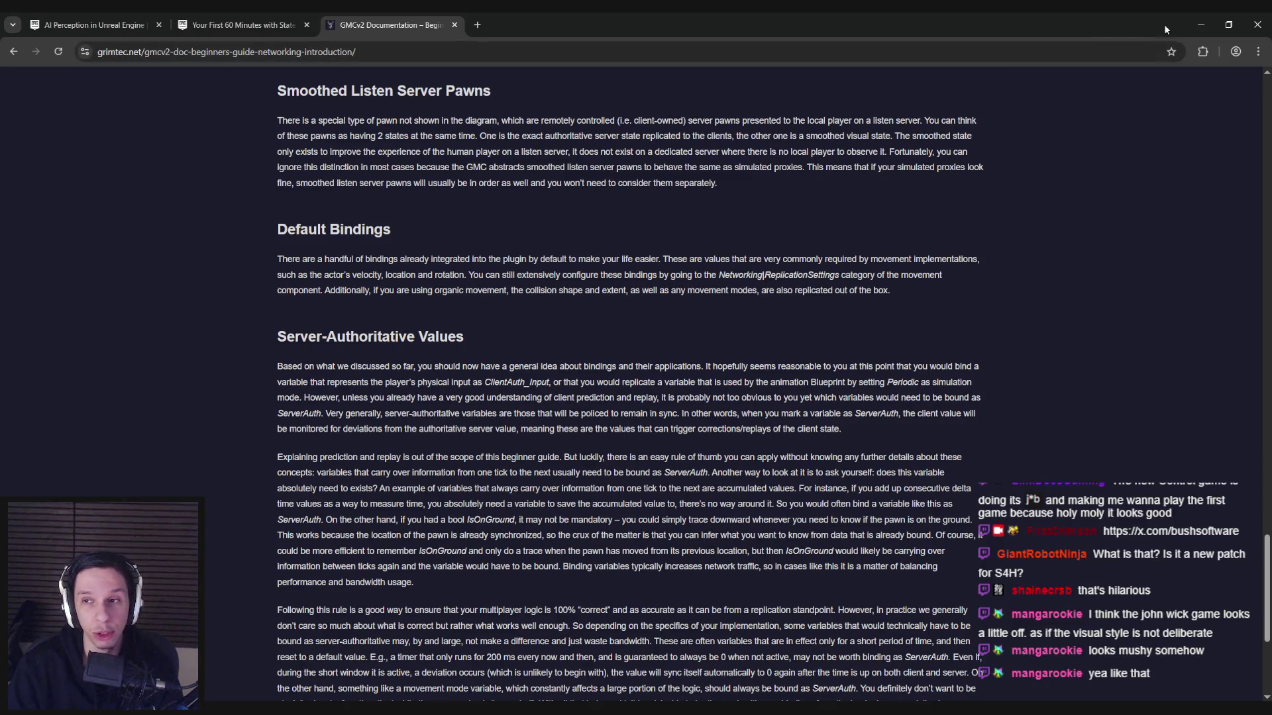
click(1201, 24)
drag(578, 375, 641, 389)
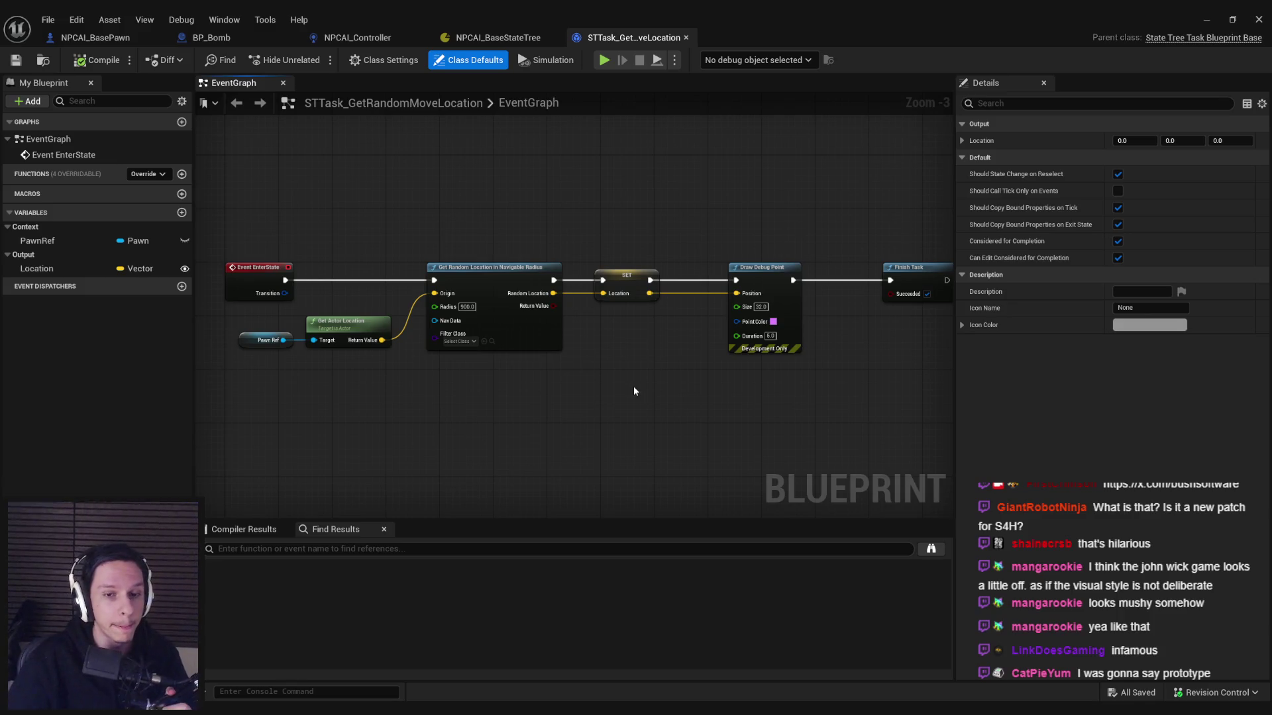
Step: Move Draw Debug Point and Finish Task nodes left, saving the task blueprint after each move
drag(737, 274, 704, 271)
click(16, 60)
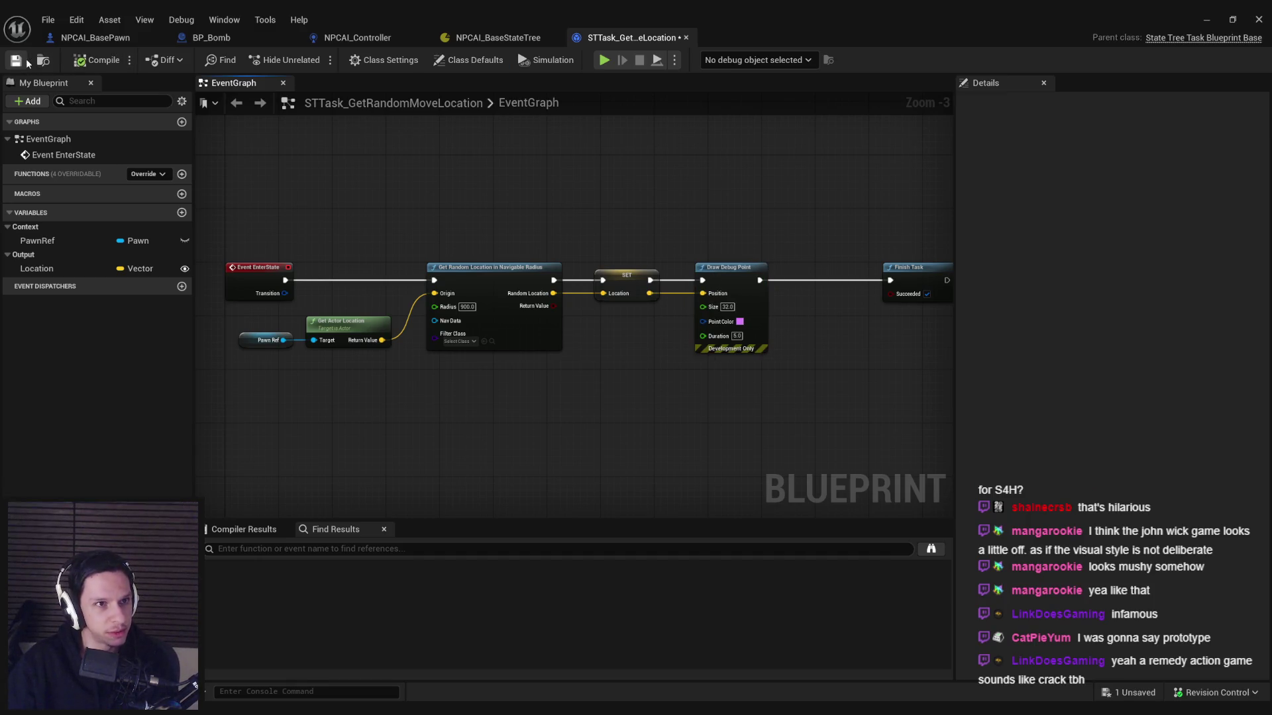
click(641, 503)
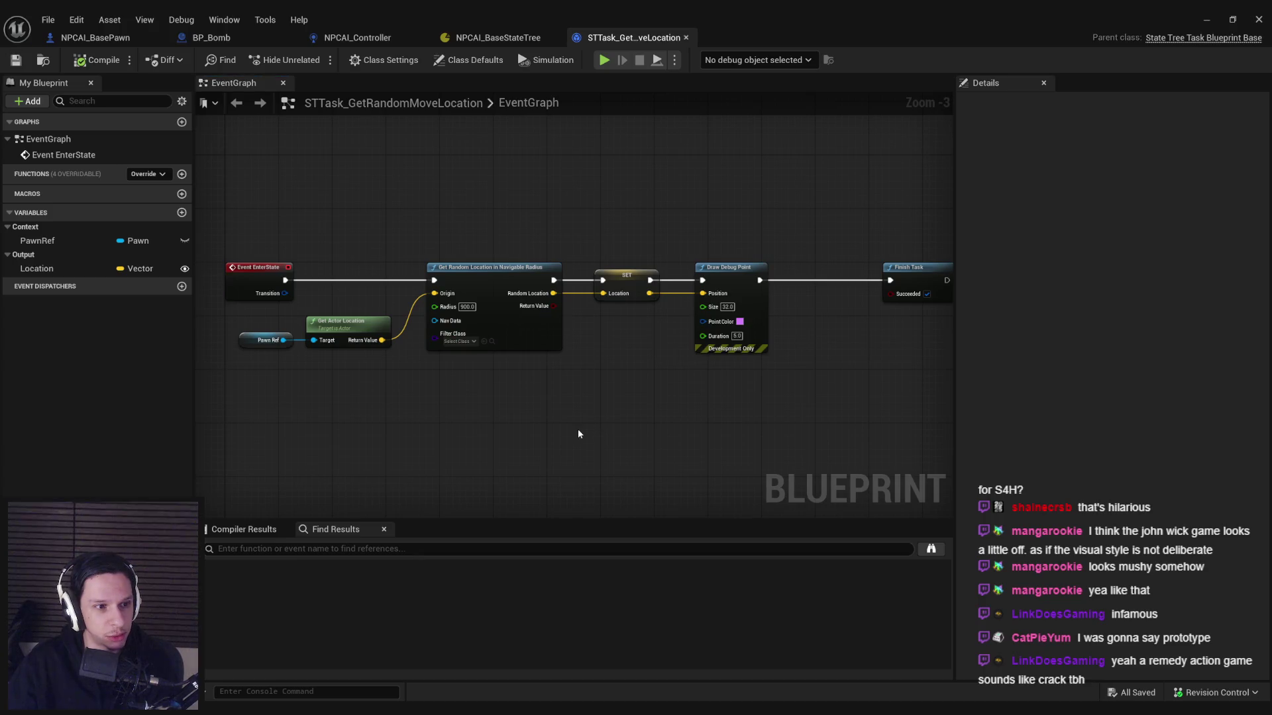
scroll(559, 438, down, 1)
scroll(598, 376, up, 3)
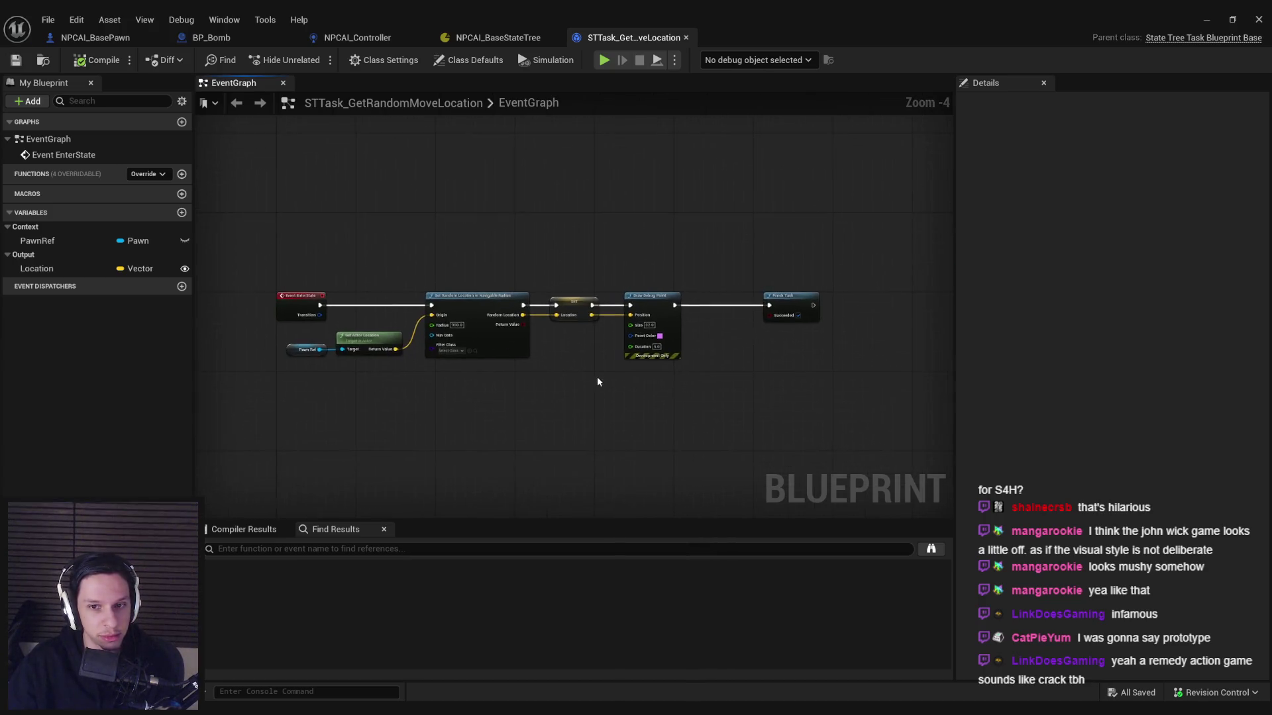
drag(789, 273, 703, 273)
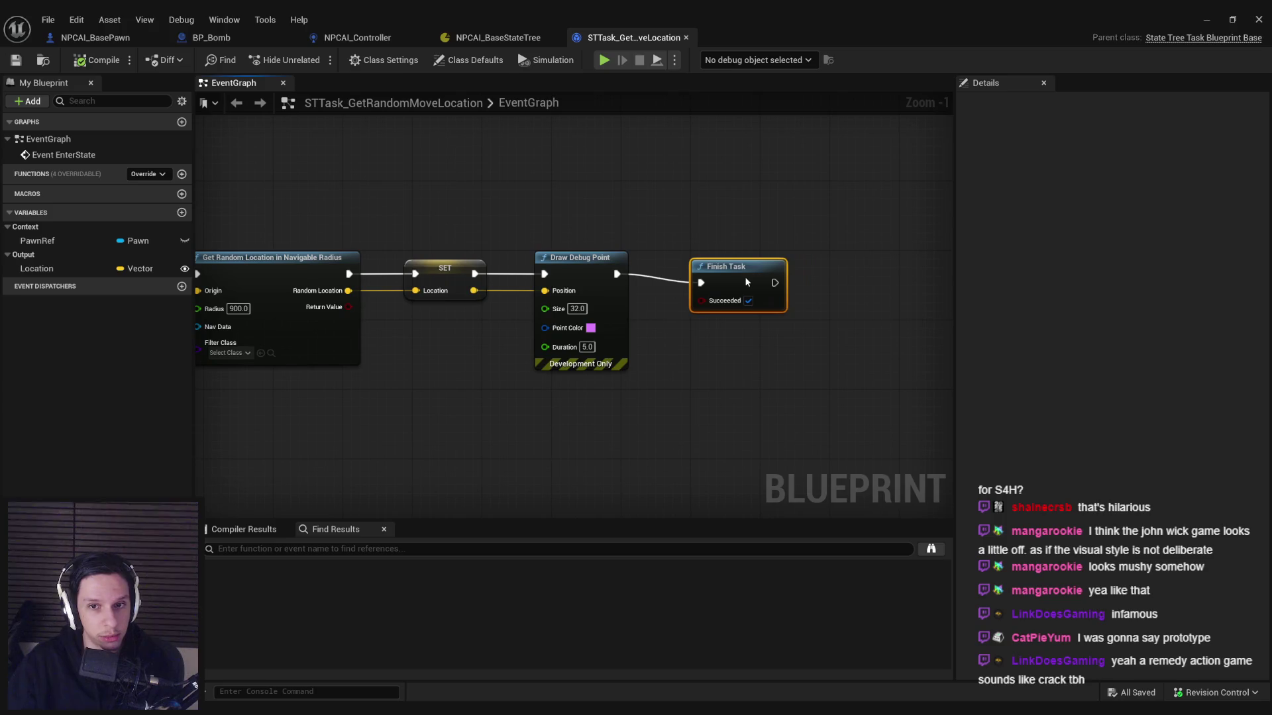
click(16, 60)
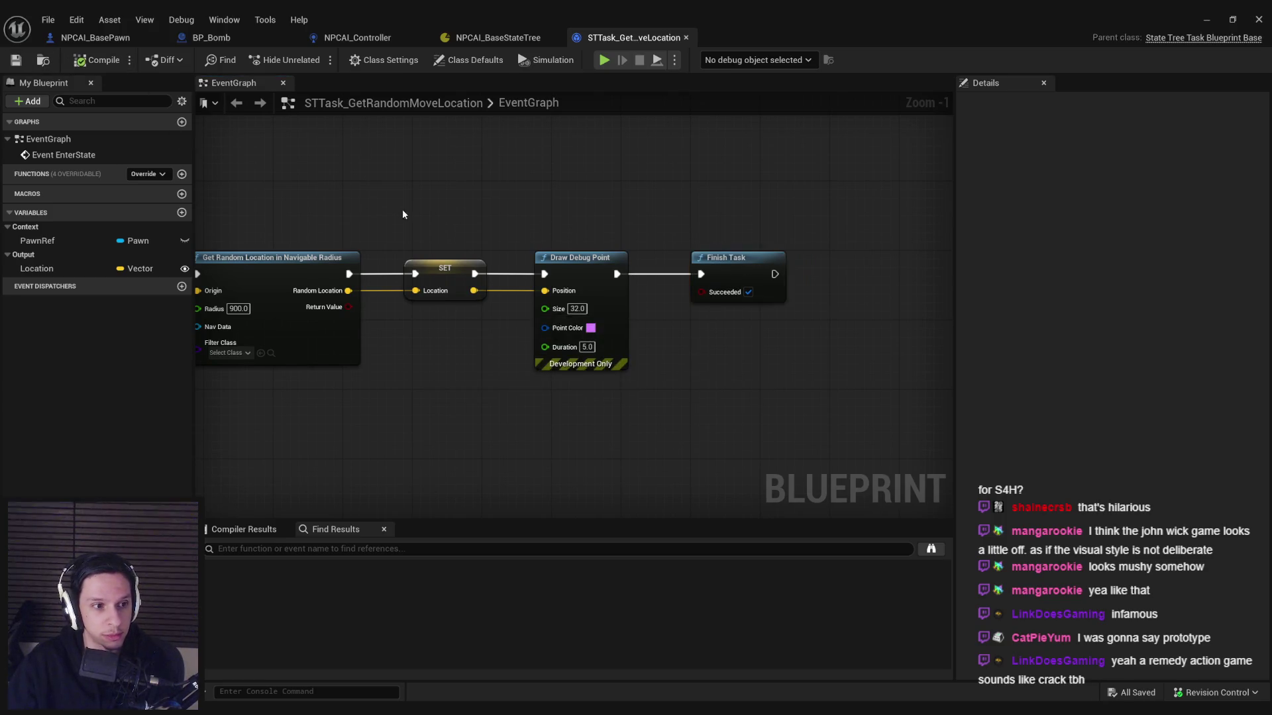
Step: Bring up the browser window with the John Wick reveal trailer
drag(371, 387, 498, 384)
scroll(498, 384, down, 1)
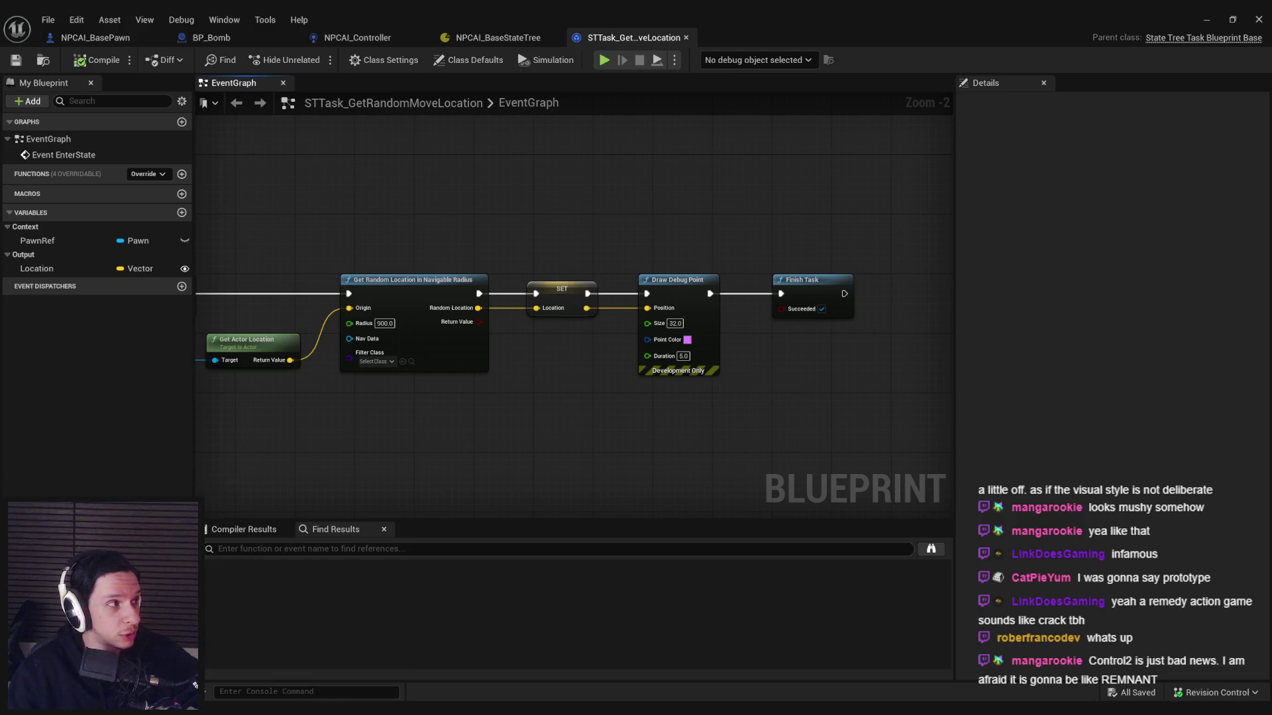
key(ctrl+t)
middle_click(494, 269)
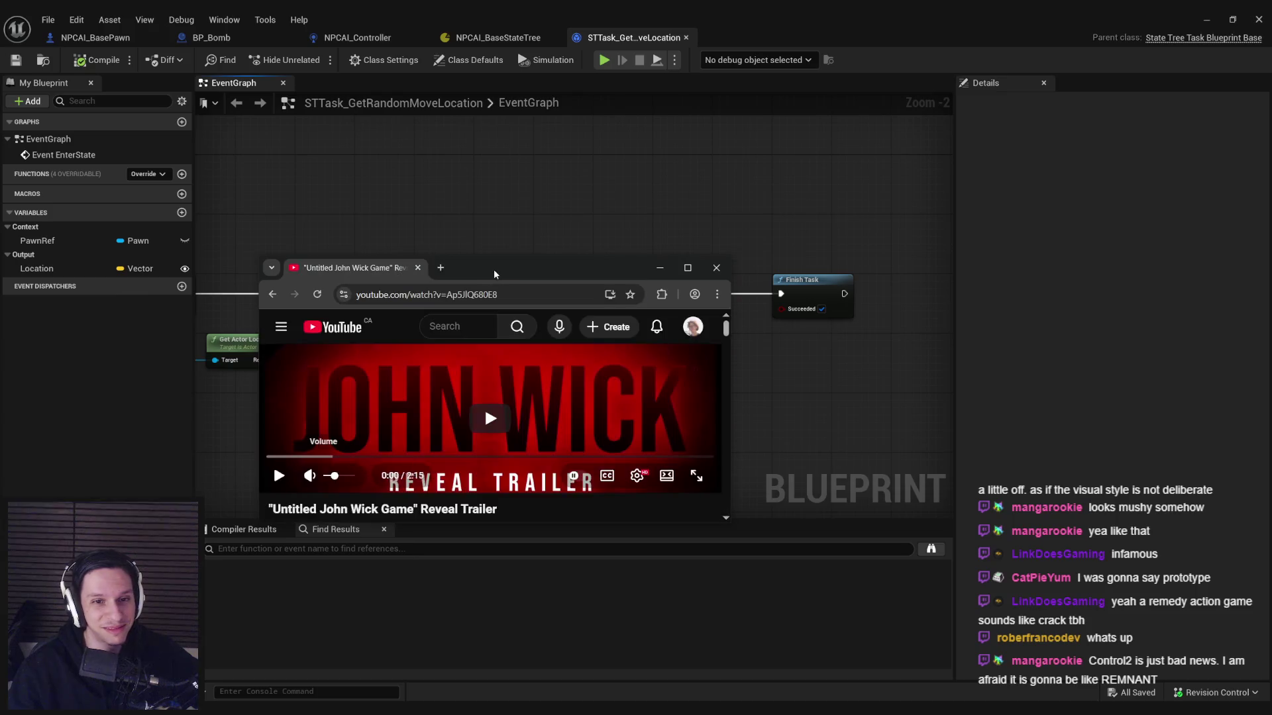
Step: Maximize the trailer window and drag the progress bar back to replay earlier scenes
double_click(495, 269)
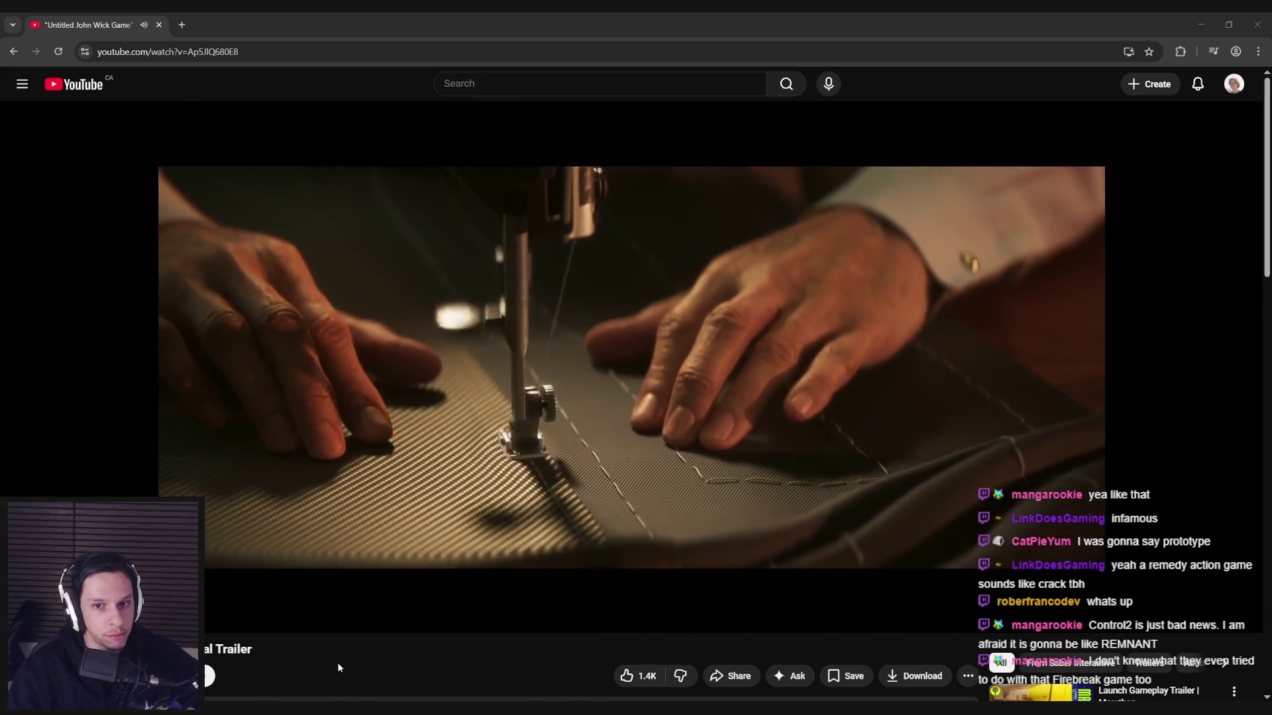
mouse_move(318, 596)
mouse_down()
mouse_move(83, 596)
mouse_move(109, 596)
mouse_up()
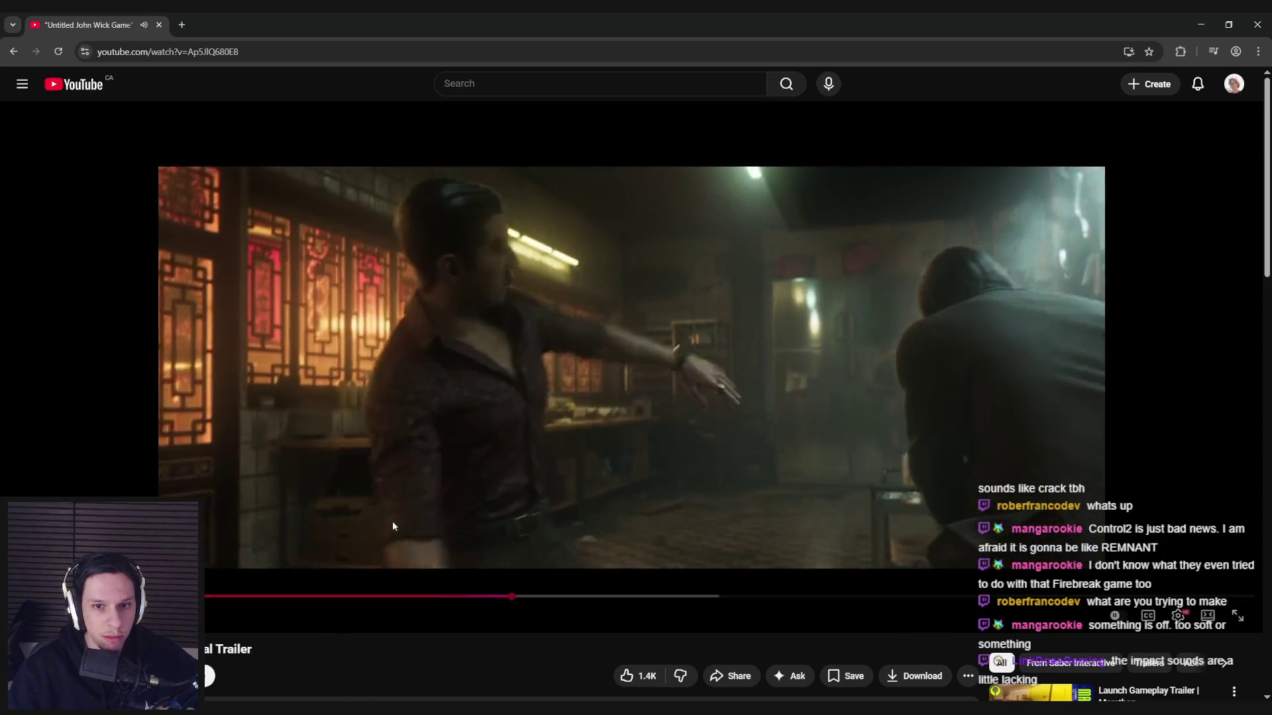
Step: Watch the trailer with a few pauses, stop on its closing title, and return to Unreal
click(392, 527)
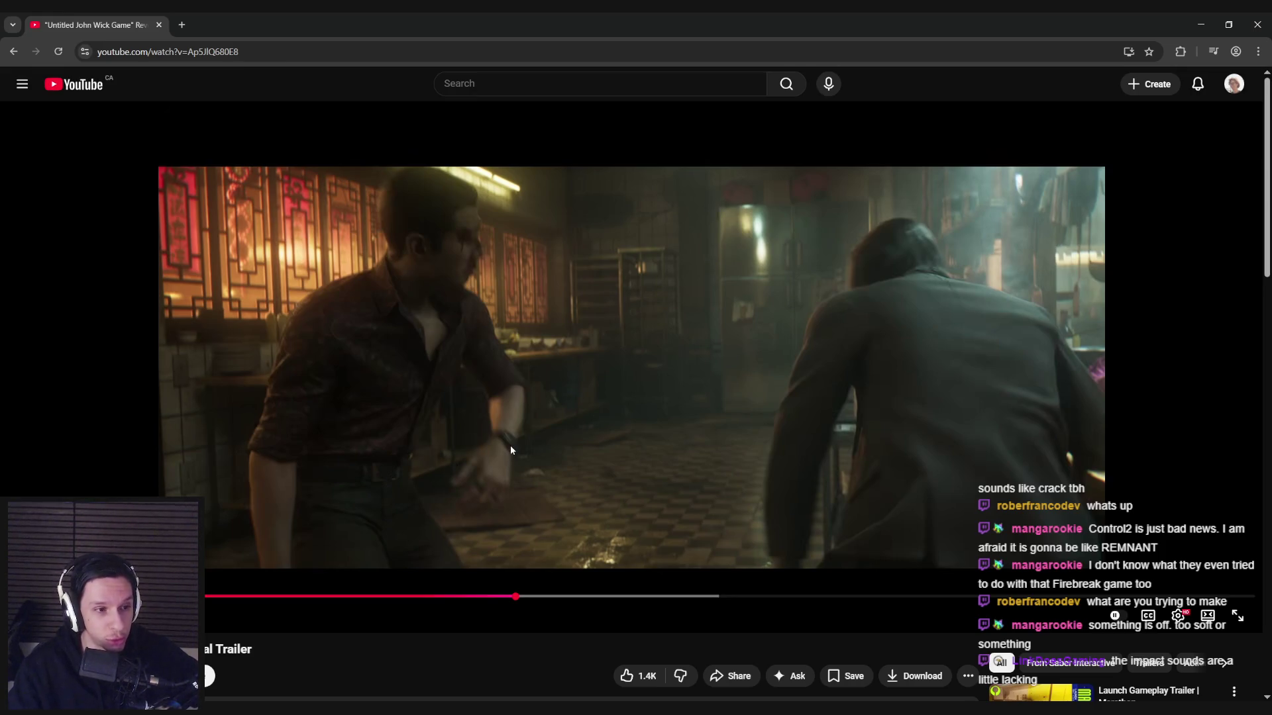
click(506, 465)
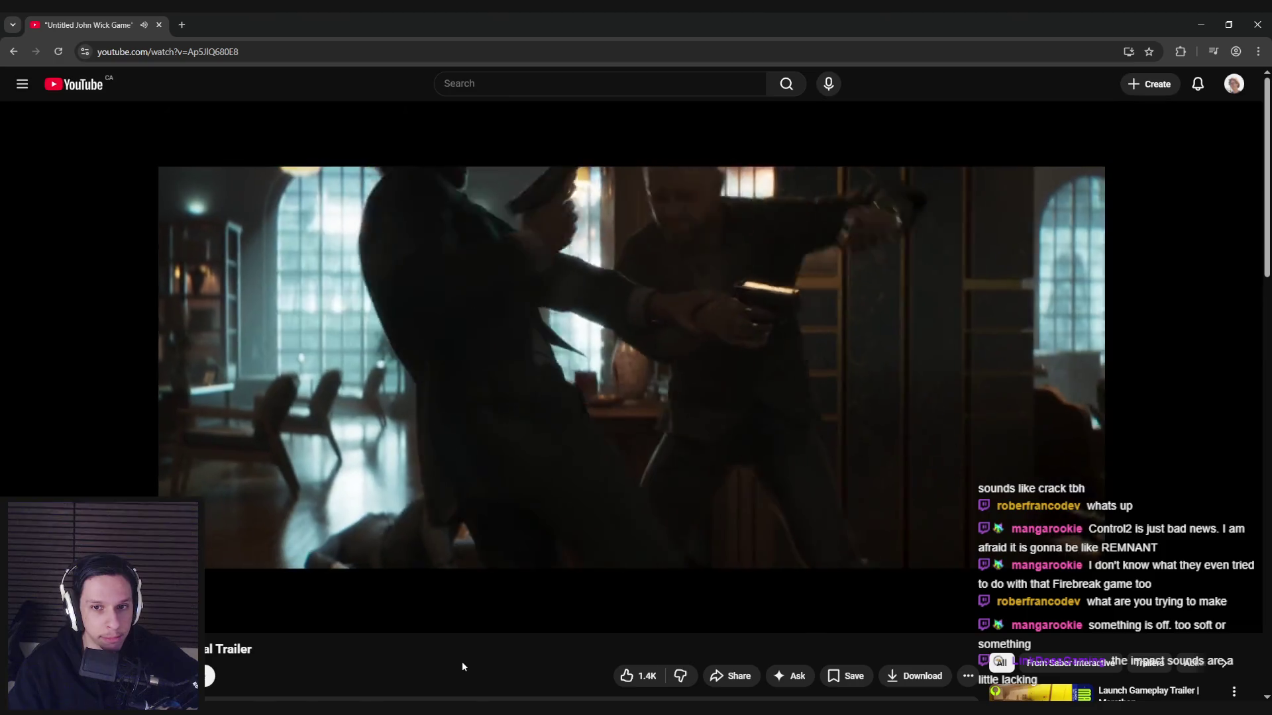
mouse_move(579, 578)
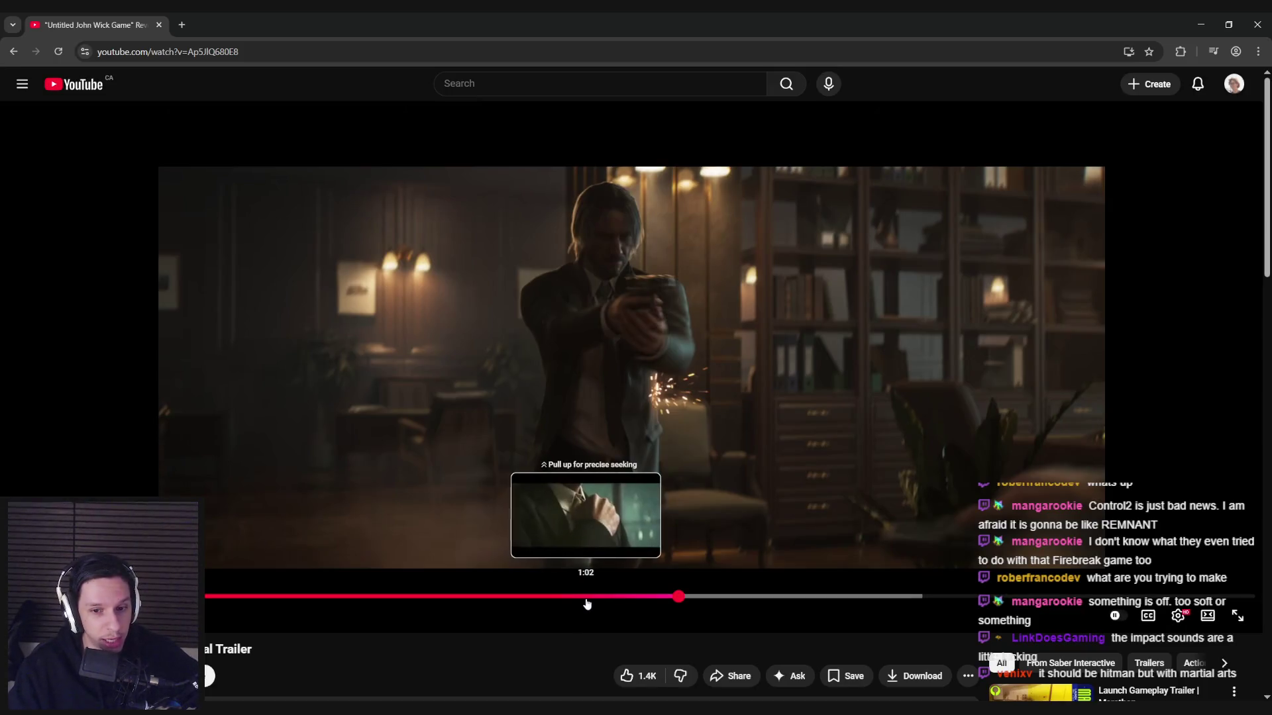
click(604, 534)
click(603, 533)
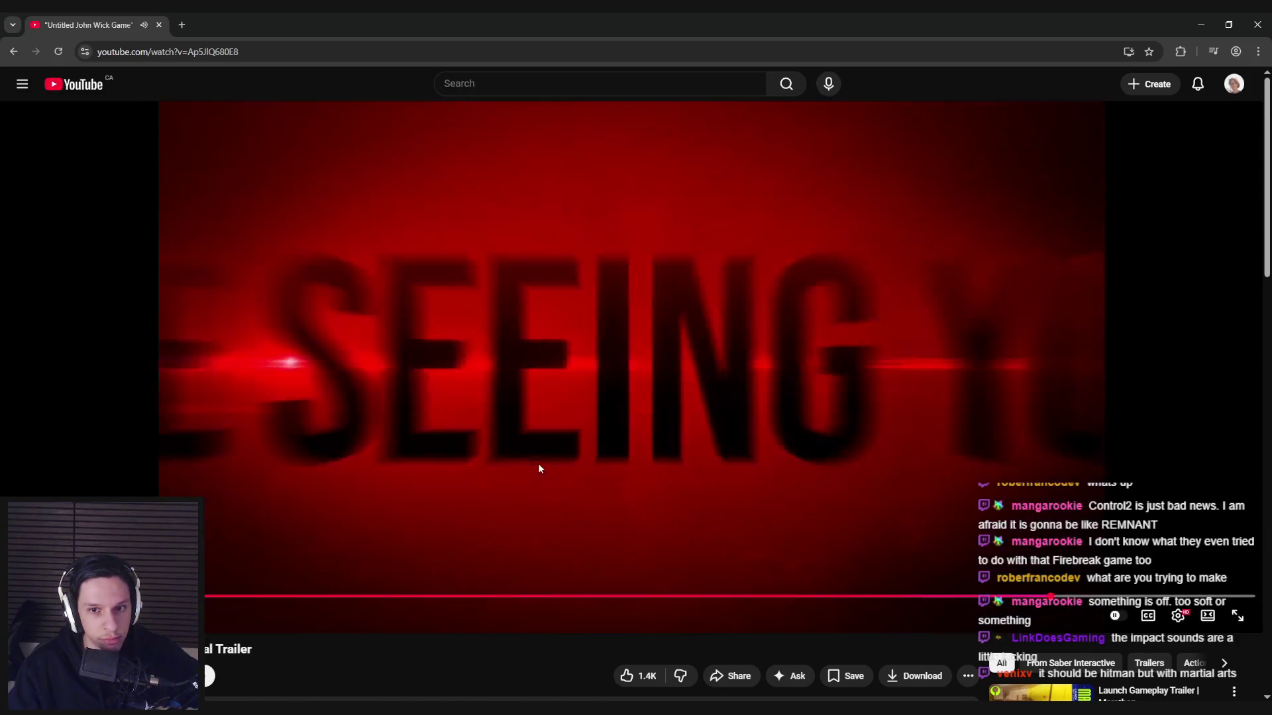
click(687, 490)
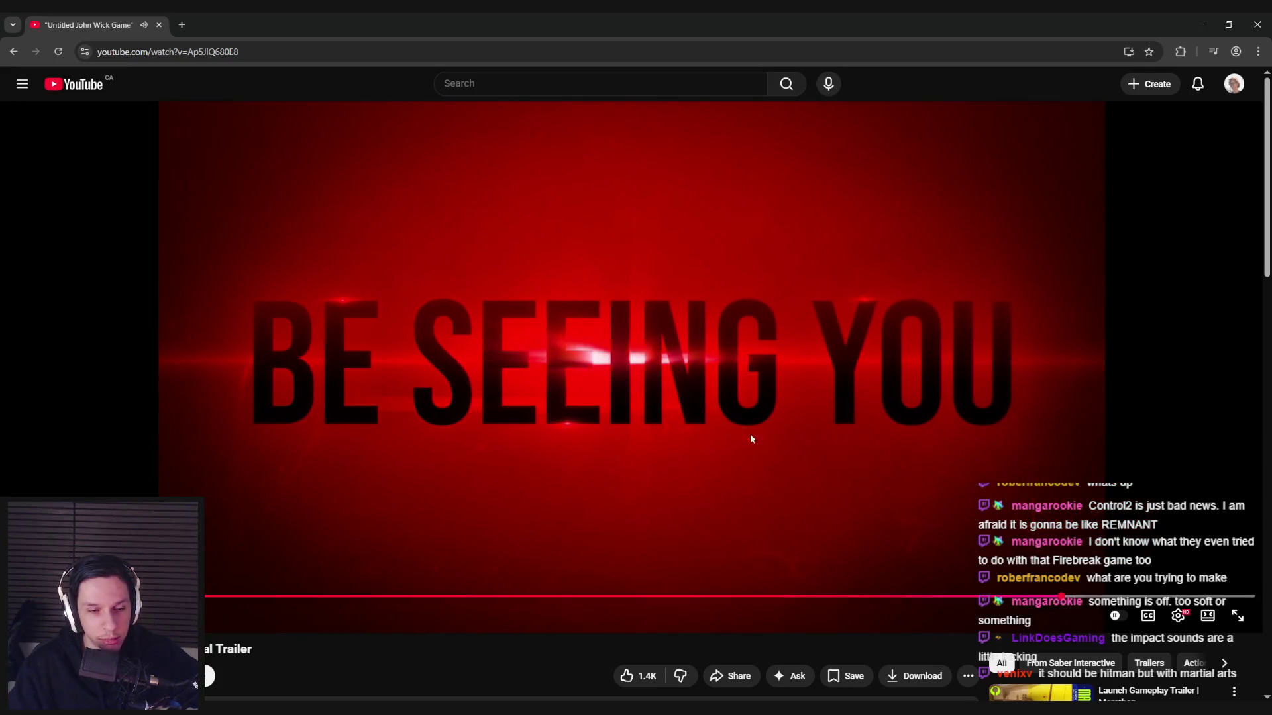
key(alt+Tab)
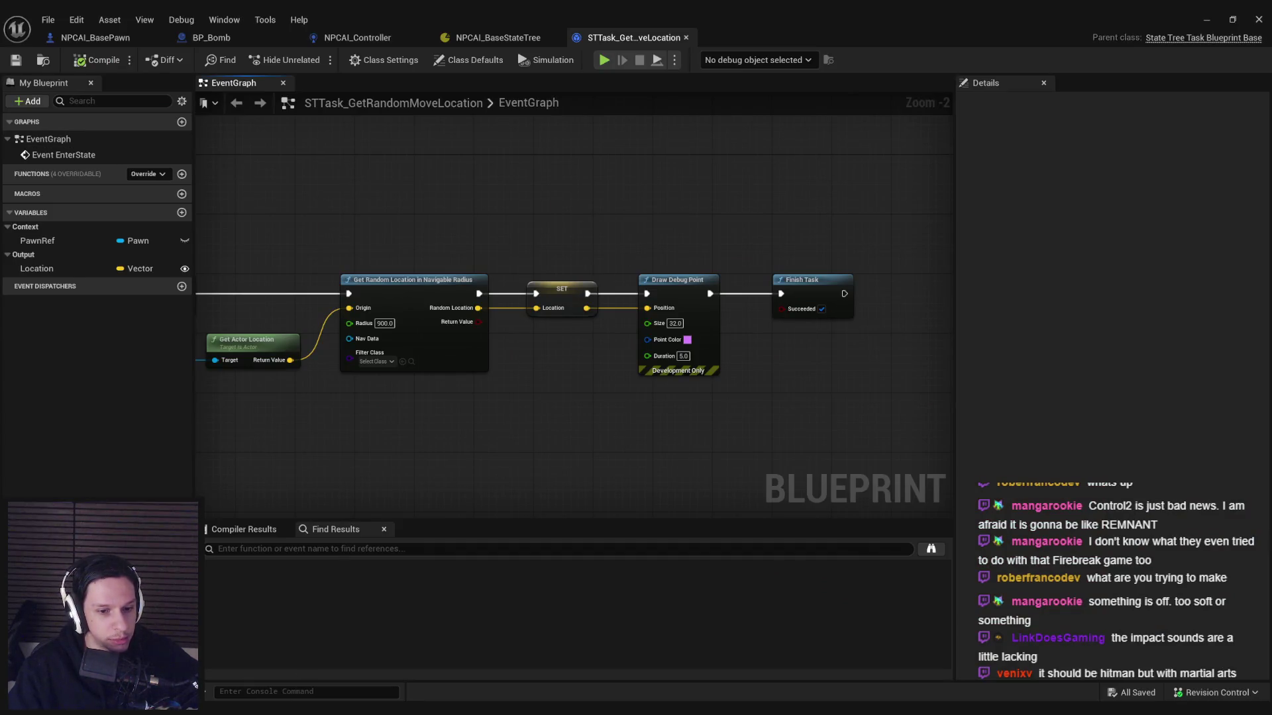
key(alt+Tab)
click(551, 625)
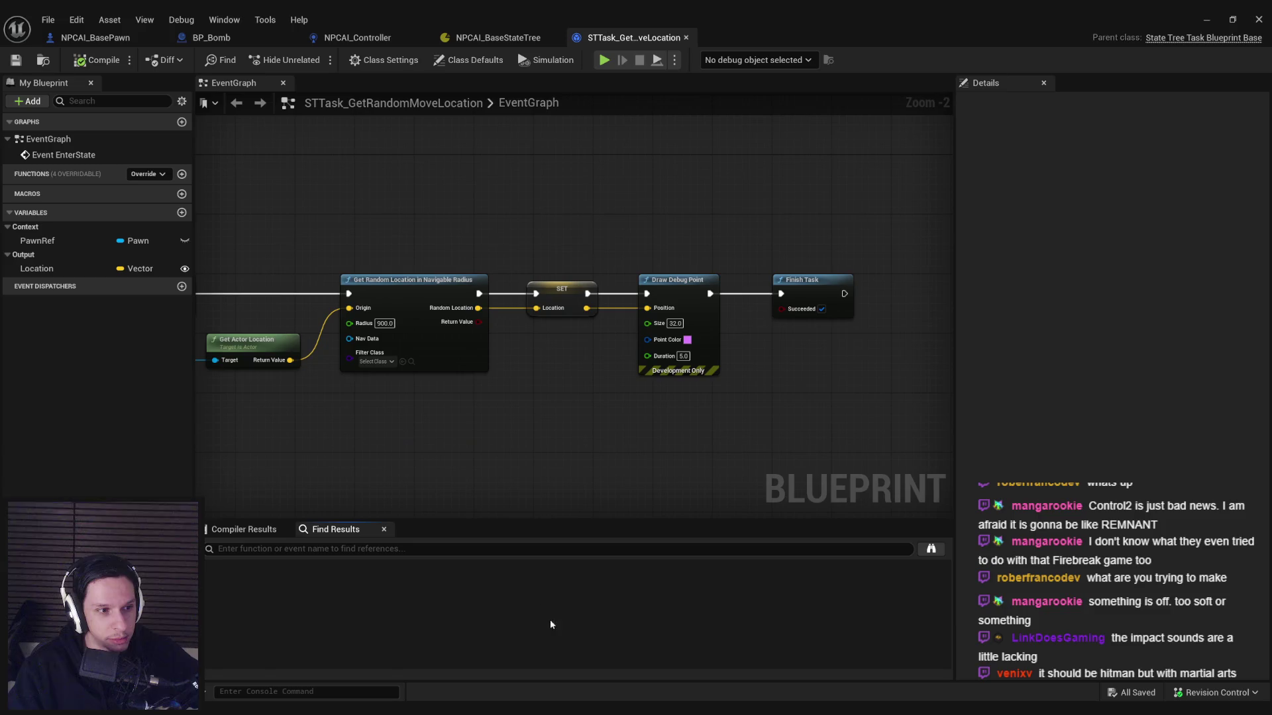
click(483, 475)
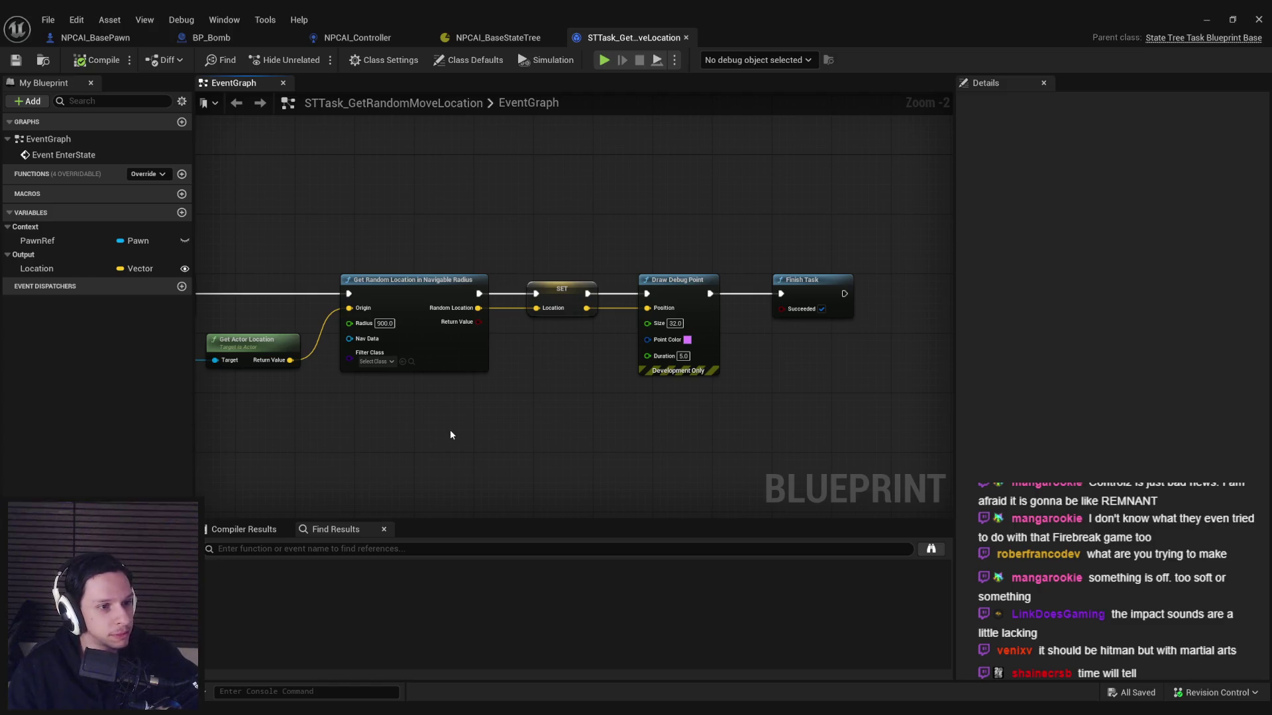
mouse_move(548, 375)
mouse_down()
mouse_move(474, 378)
mouse_move(653, 406)
mouse_up()
drag(521, 425, 602, 414)
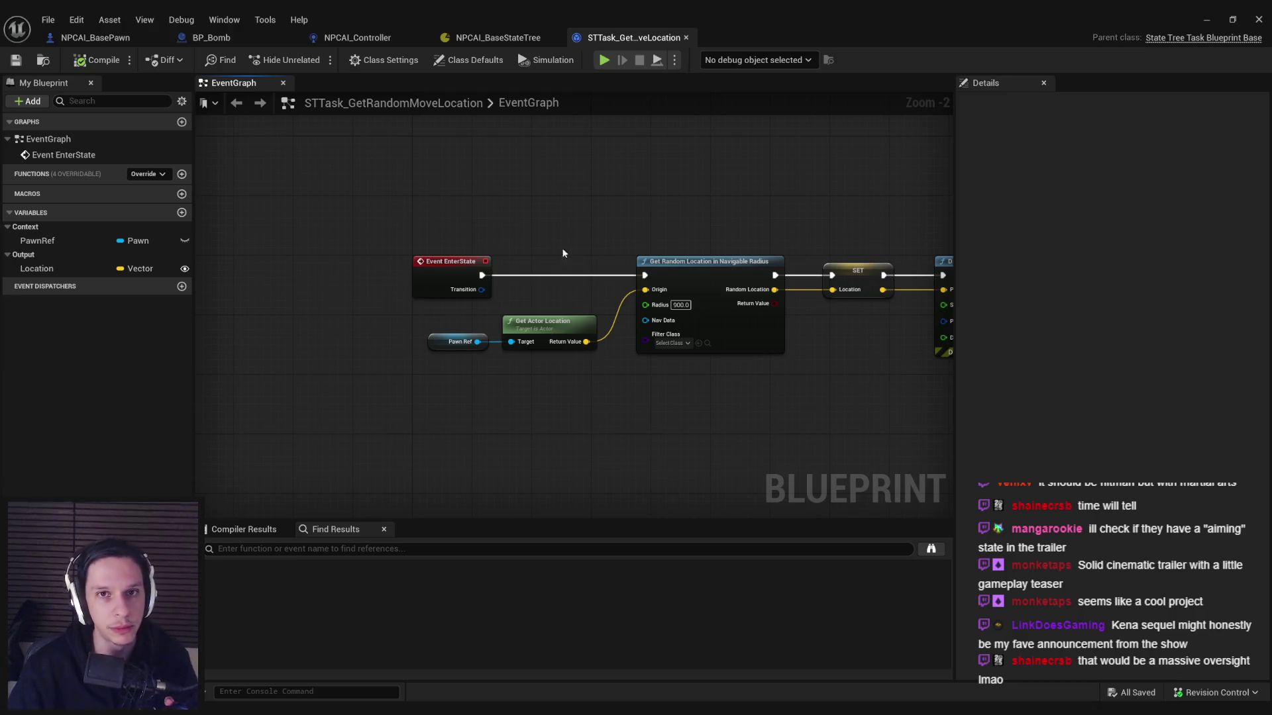
Step: Close the STTask_GetRandomMoveLocation editor tab
middle_click(623, 37)
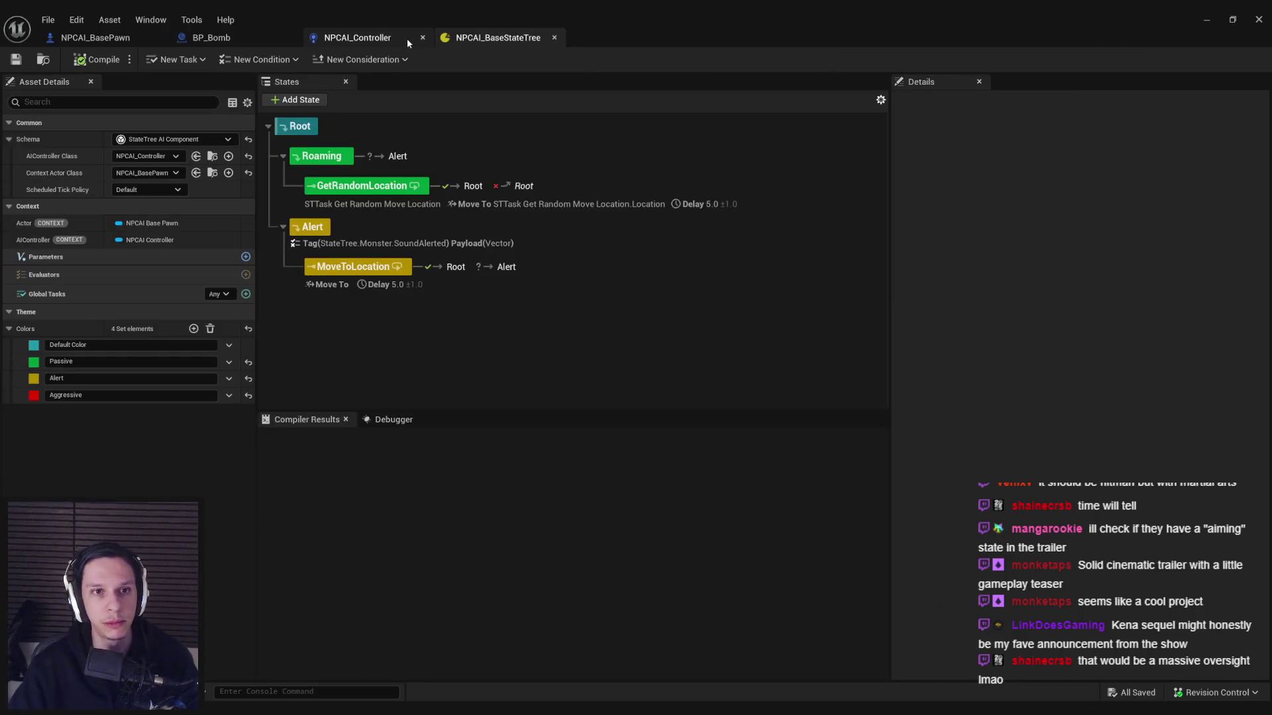
Step: Open NPCAI_Controller and inspect its Get Sense Class and Branch nodes
click(378, 40)
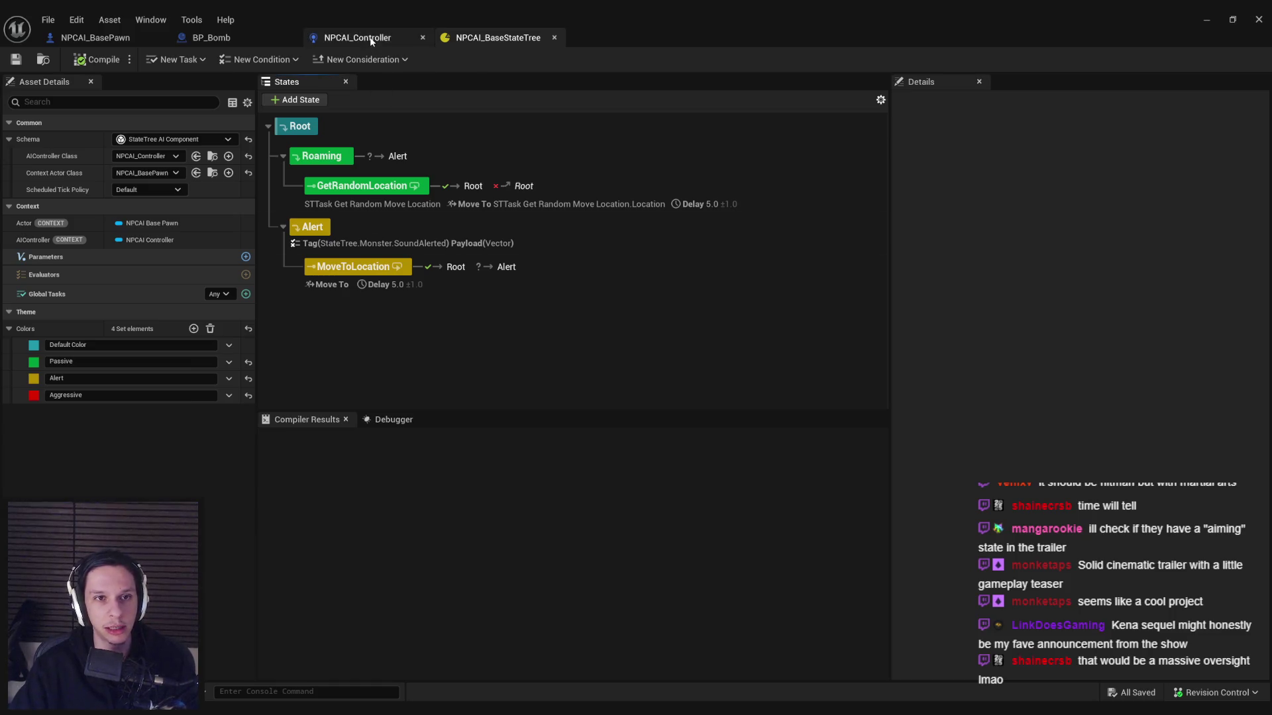
mouse_move(630, 384)
mouse_down()
mouse_move(655, 383)
mouse_move(645, 367)
mouse_move(675, 340)
mouse_move(657, 332)
mouse_move(586, 354)
mouse_move(479, 337)
mouse_up()
scroll(636, 381, down, 1)
scroll(674, 340, up, 2)
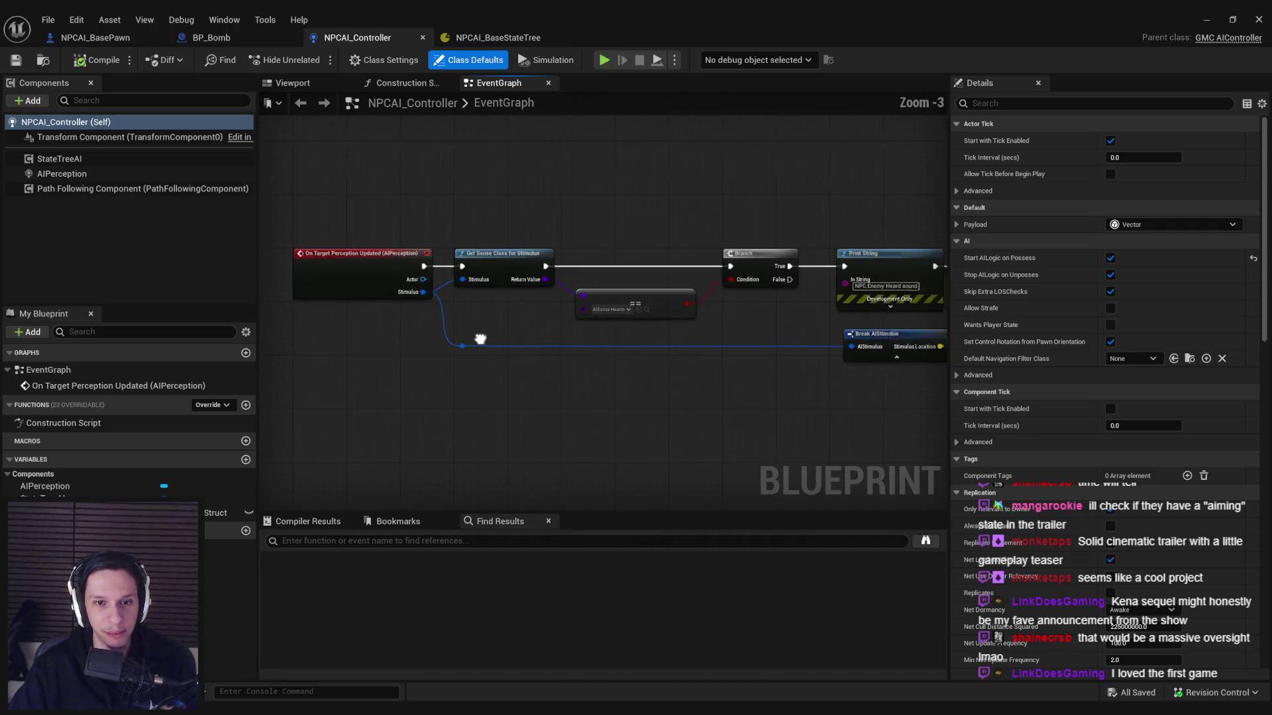
scroll(675, 335, down, 3)
Step: Inspect the Make and Send State Tree Event nodes, then switch to BP_Bomb
drag(676, 335, 430, 361)
scroll(430, 361, up, 1)
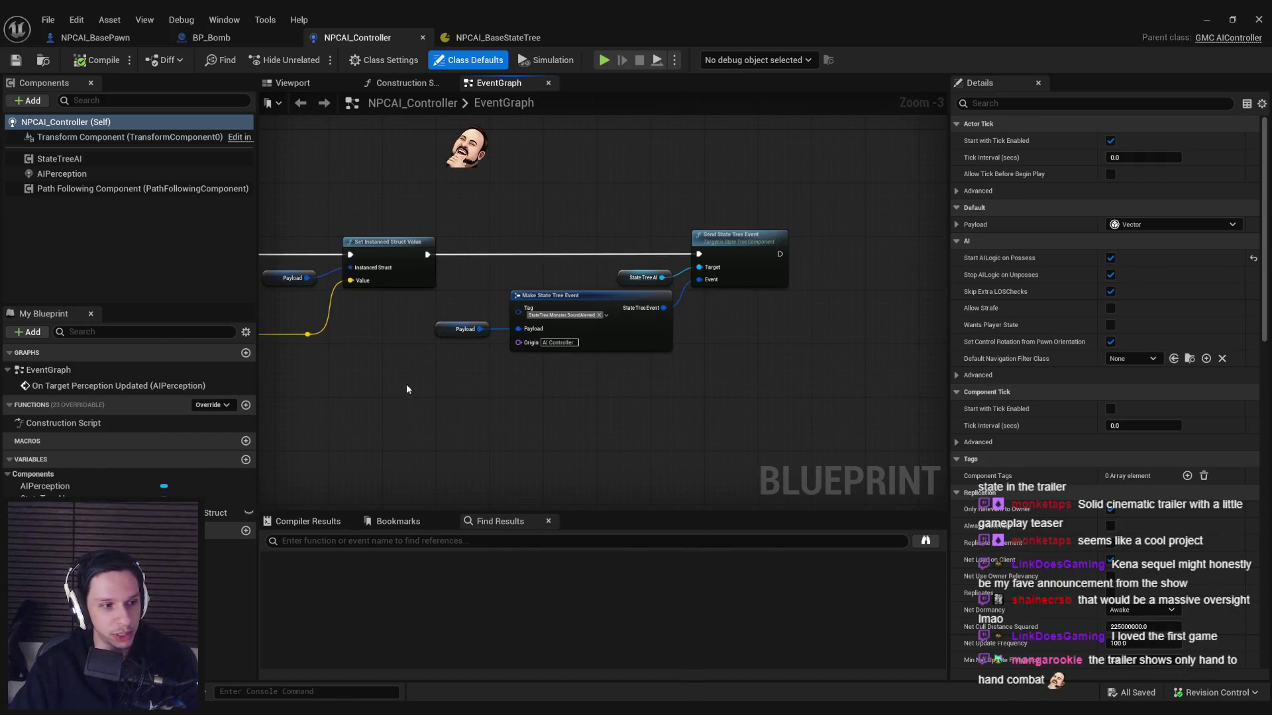
scroll(407, 384, down, 1)
drag(520, 349, 491, 389)
scroll(492, 389, up, 2)
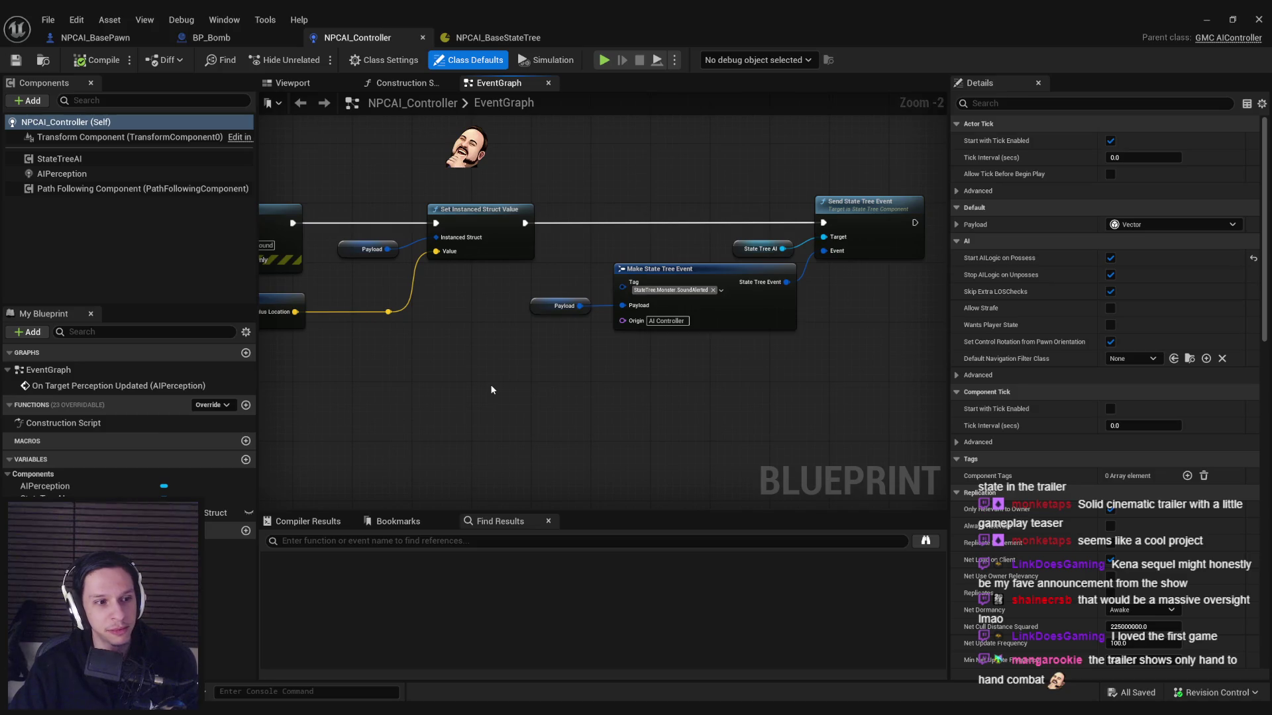
scroll(490, 390, down, 1)
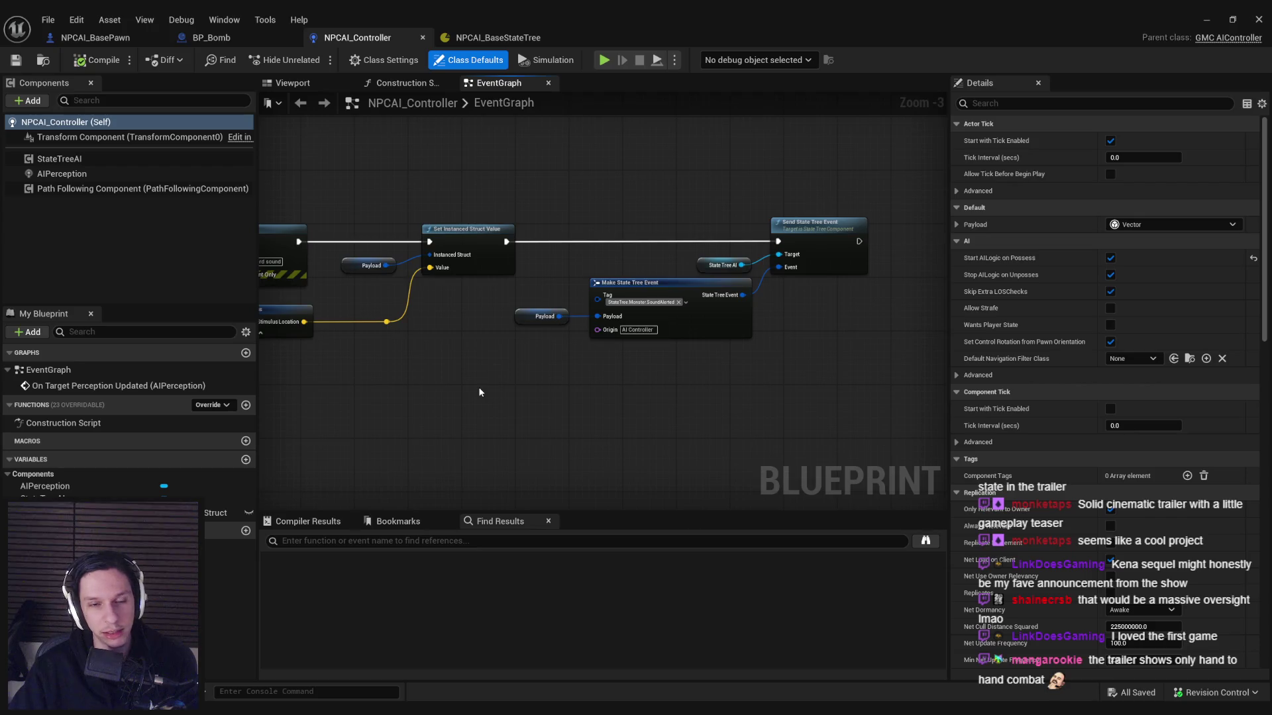
scroll(480, 392, down, 2)
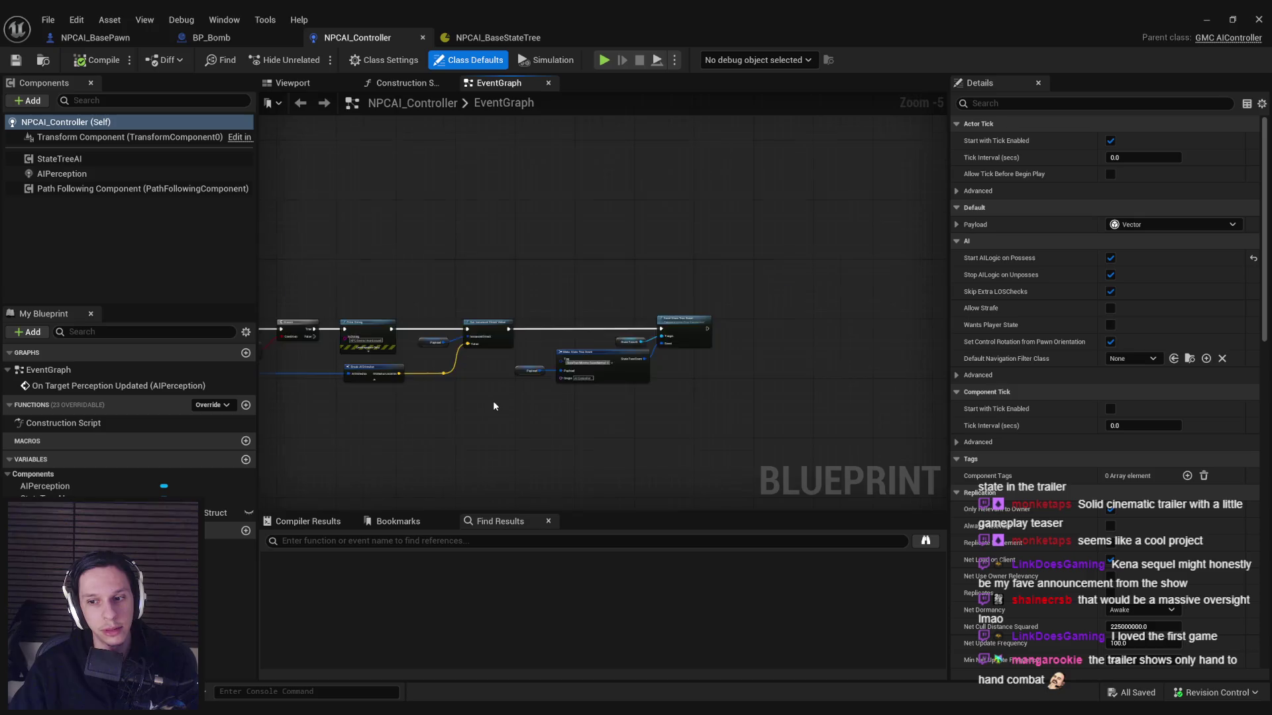
scroll(494, 406, up, 3)
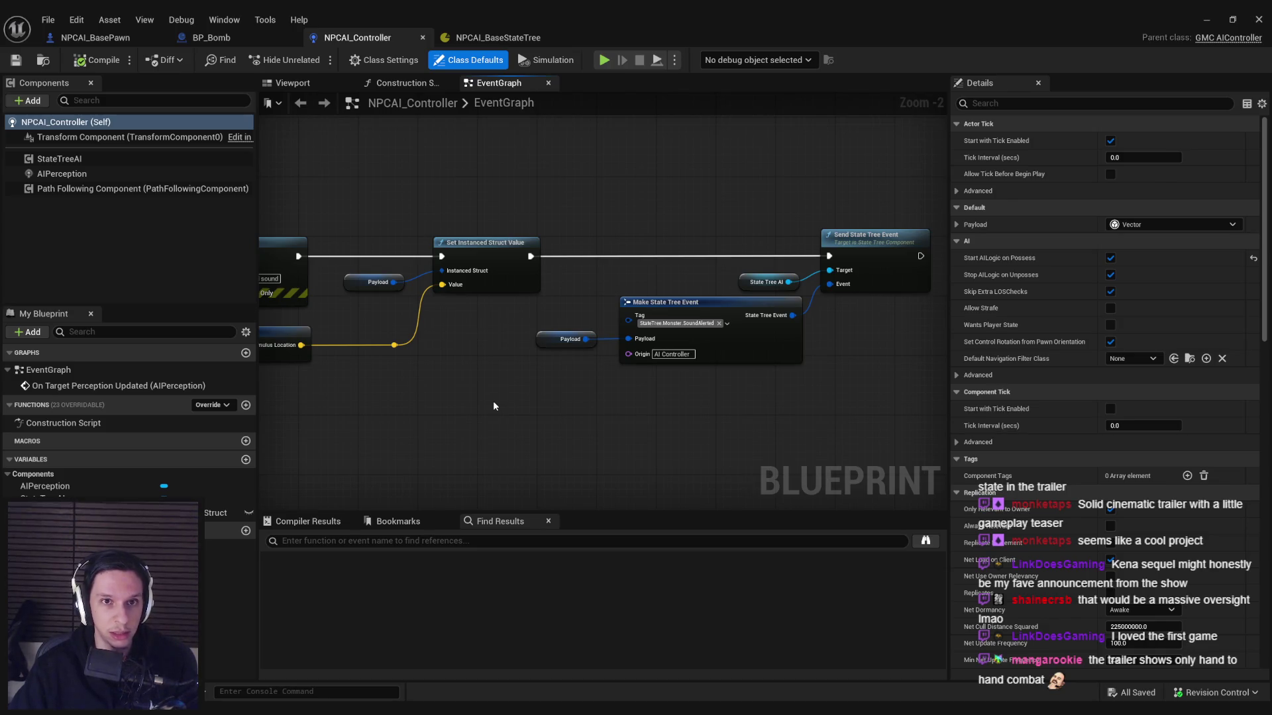
click(211, 38)
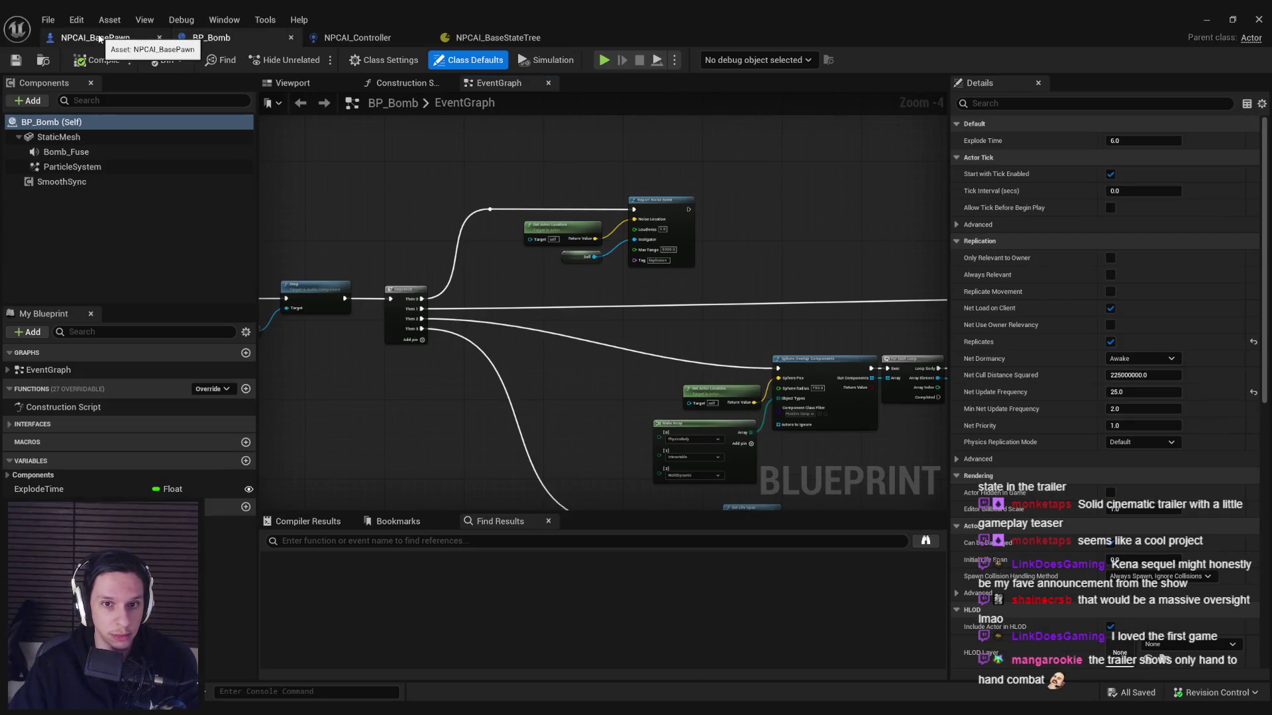
Step: Flip through NPCAI_BasePawn, NPCAI_Controller and NPCAI_BaseStateTree, landing on BP_Bomb's graph with ExplodeTime 6.0
click(98, 39)
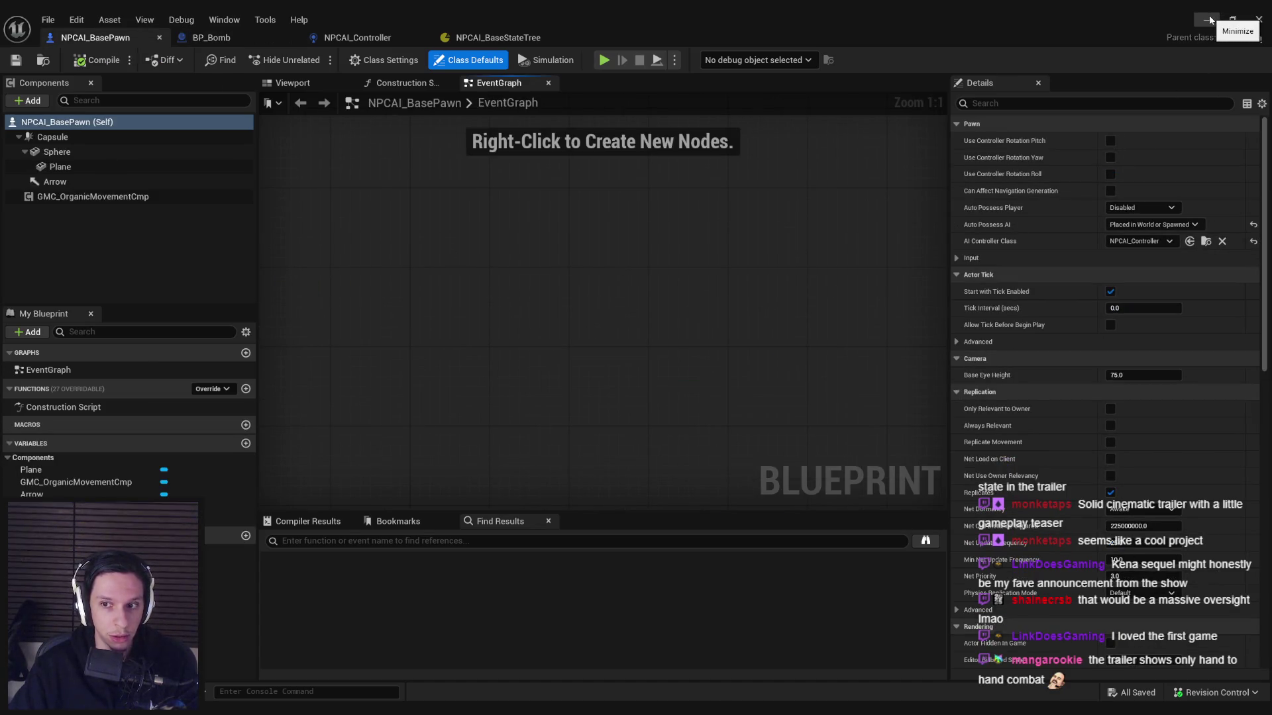
click(358, 38)
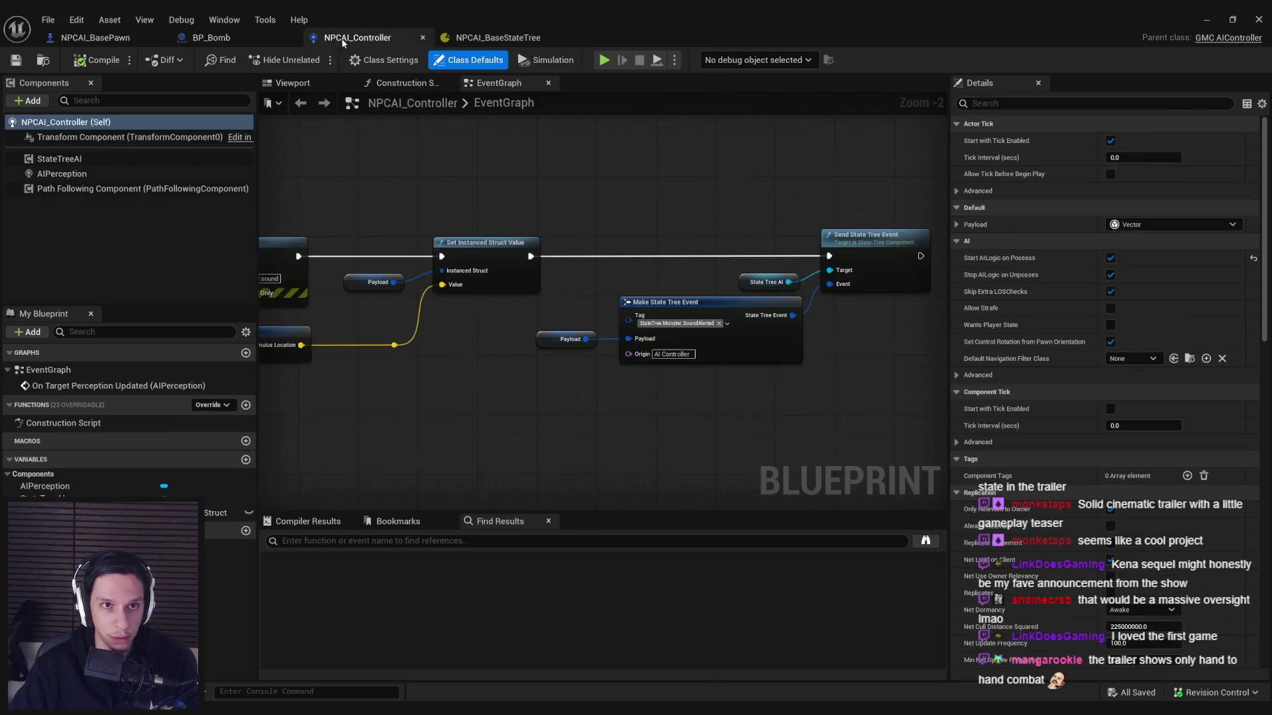
click(508, 40)
click(390, 40)
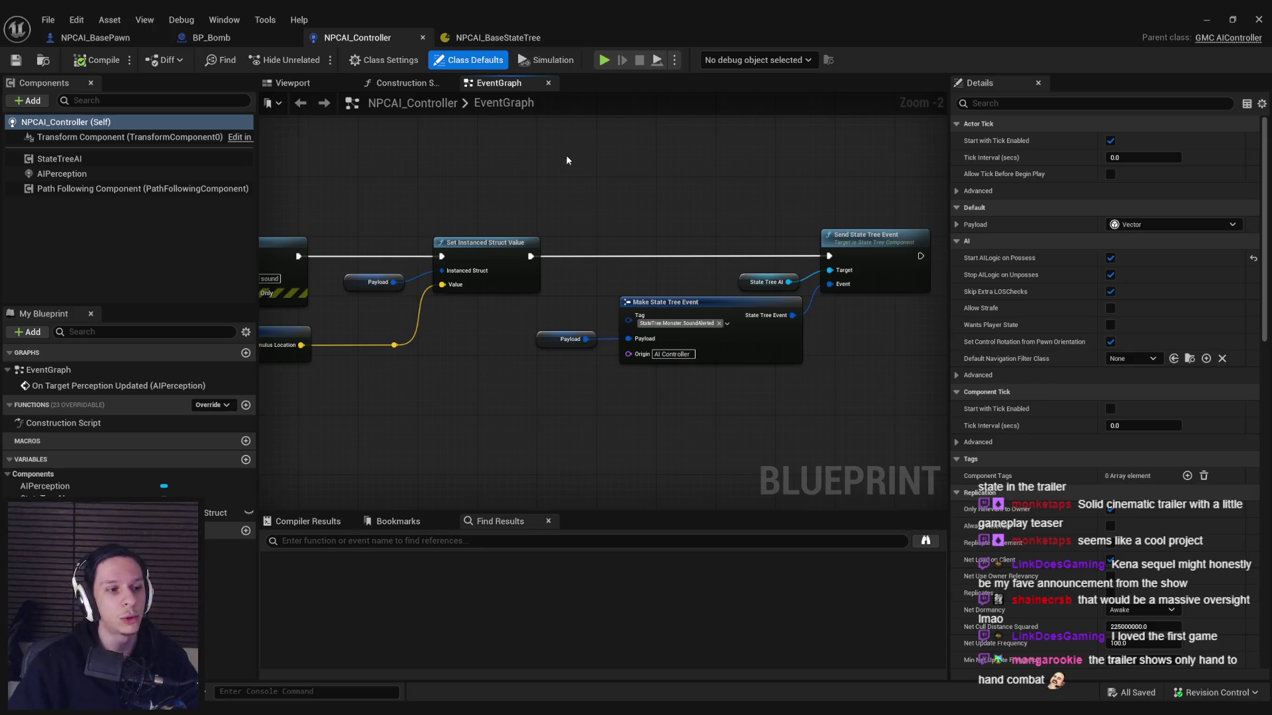
click(503, 38)
Step: Switch back and forth between the BP_Bomb and NPCAI_BasePawn blueprints
click(358, 38)
click(212, 38)
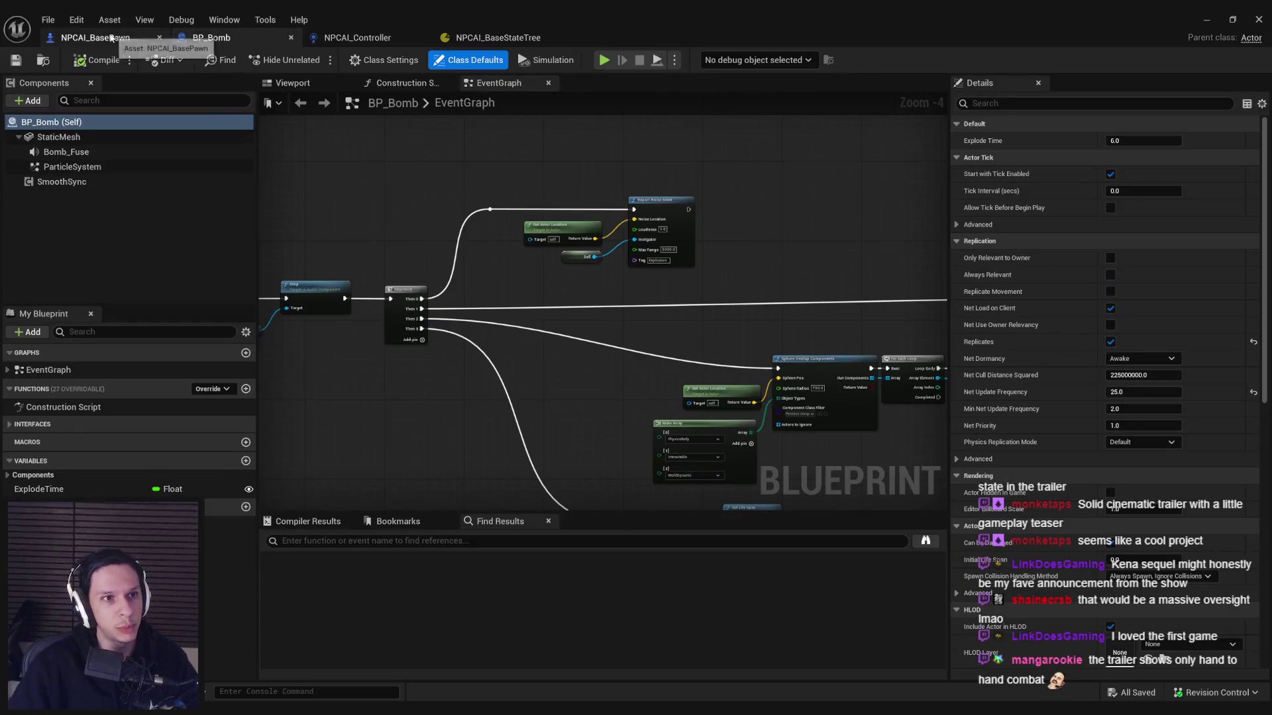
click(110, 38)
click(231, 37)
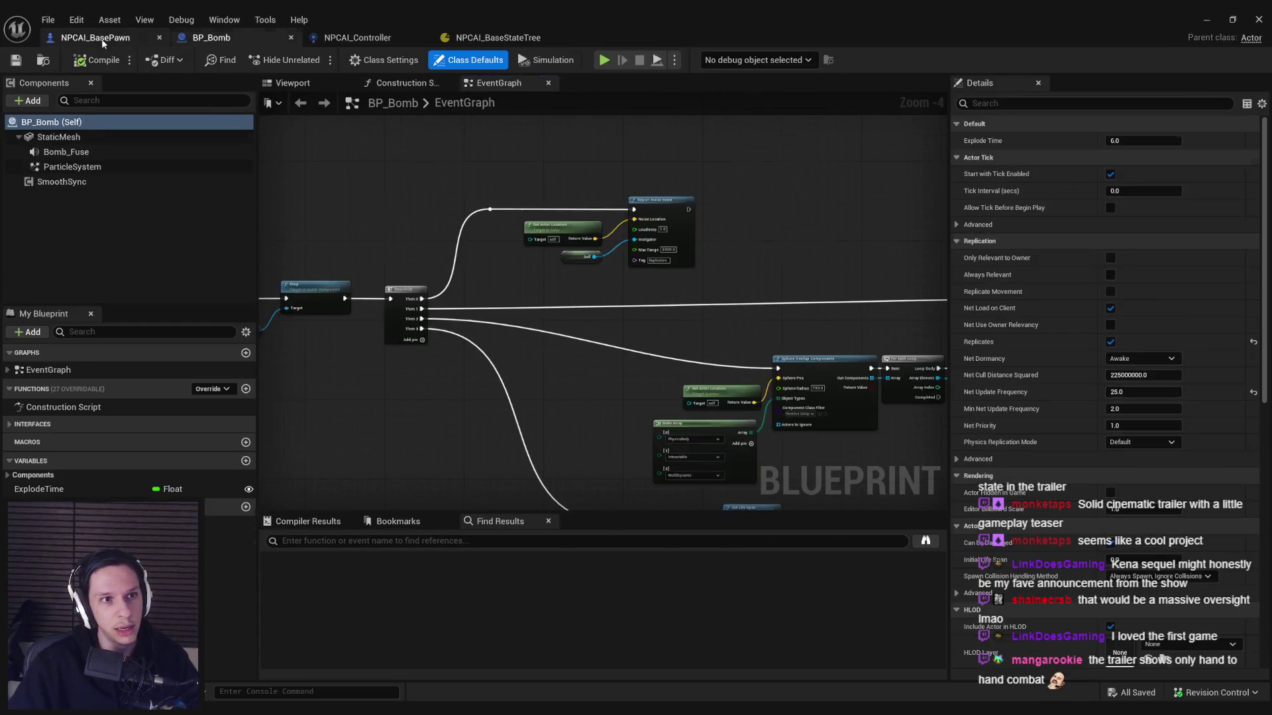
click(103, 39)
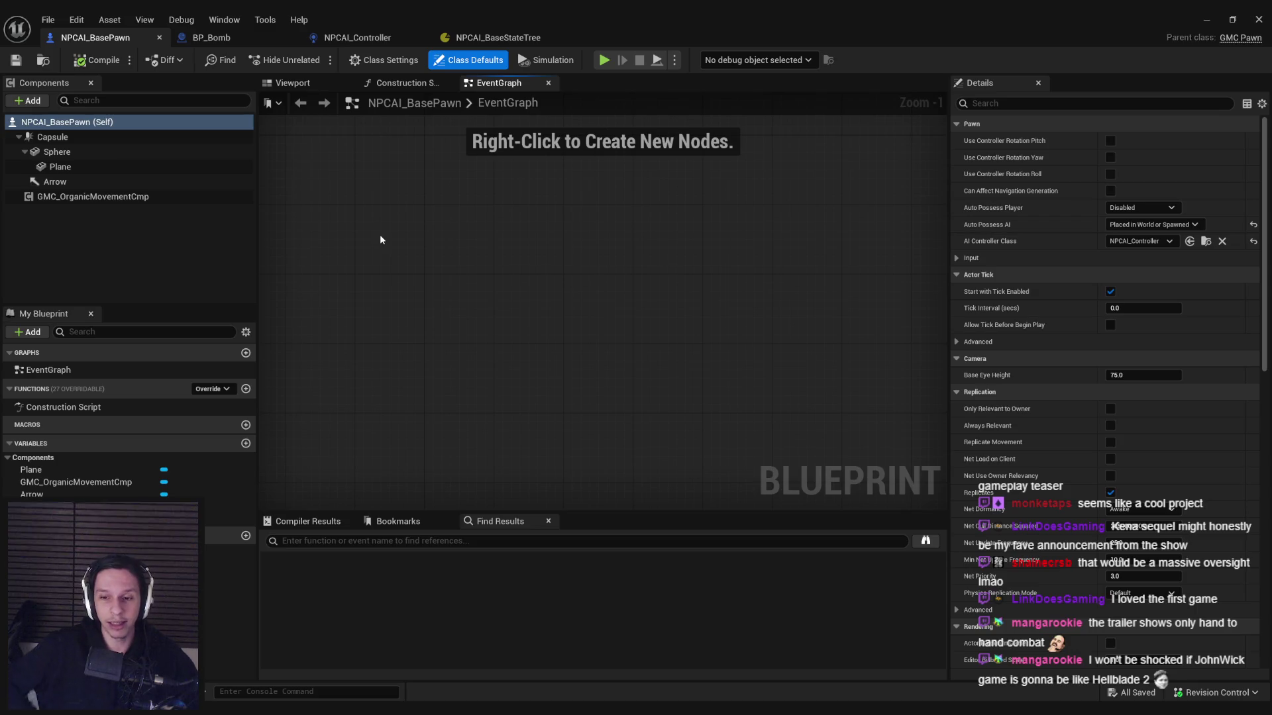
click(240, 37)
click(106, 38)
click(223, 40)
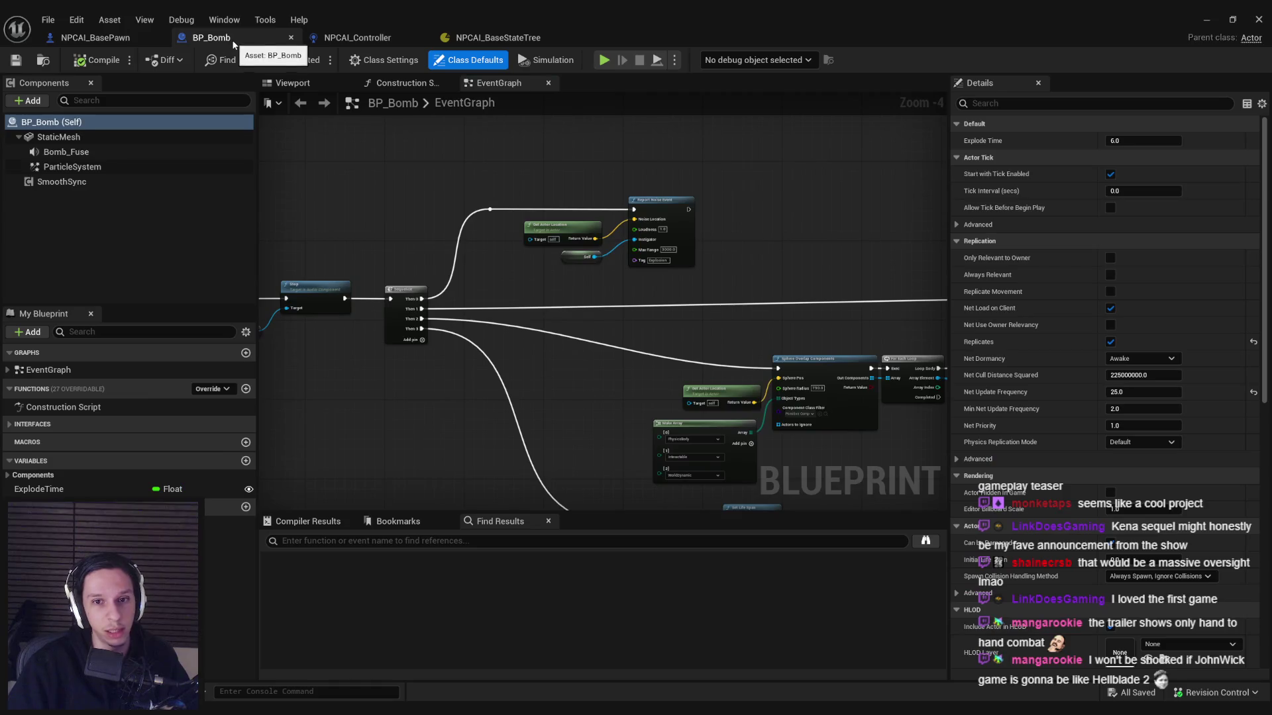
Step: Close the BP_Bomb tab and minimize the Blueprint editor to reach GameWorldLevel
click(291, 37)
click(366, 40)
click(95, 38)
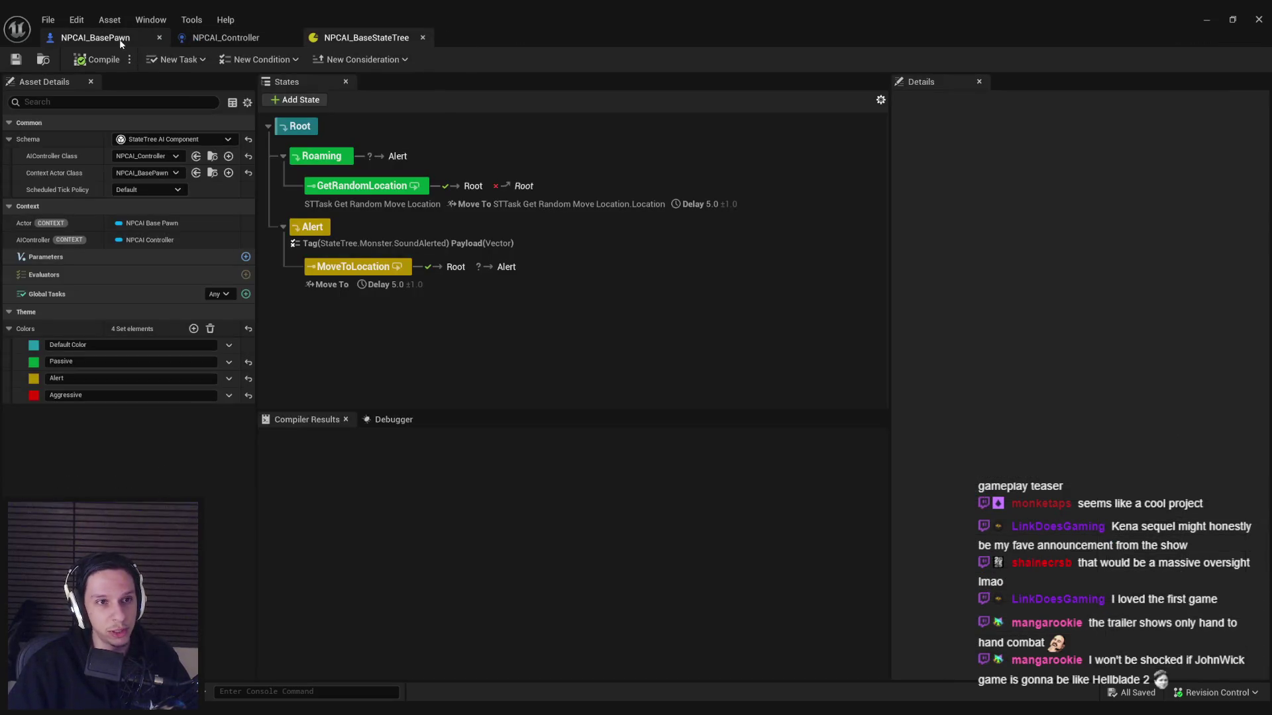
click(1206, 20)
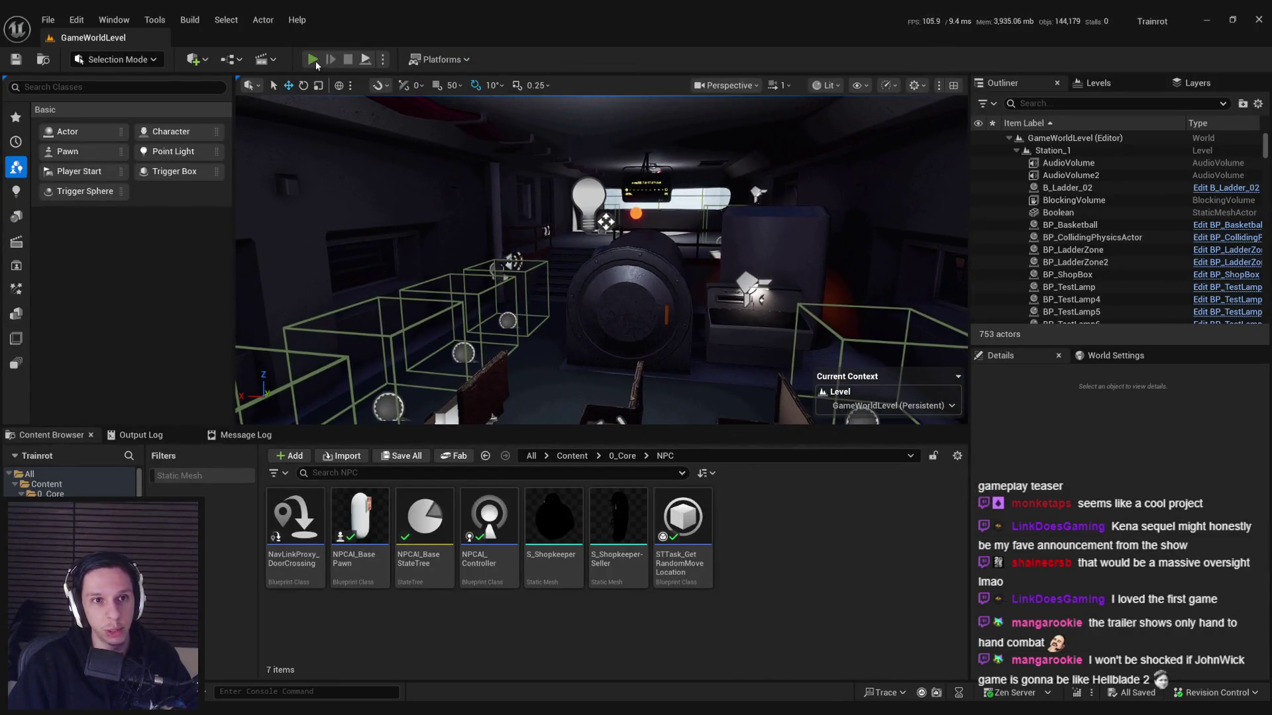
Step: Play-test the train level, repeatedly picking up and dropping suitcases on the floor
click(312, 59)
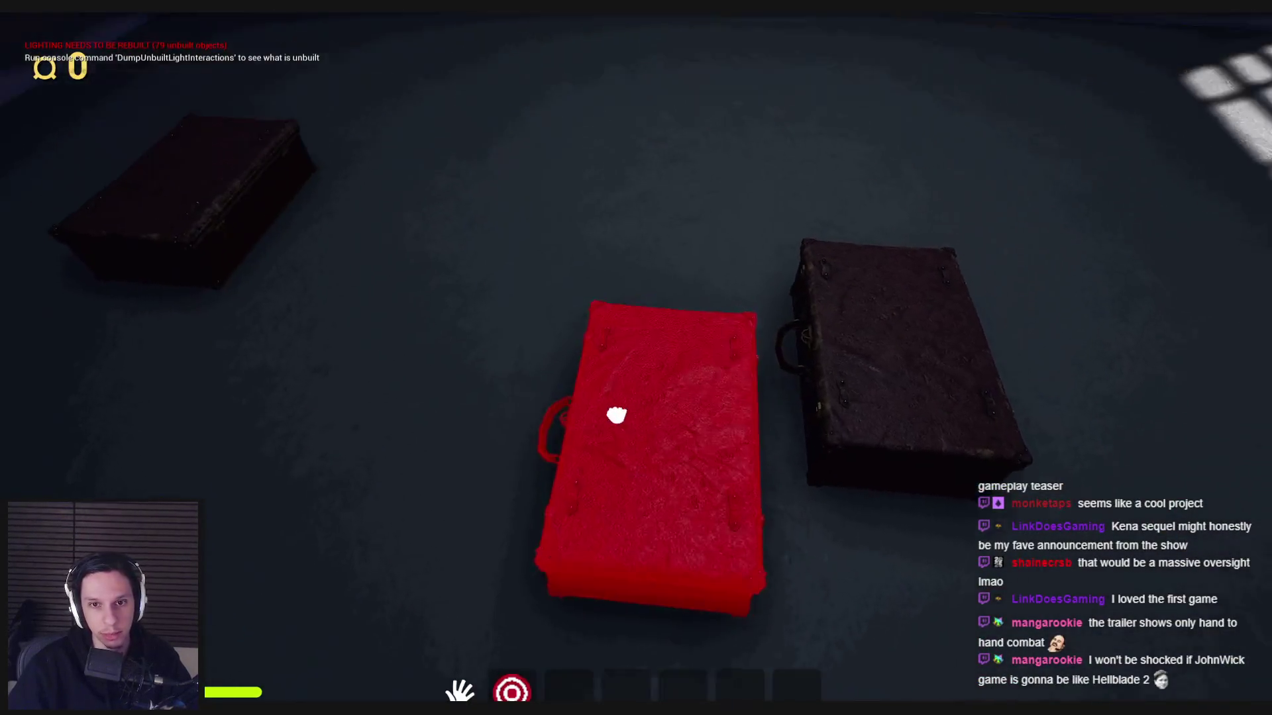
click(616, 415)
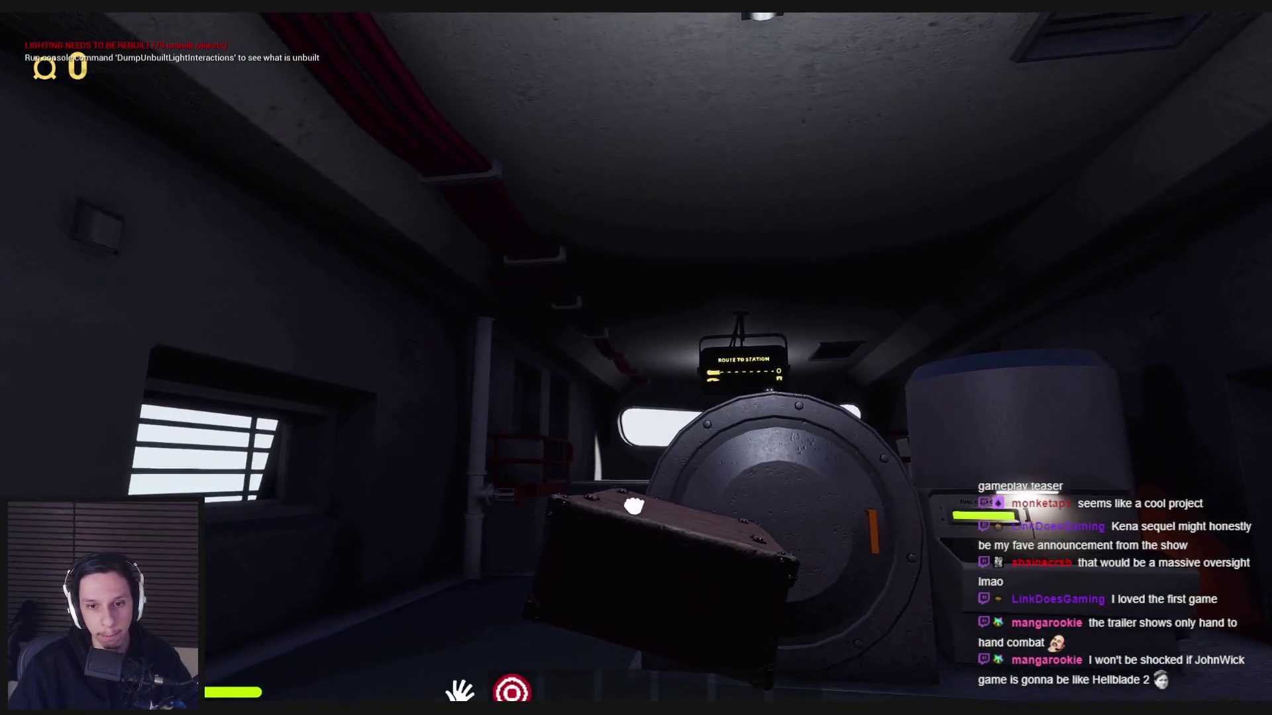
click(635, 370)
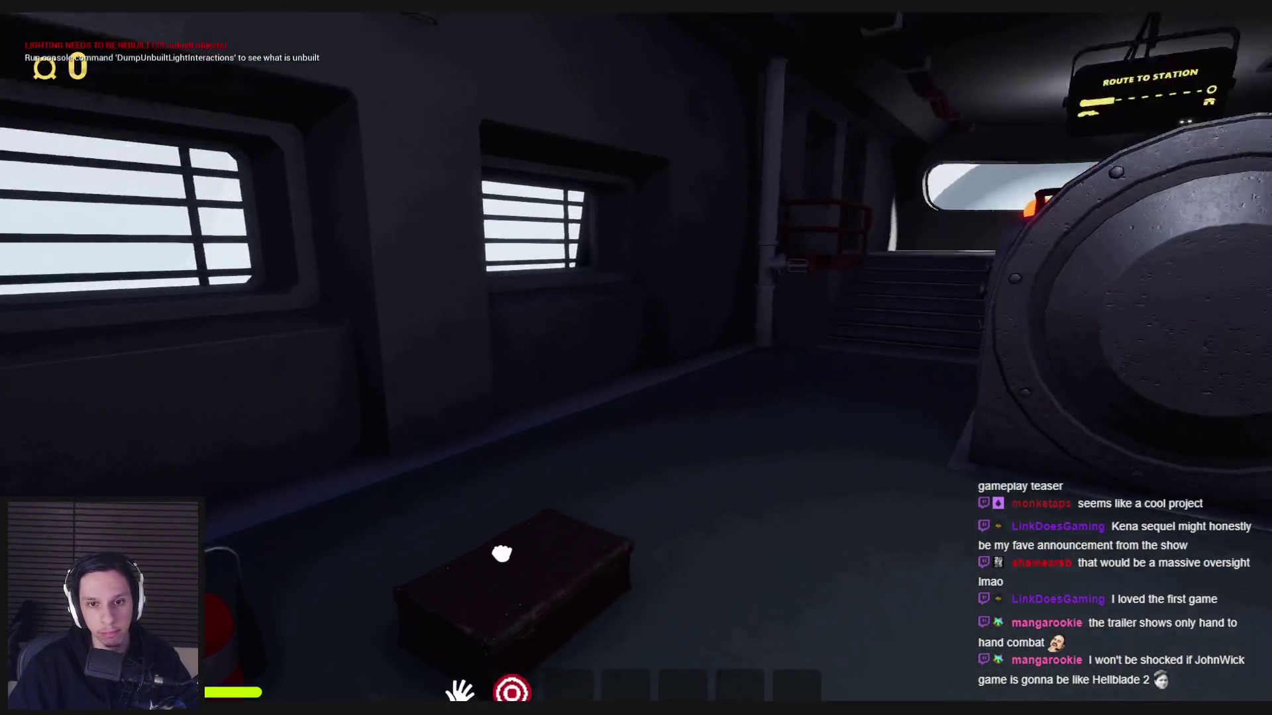
click(497, 554)
click(635, 370)
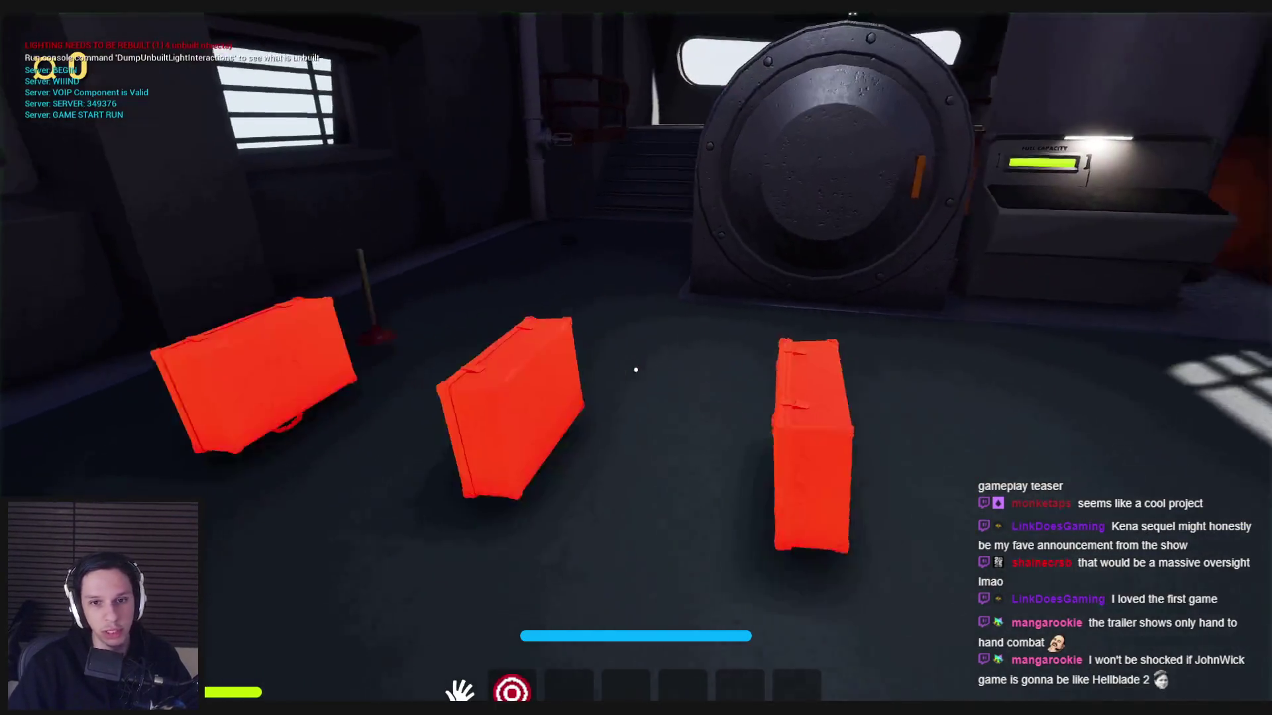
click(600, 538)
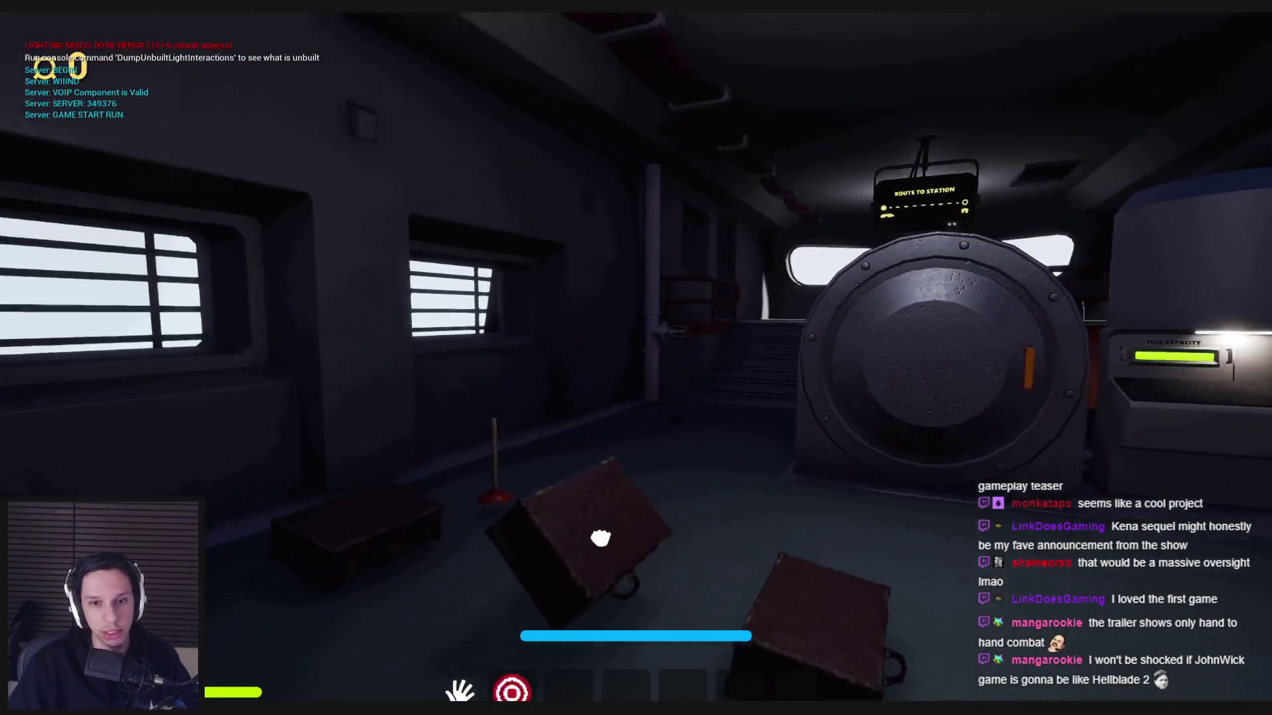
click(636, 369)
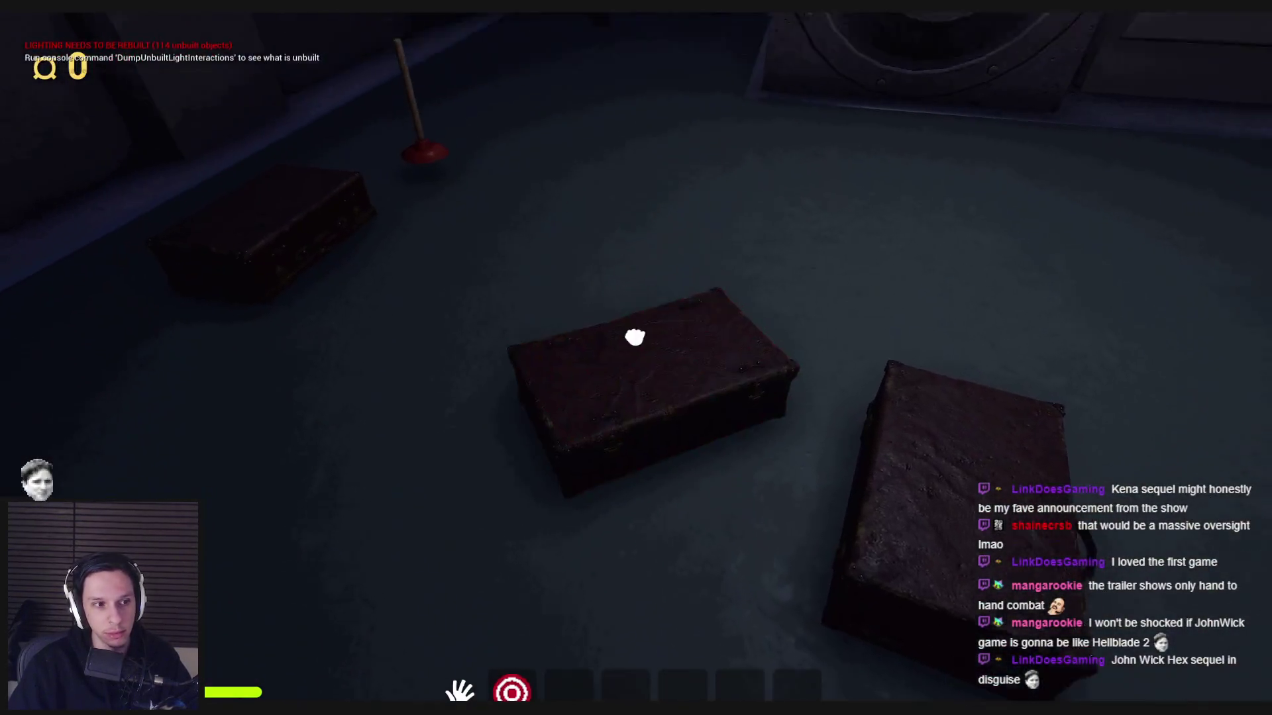
click(634, 337)
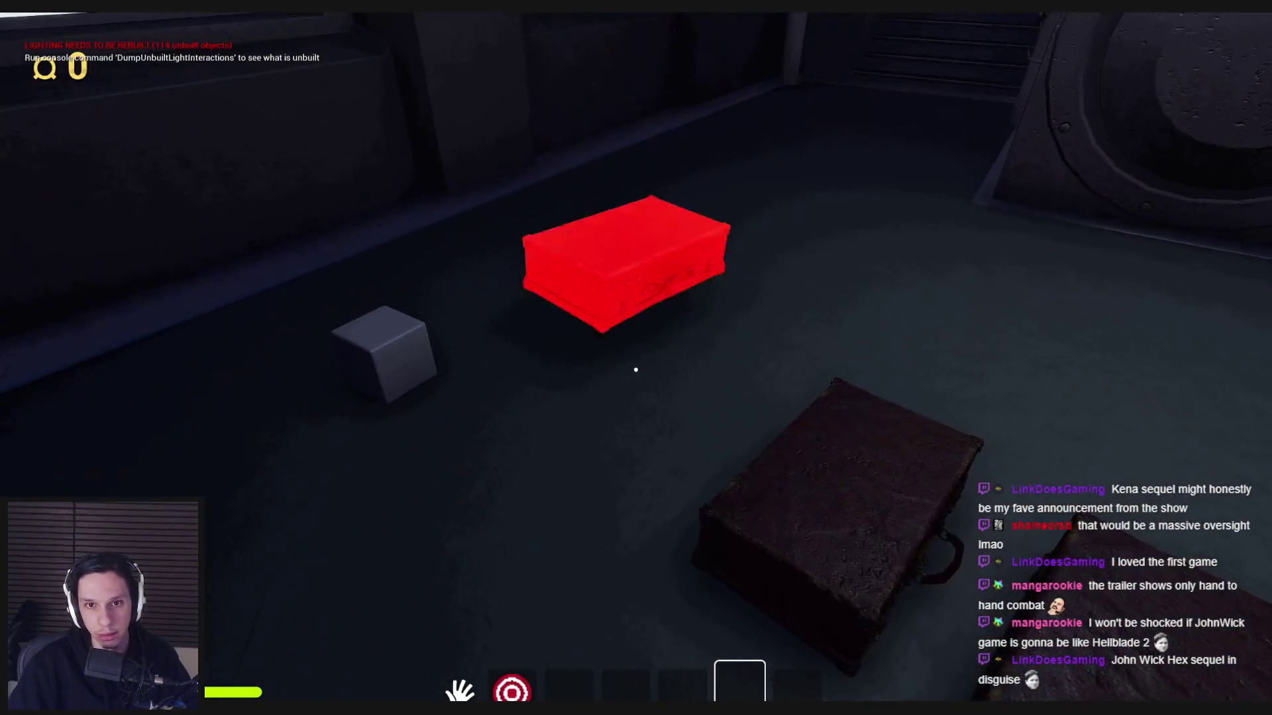
click(636, 370)
Step: Restart the play-test and repeatedly lift suitcases up toward the vault door, then drop them
key(alt+p)
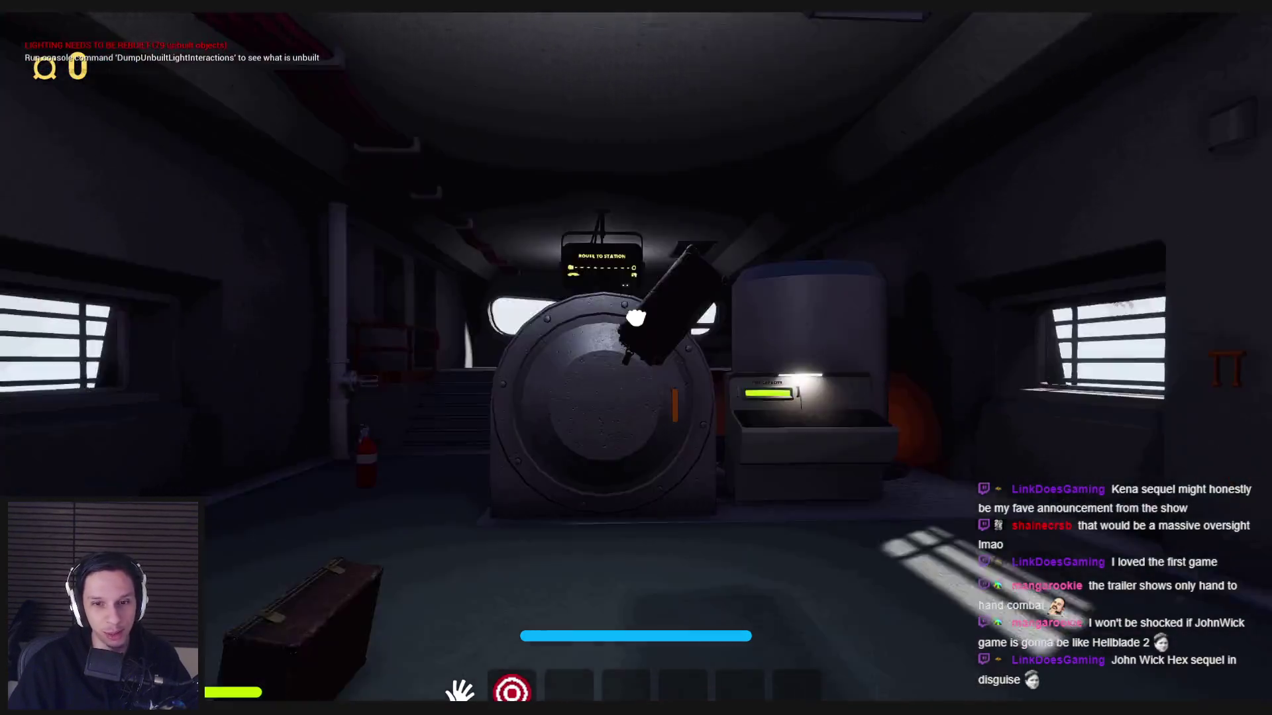
click(636, 369)
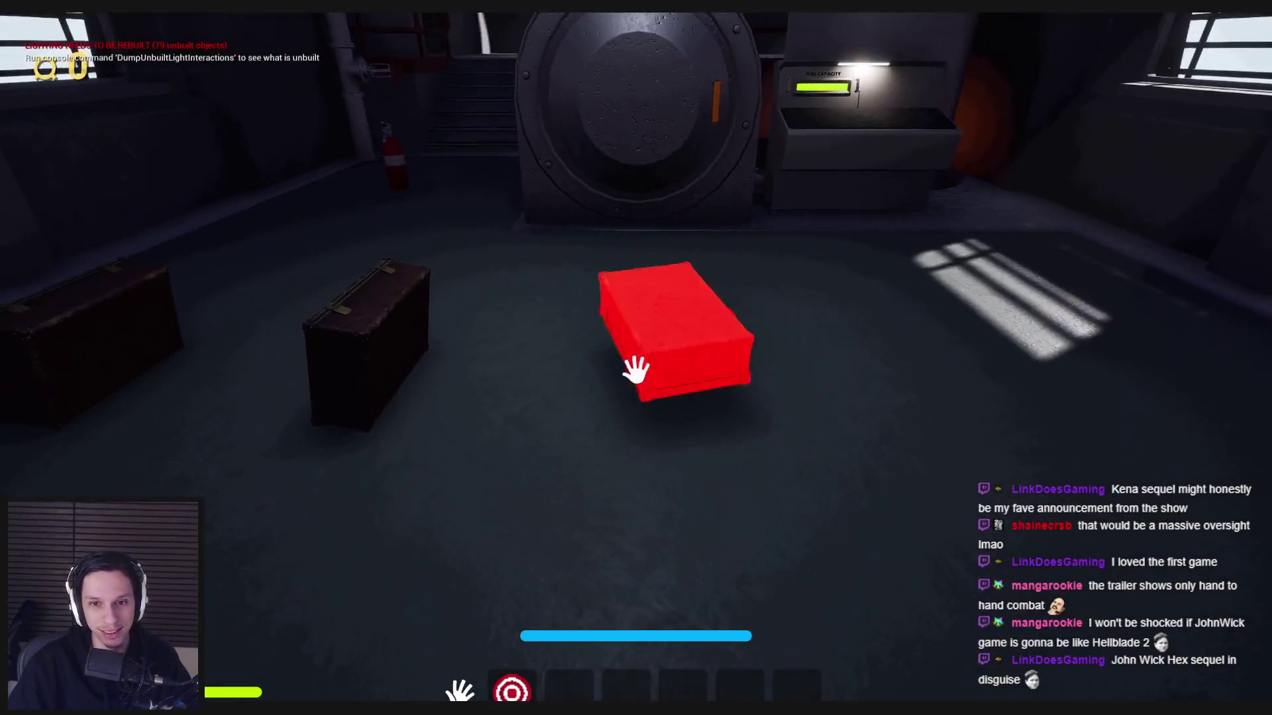
click(637, 368)
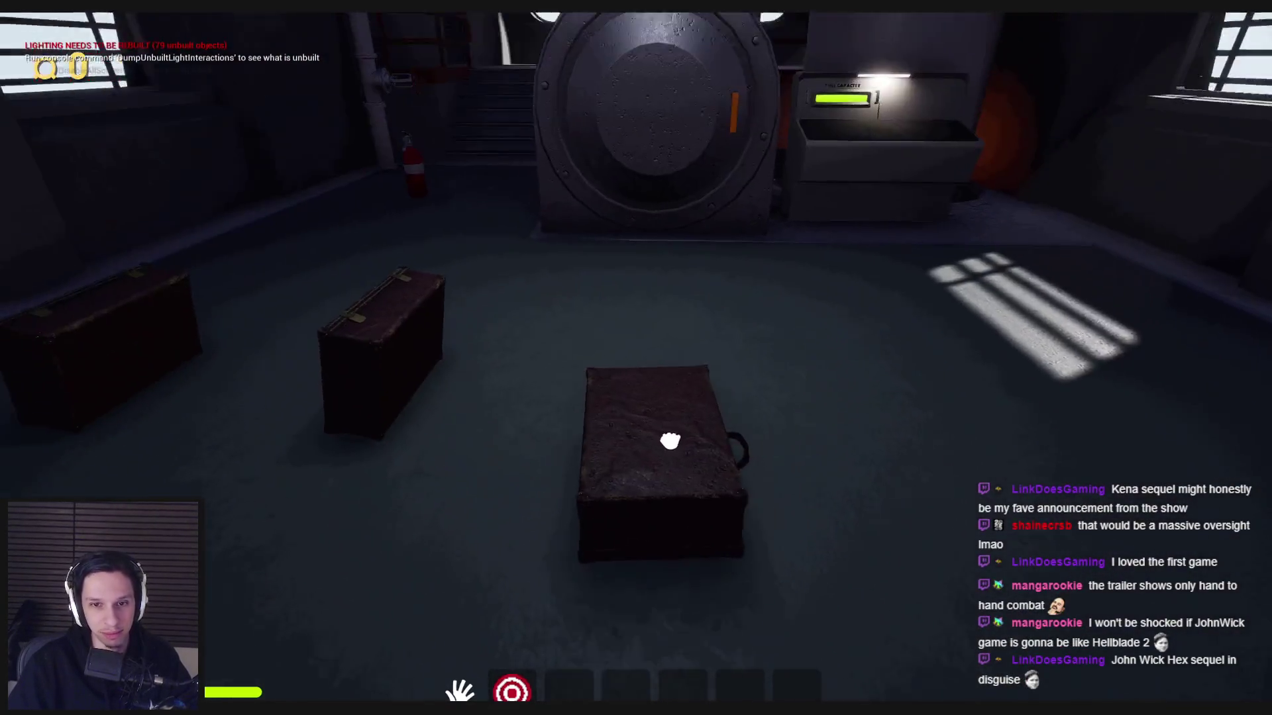
click(669, 441)
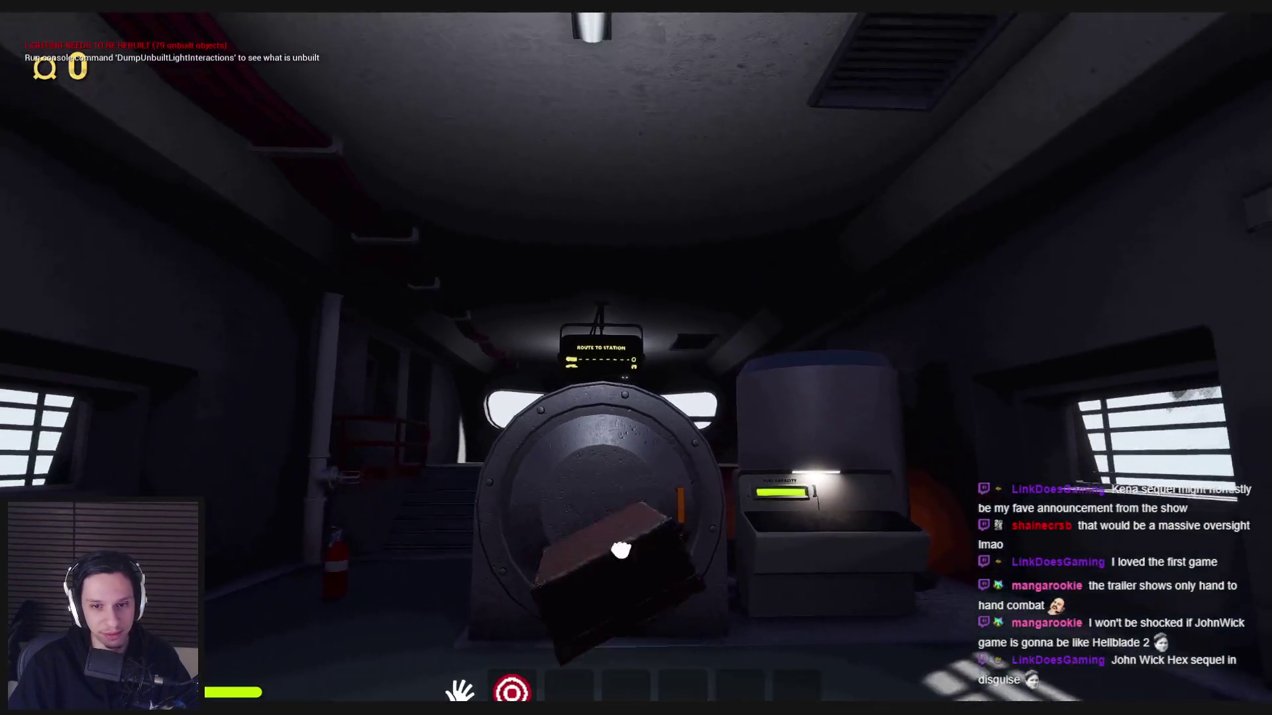
click(636, 369)
click(636, 370)
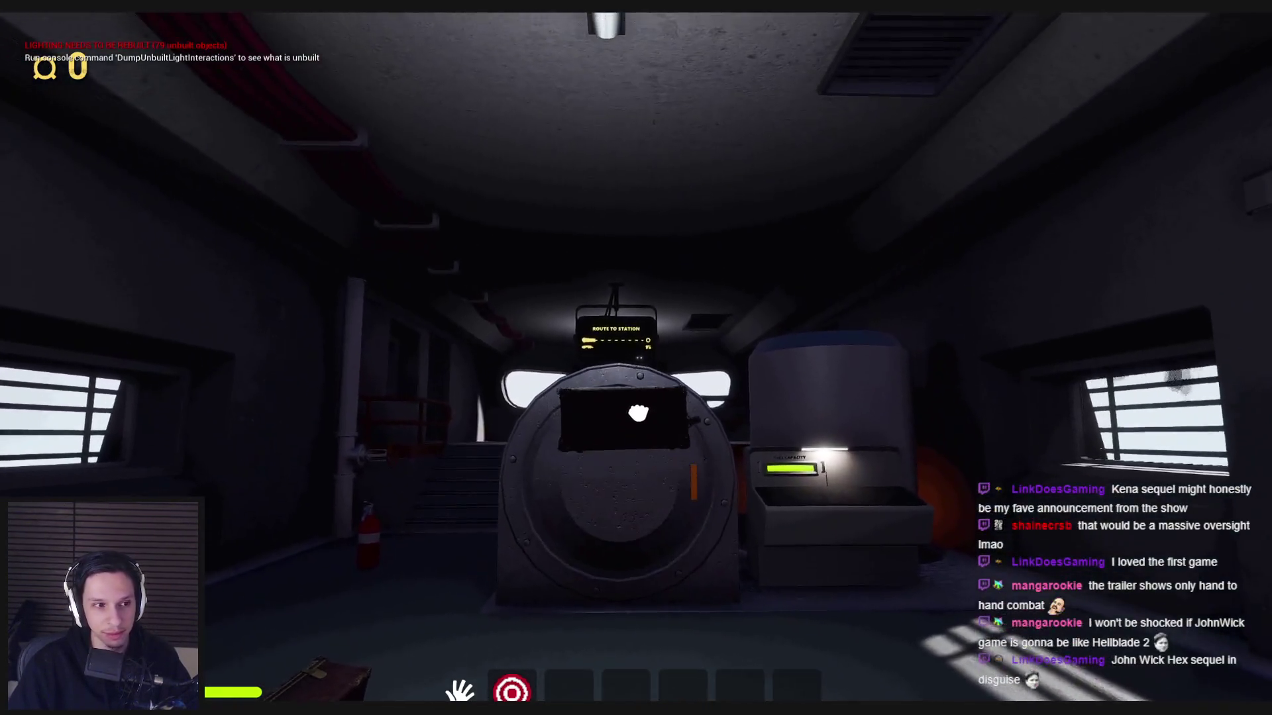
click(636, 370)
click(636, 370)
click(636, 370)
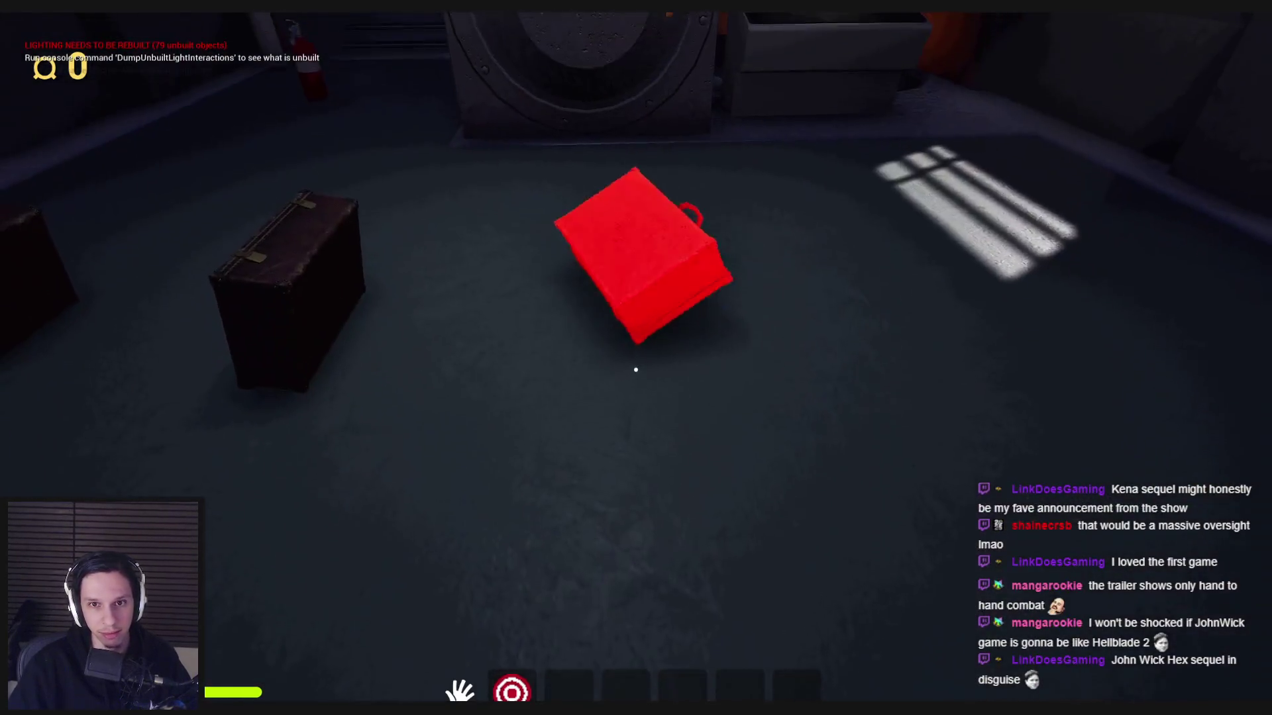
click(636, 361)
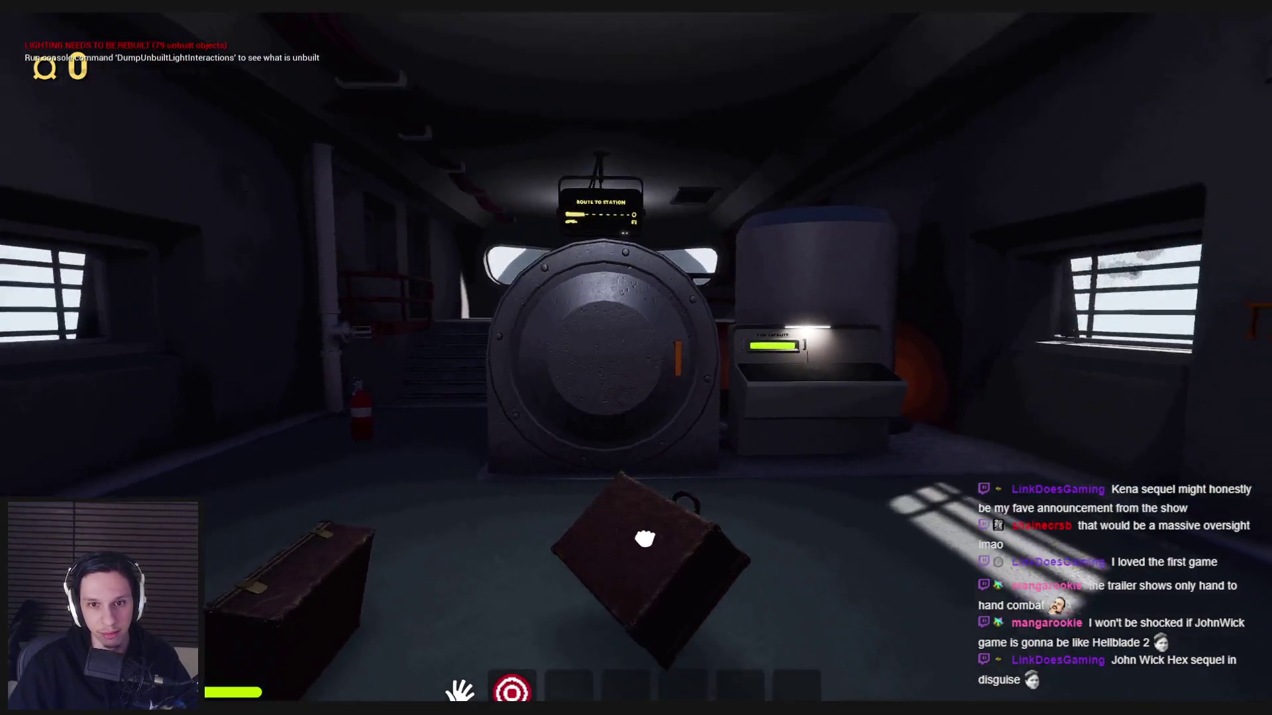
click(636, 361)
click(636, 369)
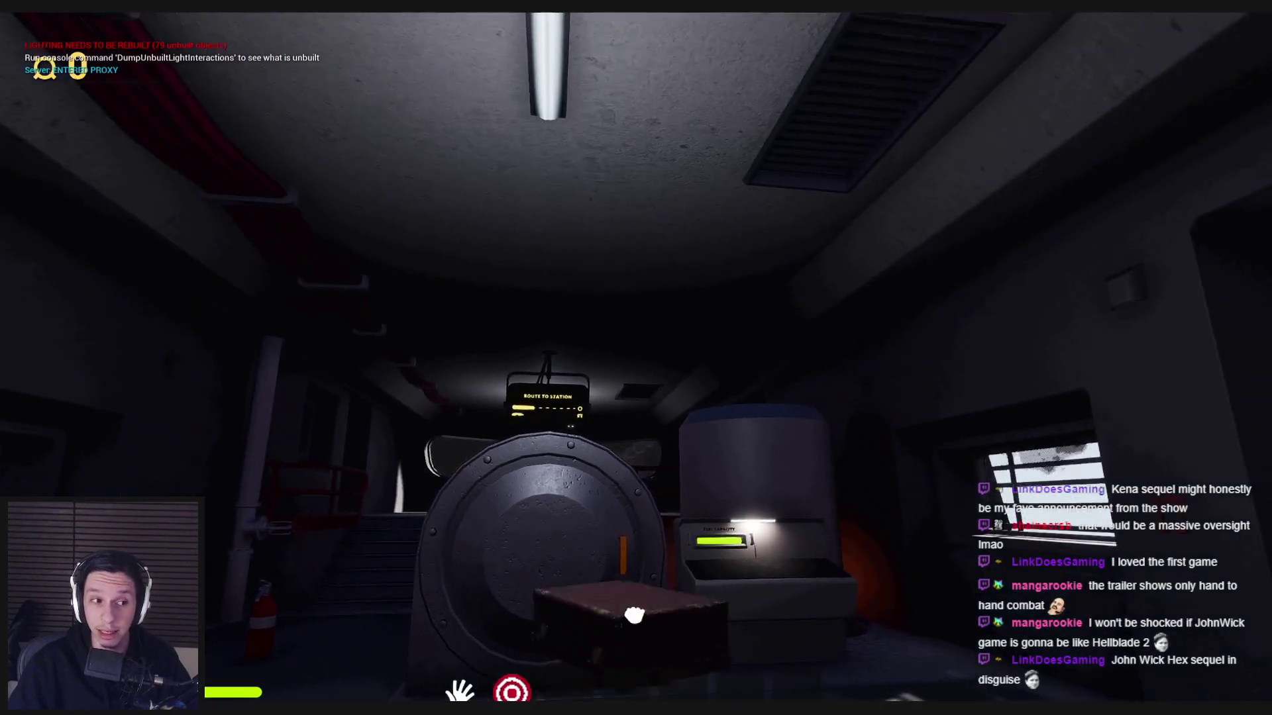
click(635, 384)
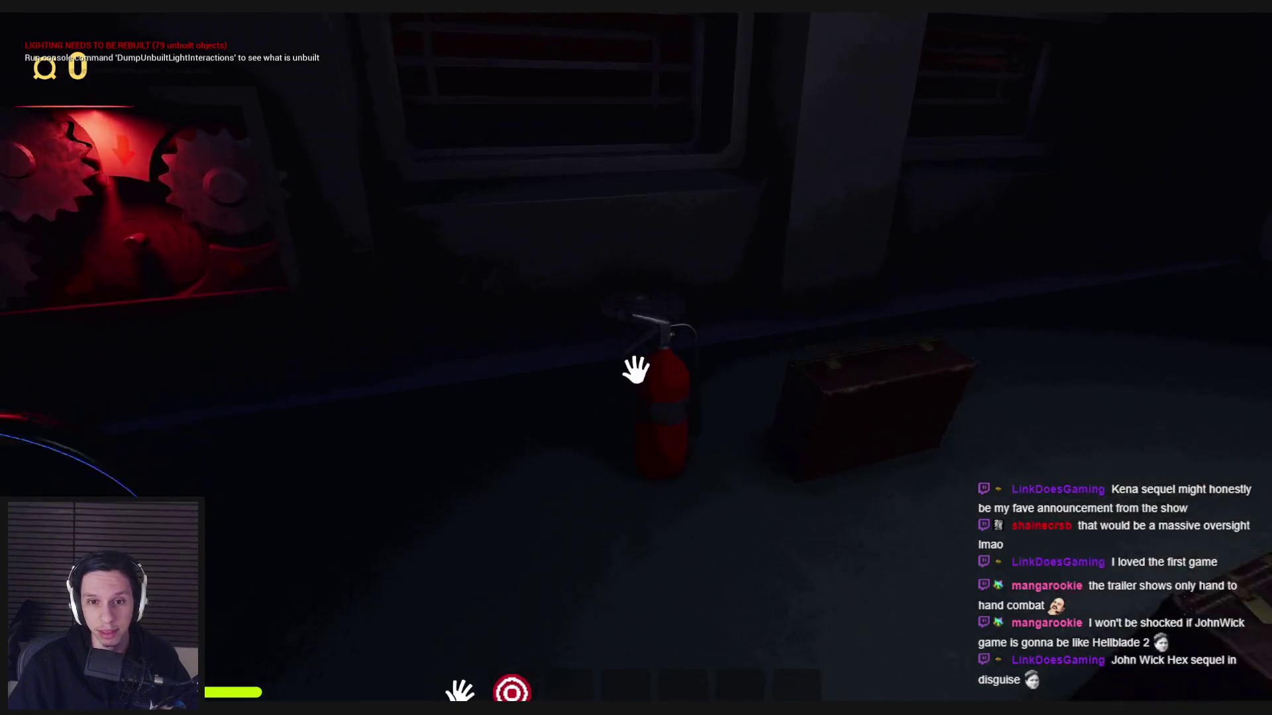
Step: Grab the fire extinguisher and a gearbox gear, then pick up and drop floor suitcases
click(636, 369)
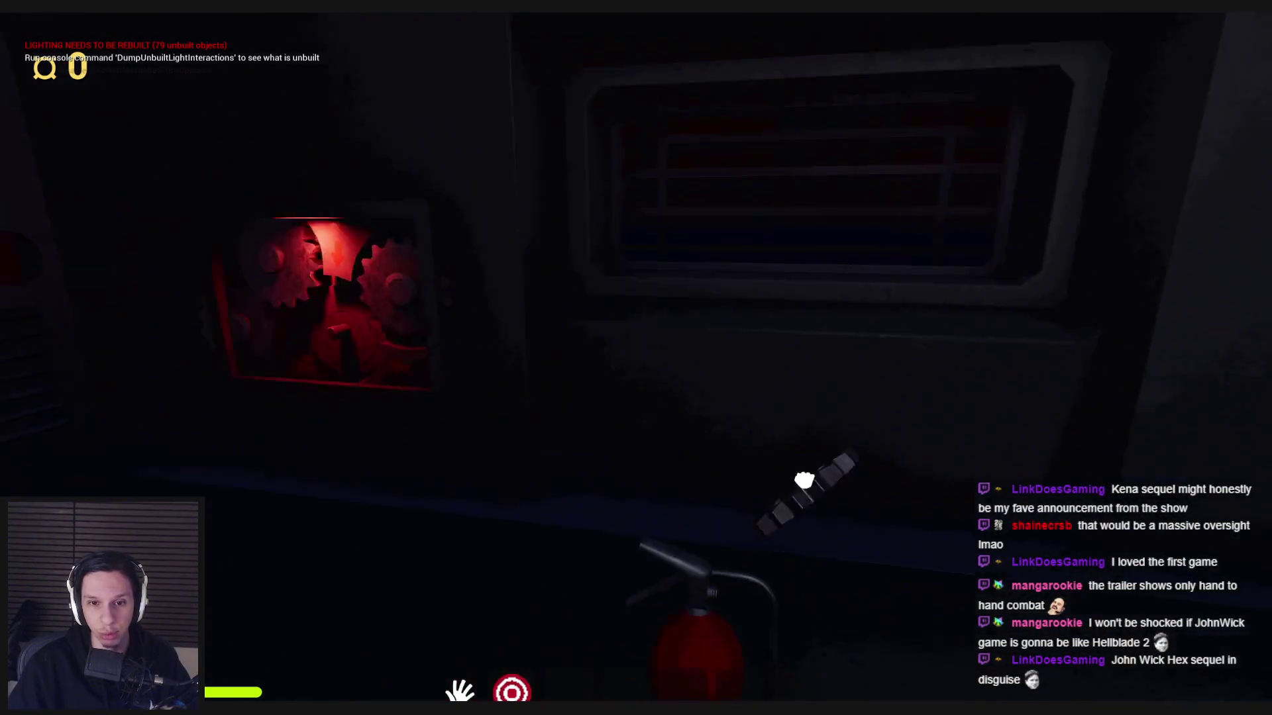
click(792, 431)
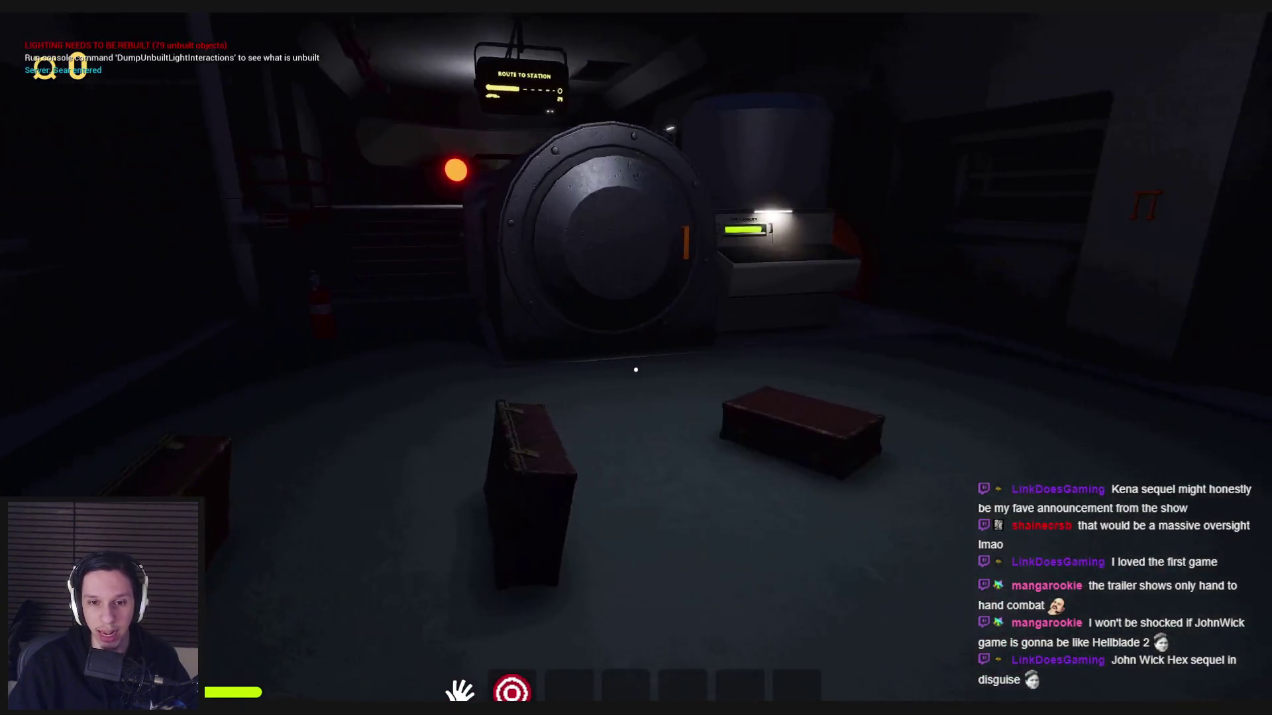
click(659, 466)
click(636, 369)
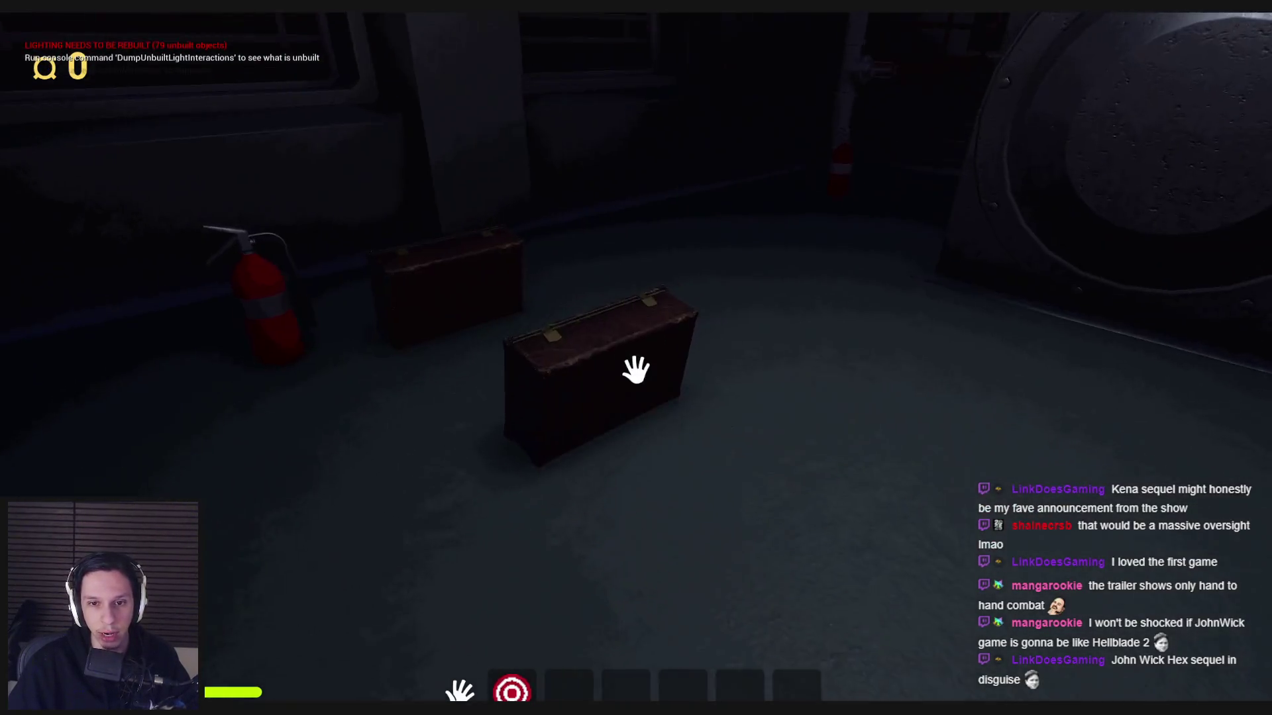
click(636, 369)
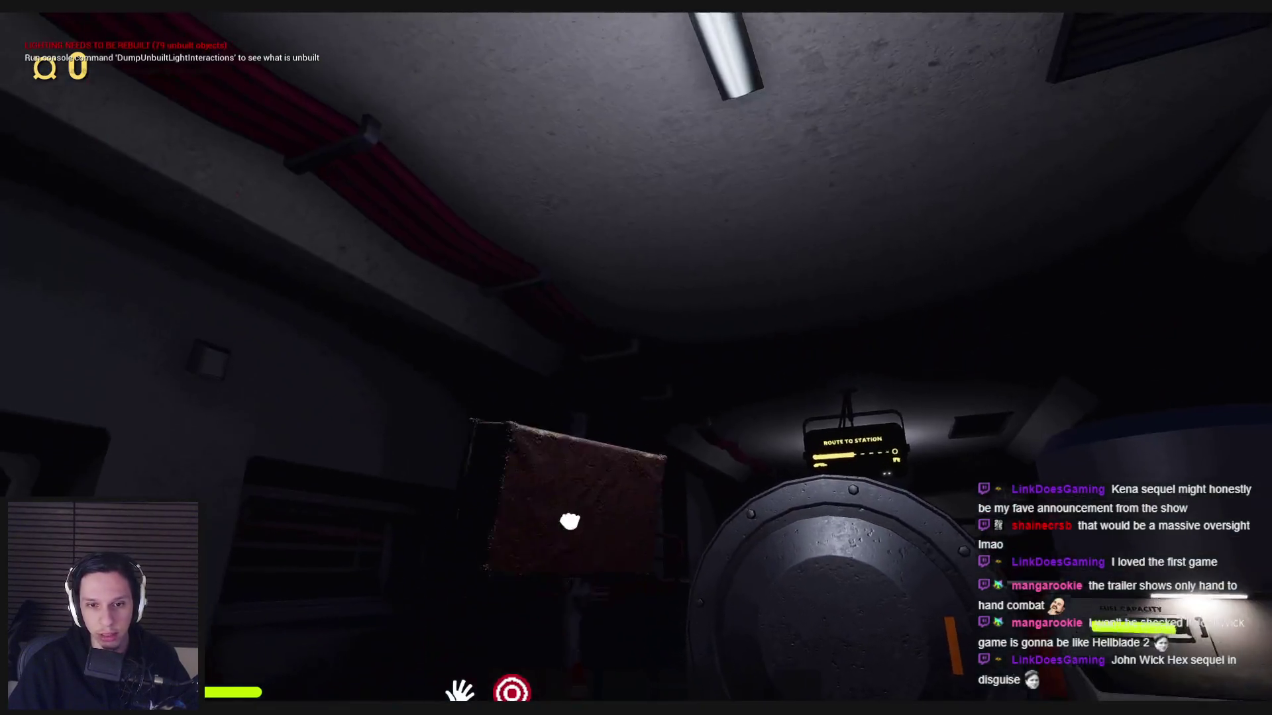
click(636, 369)
click(636, 369)
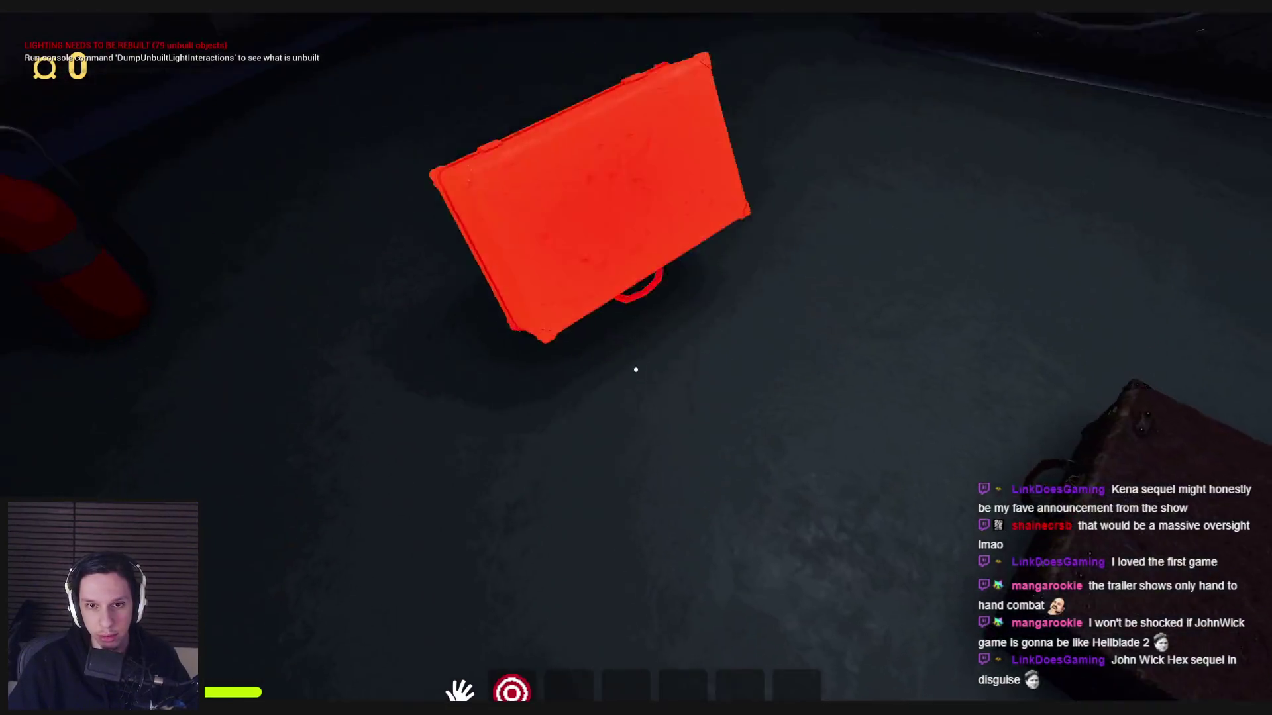
click(636, 369)
click(636, 369)
click(638, 397)
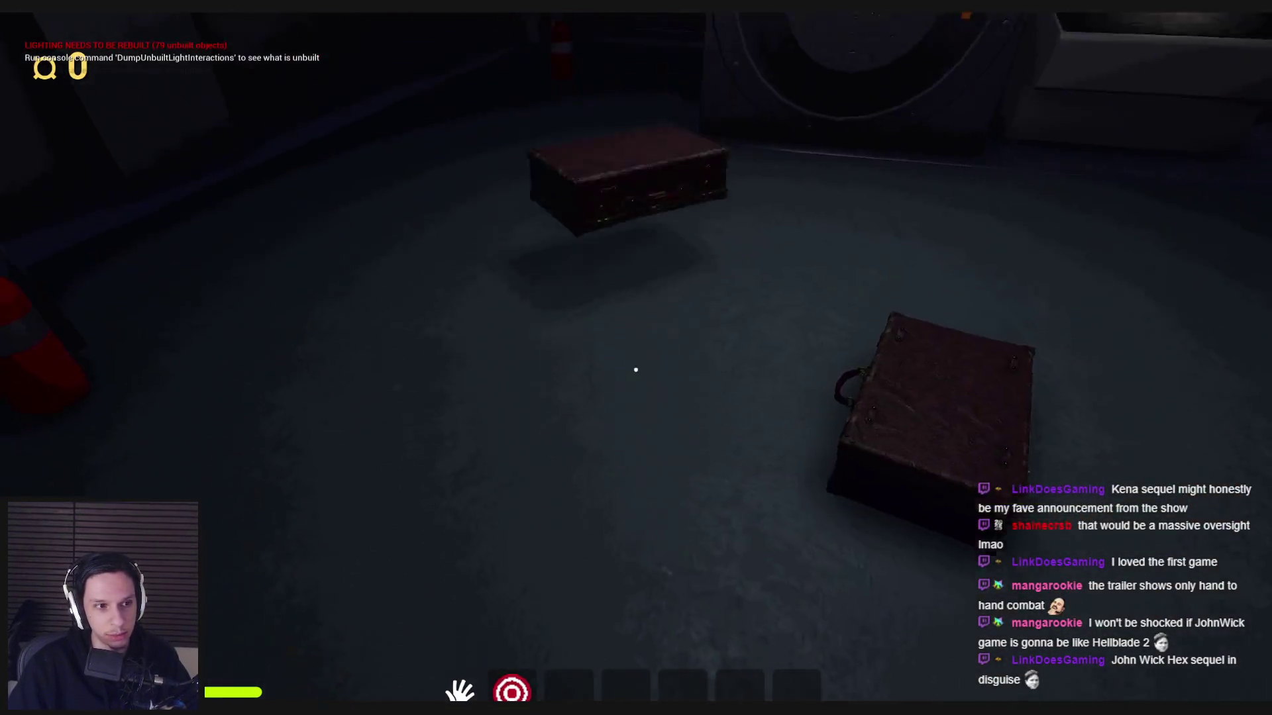
Step: Throw a suitcase near the vault door around, walk toward the gear panel, and stop playing
click(658, 363)
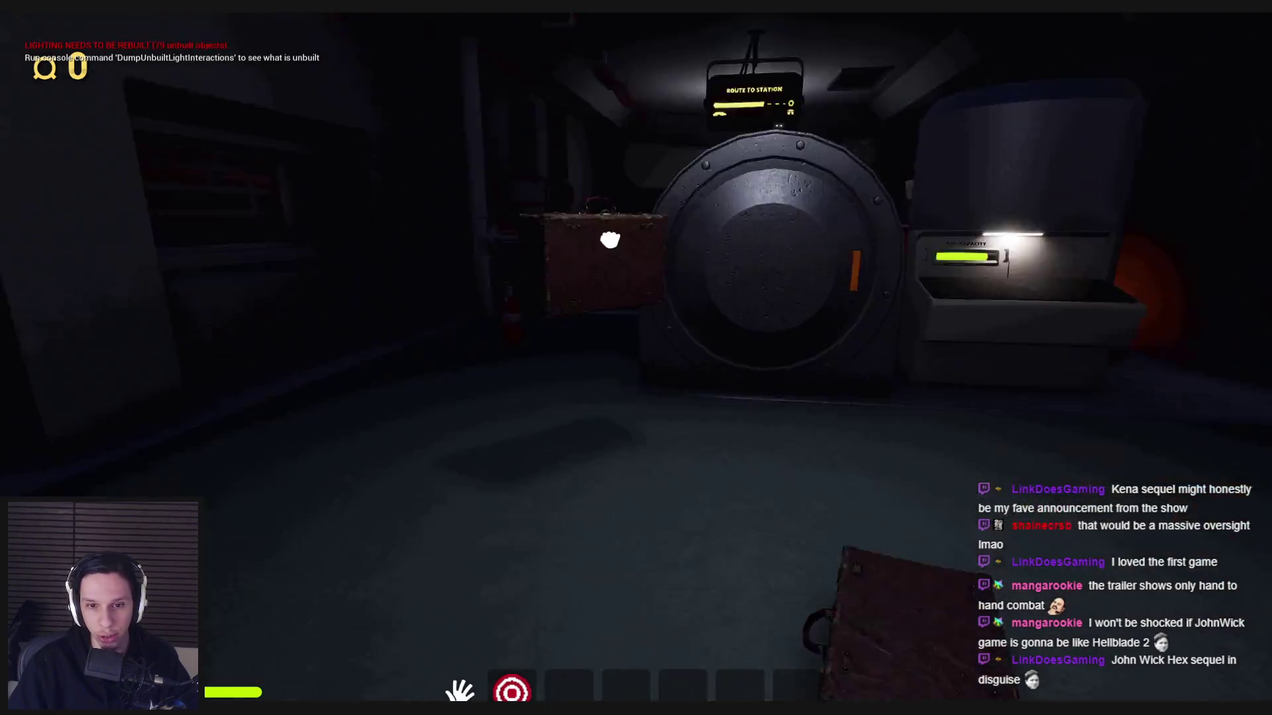
click(611, 244)
click(636, 369)
click(630, 629)
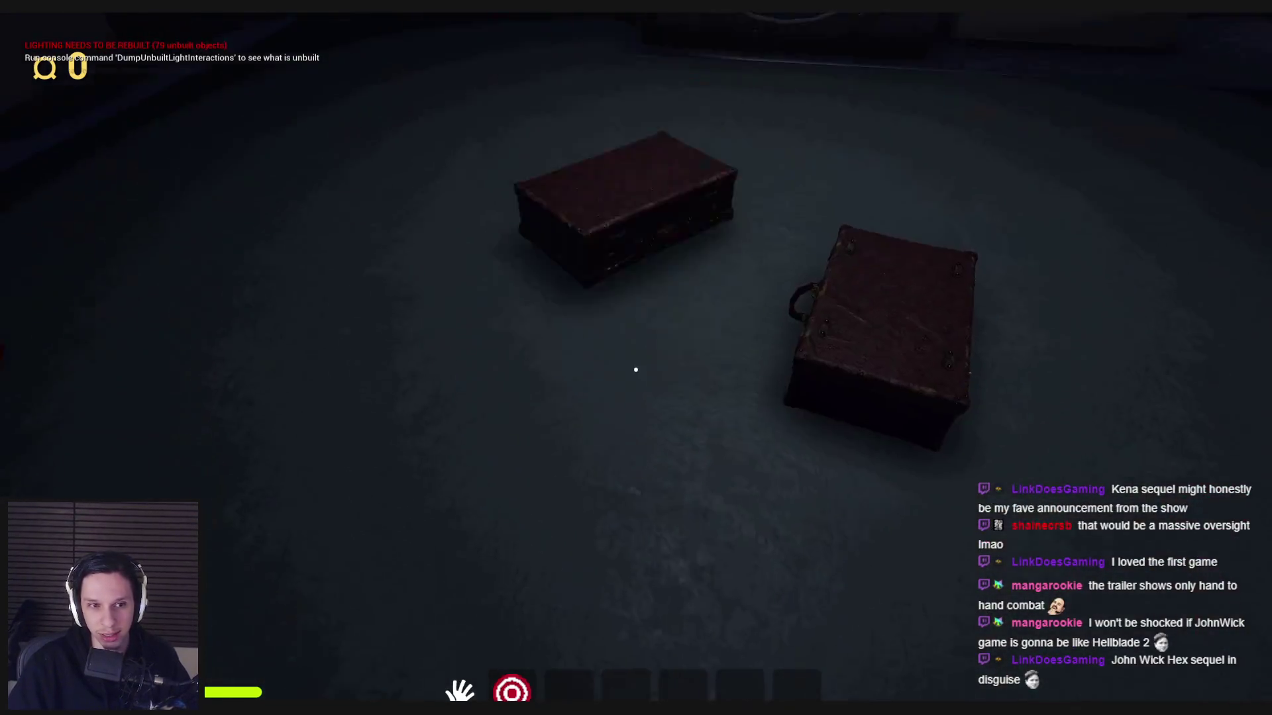
click(639, 363)
click(626, 212)
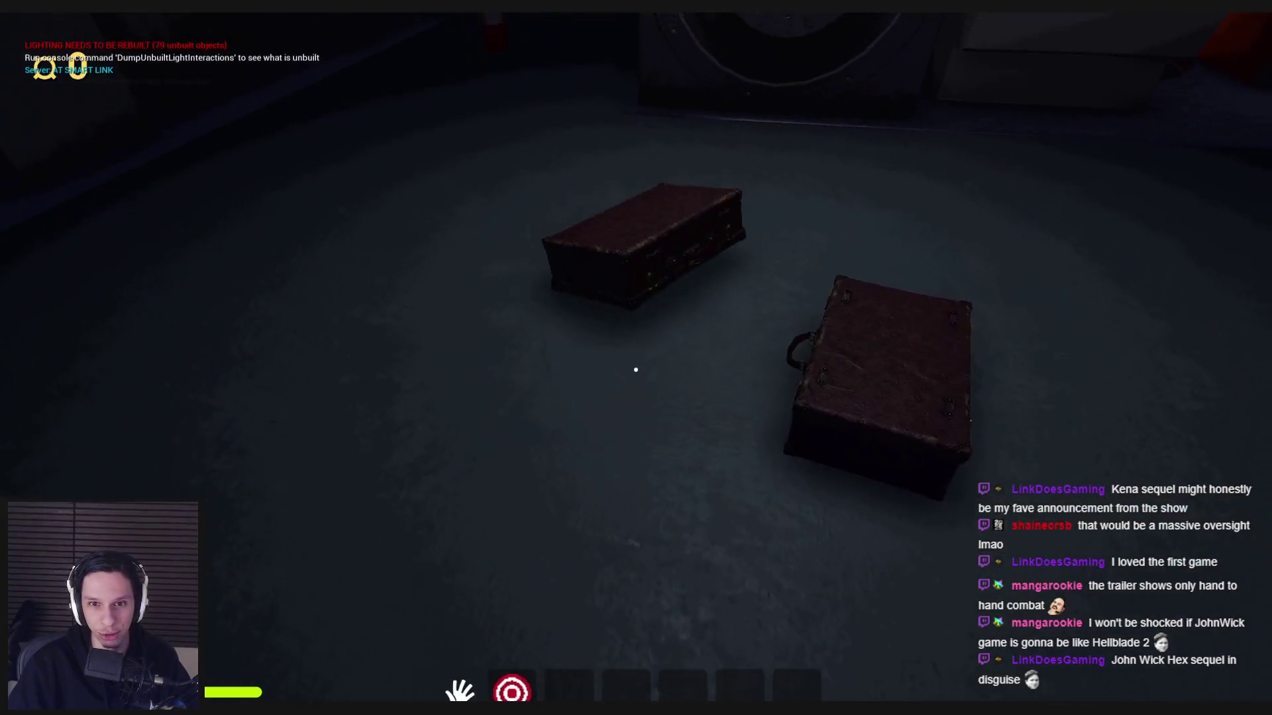
click(634, 363)
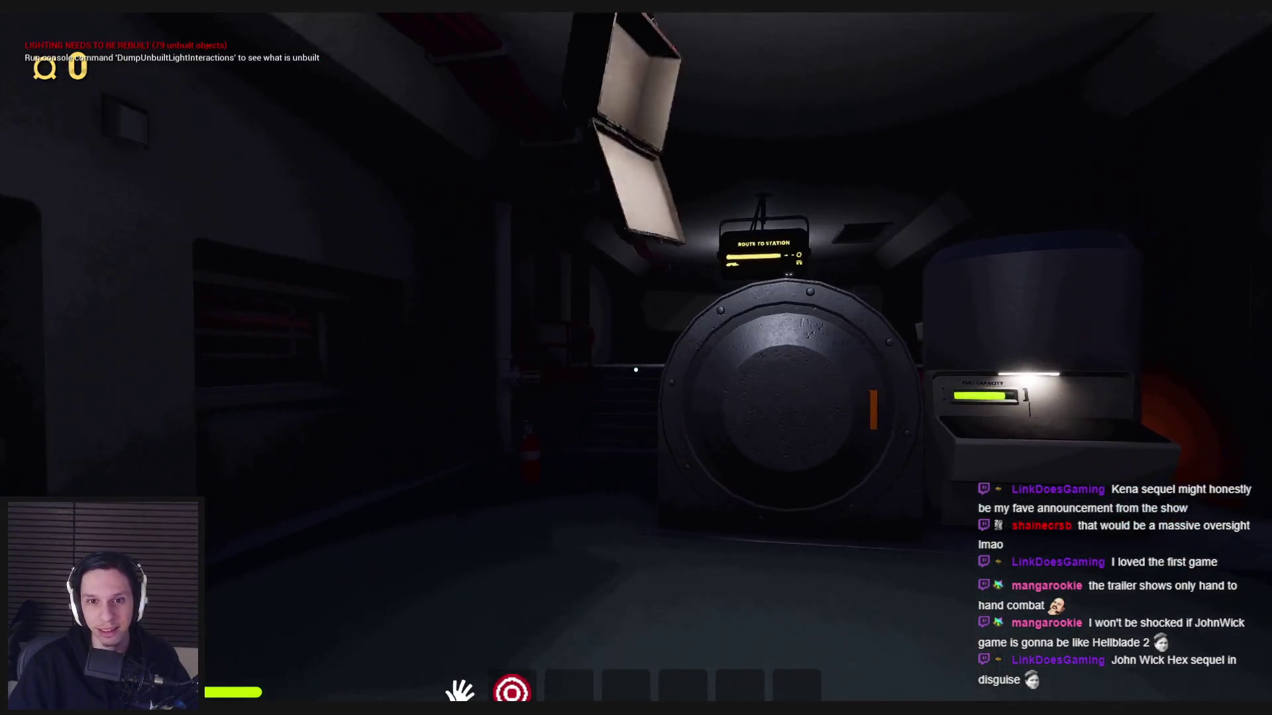
click(636, 370)
key(w)
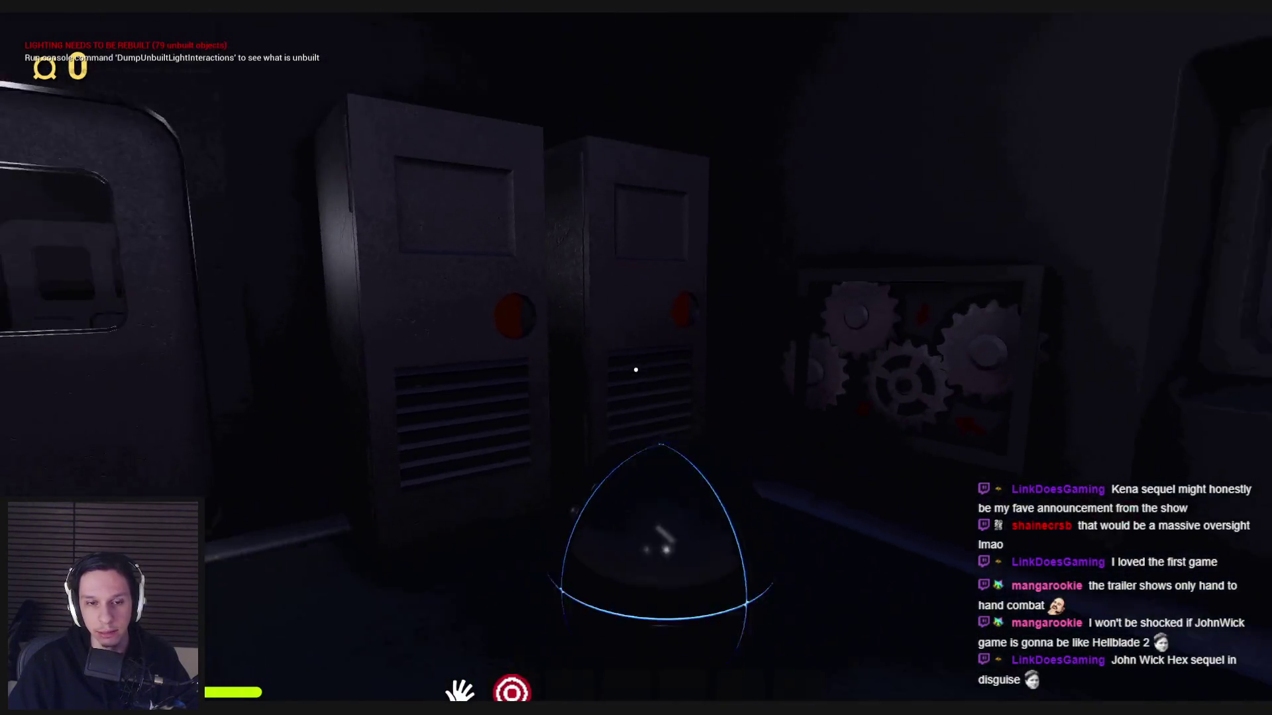
key(Escape)
Step: Run two more short play sessions, turning toward the vault door and suitcases, then exit
key(alt+p)
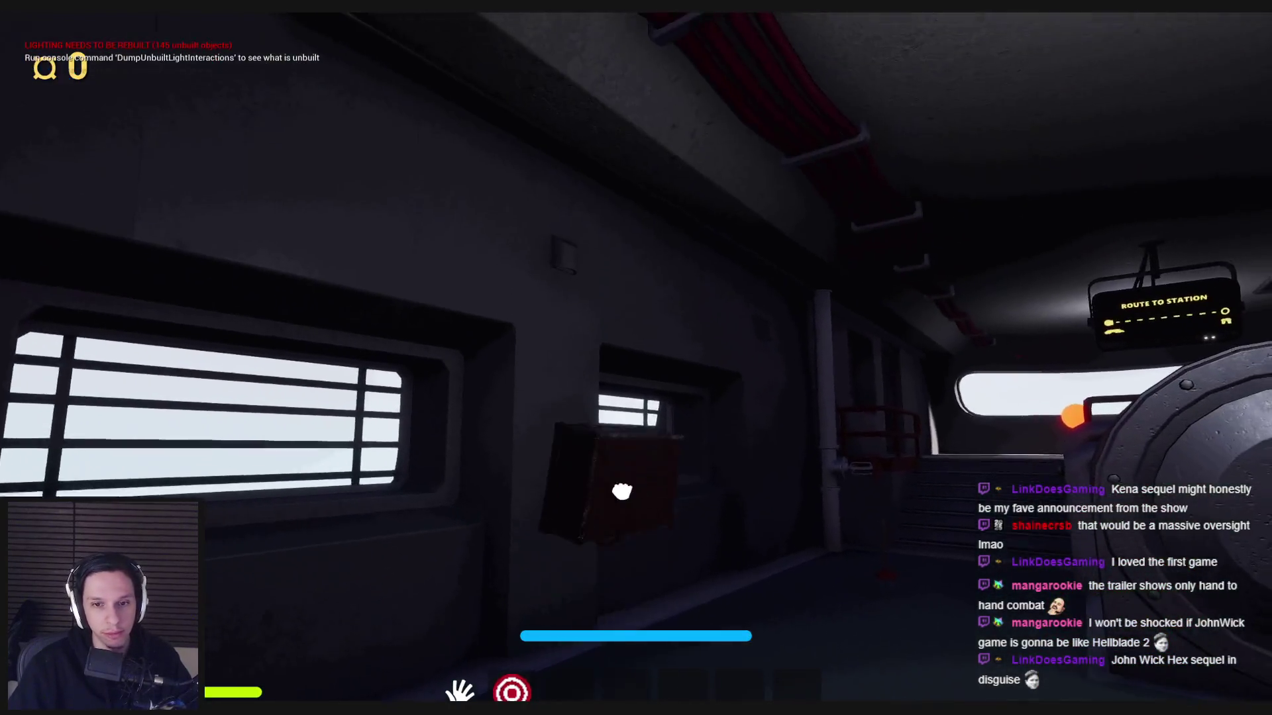
drag(622, 492, 636, 369)
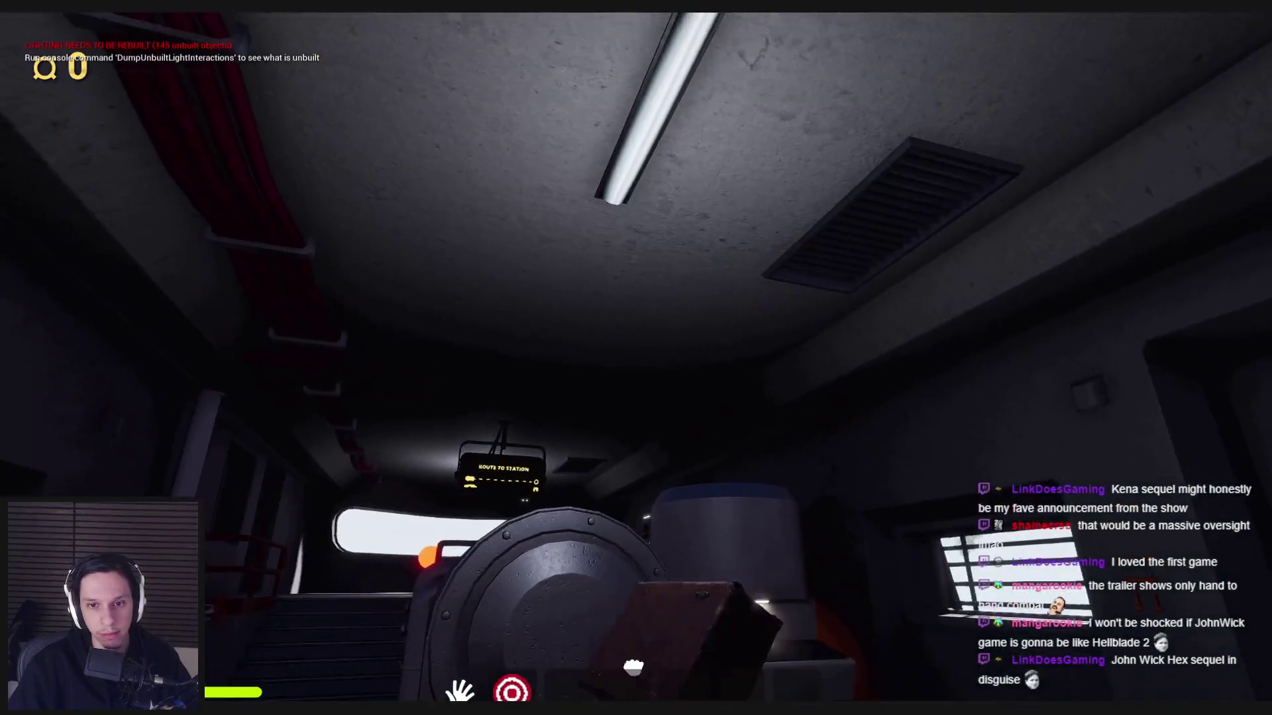
key(Escape)
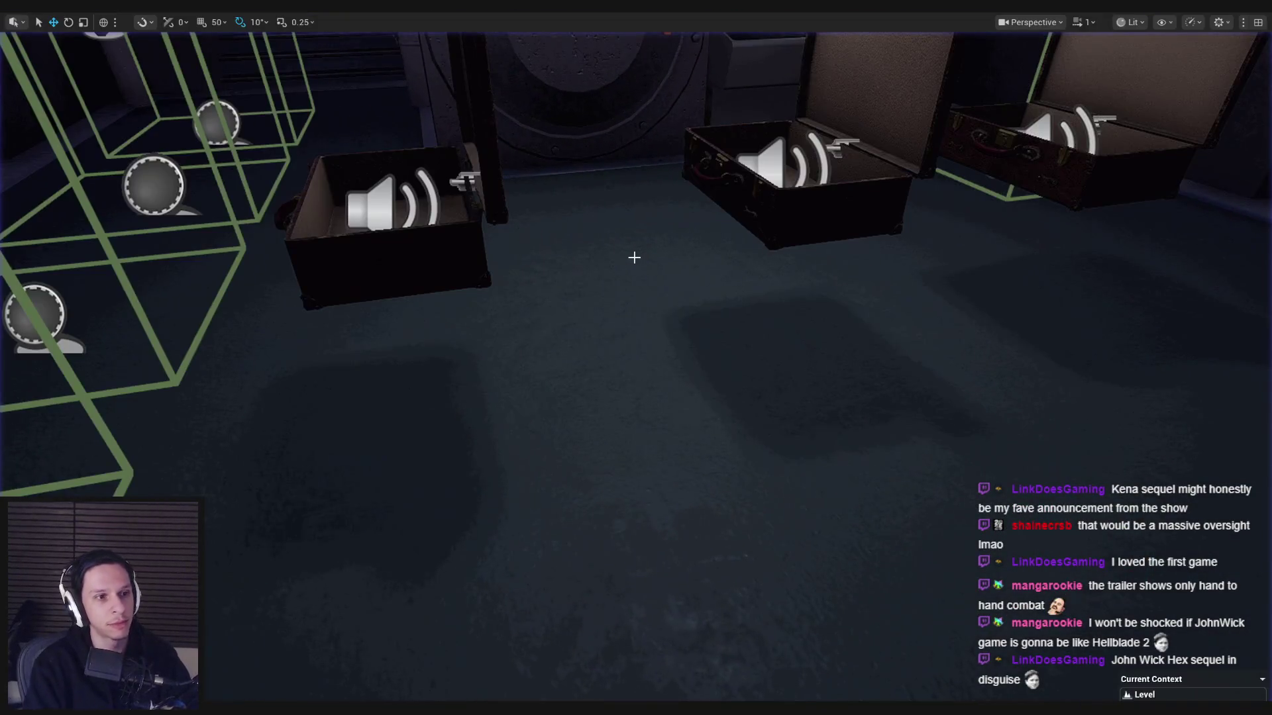
key(alt+p)
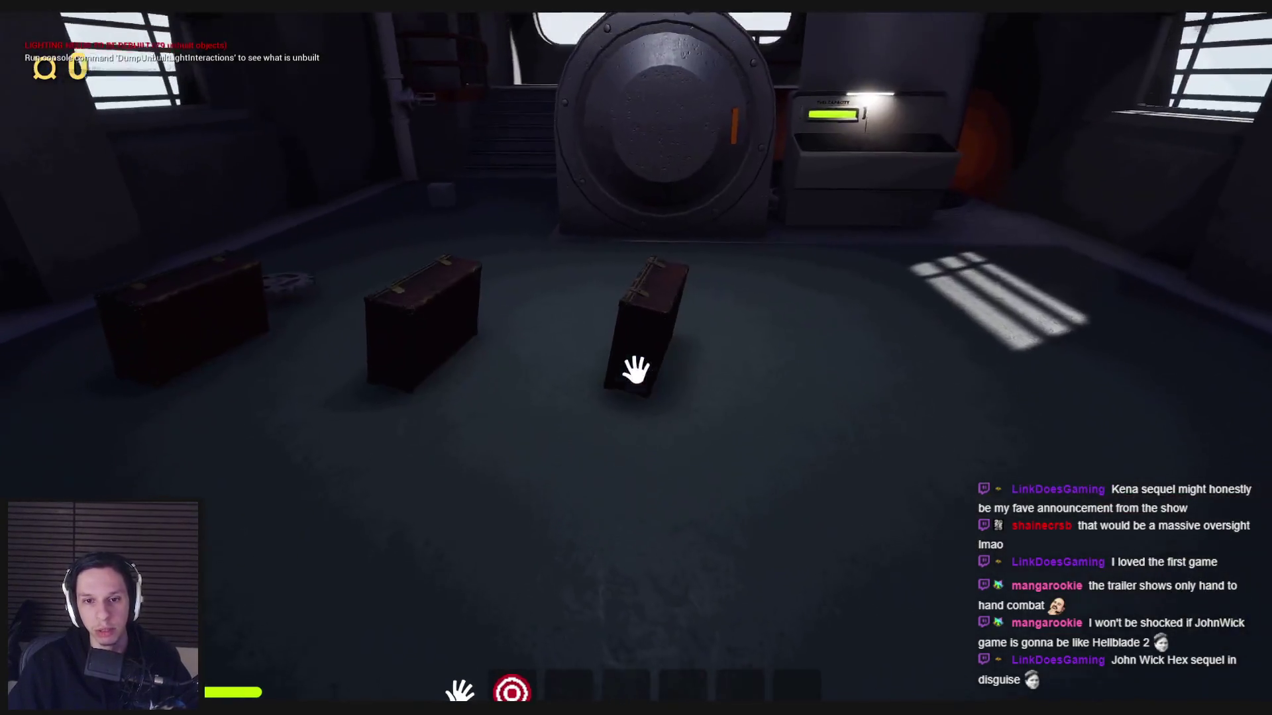
mouse_move(636, 369)
mouse_down()
mouse_move(622, 454)
mouse_move(635, 369)
mouse_up()
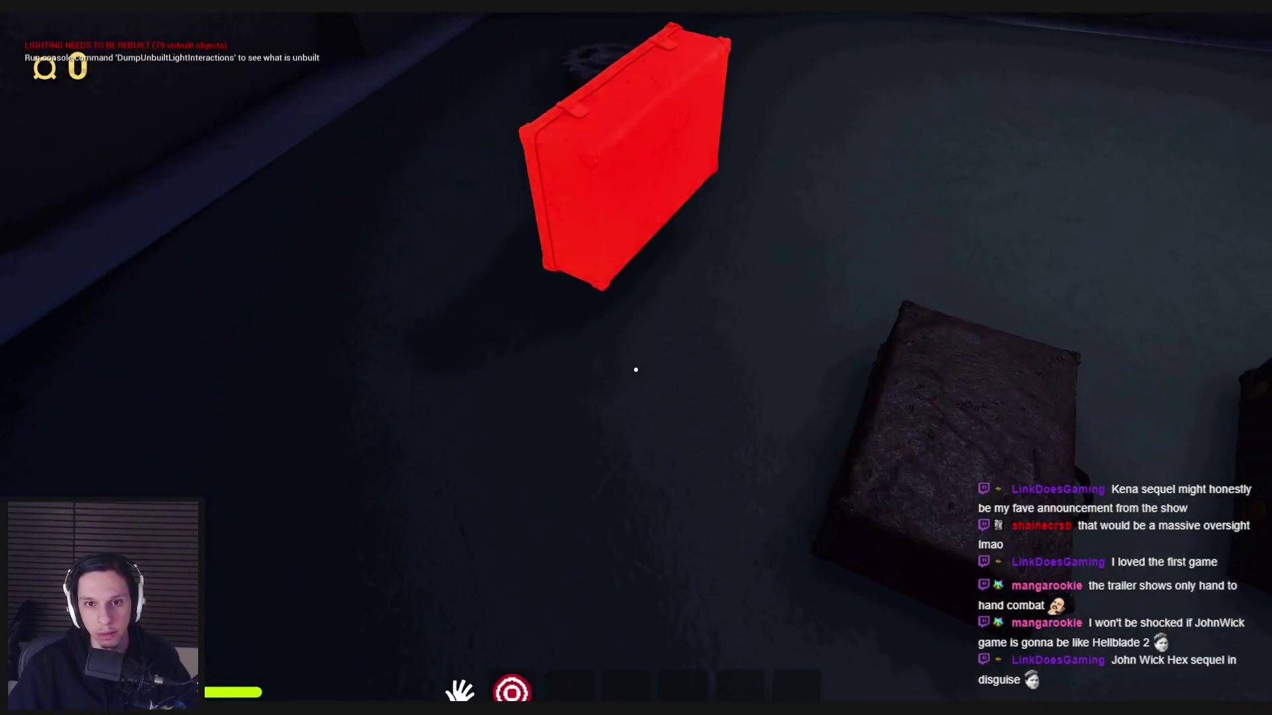
key(Escape)
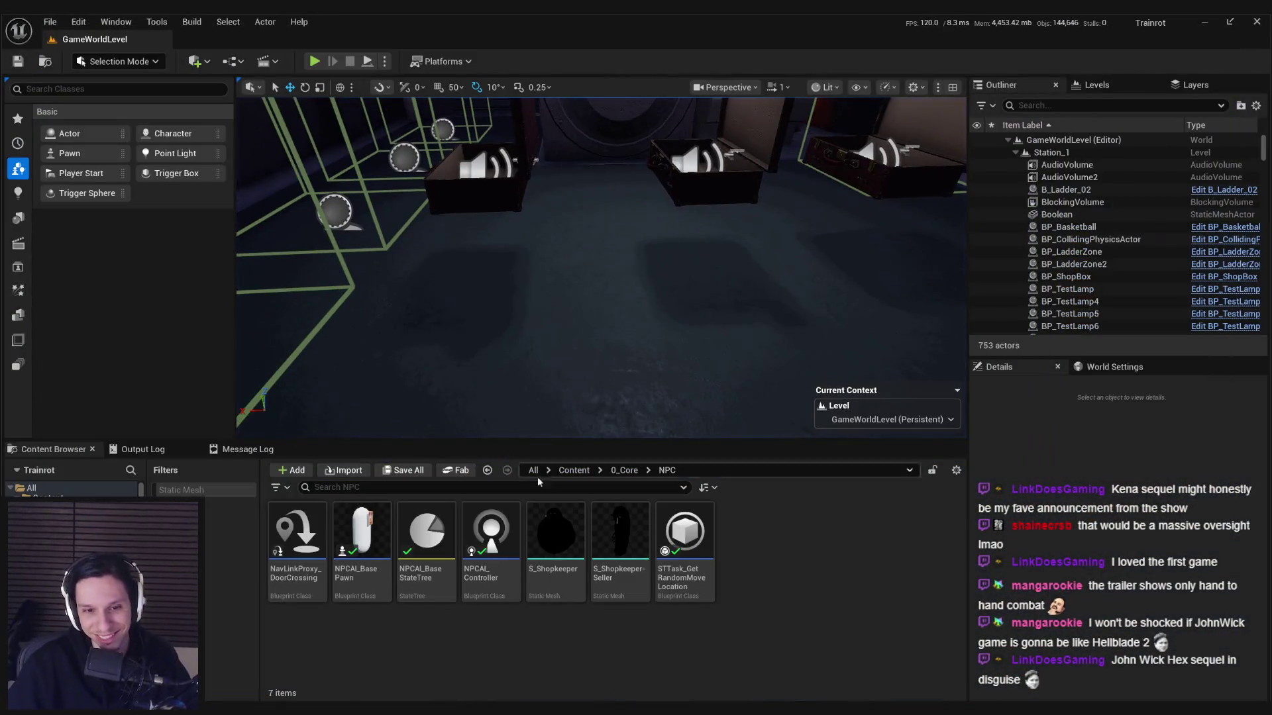
Step: Drag BP_Bomb from 0_Core > Objects into the level near the vault door
click(623, 471)
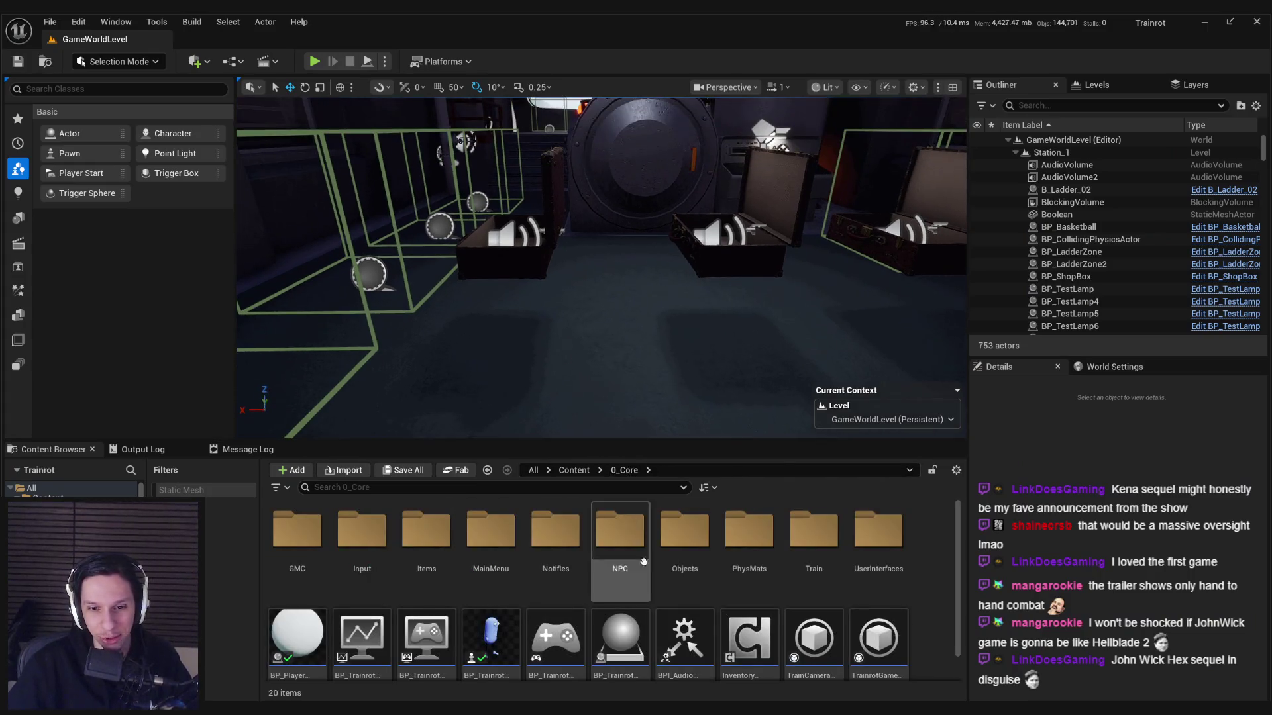
double_click(683, 533)
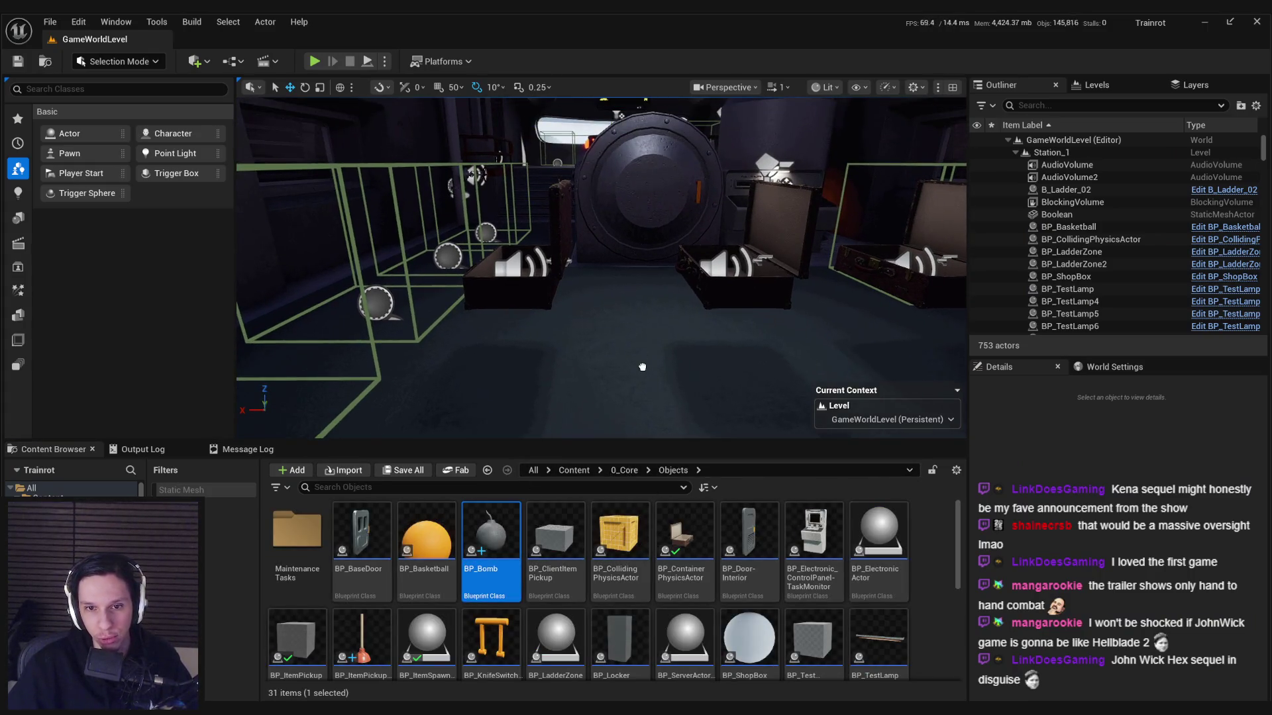
drag(642, 367, 640, 368)
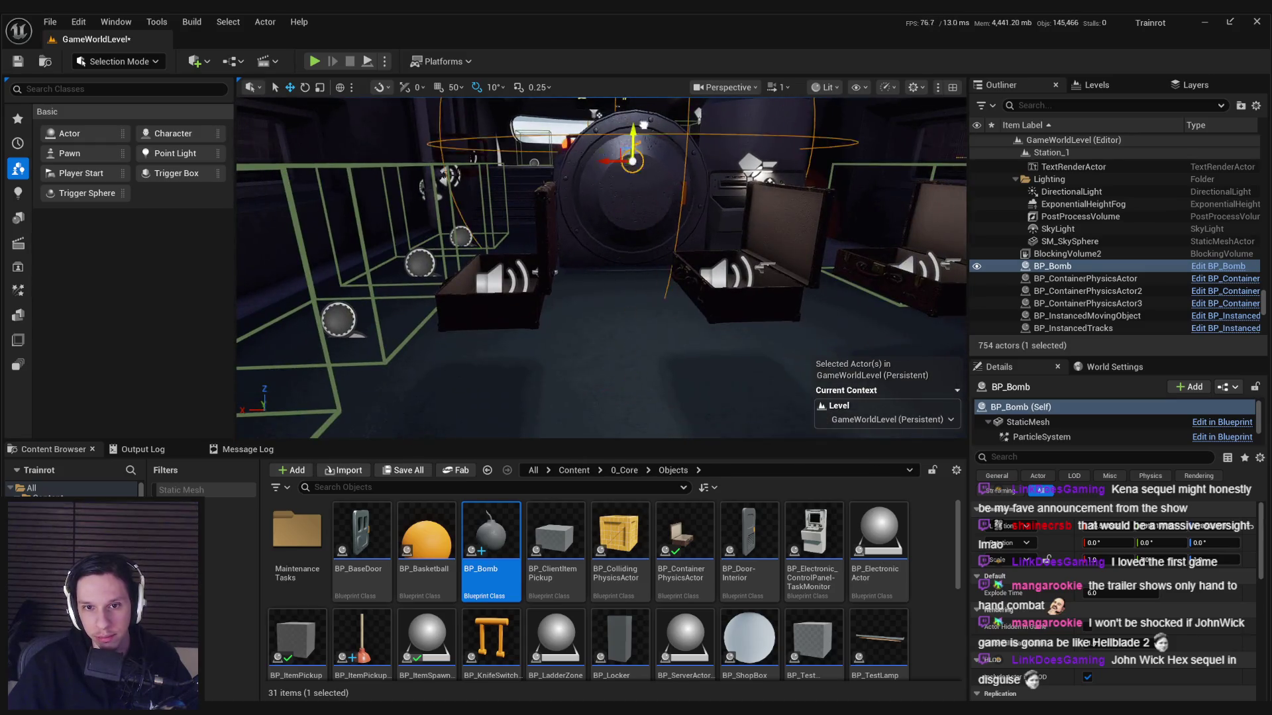
Step: Fly the camera closer to check the bomb by the vault door, then start a play-test
drag(642, 133, 894, 143)
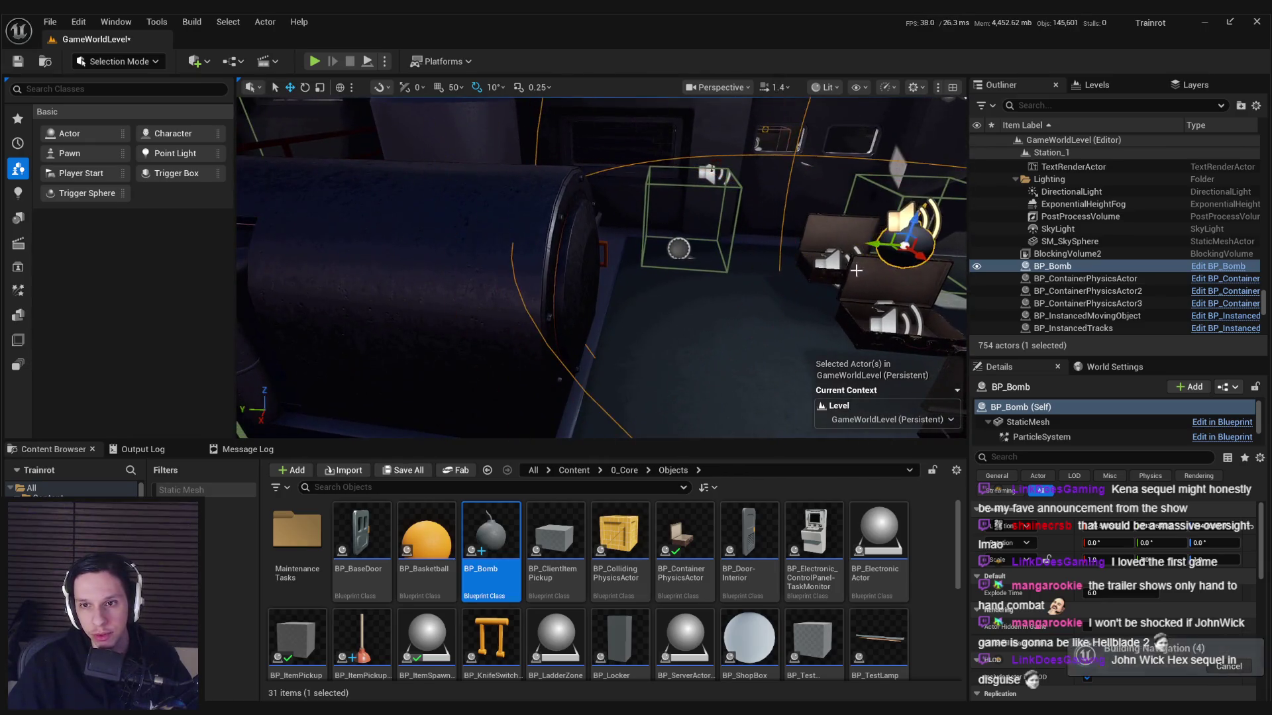
drag(856, 270, 856, 271)
scroll(750, 151, down, 1)
drag(750, 152, 593, 127)
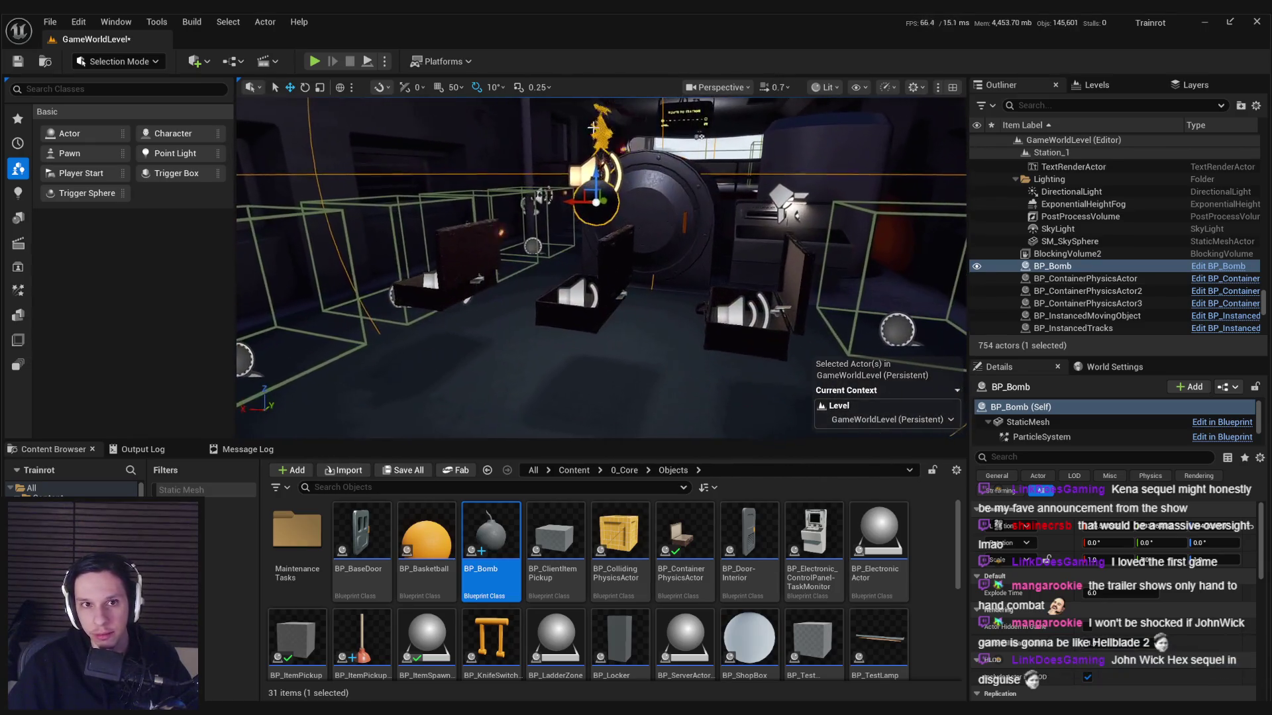
click(315, 61)
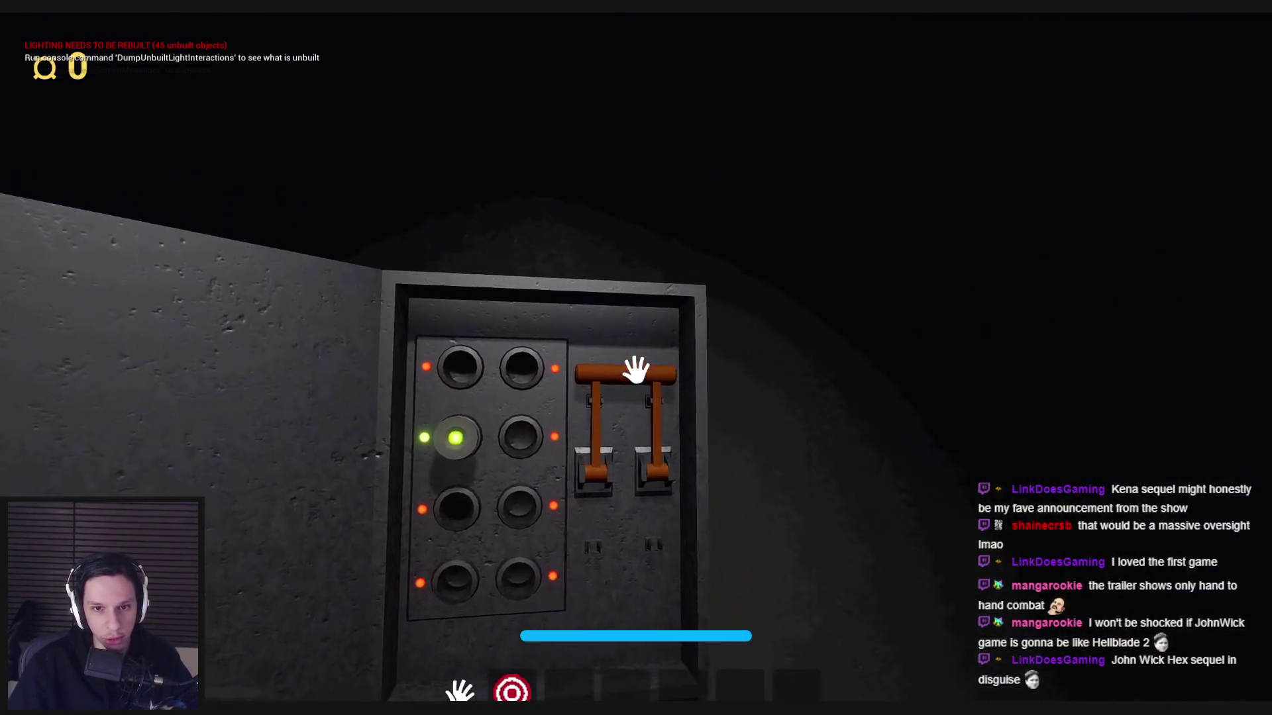
Step: Pull the fuse box lever down so its lights go green, then swing the furnace door
mouse_move(630, 369)
mouse_down()
mouse_move(607, 404)
mouse_move(633, 526)
mouse_up()
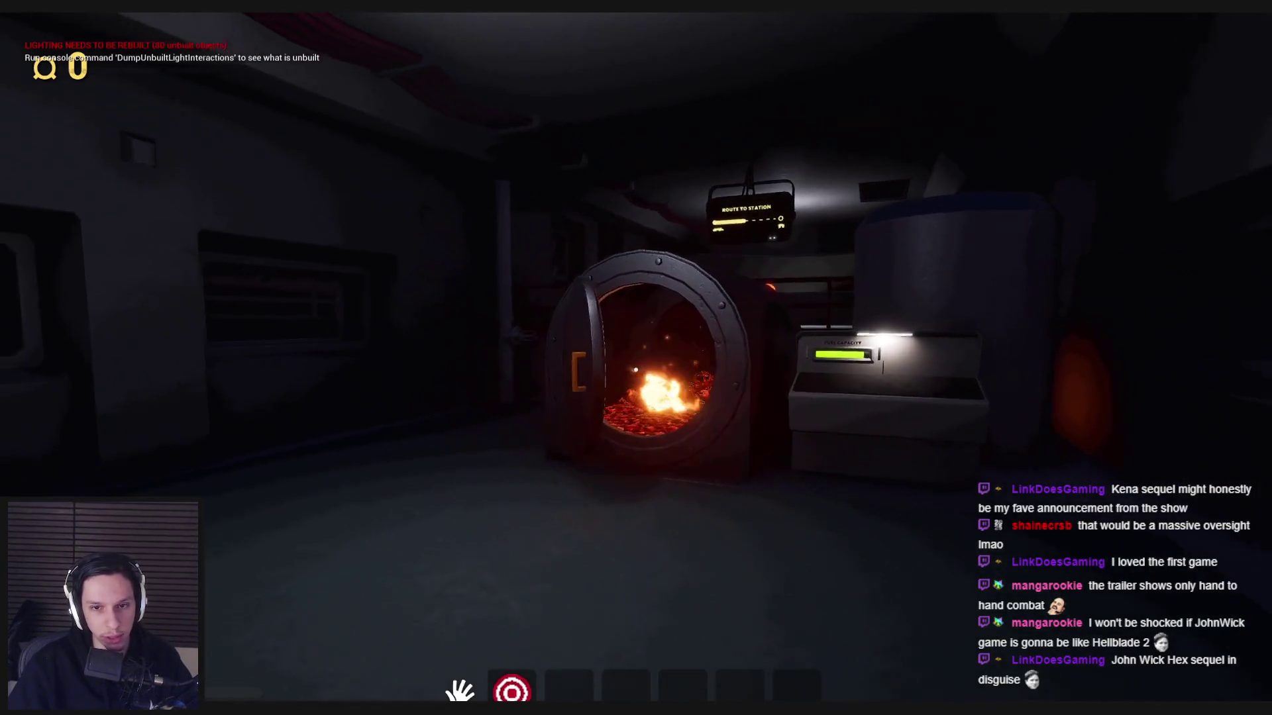
drag(635, 370, 635, 370)
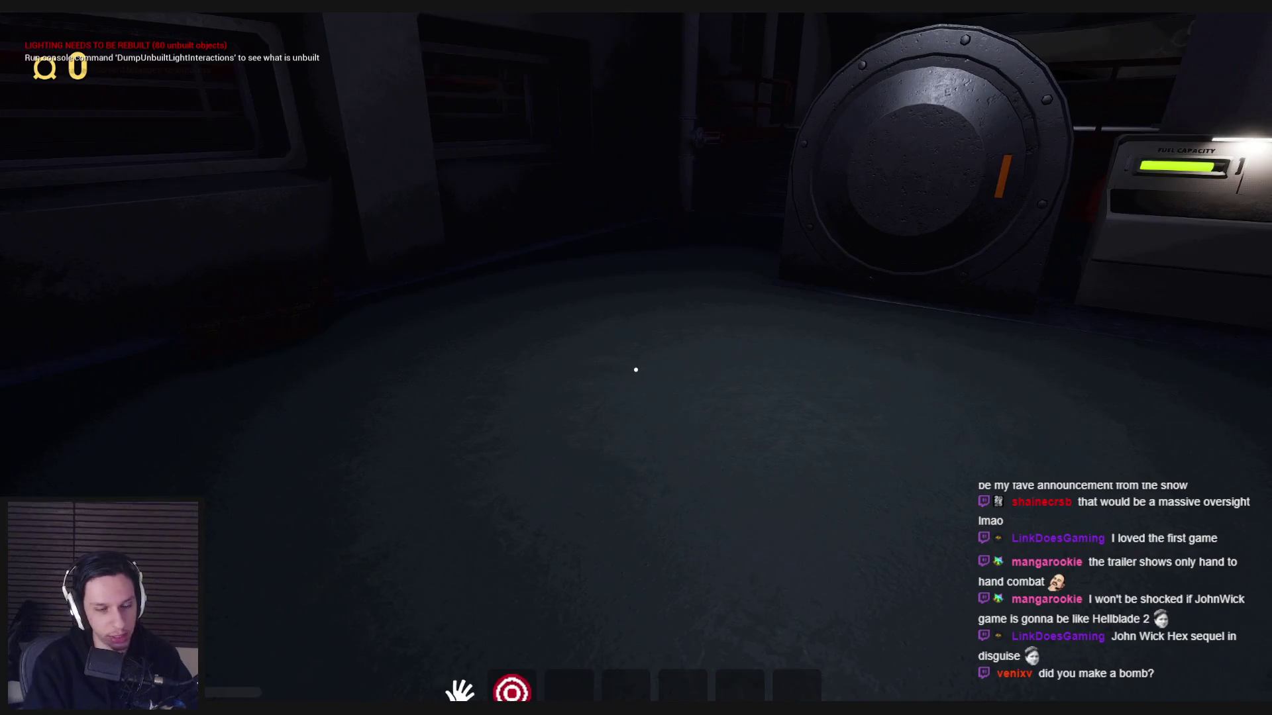
Step: Restart the play session, walk up to the new bomb, and interact with it
key(Escape)
key(alt+p)
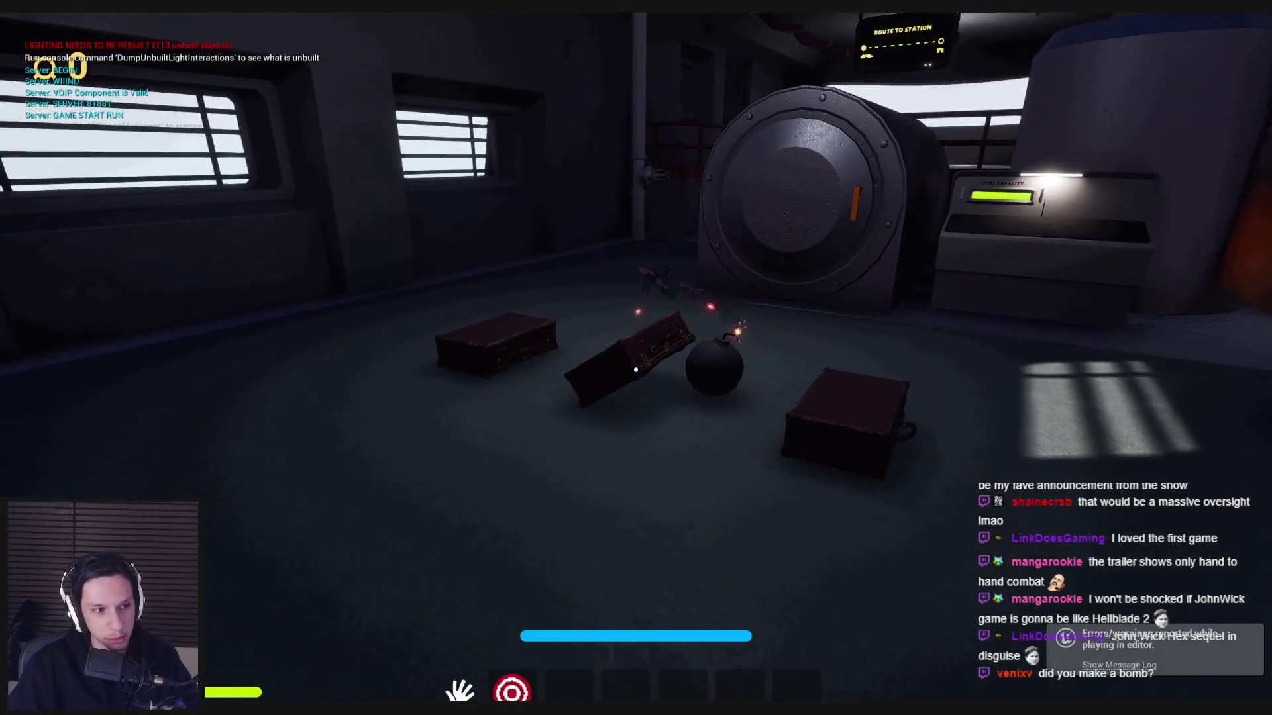
key(w)
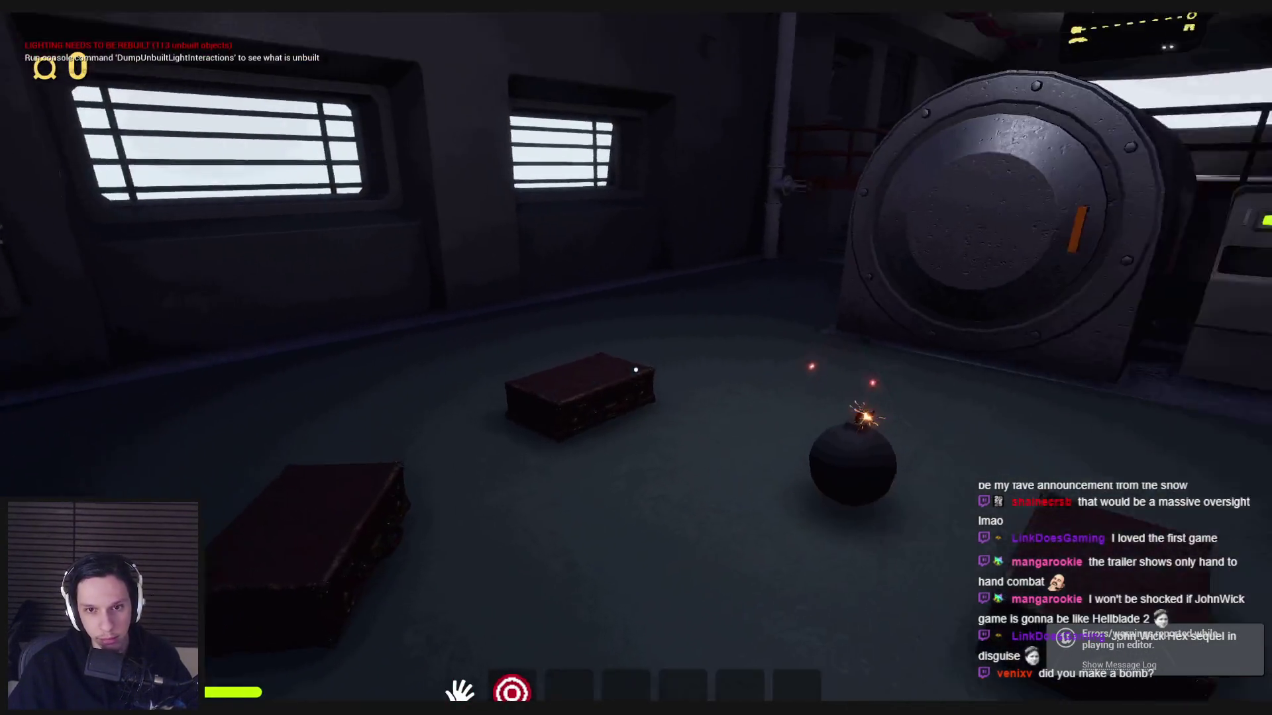
key(w)
drag(635, 370, 635, 369)
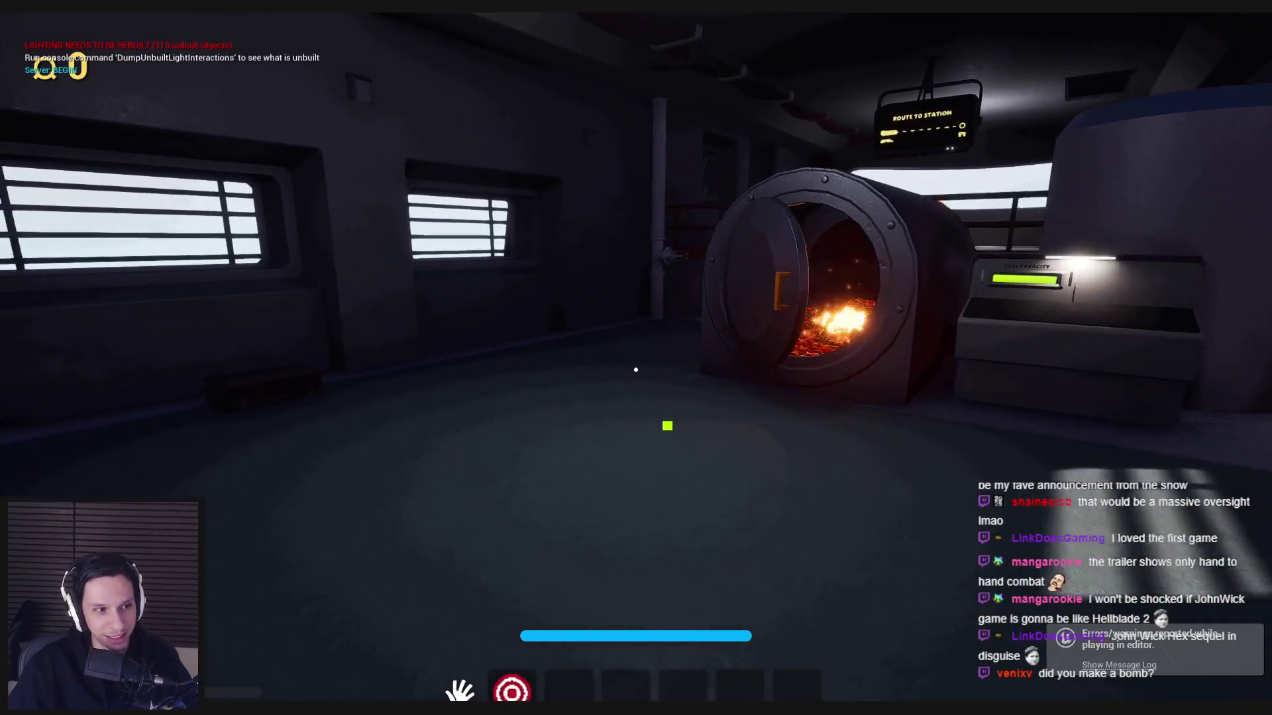
Step: Walk to the furnace door, then exit to the editor and pull the view back
key(w)
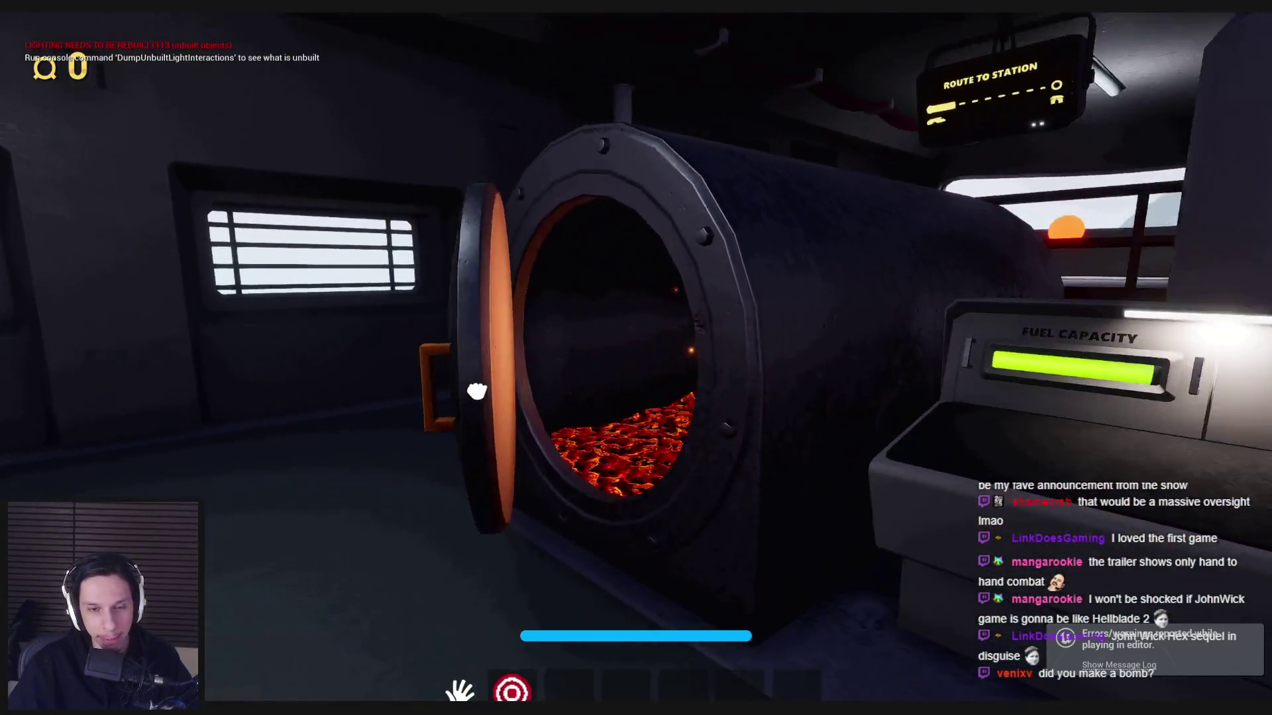
key(Escape)
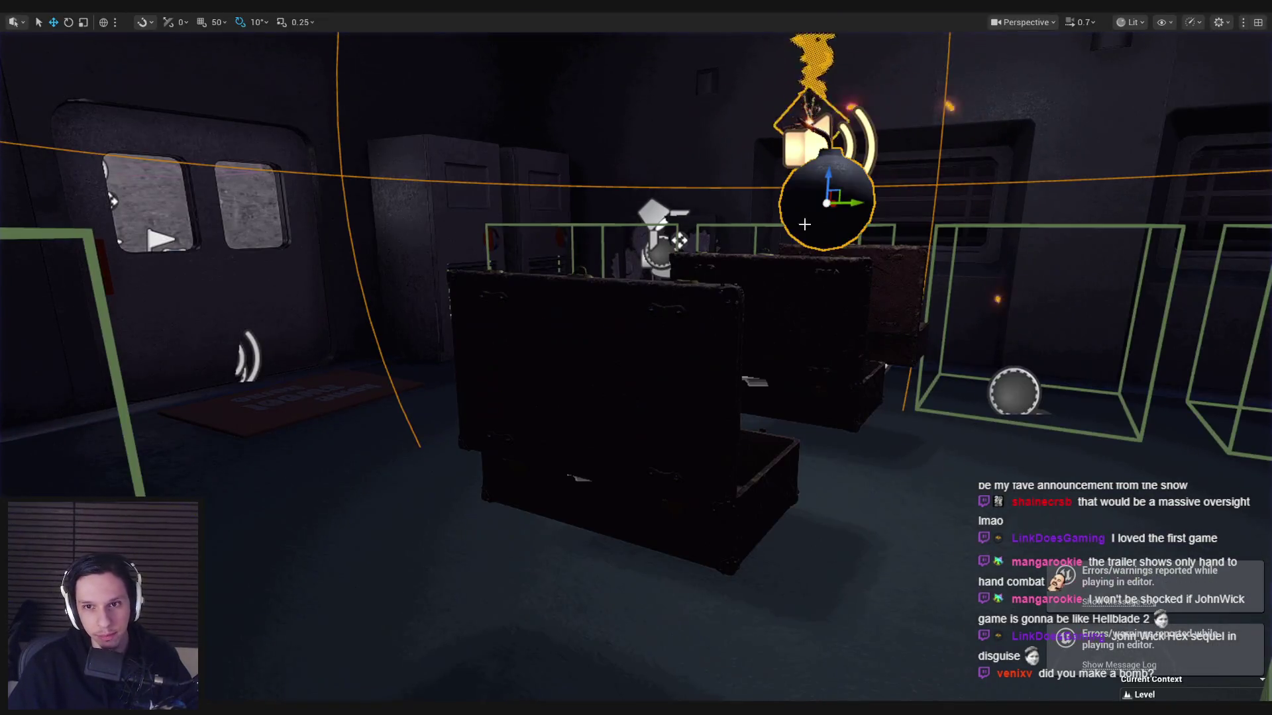
mouse_move(804, 225)
mouse_down()
mouse_move(585, 349)
mouse_move(598, 345)
mouse_up()
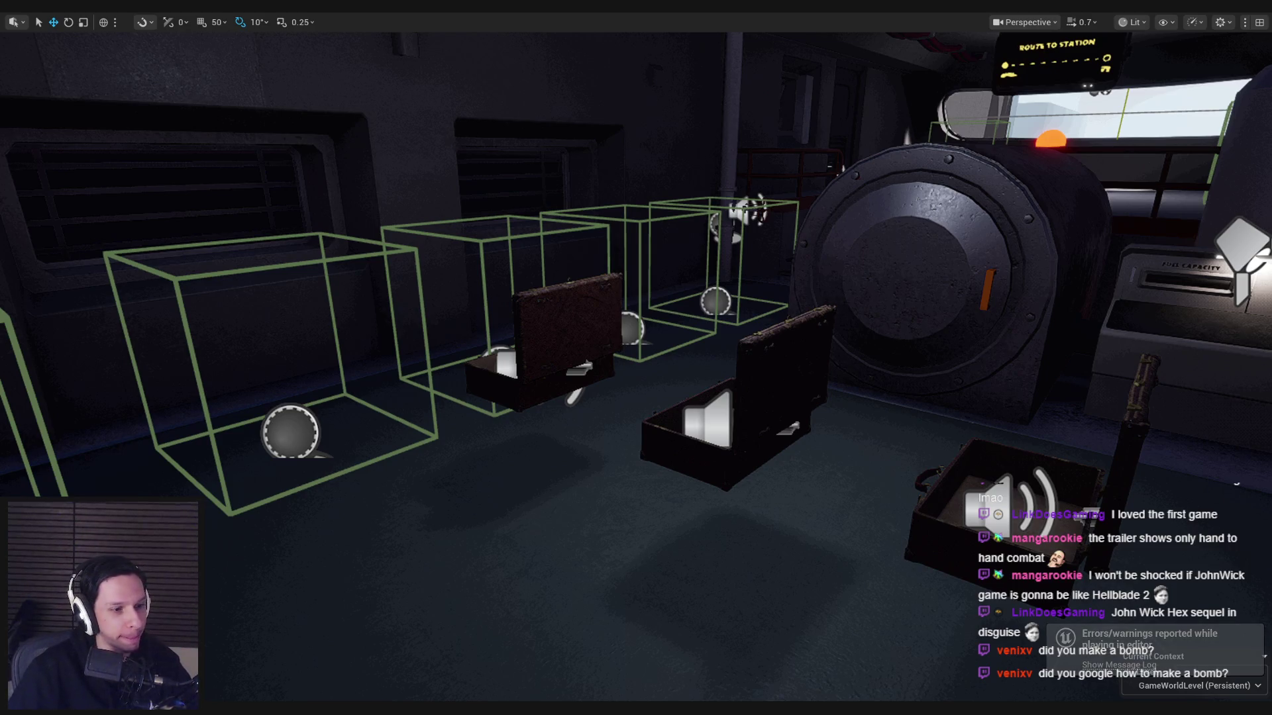
Step: Switch to the browser showing Trello's Monsters task card
click(206, 662)
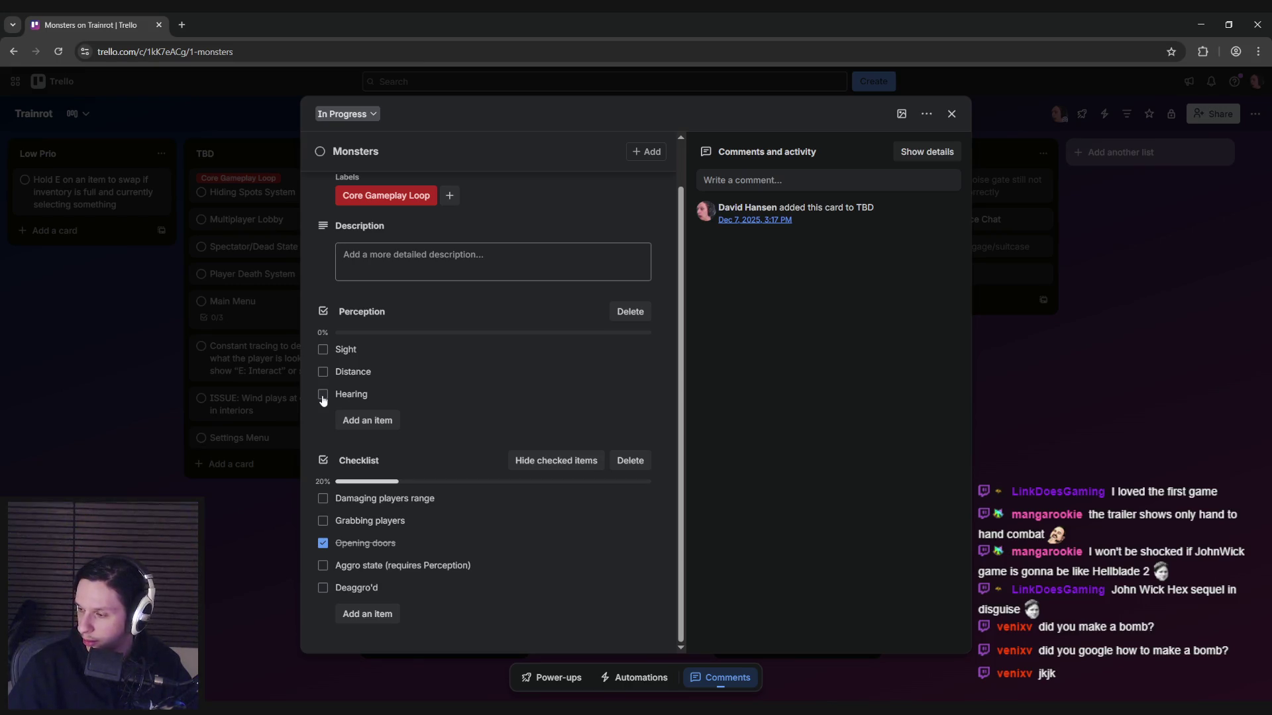
Step: After reading the Monsters card checklists, return to the Unreal Editor level view
key(alt+Tab)
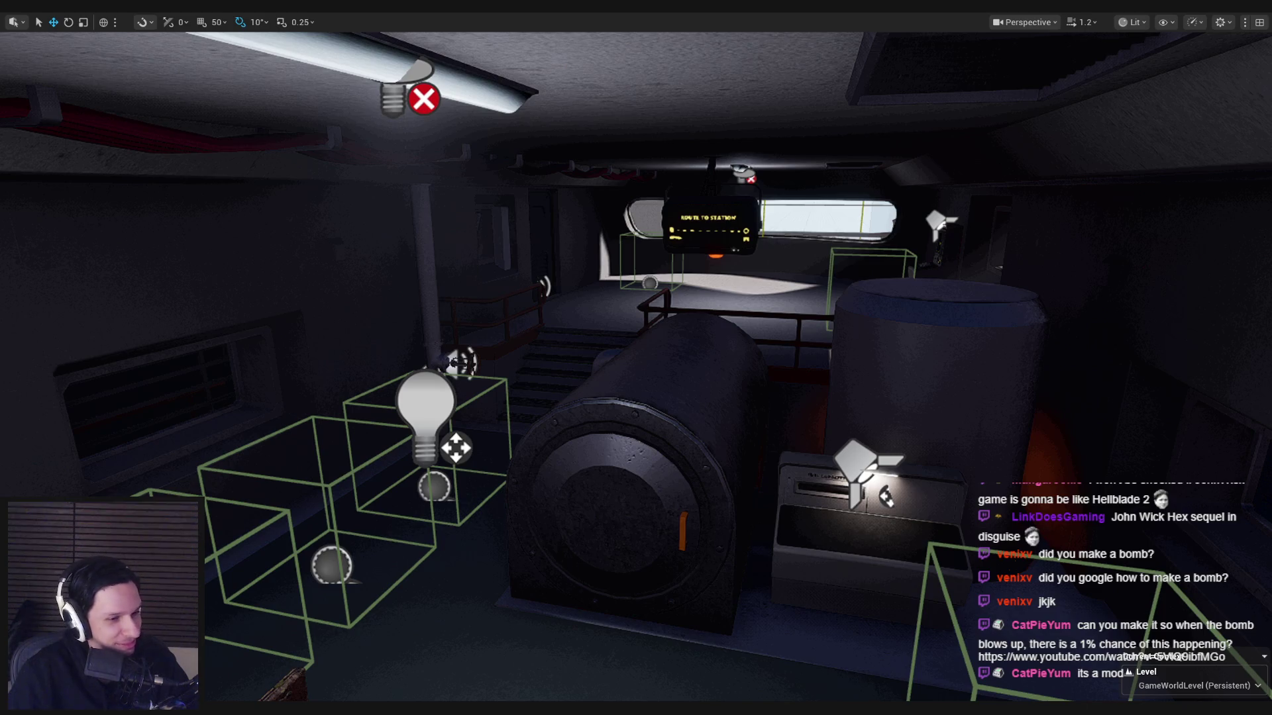
drag(646, 438, 646, 438)
scroll(646, 438, down, 3)
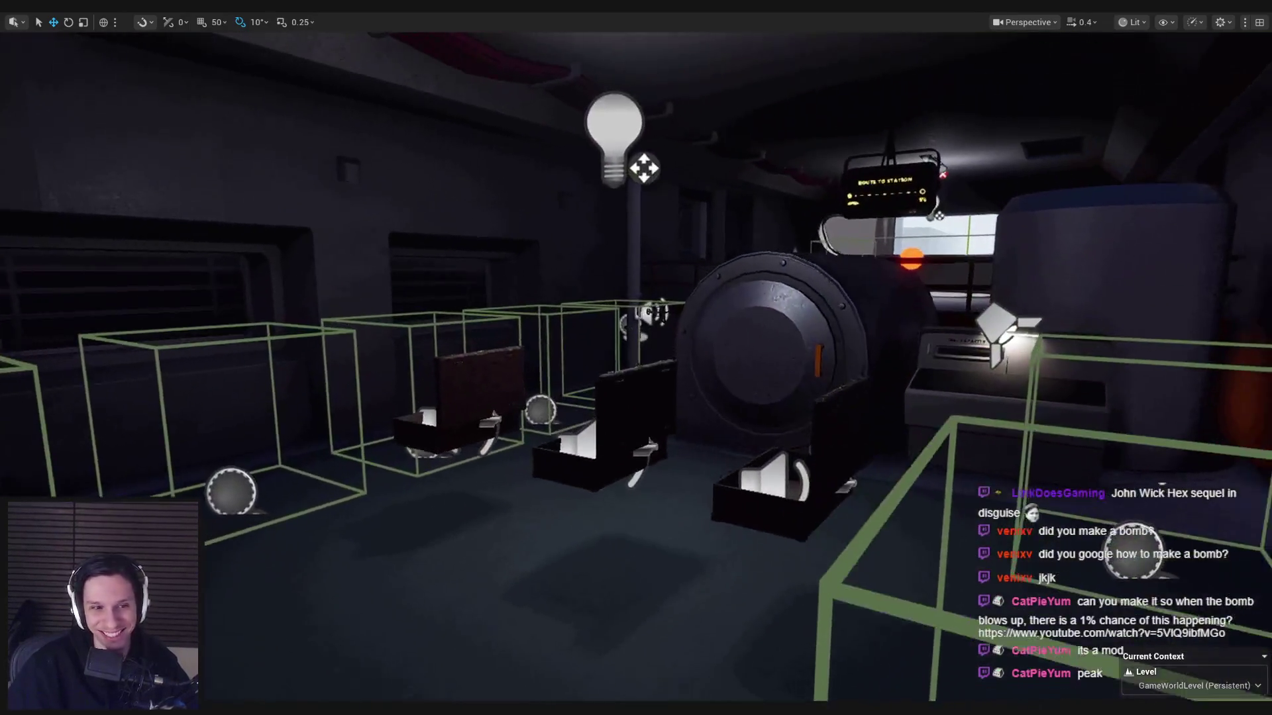
key(alt+p)
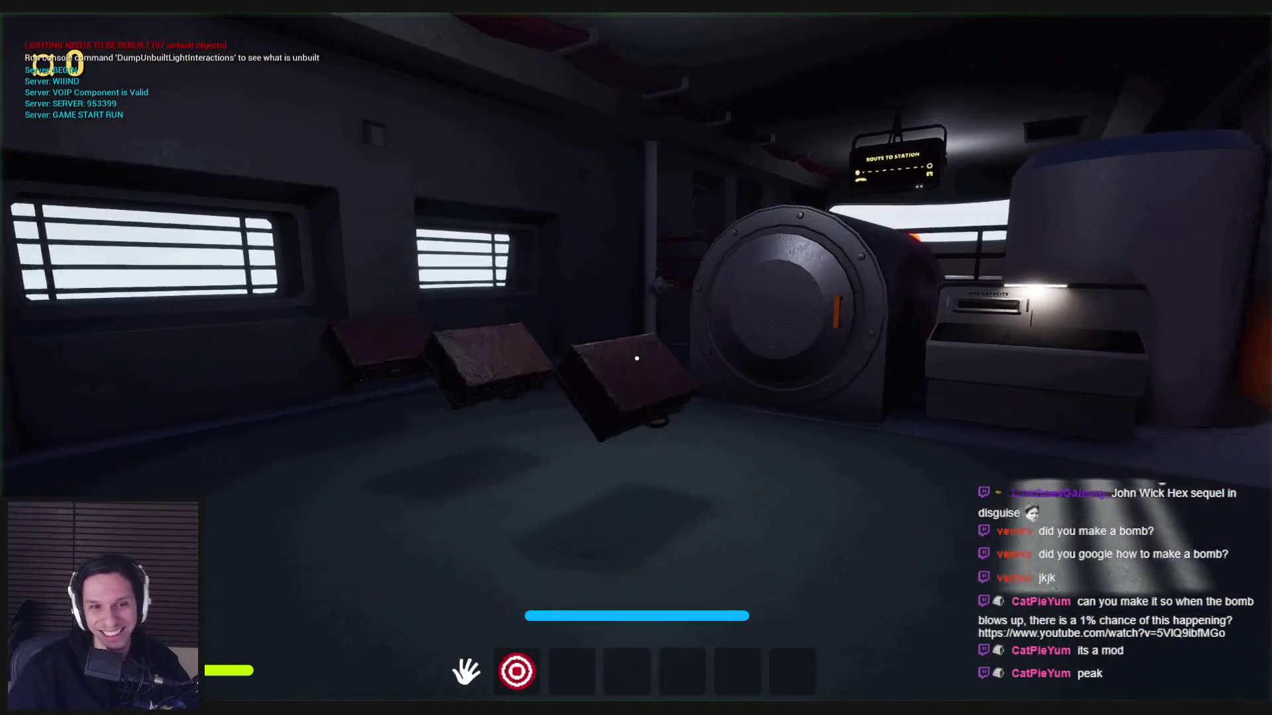
key(w)
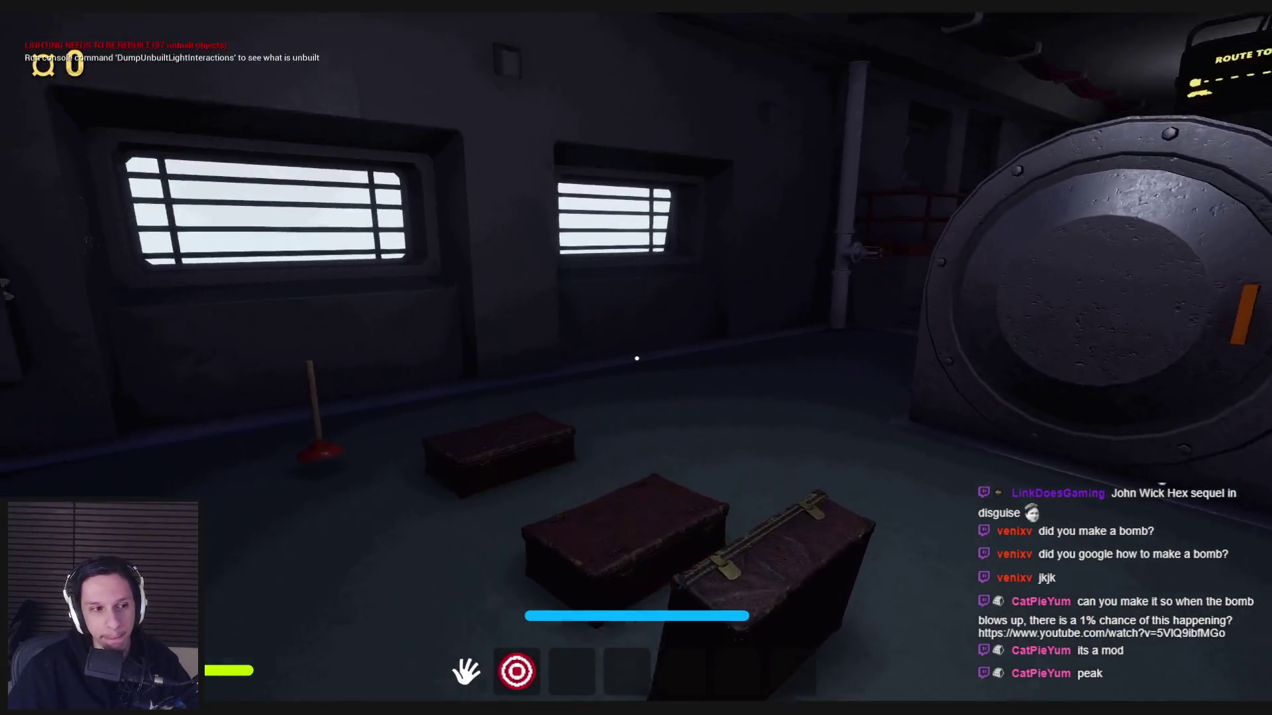
key(Escape)
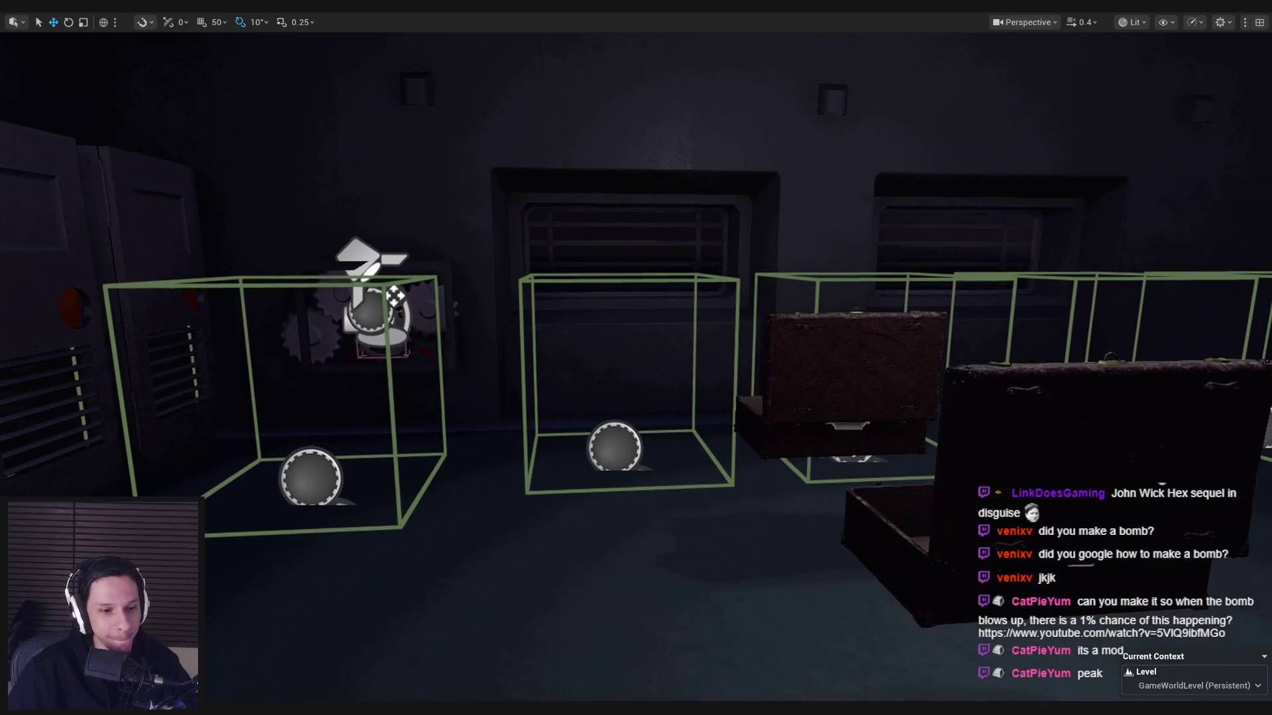
Step: Bring the Trello Monsters card to the front and close it
click(231, 668)
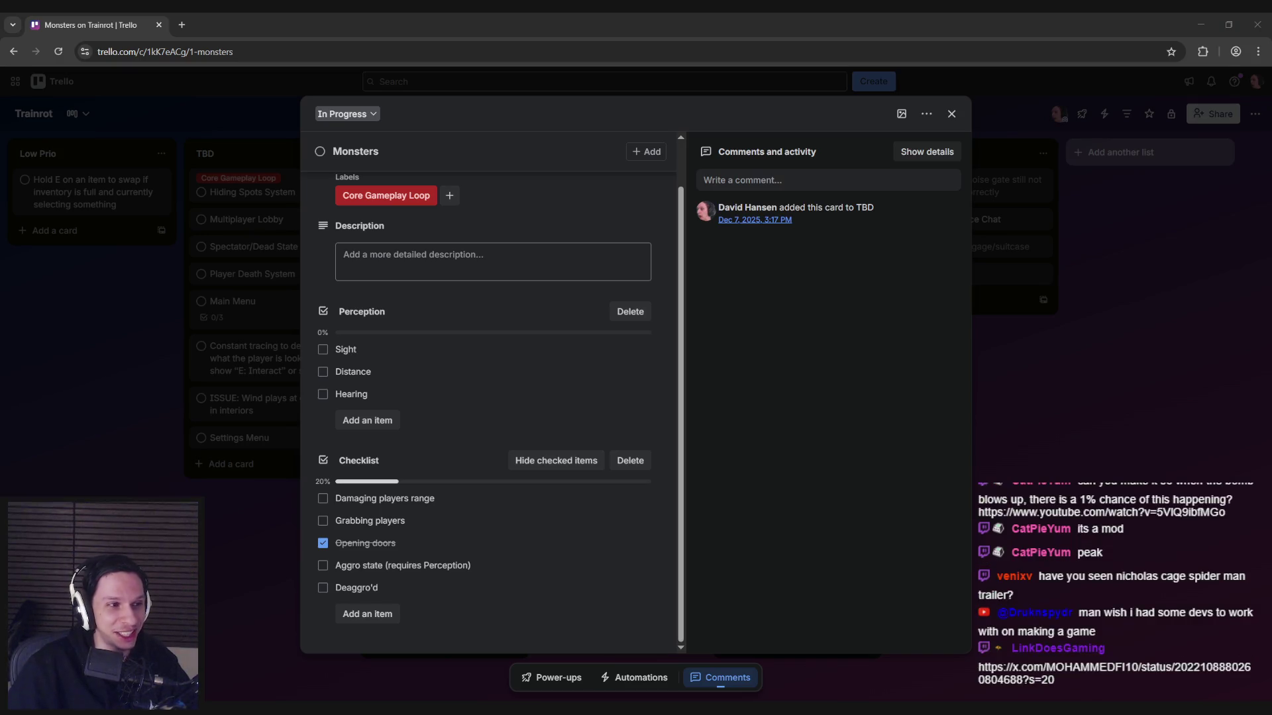
key(Escape)
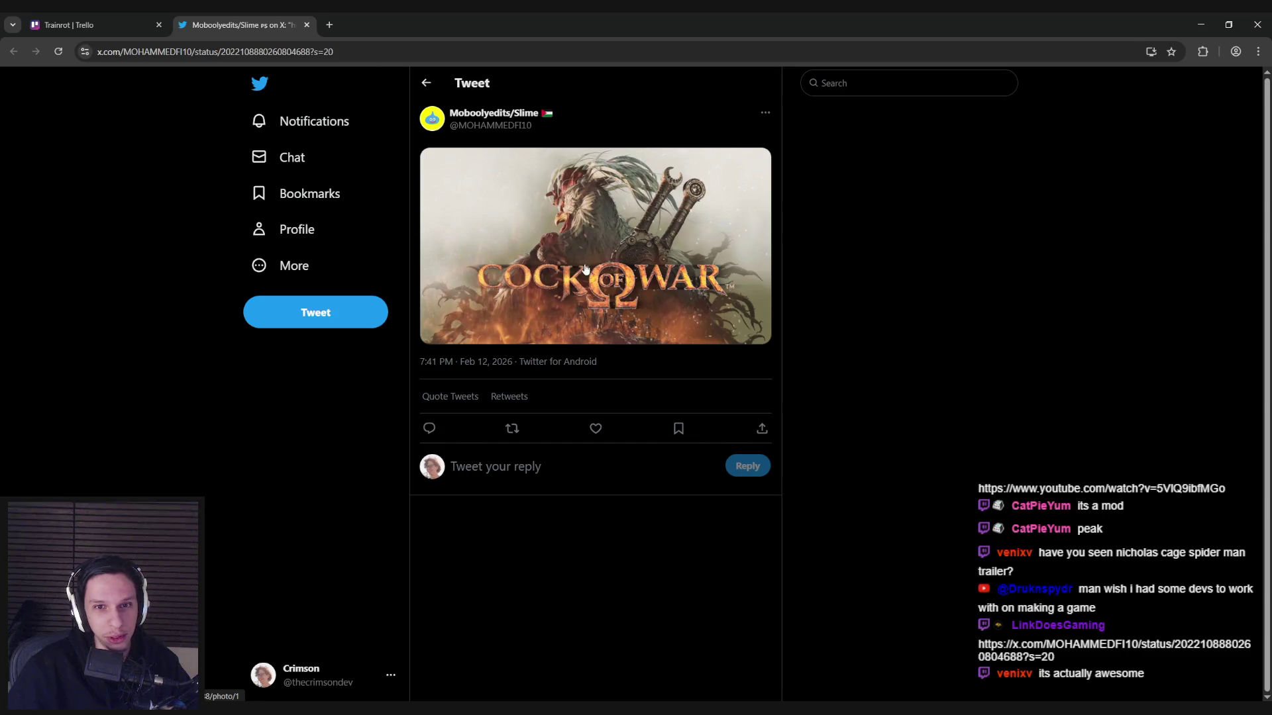
Step: View the tweet's image full-screen, then close the X tab
click(560, 262)
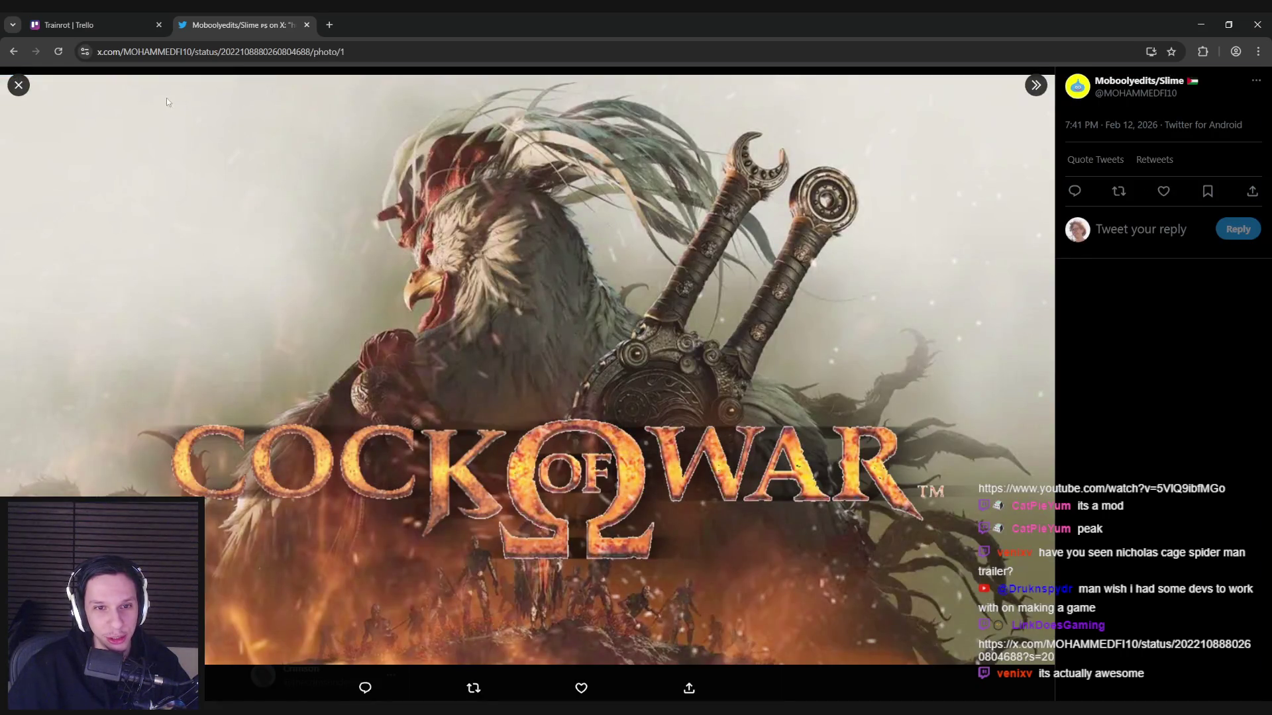
middle_click(257, 17)
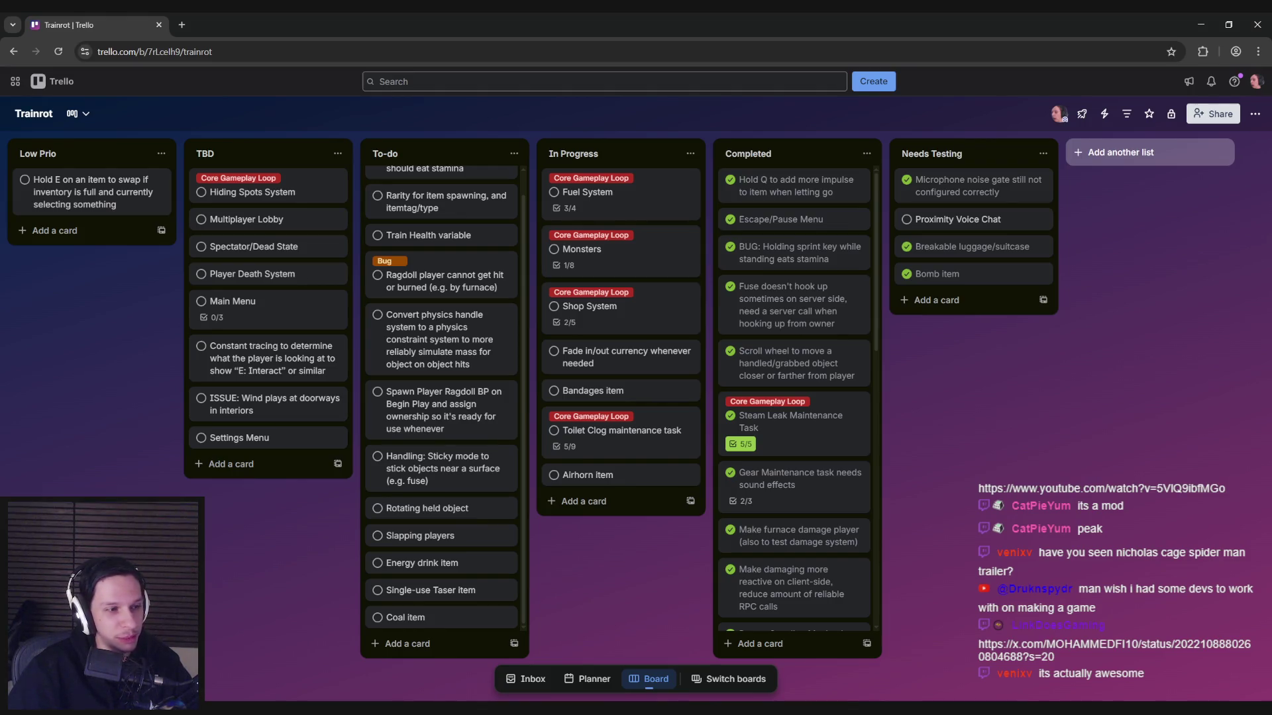
Step: Bring Unreal forward and cycle through the NPCAI_BasePawn, NPCAI_Controller and NPCAI_BaseStateTree tabs
mouse_move(416, 709)
click(477, 656)
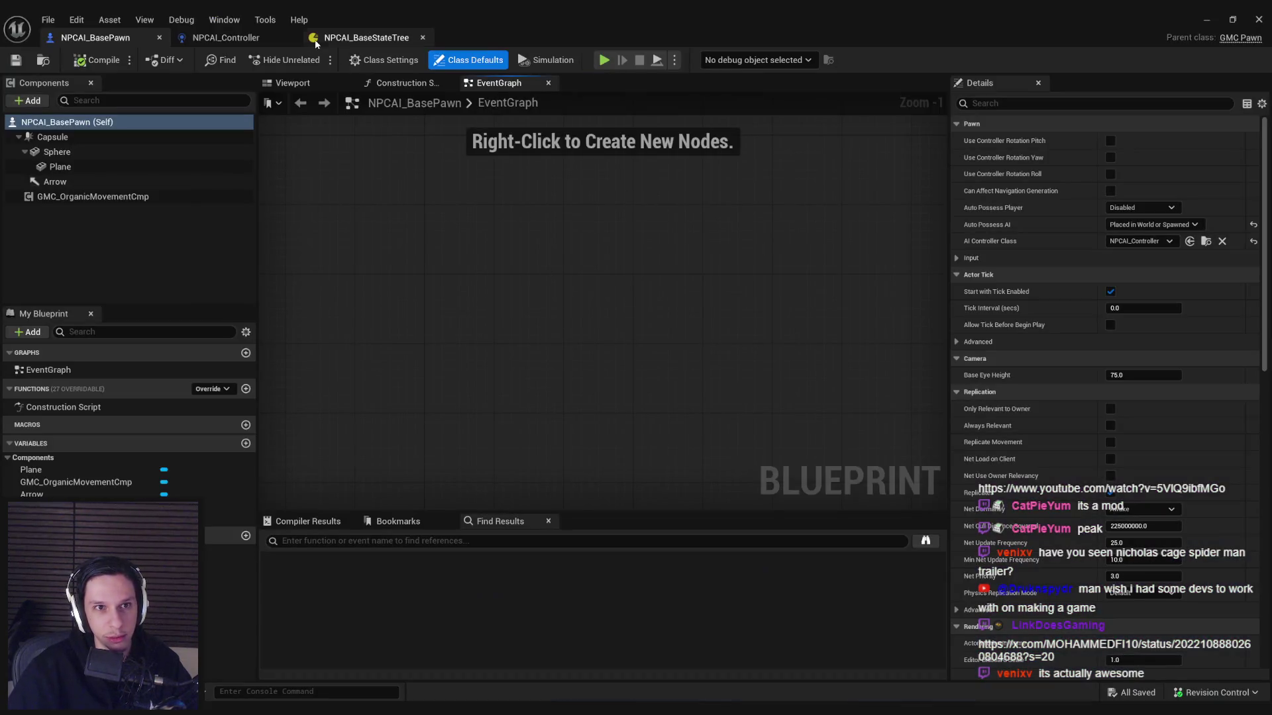
click(369, 39)
click(225, 37)
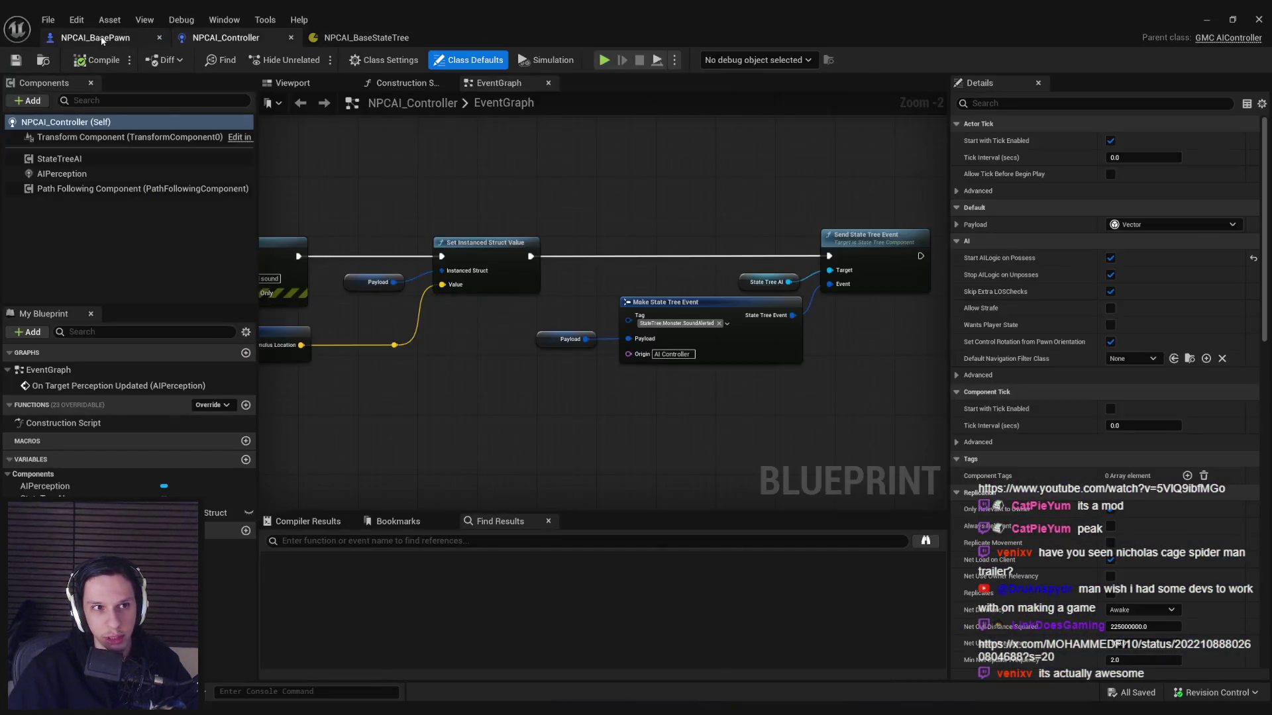
click(95, 38)
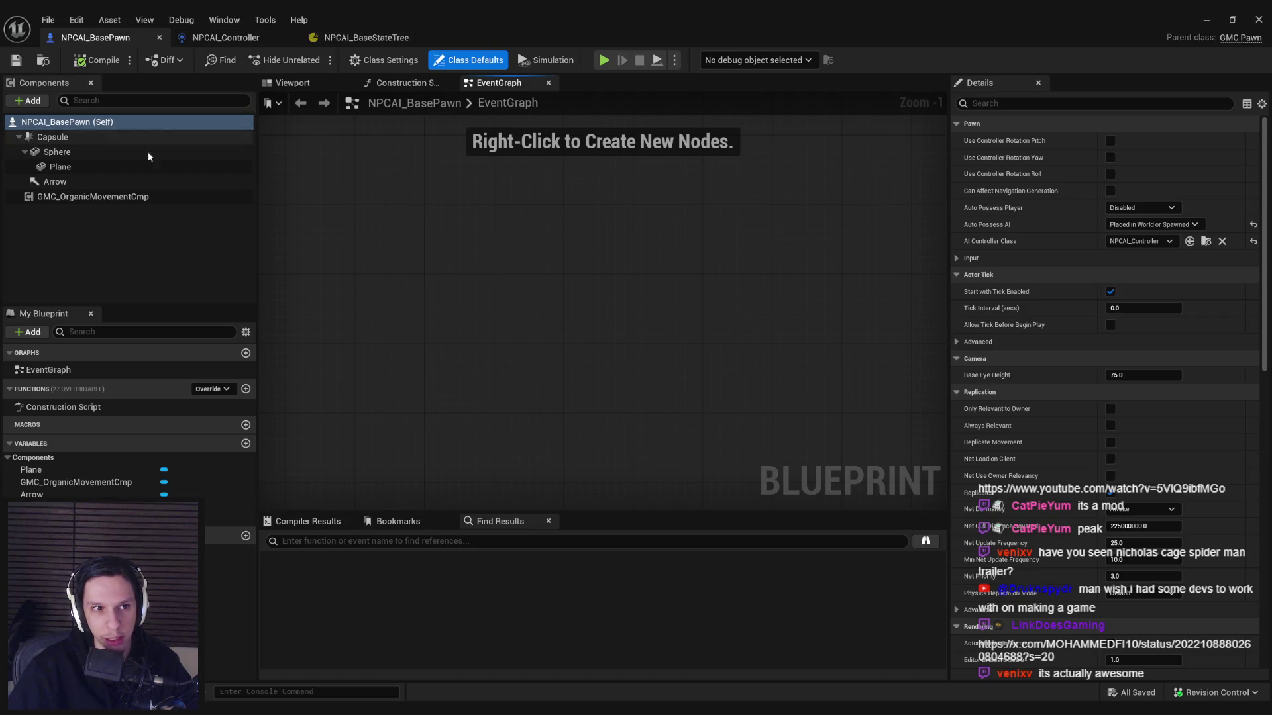
click(351, 41)
click(244, 42)
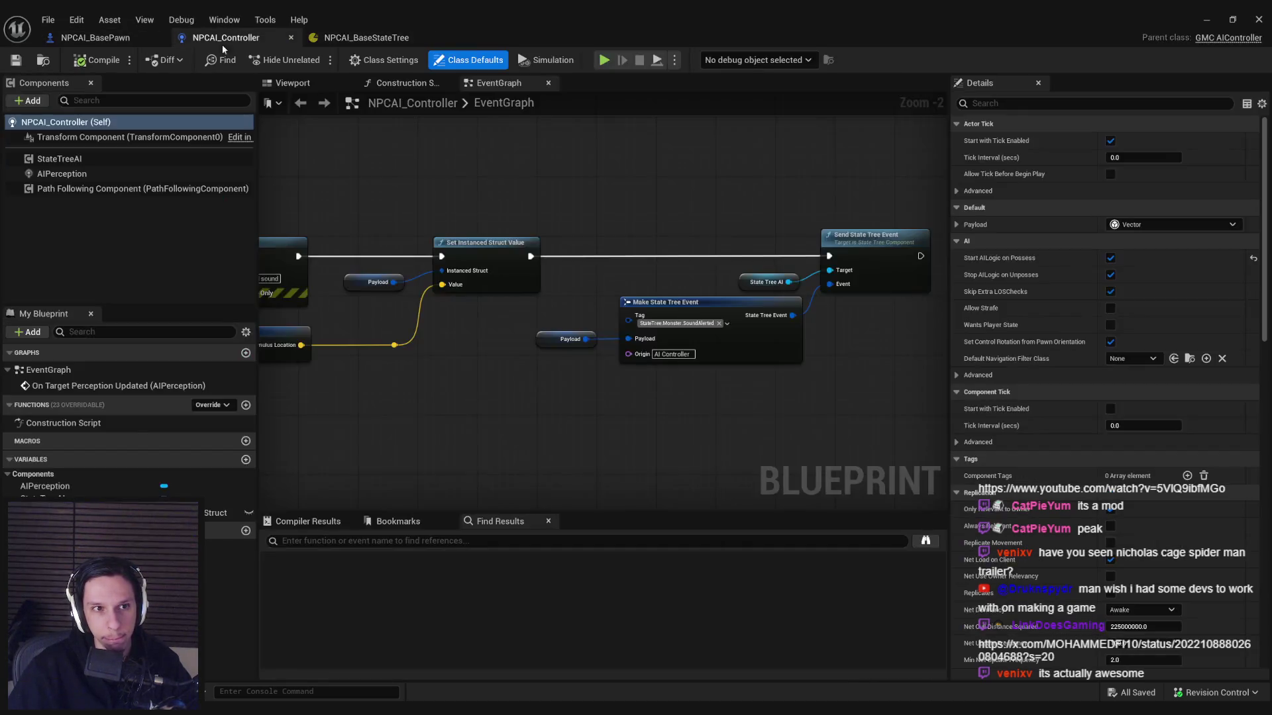
click(94, 39)
click(371, 38)
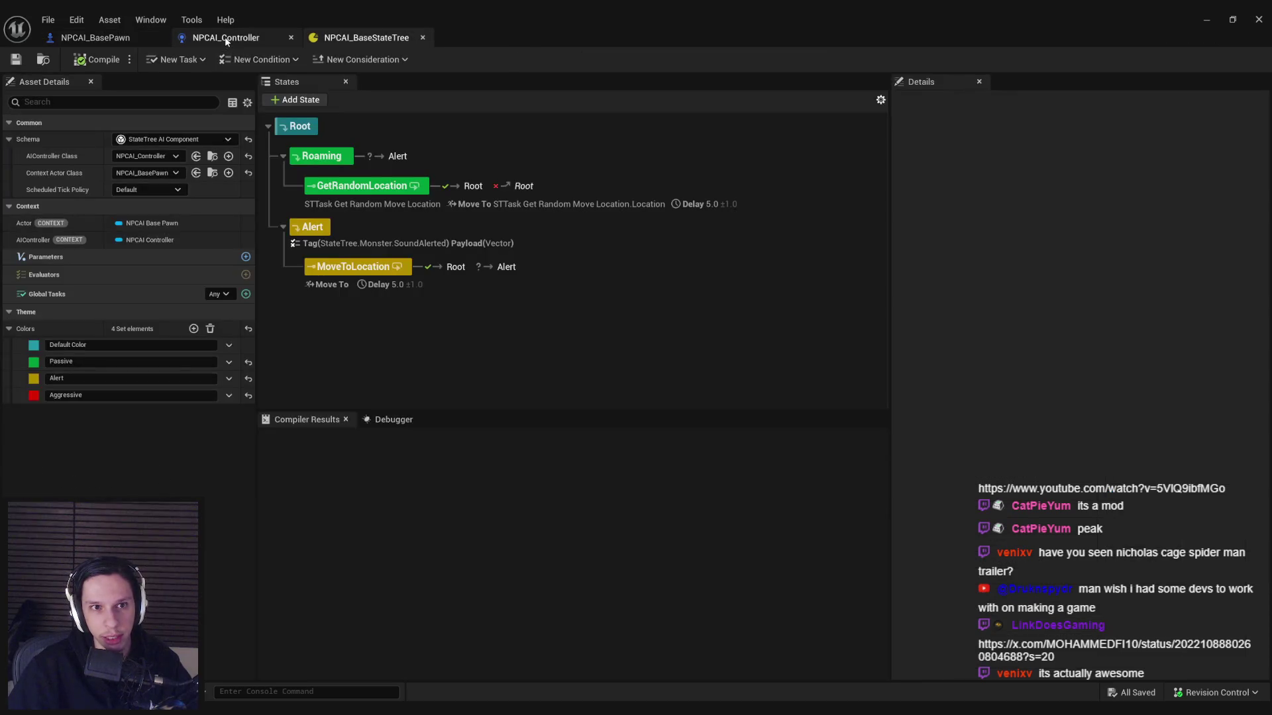
click(222, 38)
click(106, 37)
click(366, 38)
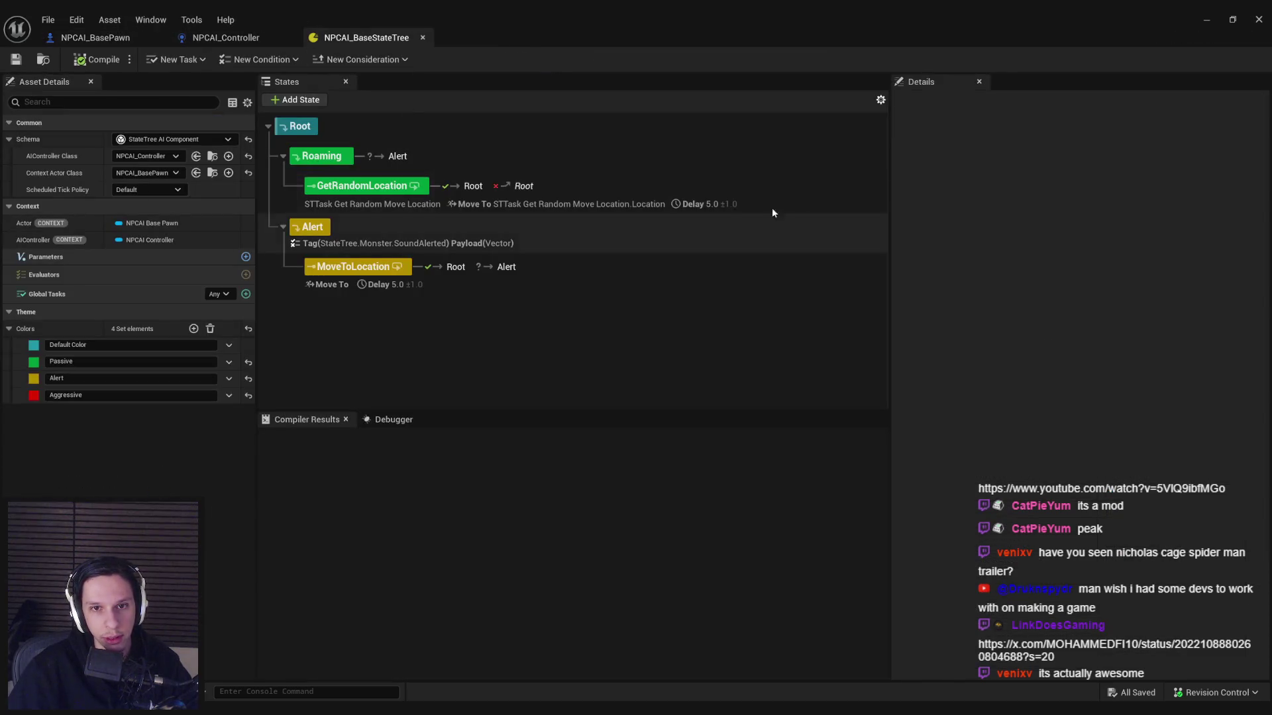
Step: Glance at the level, then inspect the MoveToLocation state's task details in NPCAI_BaseStateTree
click(1207, 20)
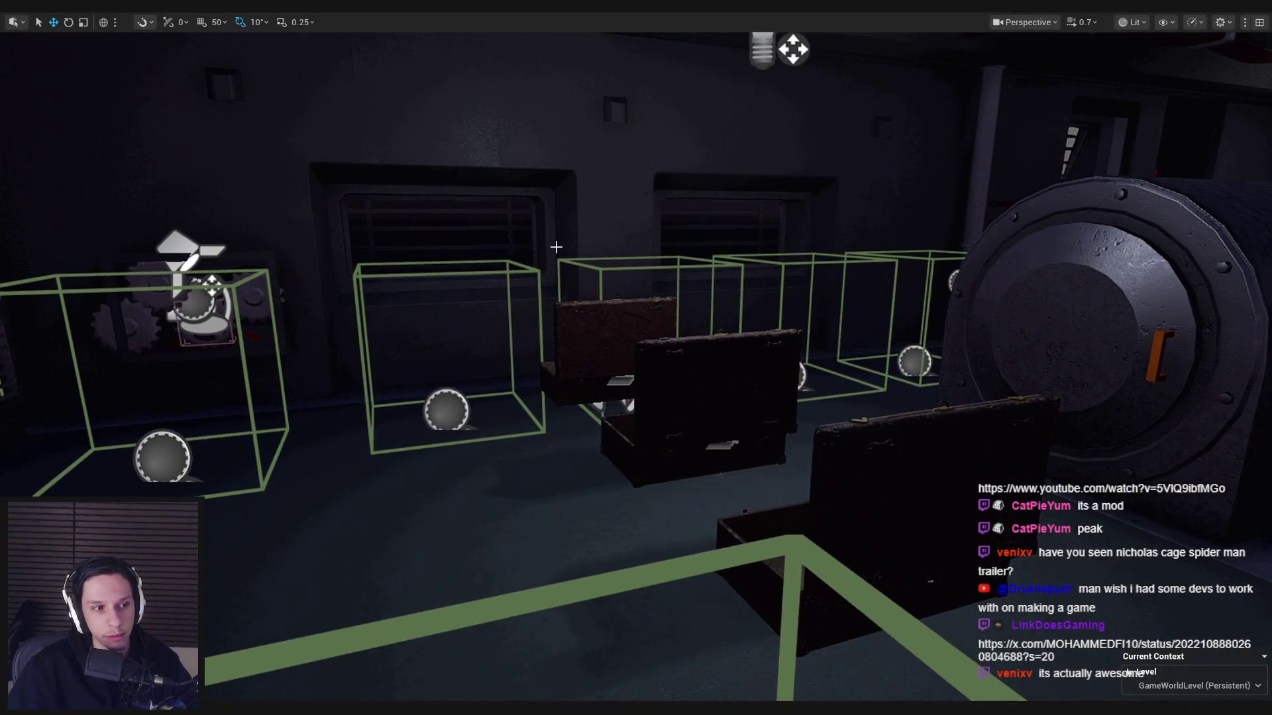
mouse_move(453, 684)
mouse_down()
mouse_move(437, 656)
mouse_move(453, 685)
mouse_up()
mouse_move(450, 687)
click(452, 662)
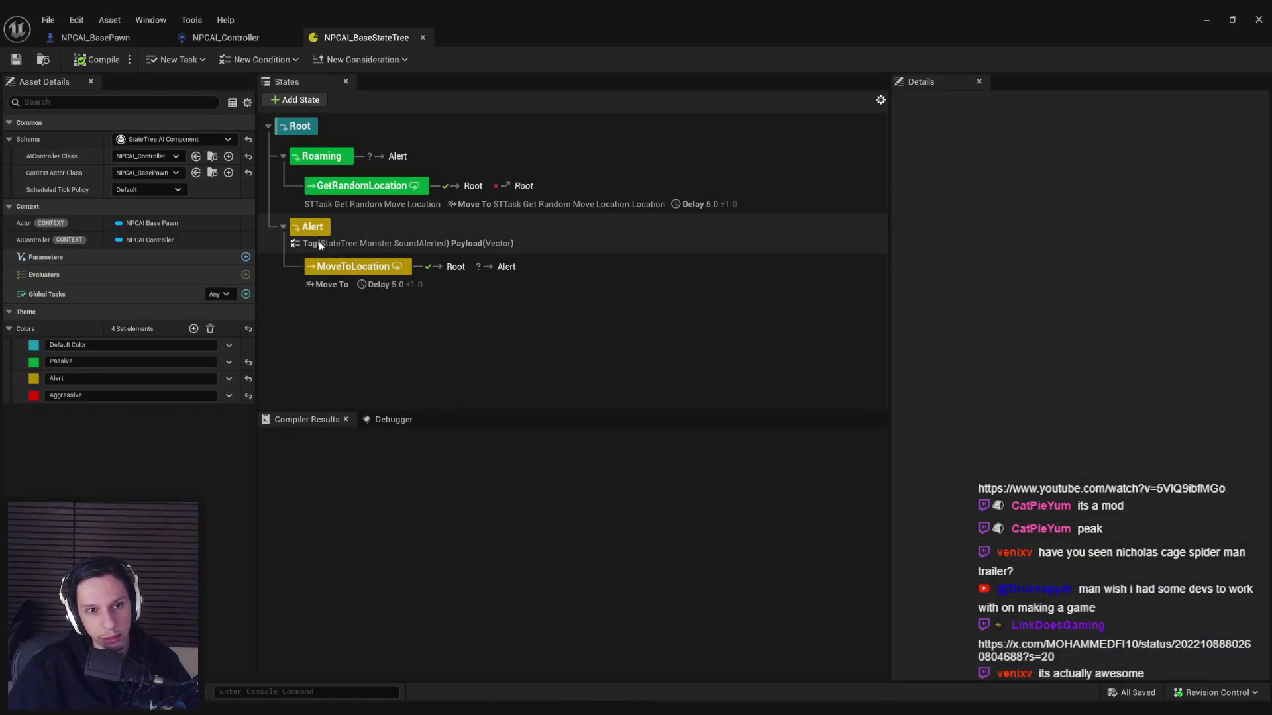
click(328, 284)
click(298, 306)
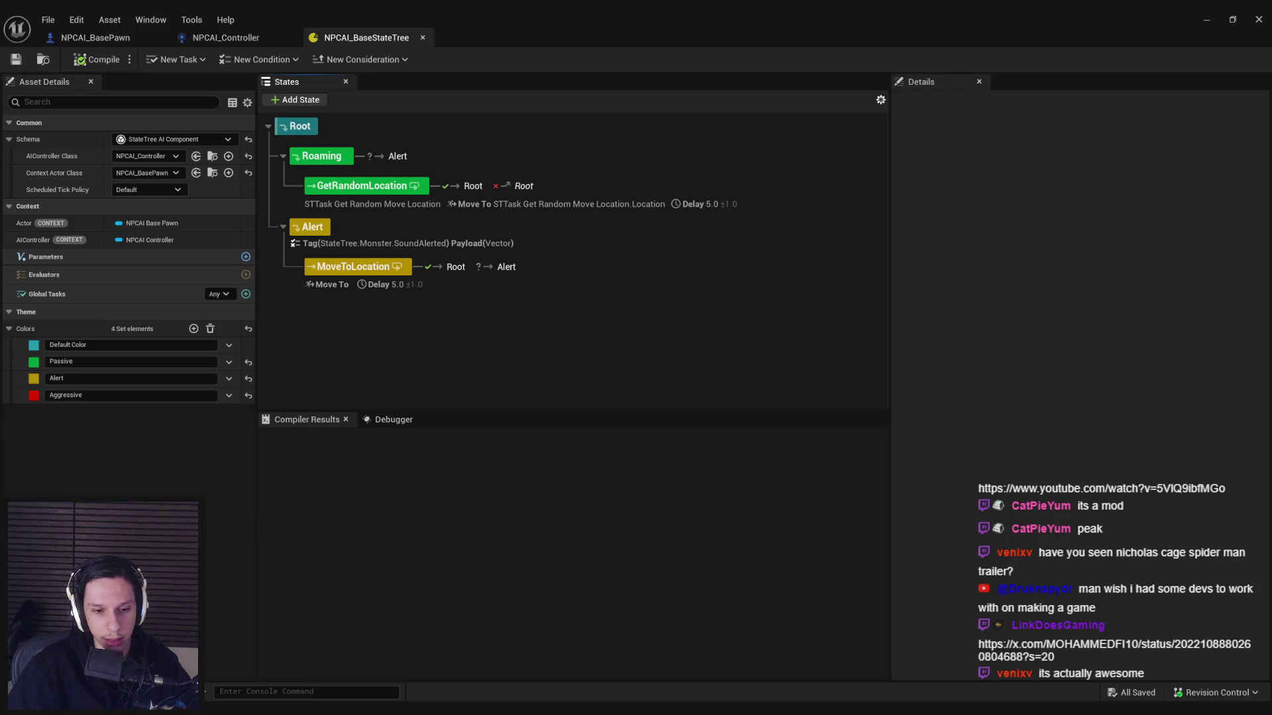
mouse_move(302, 712)
click(331, 662)
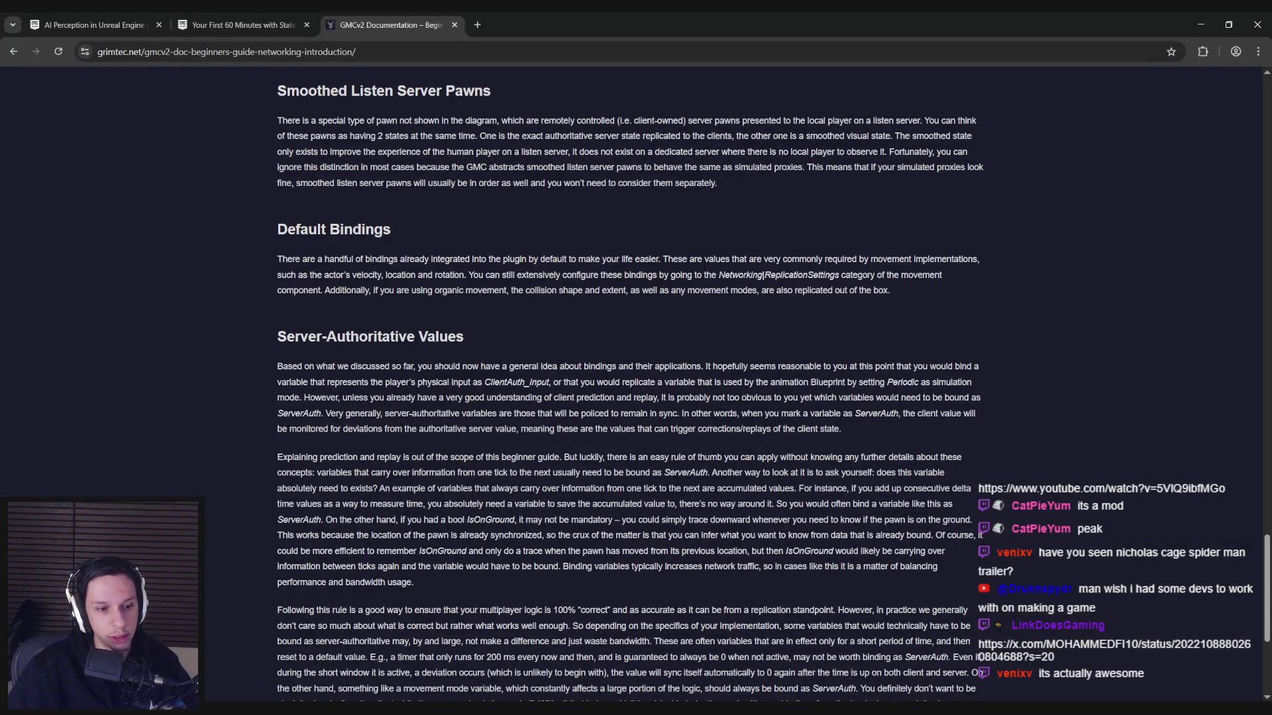
Step: Open Trello's Toilet Clog maintenance card, scroll through its checklist, and close it
click(210, 668)
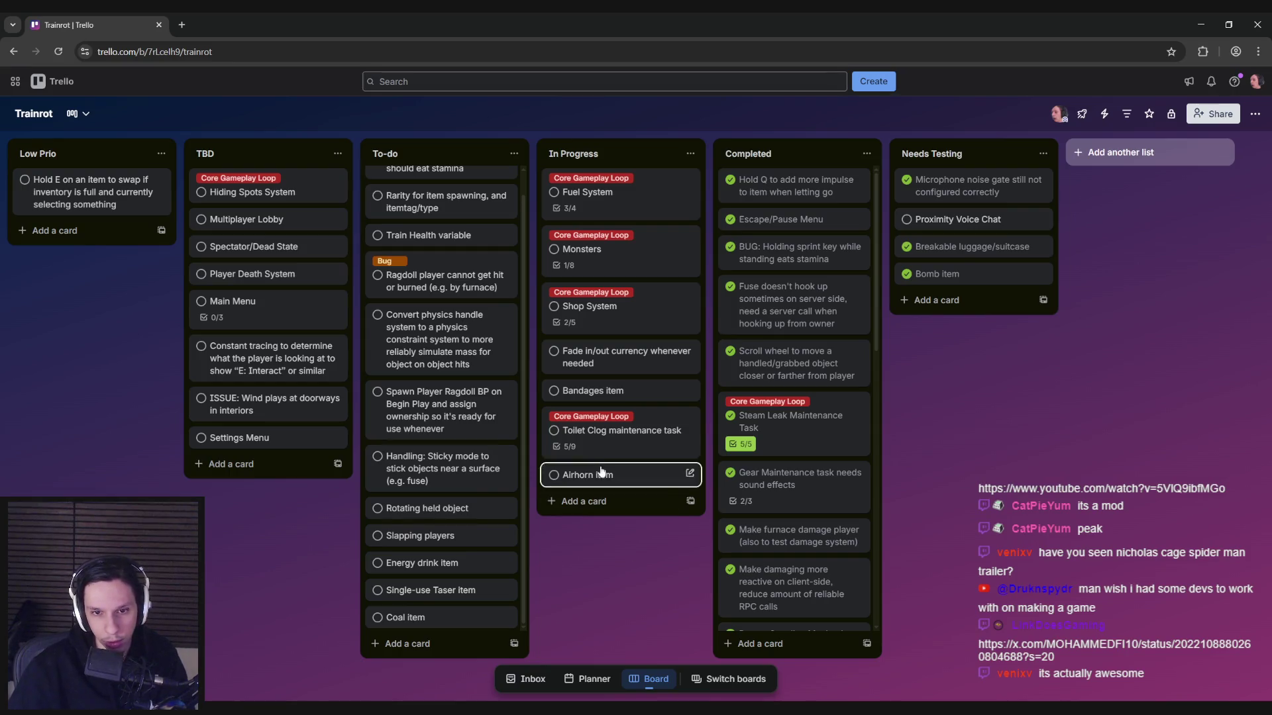
click(619, 432)
scroll(397, 523, down, 1)
scroll(344, 530, up, 1)
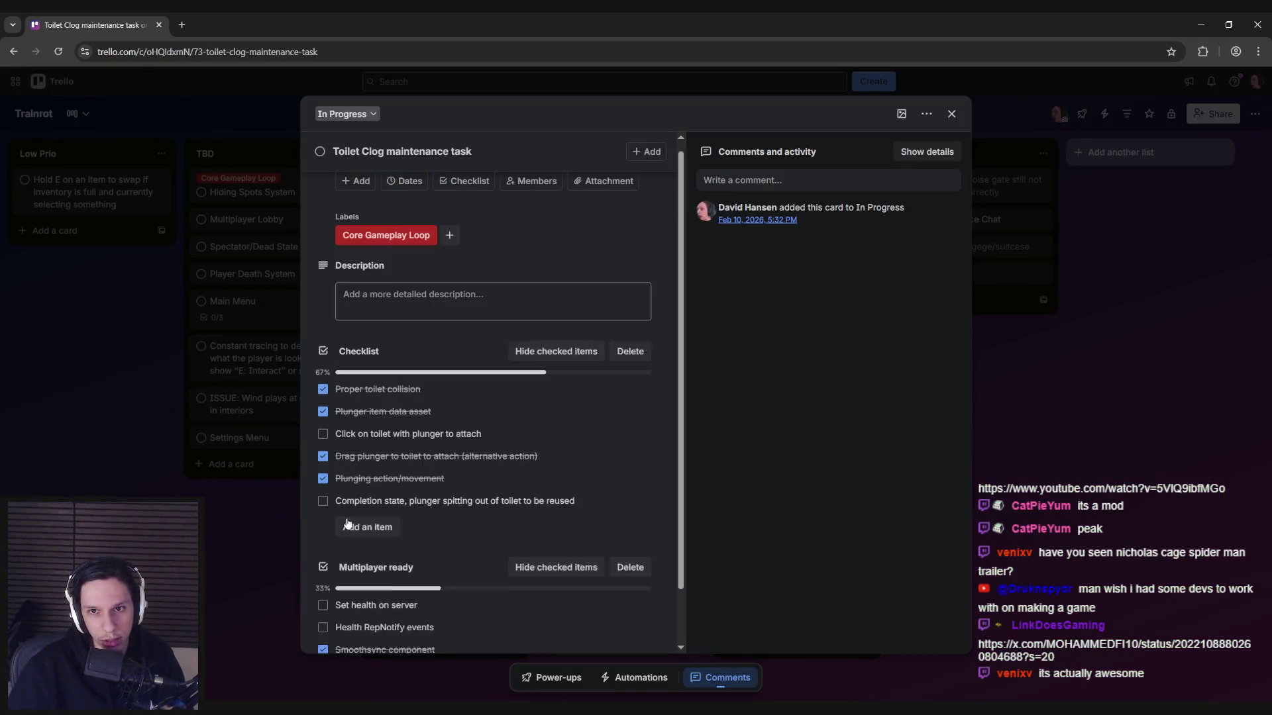
click(215, 560)
key(alt+Tab)
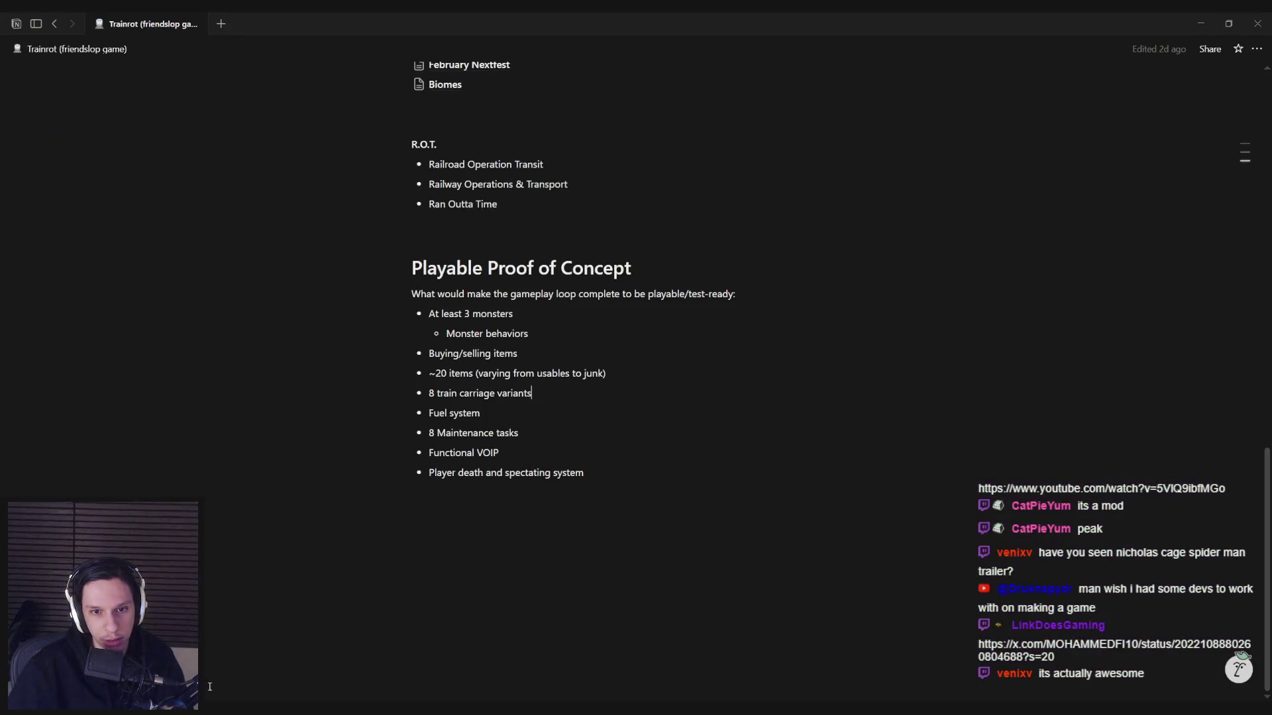
Step: On the Maintenance Tasks page, give the Toilet Clog heading and text a yellow background
scroll(432, 391, up, 3)
click(458, 351)
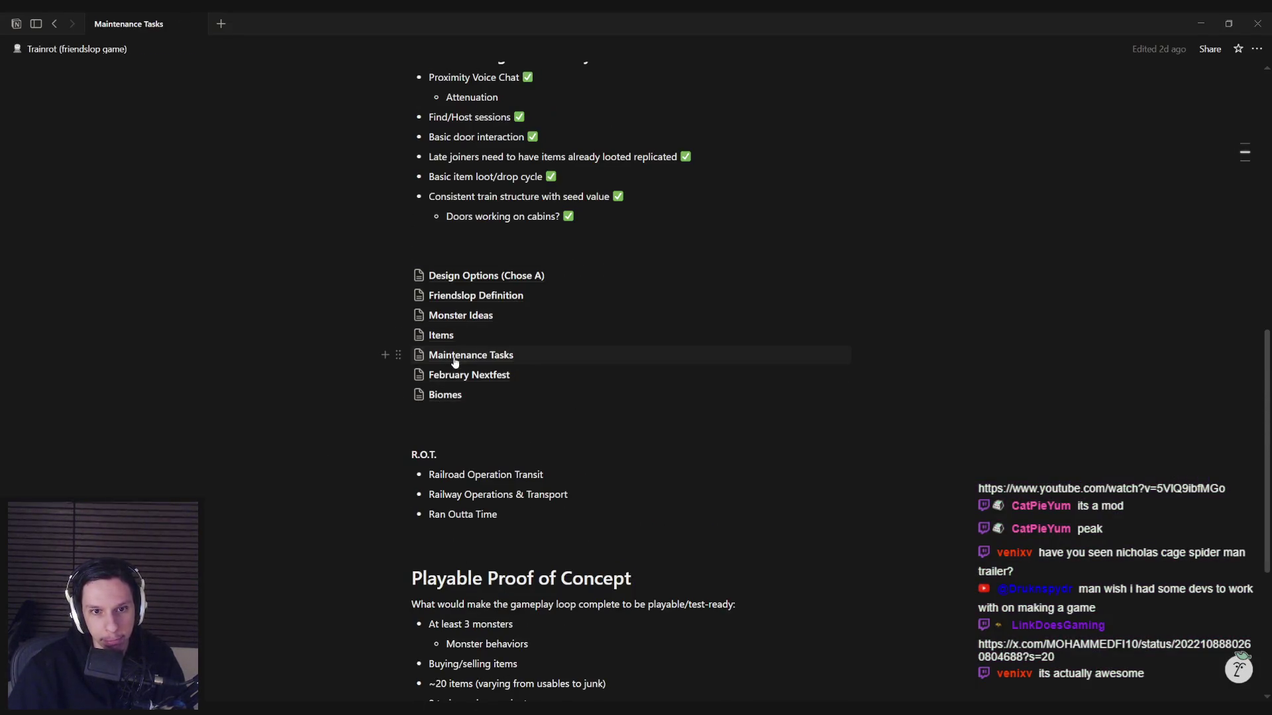
scroll(388, 403, down, 2)
drag(608, 455, 408, 433)
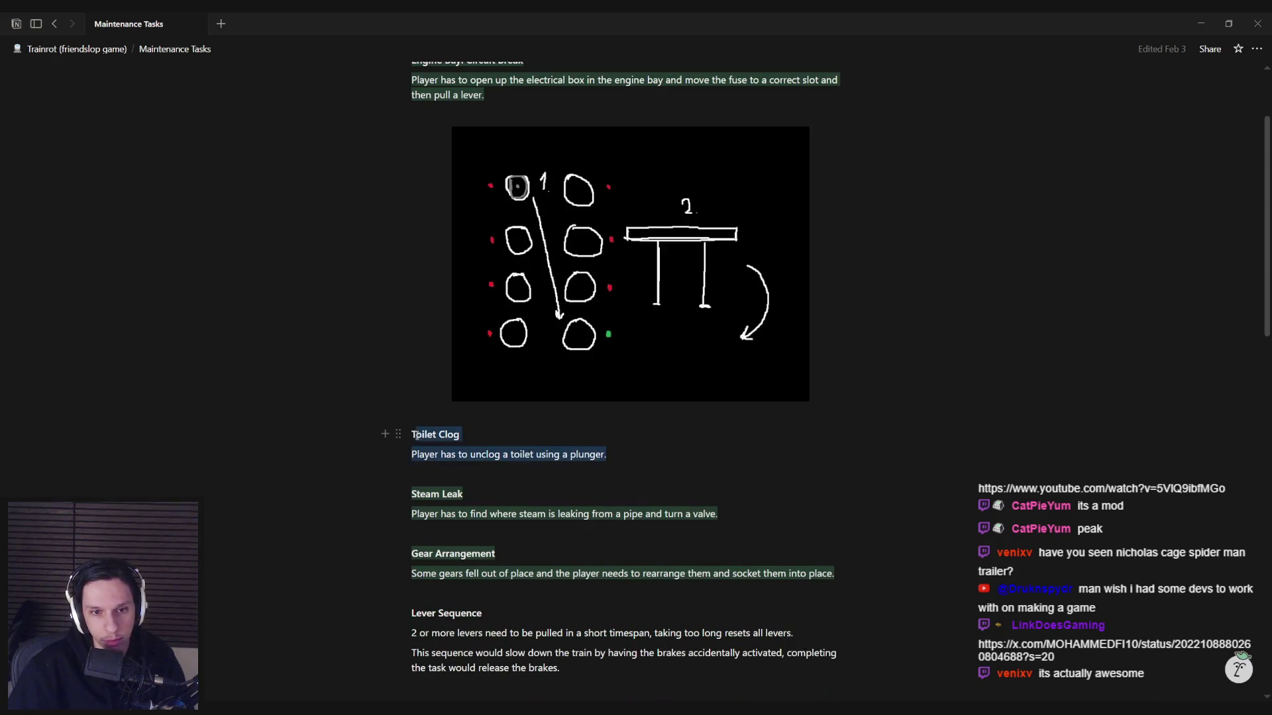
click(729, 409)
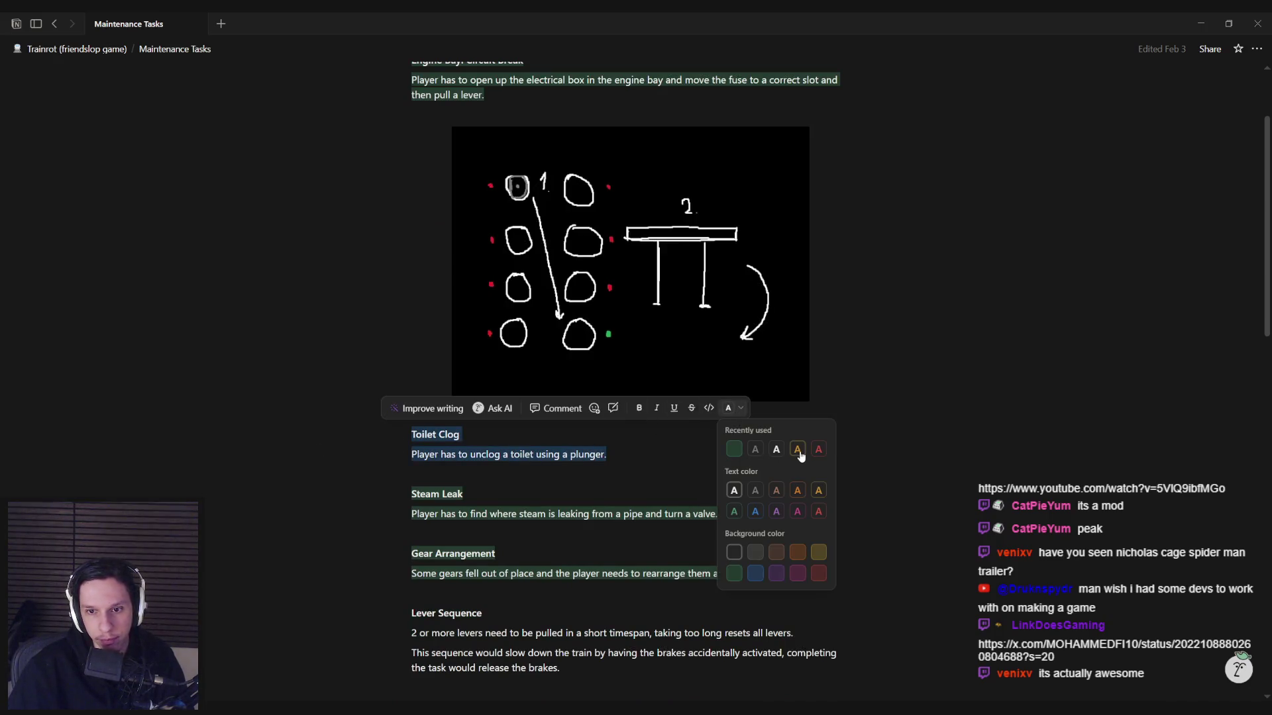
click(820, 553)
click(637, 459)
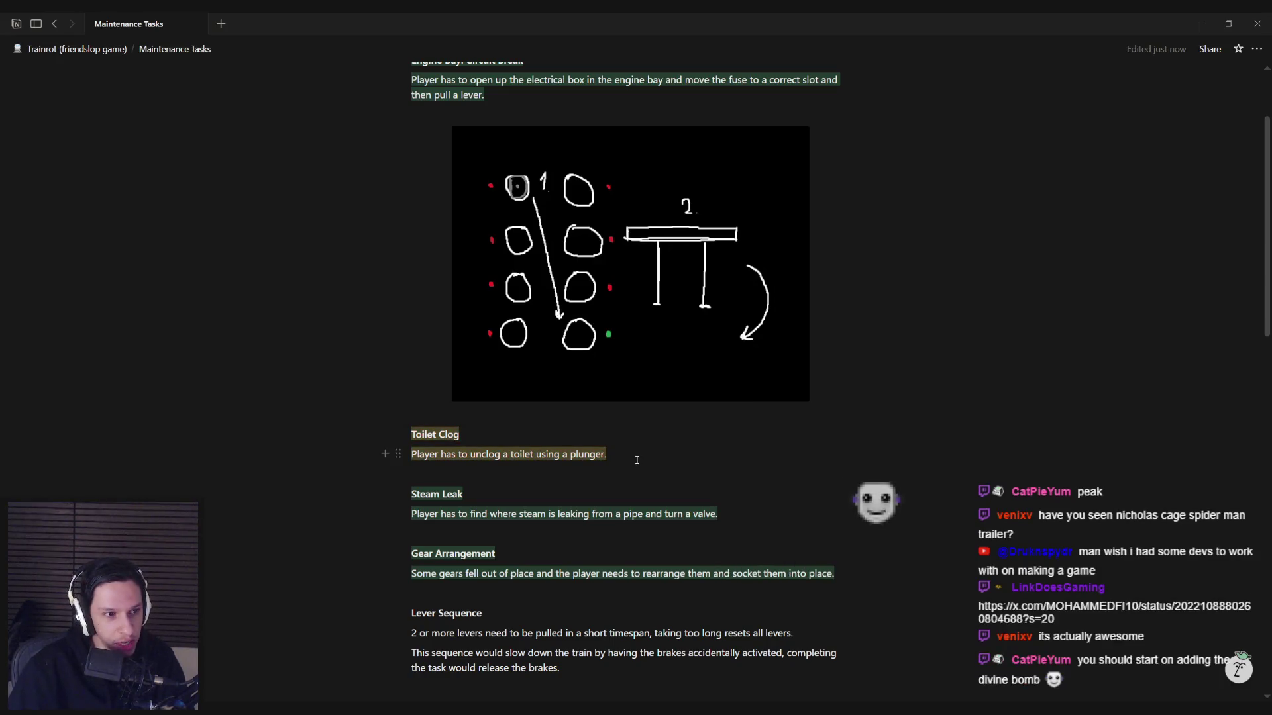
Step: Scroll down and select the Window Cleaning heading and description, then deselect it
scroll(636, 460, down, 5)
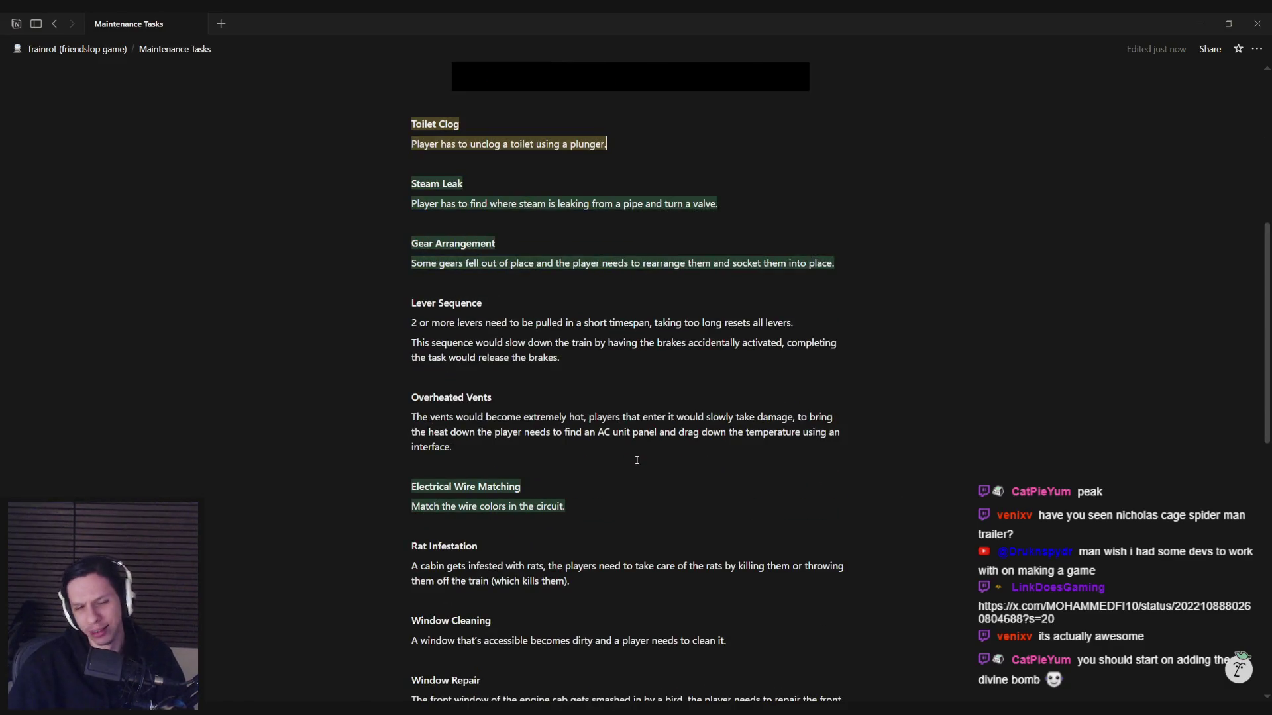
scroll(630, 461, down, 2)
scroll(630, 461, down, 1)
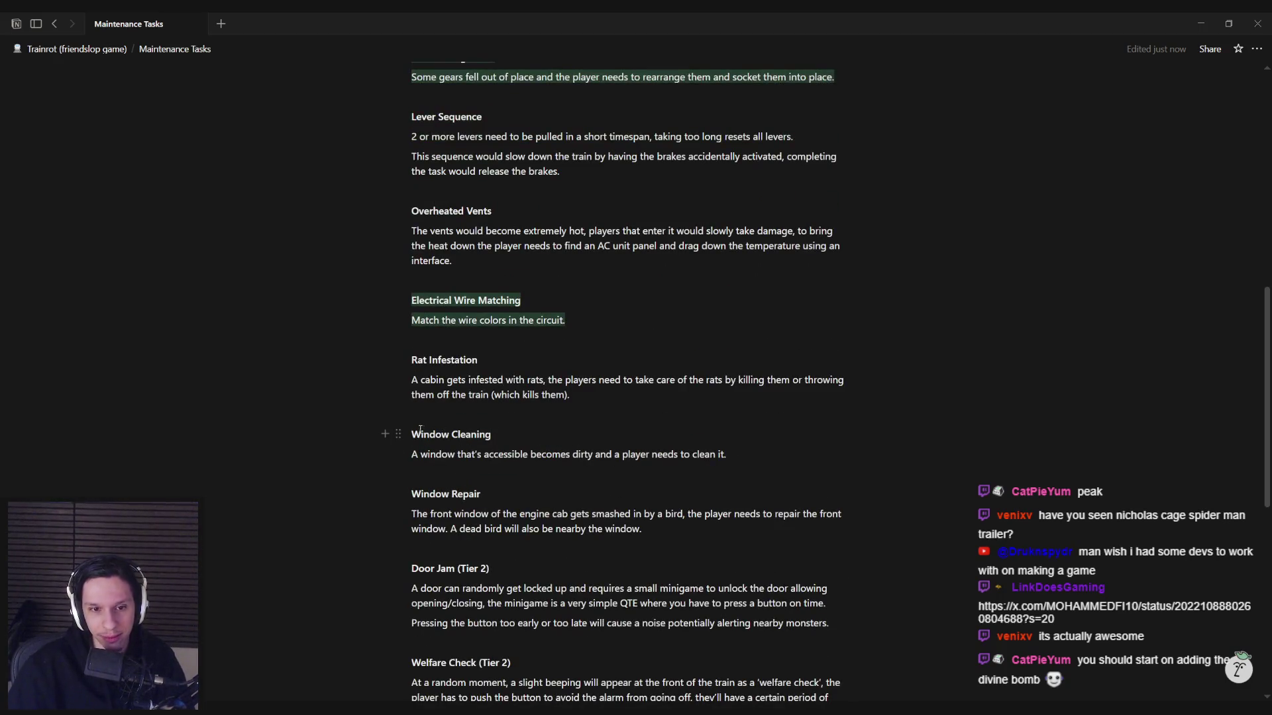
drag(420, 430, 729, 456)
click(747, 459)
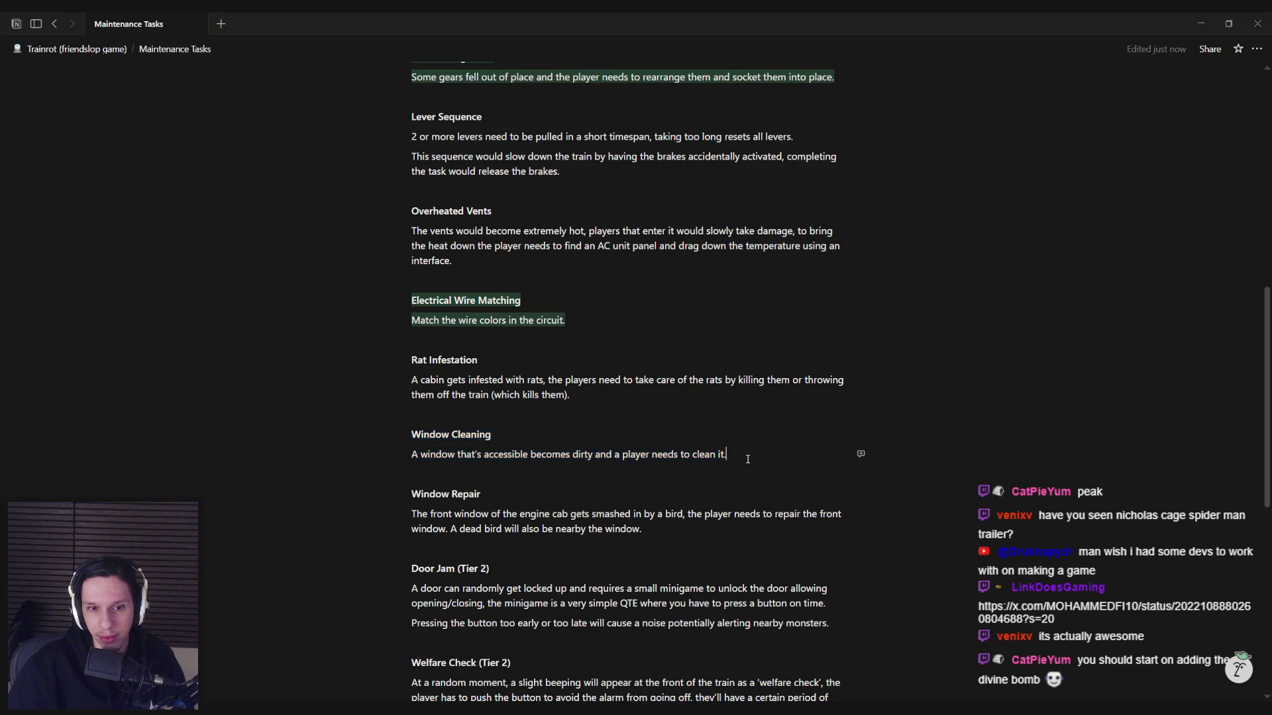
drag(413, 432, 742, 461)
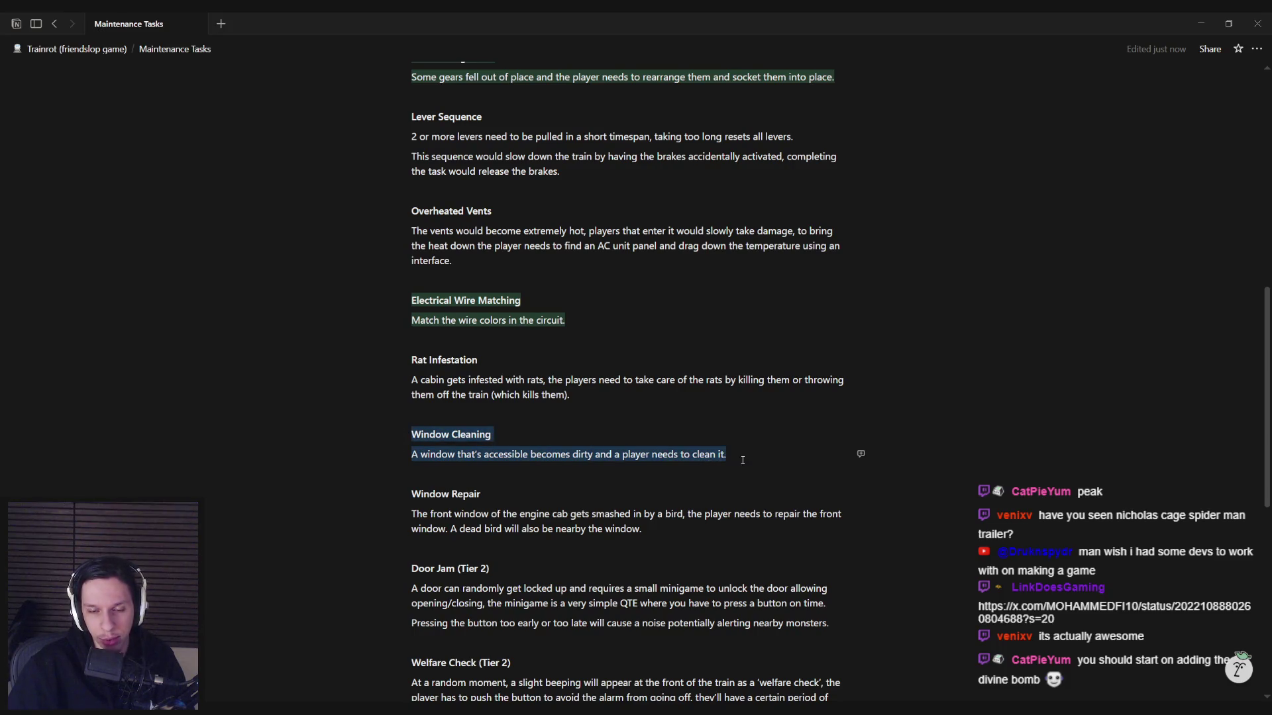
click(743, 459)
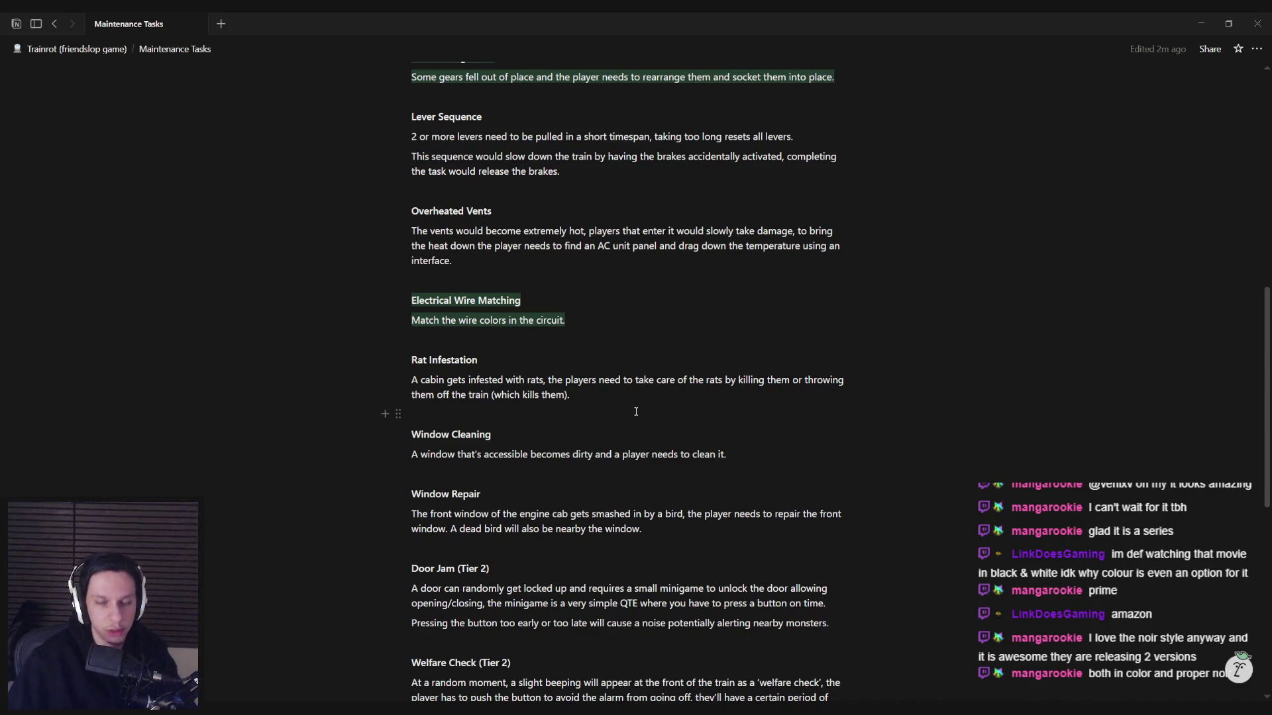
click(626, 409)
click(607, 399)
click(560, 416)
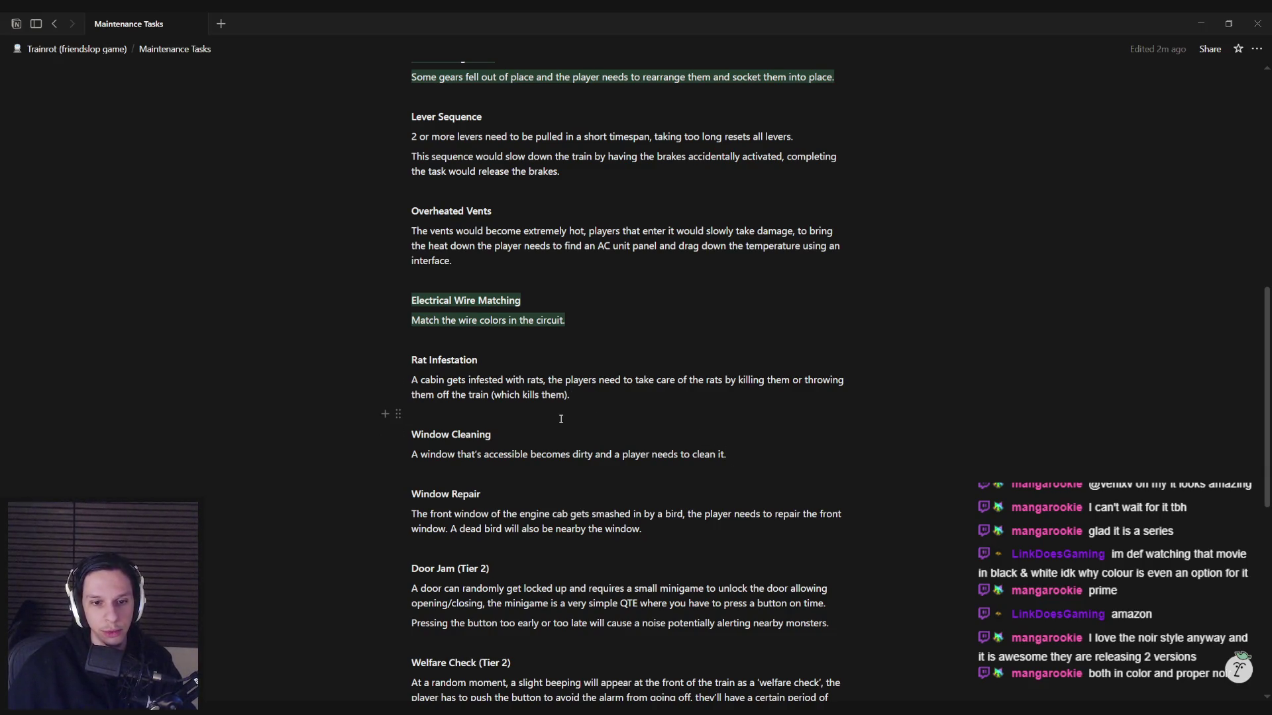
key(alt+Tab)
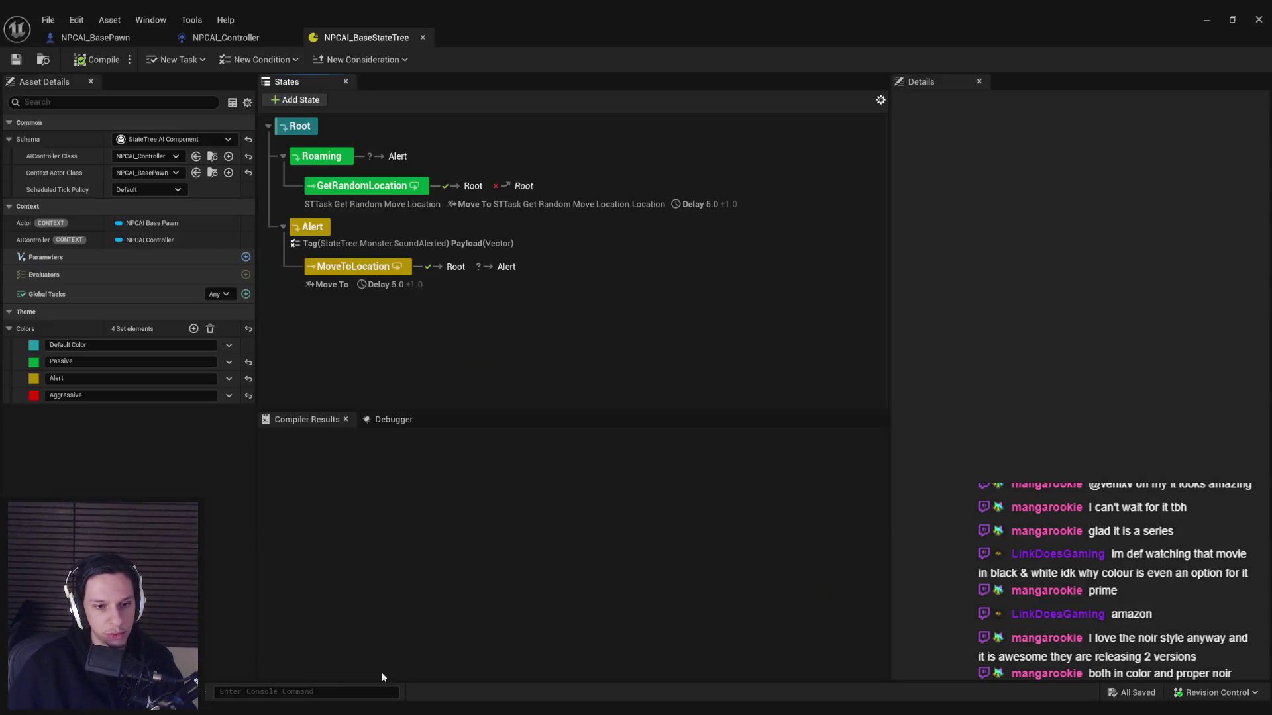
Step: Leave the NPCAI blueprints for the GameWorldLevel viewport and fly over the buildings to the train tracks
click(225, 37)
click(95, 37)
key(alt+Tab)
drag(296, 352, 644, 291)
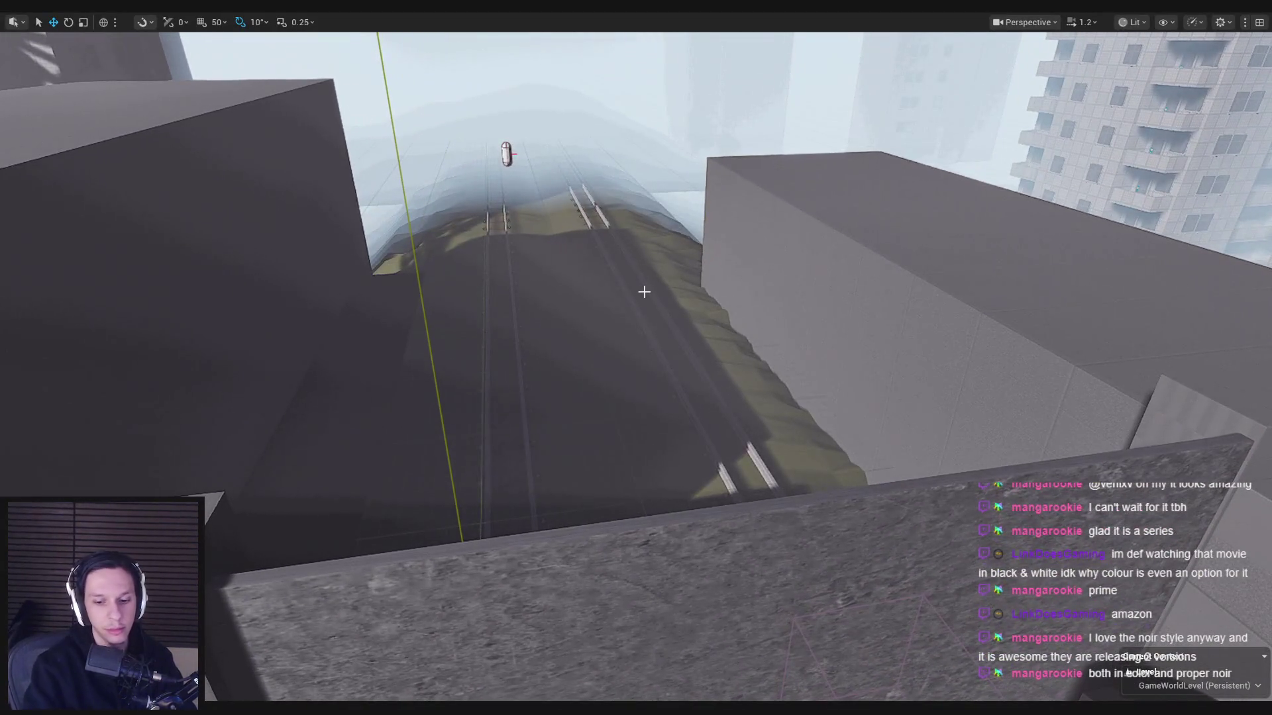
mouse_move(559, 343)
mouse_down()
mouse_move(597, 331)
mouse_move(438, 483)
mouse_move(563, 471)
mouse_up()
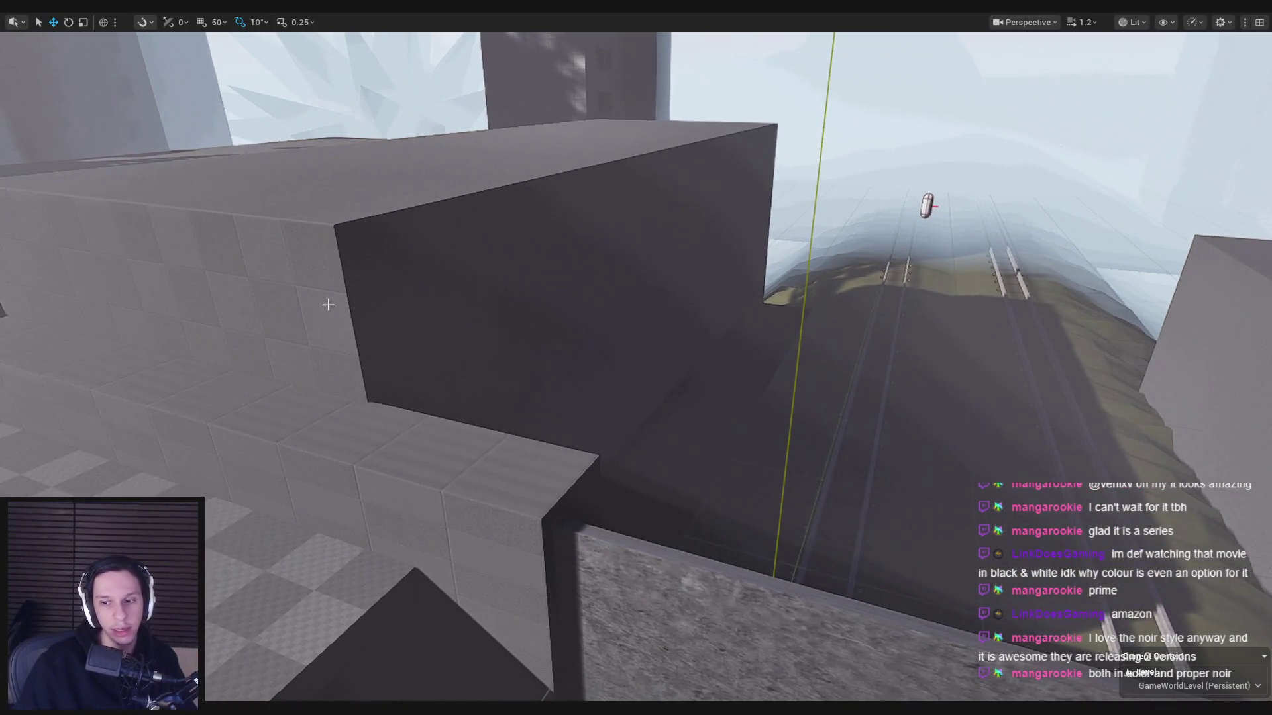